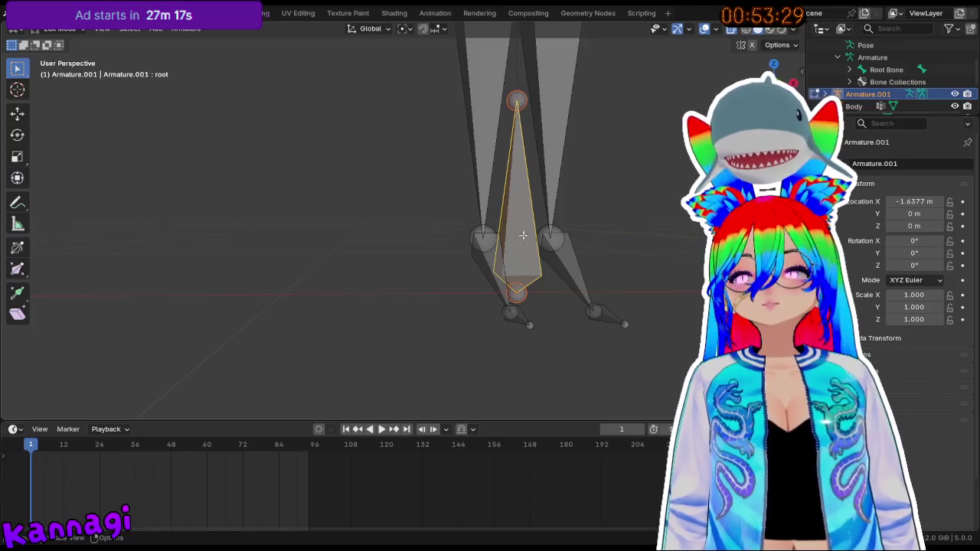
# - Select both lower leg bones and orbit the view to see the whole model
pyautogui.click(511, 311)
pyautogui.click(559, 240)
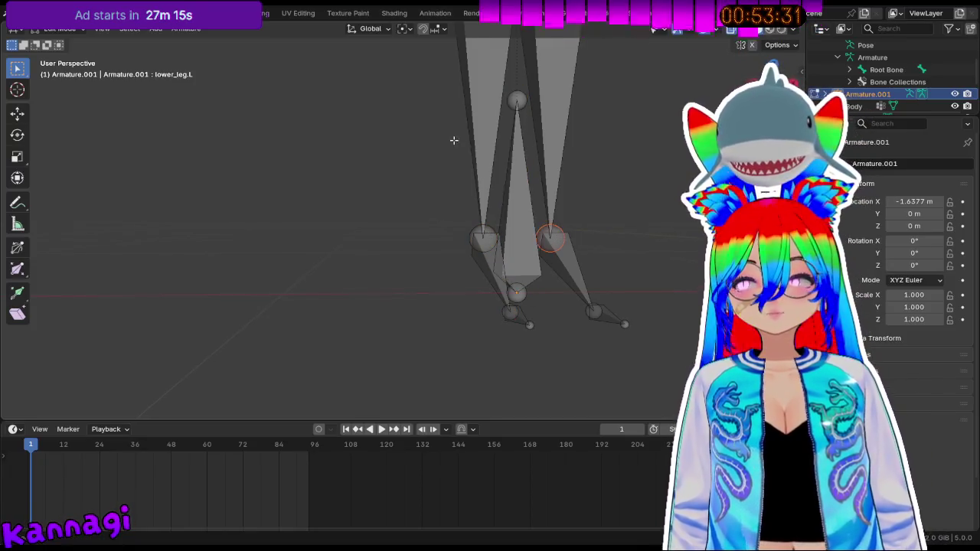
pyautogui.scroll(-5, 454, 140)
pyautogui.moveTo(490, 191); pyautogui.dragTo(626, 231, button='middle')
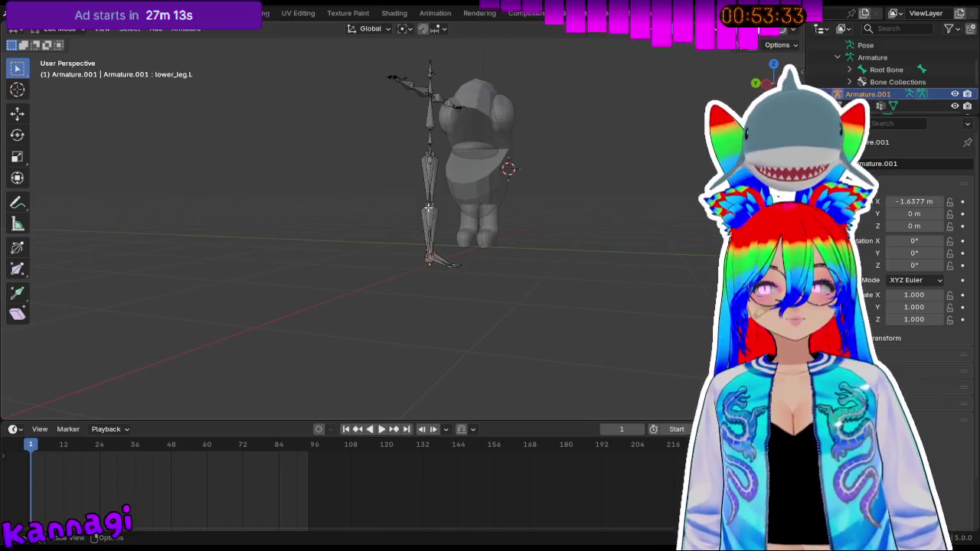
pyautogui.moveTo(402, 219); pyautogui.dragTo(434, 181, button='middle')
# - In Object Mode, rotate the armature -90° around the Z axis
pyautogui.press('Tab')
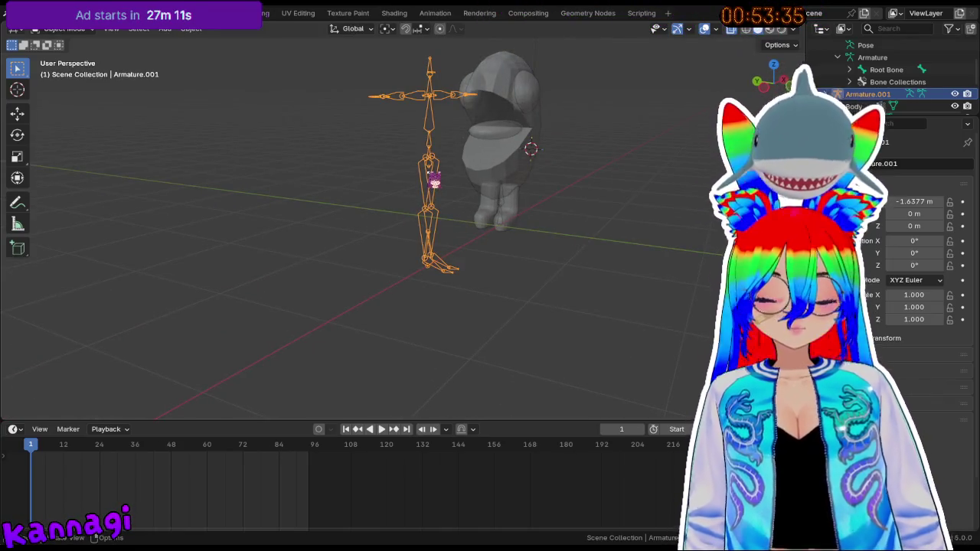
pyautogui.write('r90')
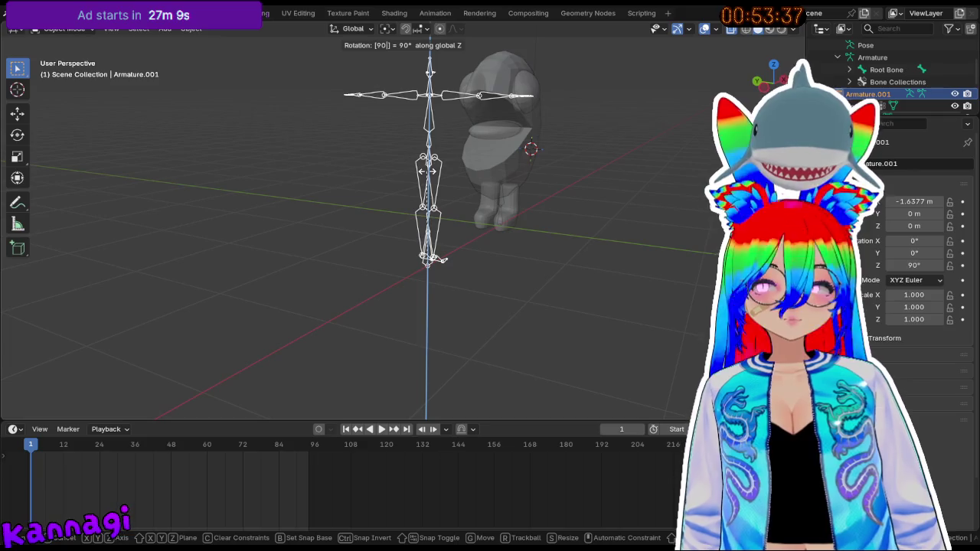
pyautogui.press('Escape')
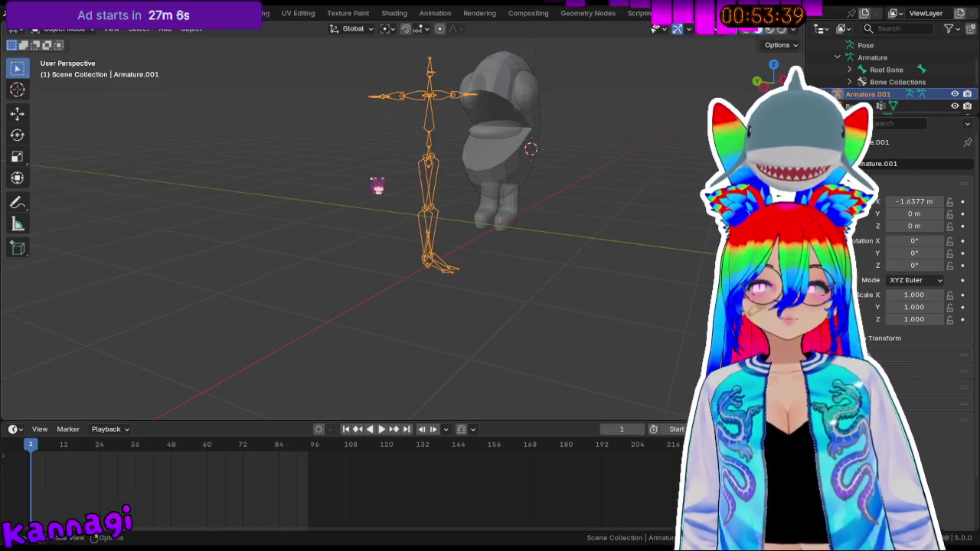
pyautogui.moveTo(426, 172); pyautogui.dragTo(415, 174, button='middle')
pyautogui.write('rz8')
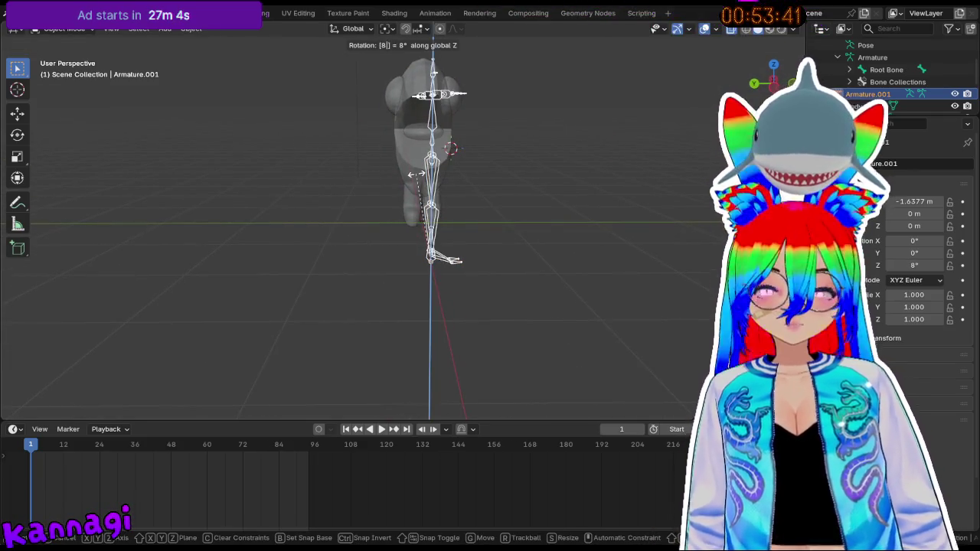
pyautogui.press('Return')
pyautogui.moveTo(429, 183)
pyautogui.mouseDown(button='middle')
pyautogui.moveTo(564, 153)
pyautogui.moveTo(542, 138)
pyautogui.moveTo(424, 135)
pyautogui.mouseUp(button='middle')
pyautogui.write('r')
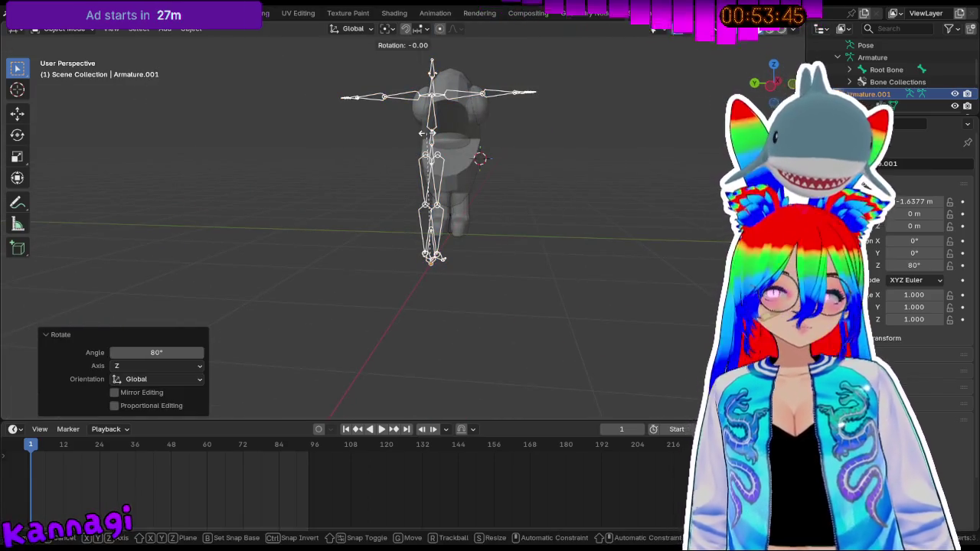
pyautogui.write('-90z')
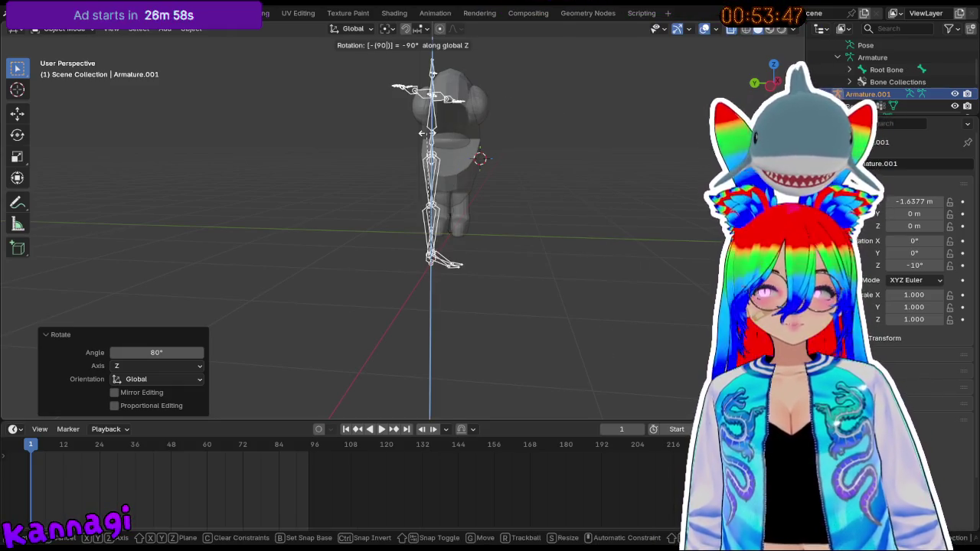
pyautogui.write('180')
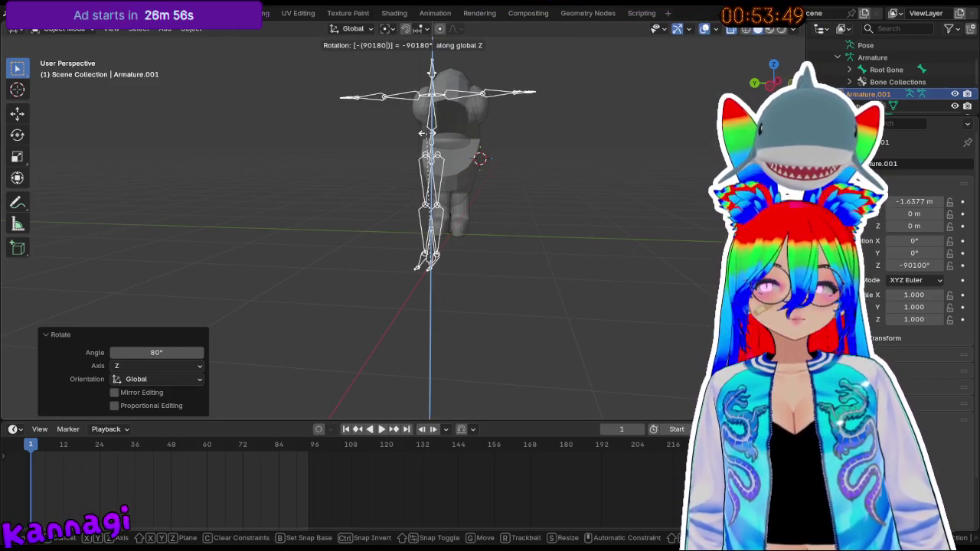
pyautogui.press('Return')
# - Slide the armature along X and Y so it stands beside the body
pyautogui.press('g')
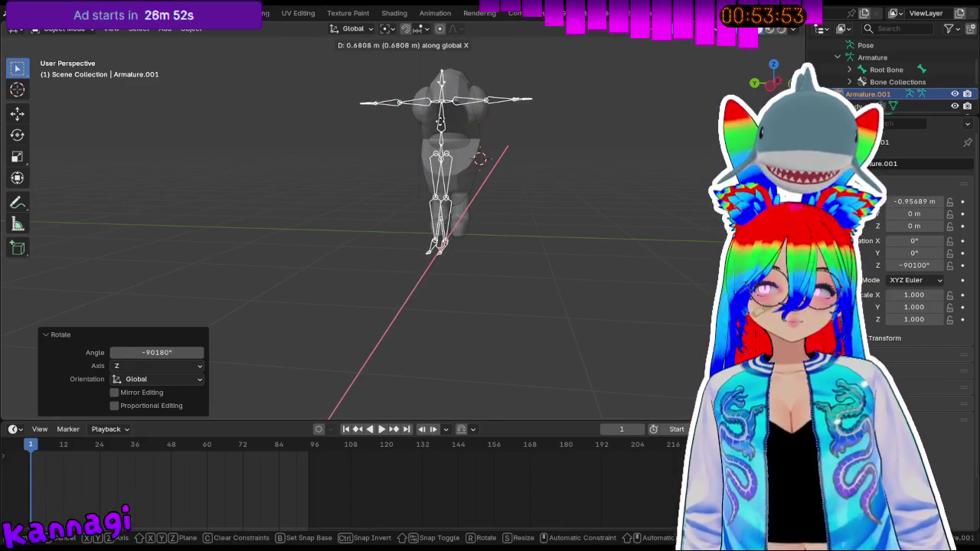
pyautogui.click(449, 130)
pyautogui.press('g')
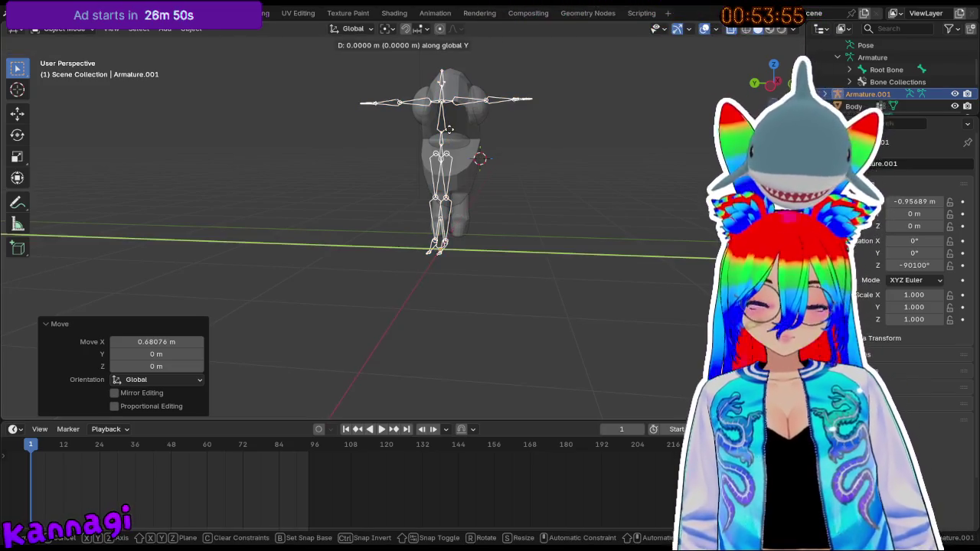
pyautogui.click(394, 142)
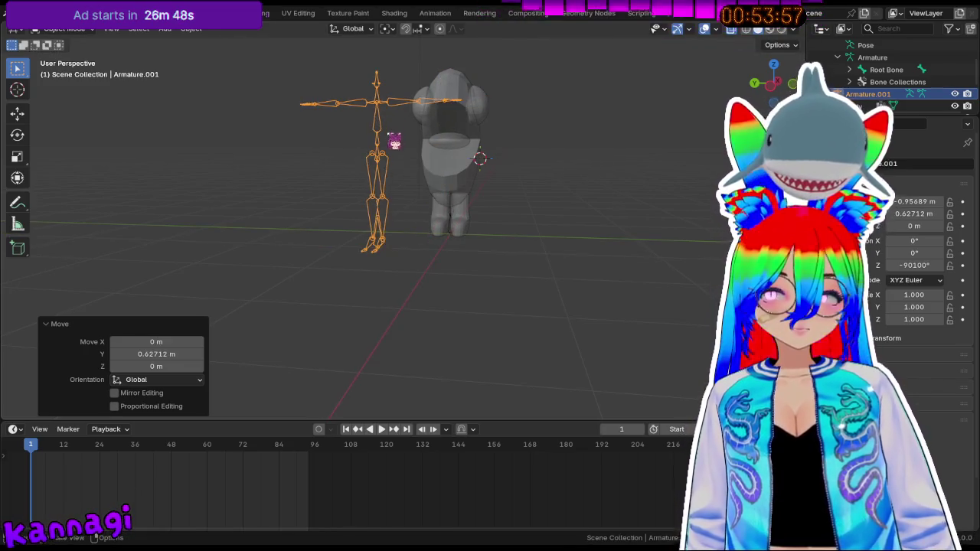
pyautogui.press('g')
pyautogui.press('z')
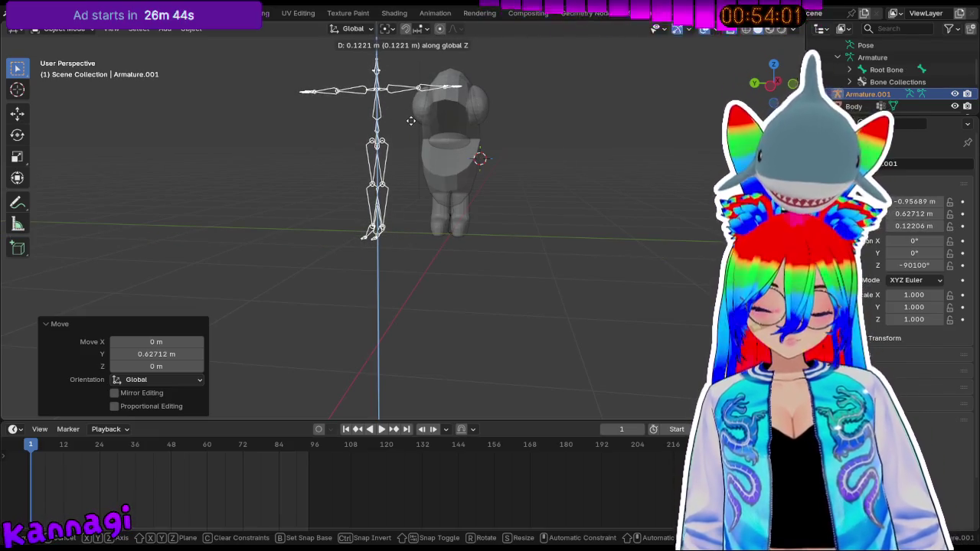
pyautogui.press('x')
pyautogui.click(421, 136)
# - Nudge the armature further along Y, then deselect it
pyautogui.scroll(1, 379, 156)
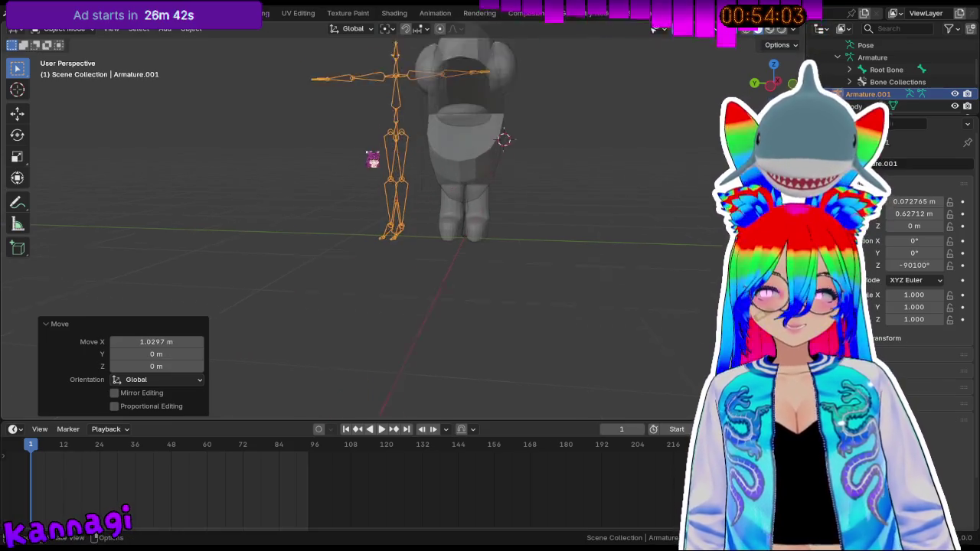
pyautogui.scroll(2, 389, 158)
pyautogui.press('g')
pyautogui.press('y')
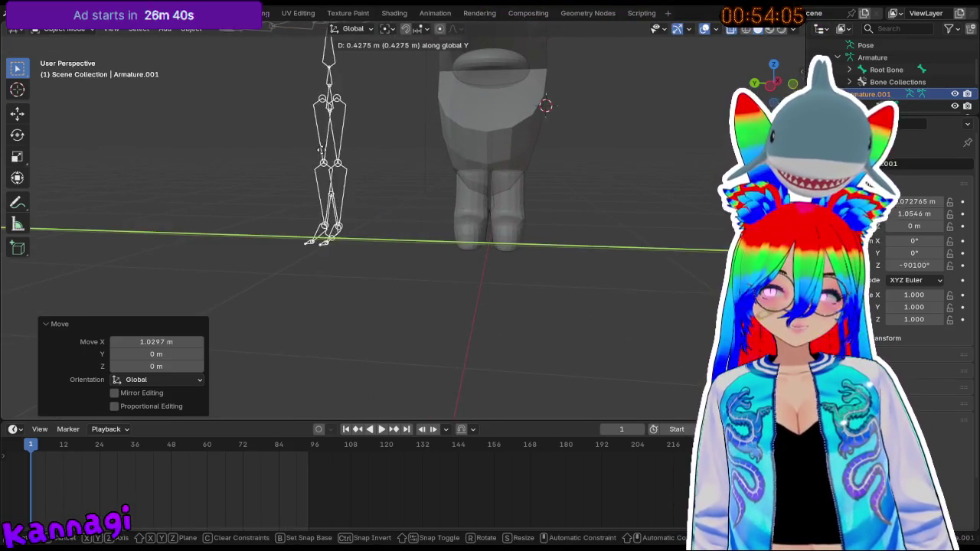
pyautogui.click(292, 157)
pyautogui.scroll(1, 419, 213)
pyautogui.click(485, 273)
# - Enter Edit Mode on the small armature between the legs and delete the duplicate Root Bone.001
pyautogui.click(484, 277)
pyautogui.click(484, 278)
pyautogui.press('Tab')
pyautogui.scroll(2, 505, 264)
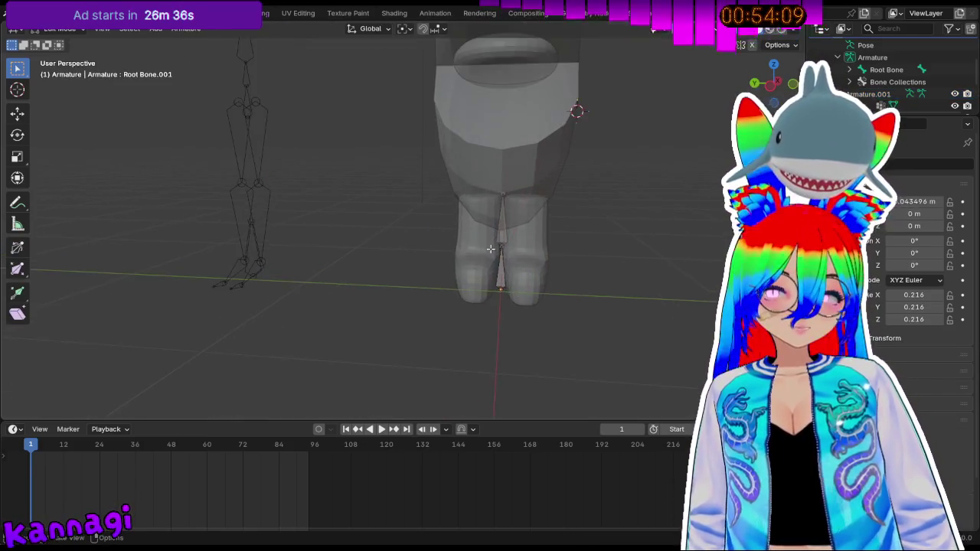
pyautogui.scroll(1, 529, 253)
pyautogui.press('x')
pyautogui.click(525, 260)
# - Centre the view on the legs and resize the selected bone
pyautogui.scroll(1, 581, 296)
pyautogui.scroll(1, 581, 296)
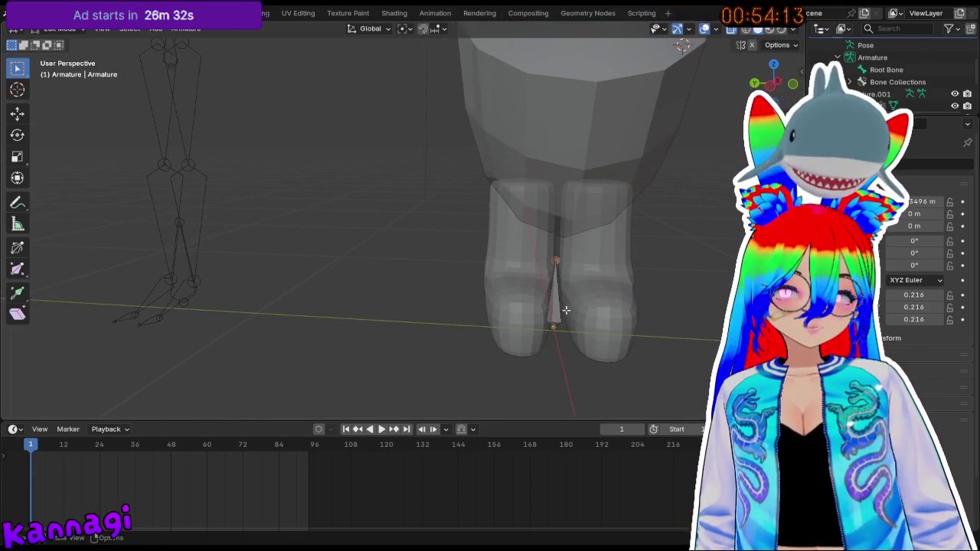
pyautogui.moveTo(277, 262)
pyautogui.mouseDown(button='middle')
pyautogui.moveTo(393, 247)
pyautogui.moveTo(385, 261)
pyautogui.mouseUp(button='middle')
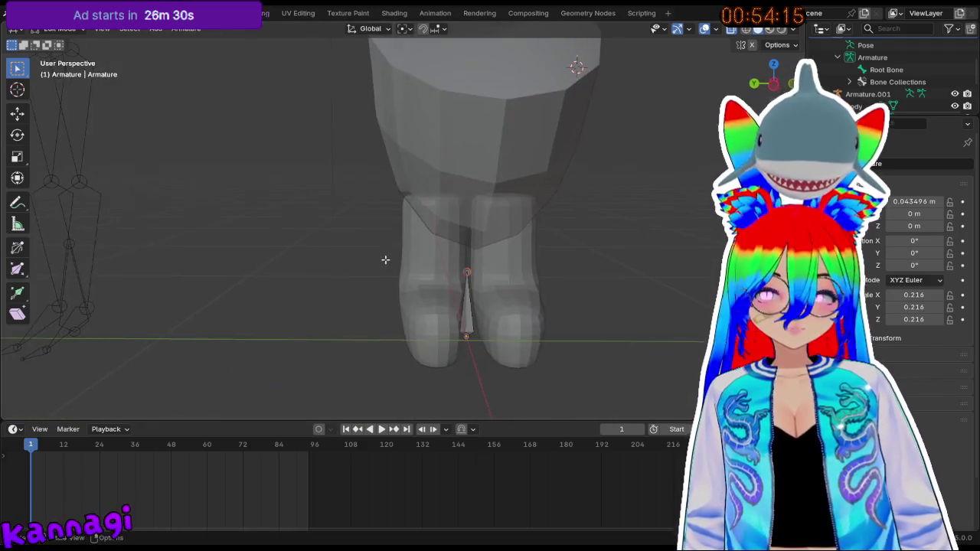
pyautogui.press('s')
pyautogui.click(446, 218)
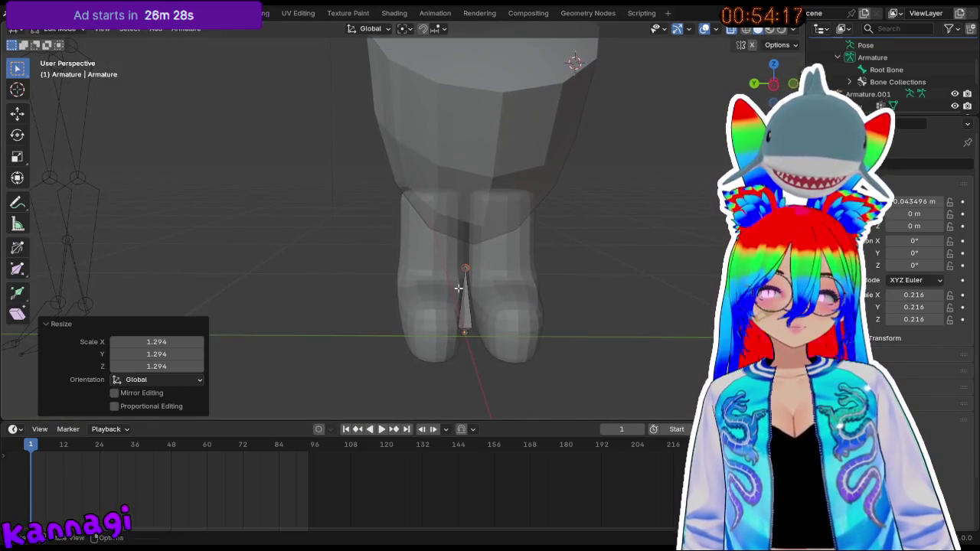
# - Keep Root Bone at its original size and move it along Z
pyautogui.click(464, 291)
pyautogui.press('s')
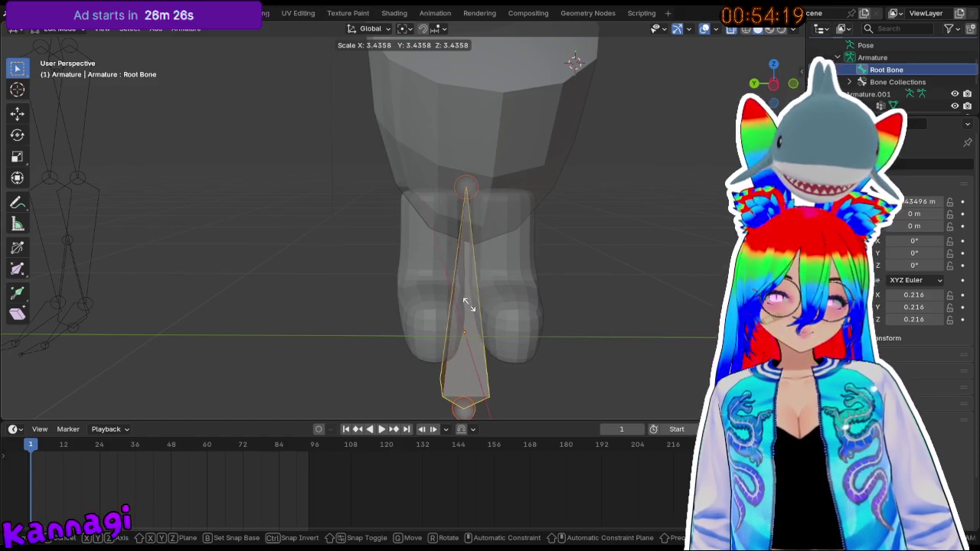
pyautogui.press('Escape')
pyautogui.press('s')
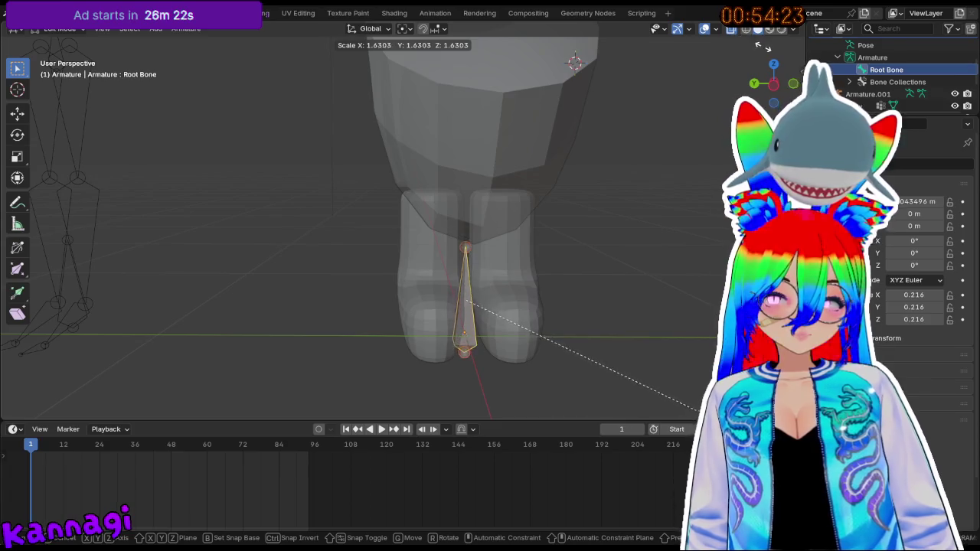
pyautogui.press('Escape')
pyautogui.moveTo(626, 363)
pyautogui.mouseDown(button='middle')
pyautogui.moveTo(561, 324)
pyautogui.moveTo(459, 68)
pyautogui.moveTo(443, 209)
pyautogui.mouseUp(button='middle')
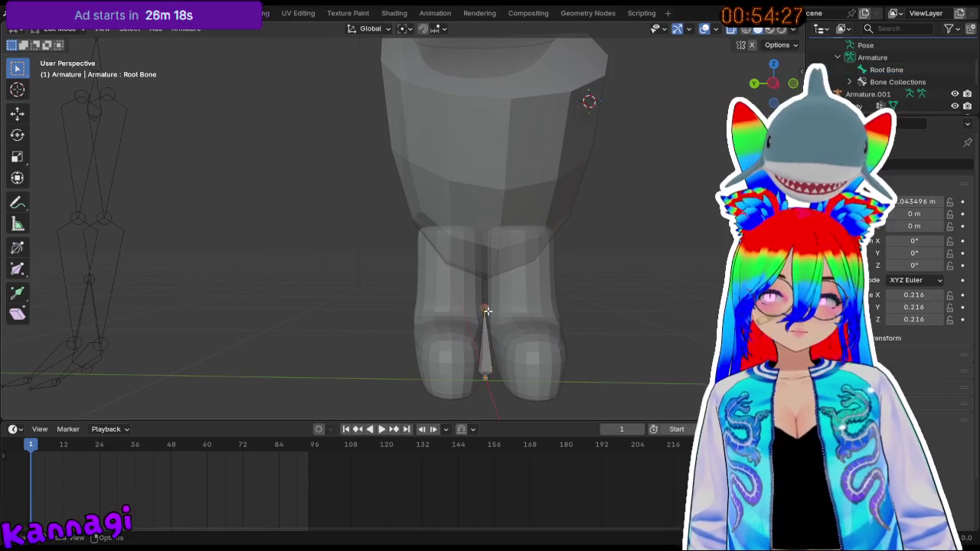
pyautogui.press('z')
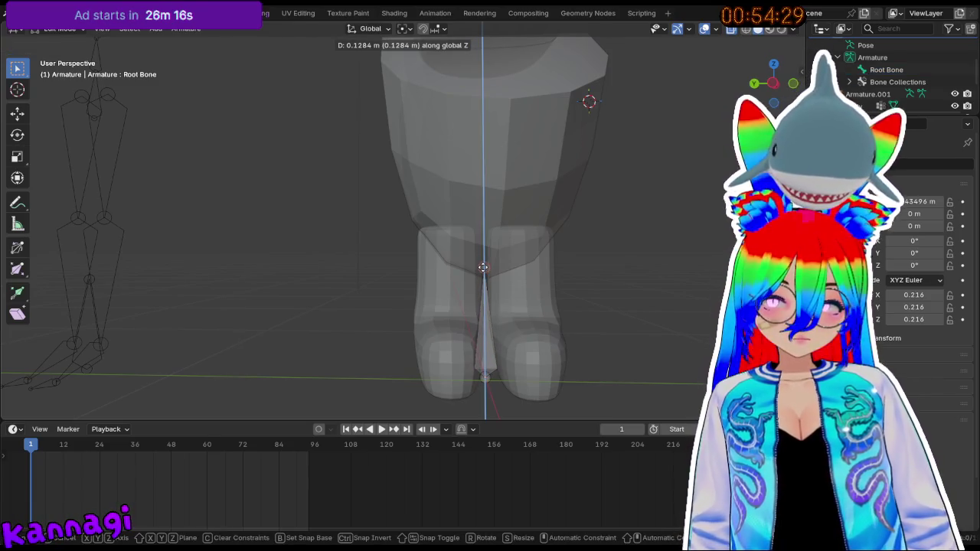
pyautogui.click(481, 280)
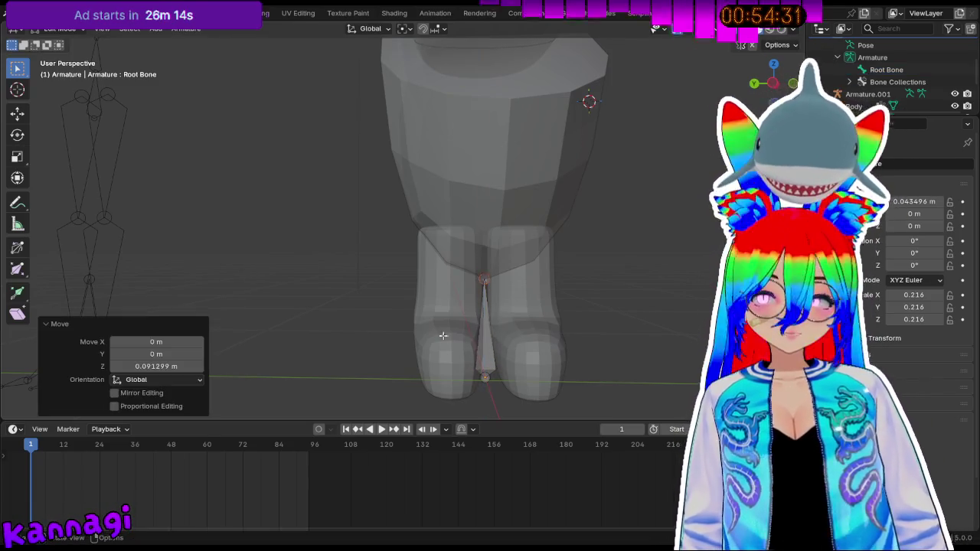
# - Add a new bone, move it down and shrink it to 0.280 scale
pyautogui.hotkey('shift', 'a')
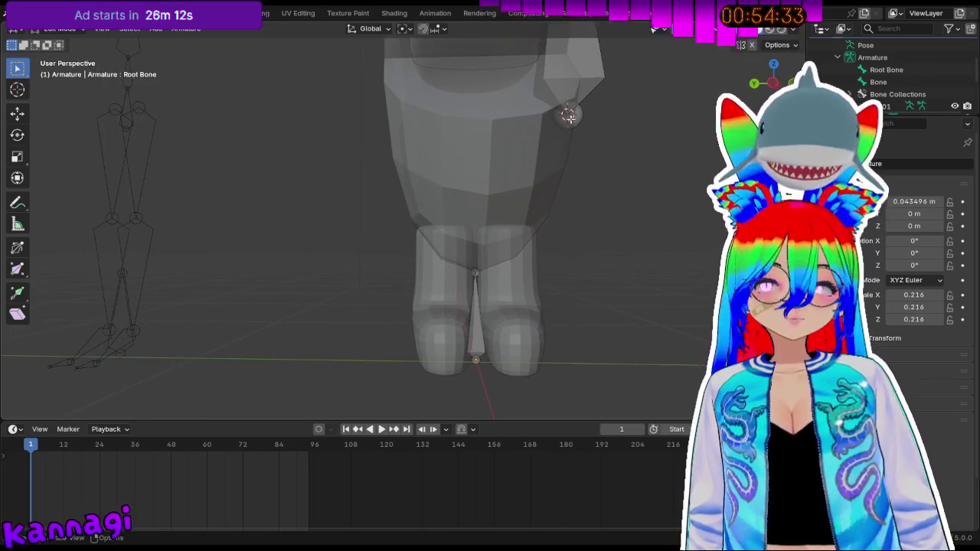
pyautogui.scroll(-4, 584, 149)
pyautogui.press('g')
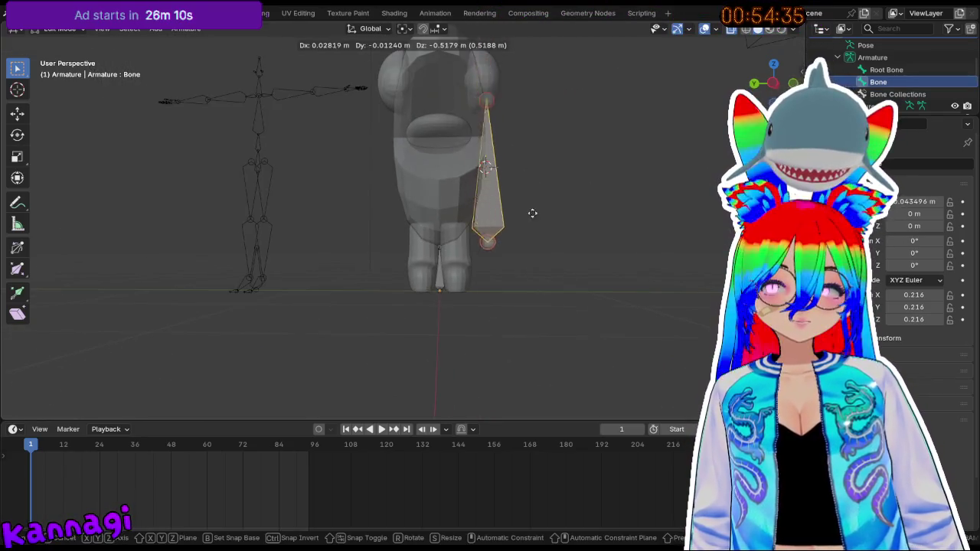
pyautogui.click(500, 247)
pyautogui.moveTo(501, 246); pyautogui.dragTo(556, 271, button='middle')
pyautogui.keyDown('shift'); pyautogui.moveTo(227, 211); pyautogui.dragTo(372, 219, button='middle'); pyautogui.keyUp('shift')
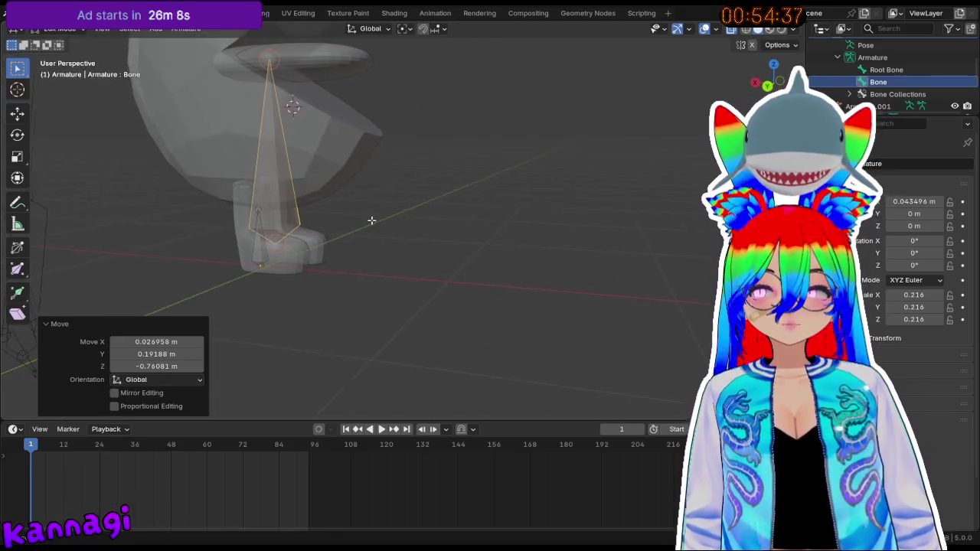
pyautogui.press('s')
pyautogui.click(319, 155)
pyautogui.moveTo(260, 193)
pyautogui.mouseDown(button='middle')
pyautogui.moveTo(219, 196)
pyautogui.moveTo(442, 156)
pyautogui.moveTo(440, 229)
pyautogui.moveTo(376, 224)
pyautogui.mouseUp(button='middle')
pyautogui.scroll(3, 442, 156)
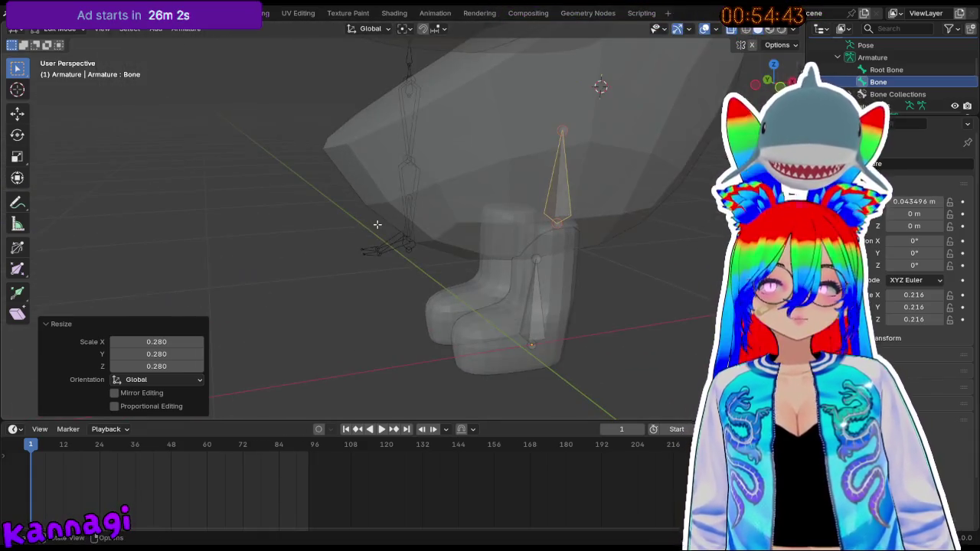
# - Delete the new upper bone and Root Bone, then return to Object Mode
pyautogui.press('x')
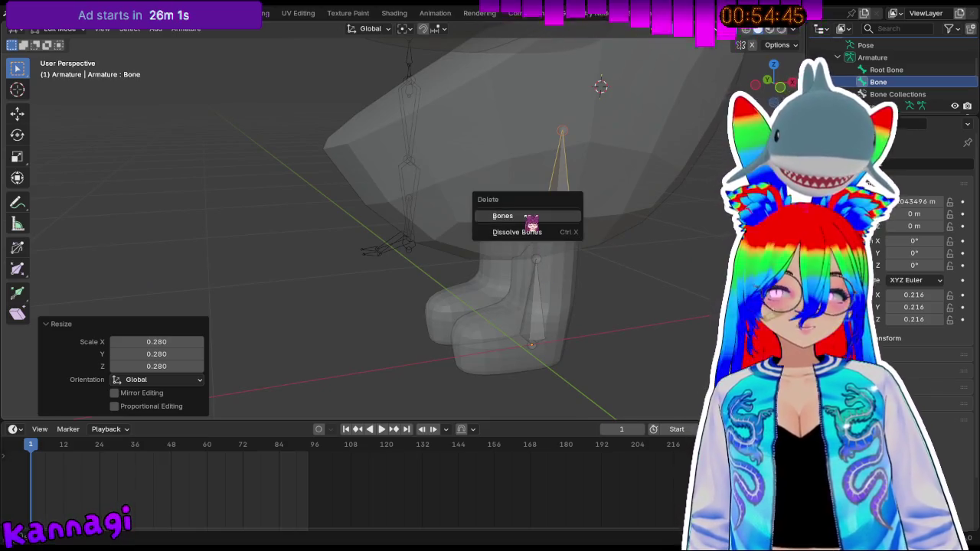
pyautogui.click(560, 219)
pyautogui.click(540, 306)
pyautogui.press('x')
pyautogui.click(544, 301)
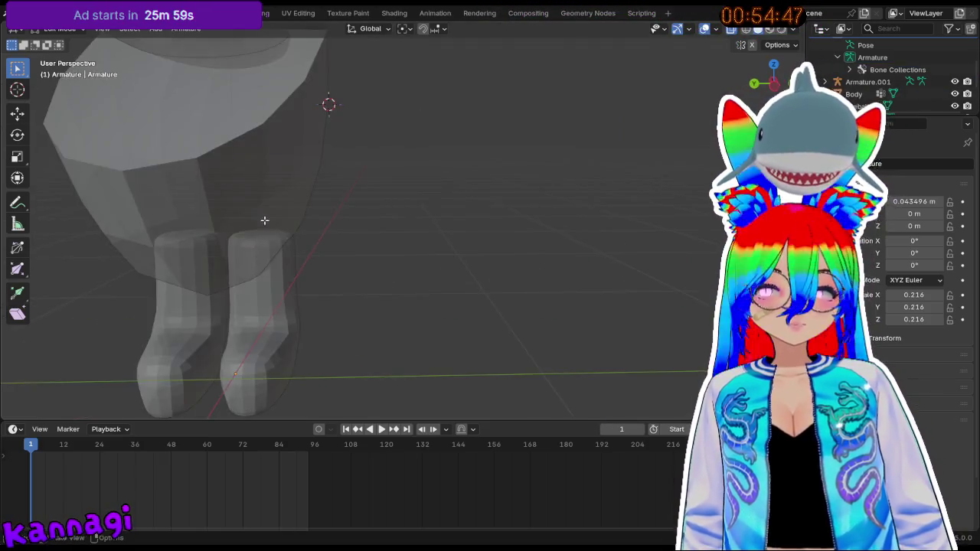
pyautogui.moveTo(372, 252); pyautogui.dragTo(212, 209, button='middle')
pyautogui.press('Tab')
pyautogui.click(132, 179)
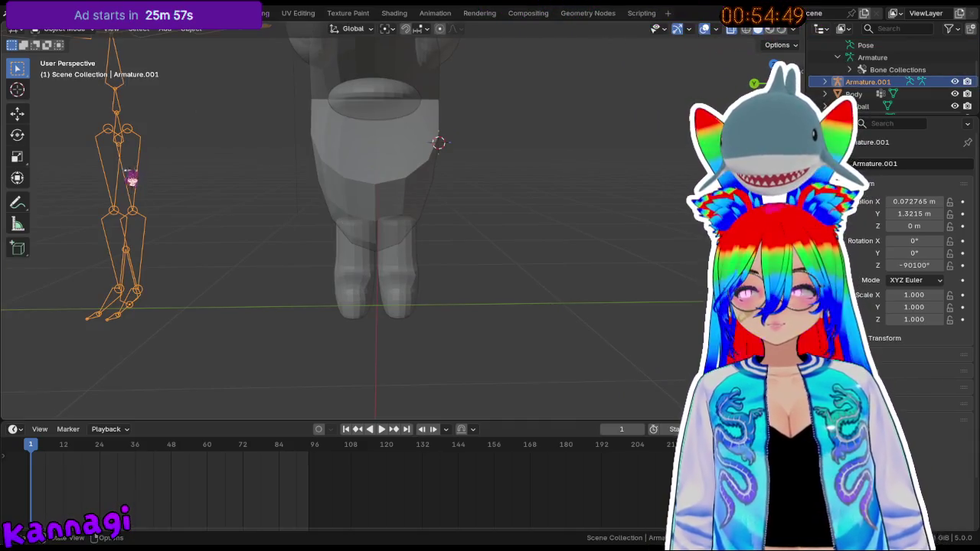
# - Shrink Armature.001 to 0.579 and move it along X and Y into the body
pyautogui.press('s')
pyautogui.click(160, 220)
pyautogui.press('g')
pyautogui.press('z')
pyautogui.press('x')
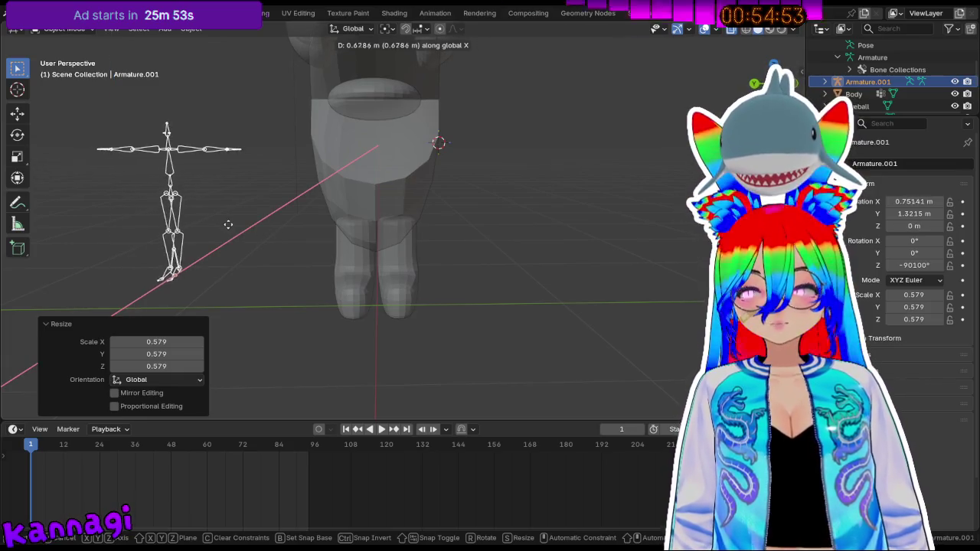
pyautogui.press('y')
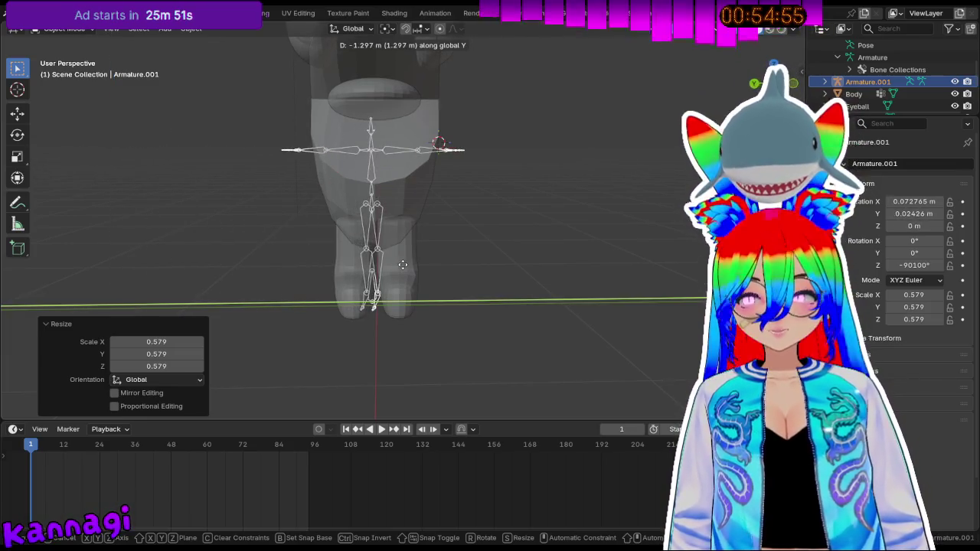
pyautogui.click(403, 274)
# - Enlarge the armature to 0.824 so the leg bones reach the feet, checking side and front views
pyautogui.moveTo(403, 274)
pyautogui.mouseDown(button='middle')
pyautogui.moveTo(291, 234)
pyautogui.moveTo(502, 201)
pyautogui.moveTo(494, 219)
pyautogui.moveTo(521, 222)
pyautogui.moveTo(458, 236)
pyautogui.moveTo(472, 236)
pyautogui.moveTo(433, 262)
pyautogui.moveTo(505, 257)
pyautogui.moveTo(520, 230)
pyautogui.mouseUp(button='middle')
pyautogui.press('s')
pyautogui.click(508, 230)
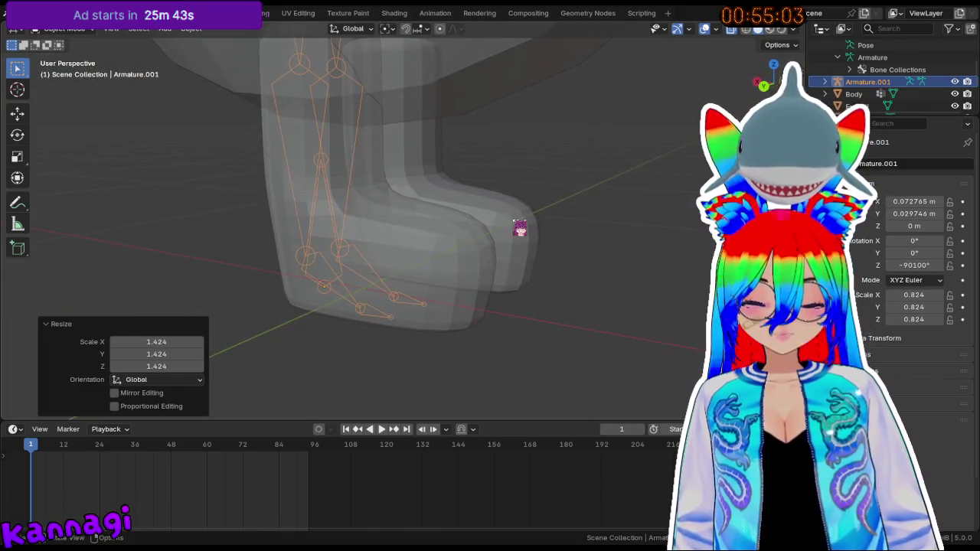
pyautogui.press('KP_3')
pyautogui.press('KP_1')
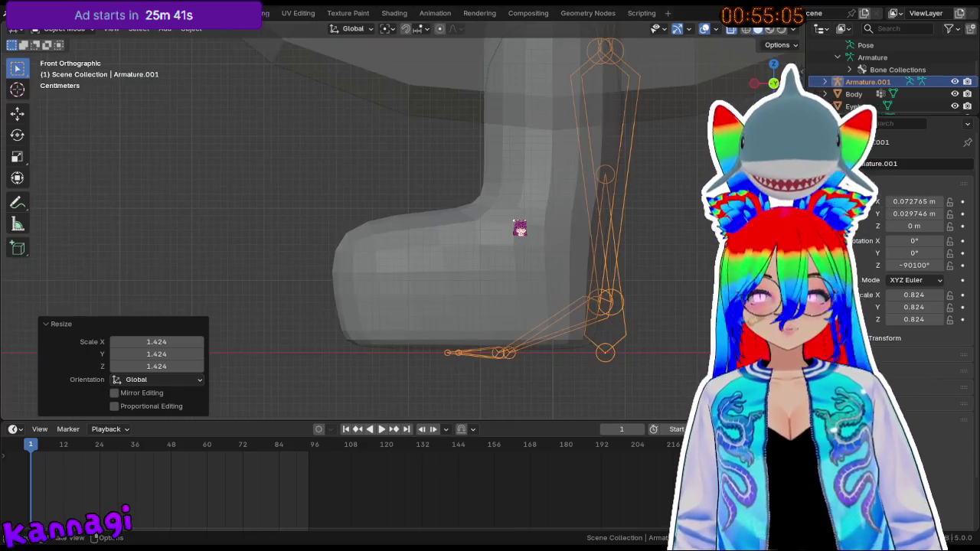
# - Shift the armature along X and Y to line it up with the leg
pyautogui.press('g')
pyautogui.press('x')
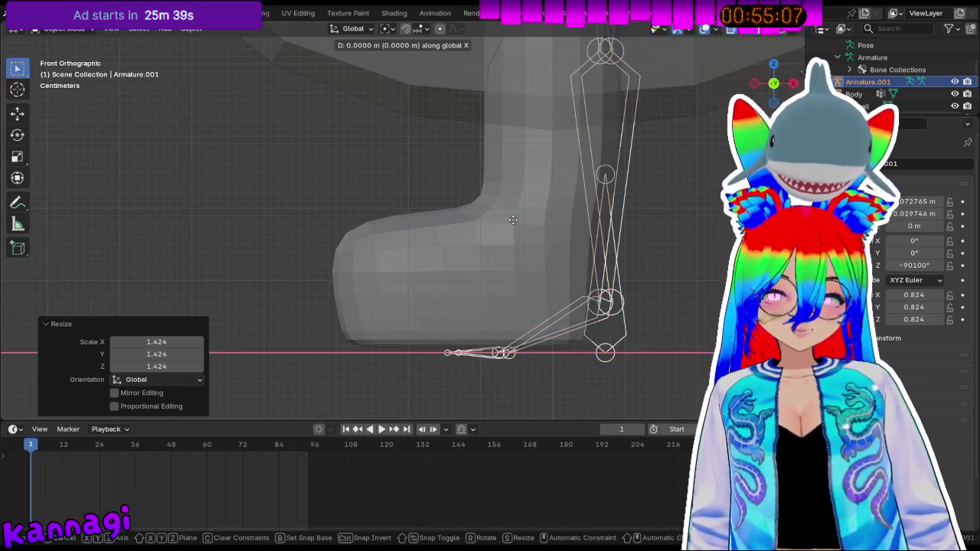
pyautogui.click(447, 229)
pyautogui.press('g')
pyautogui.press('y')
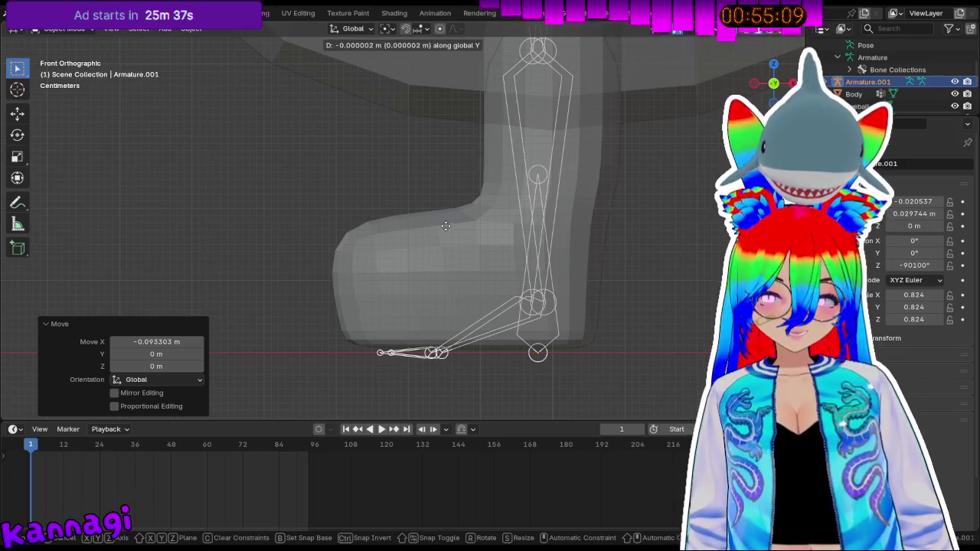
pyautogui.click(443, 222)
pyautogui.moveTo(437, 235)
pyautogui.mouseDown(button='middle')
pyautogui.moveTo(376, 263)
pyautogui.moveTo(450, 260)
pyautogui.mouseUp(button='middle')
# - Compare side and front views to check the alignment, then finalise the armature move
pyautogui.press('KP_3')
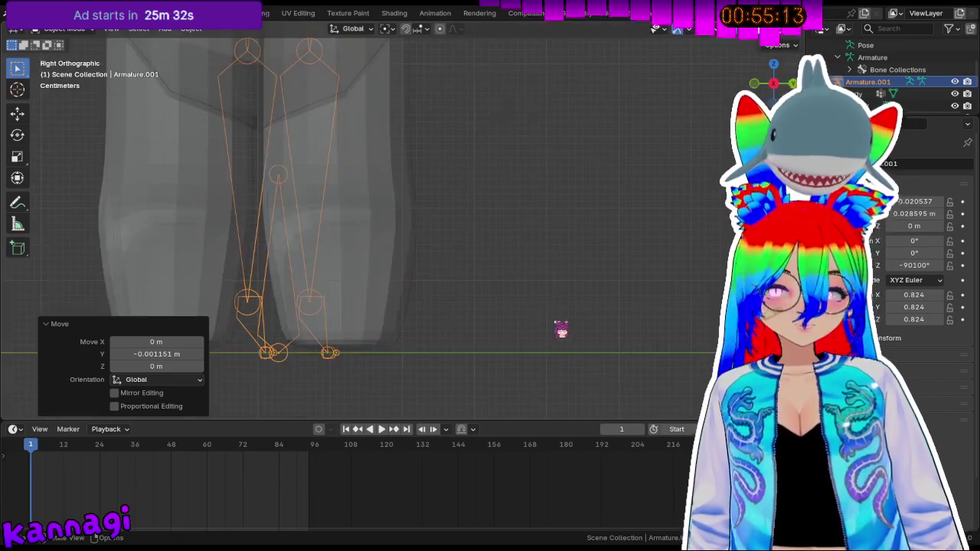
pyautogui.press('KP_1')
pyautogui.press('KP_3')
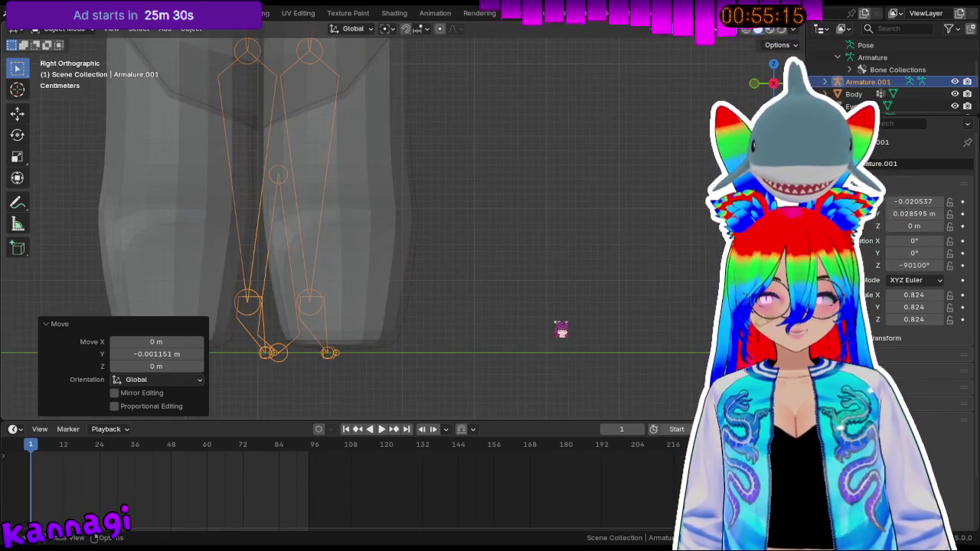
pyautogui.press('KP_1')
pyautogui.press('KP_3')
pyautogui.press('KP_1')
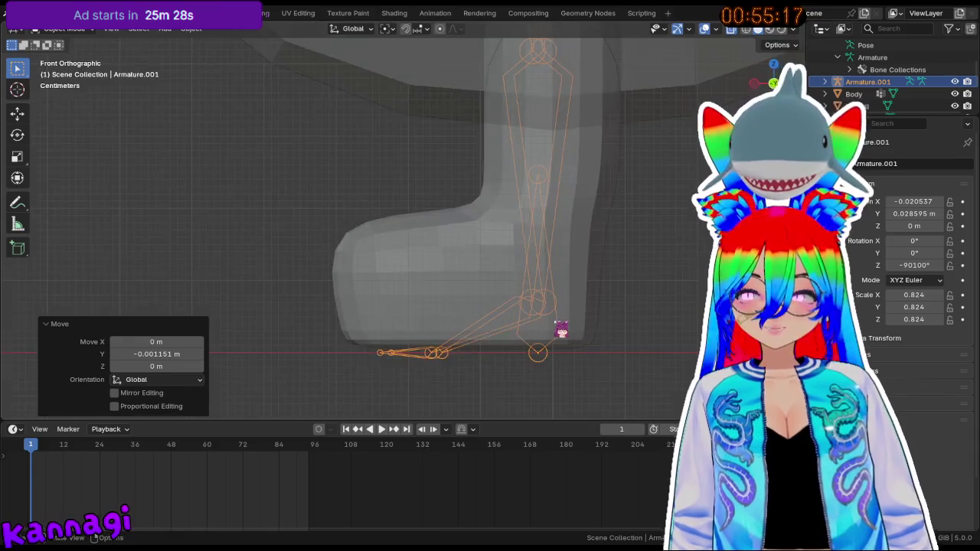
pyautogui.press('KP_3')
pyautogui.click(330, 359)
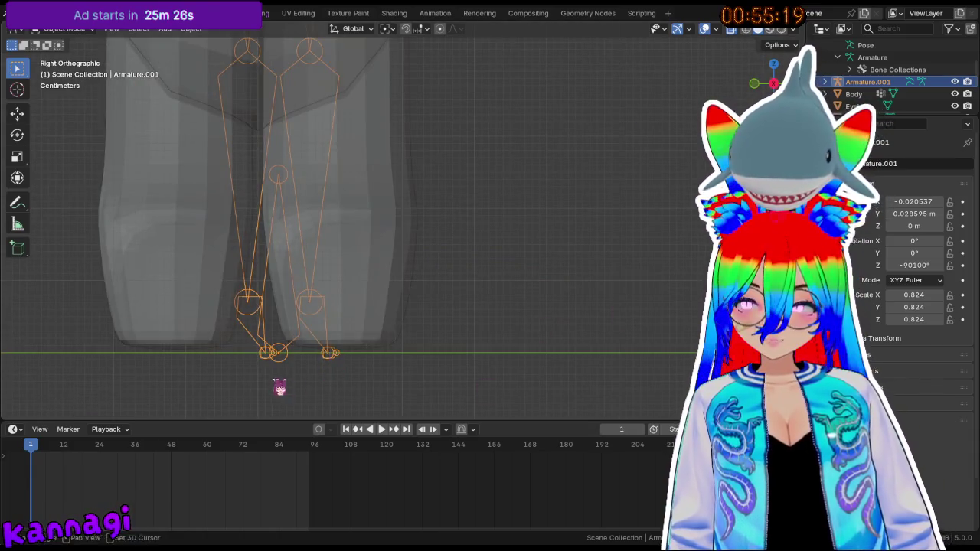
pyautogui.keyDown('shift'); pyautogui.moveTo(279, 387); pyautogui.dragTo(381, 306, button='middle'); pyautogui.keyUp('shift')
# - In Edit Mode, move the lower_leg and foot.L joints along Y into the foot
pyautogui.press('Tab')
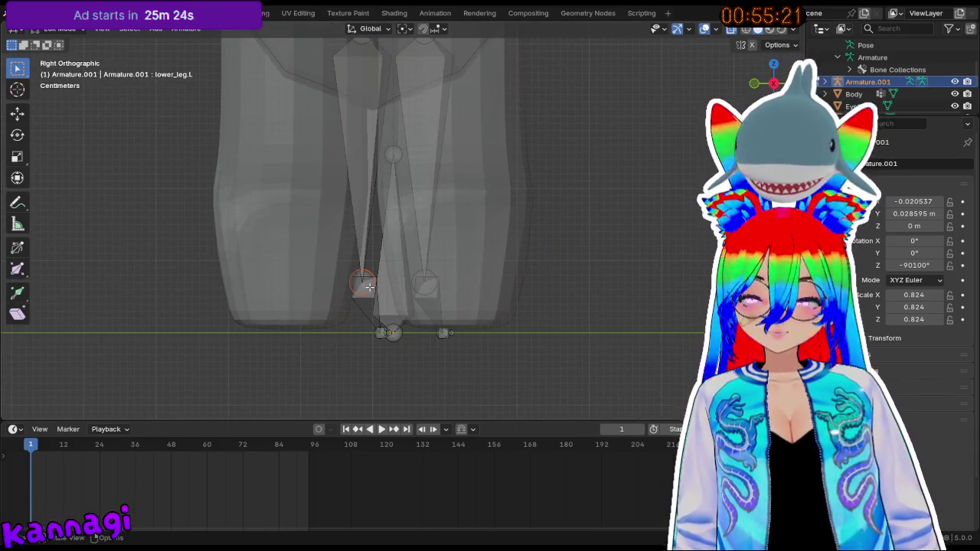
pyautogui.press('g')
pyautogui.press('y')
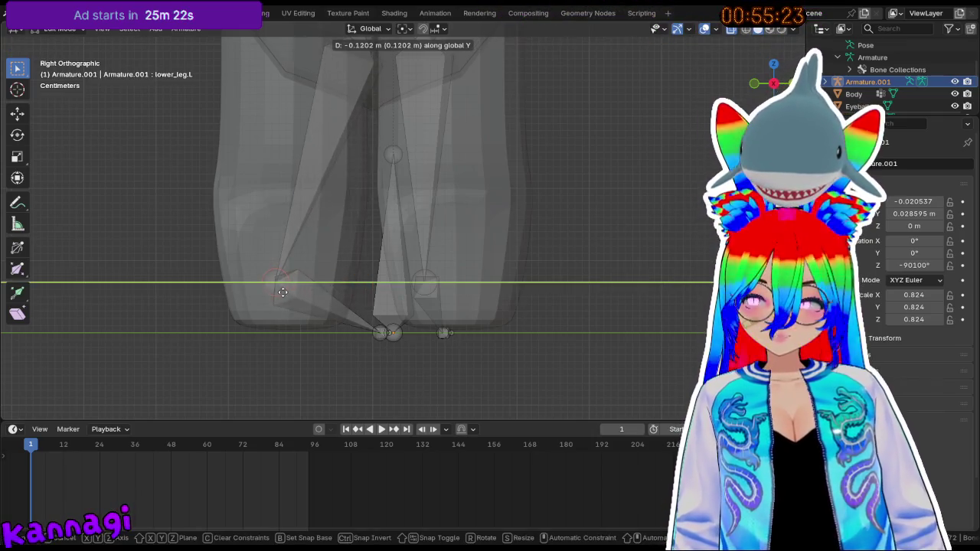
pyautogui.click(282, 292)
pyautogui.click(379, 332)
pyautogui.press('g')
pyautogui.press('y')
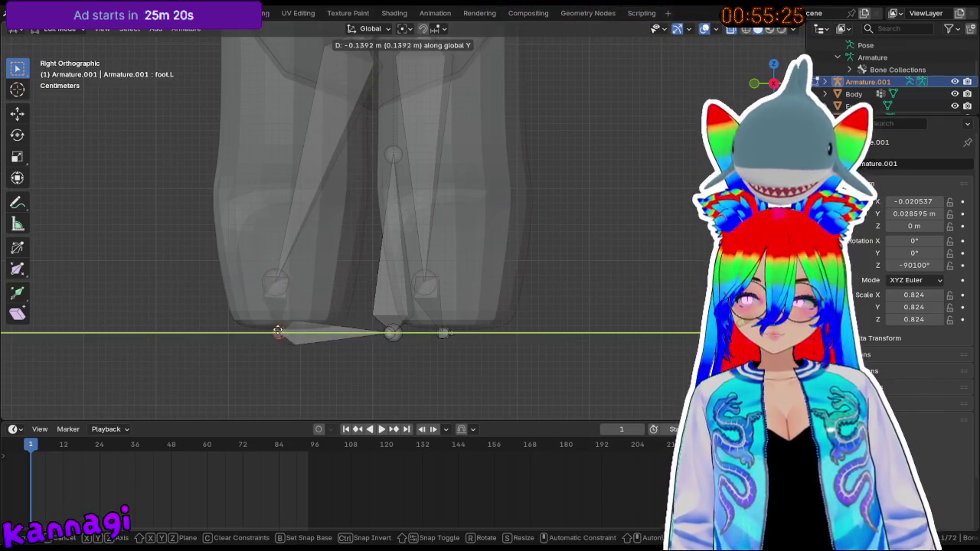
pyautogui.click(275, 327)
# - Move the toes.L joint along Y to the front of the foot
pyautogui.click(388, 333)
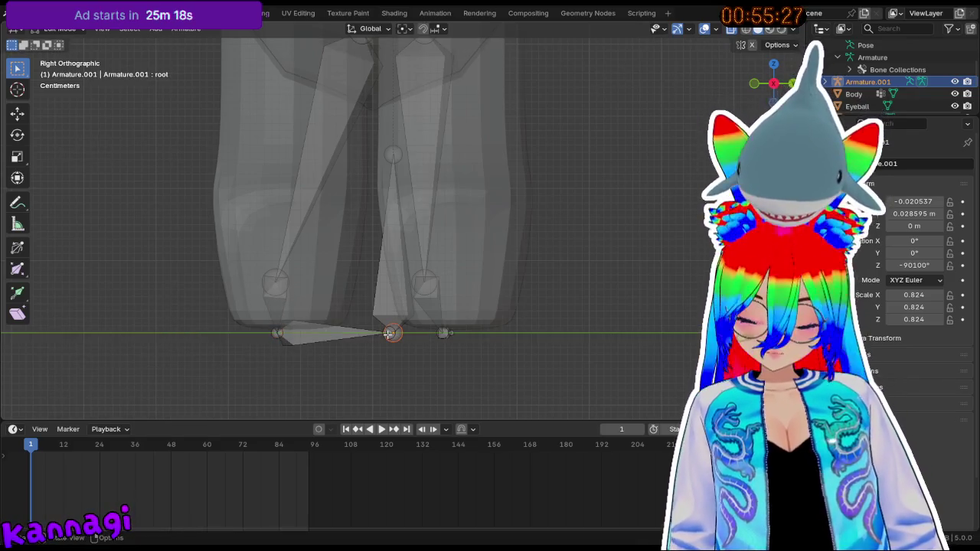
pyautogui.press('g')
pyautogui.press('y')
pyautogui.press('Escape')
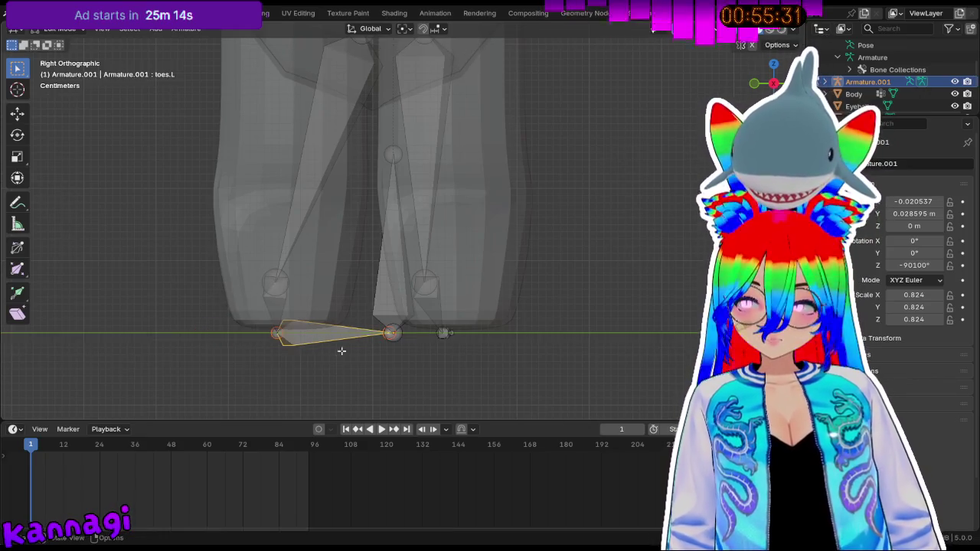
pyautogui.click(383, 334)
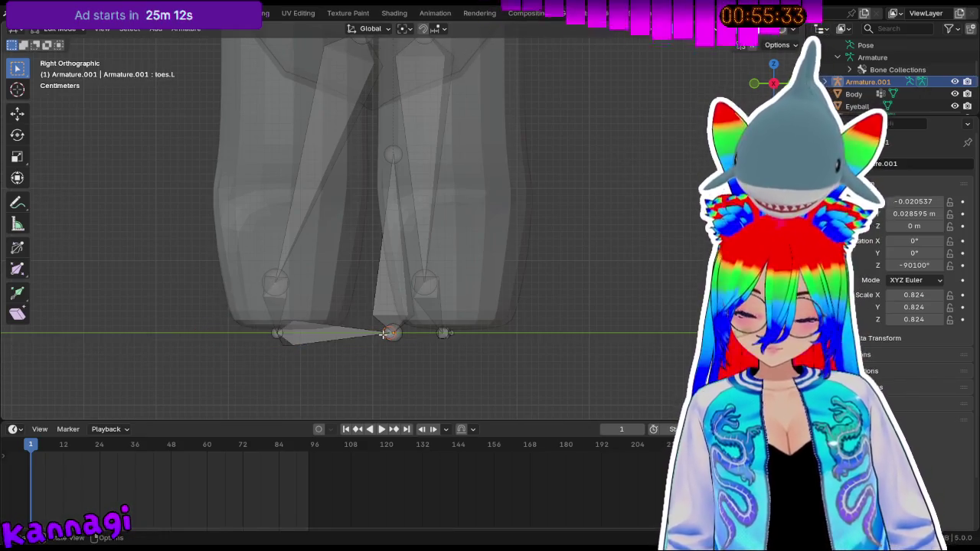
pyautogui.press('g')
pyautogui.press('y')
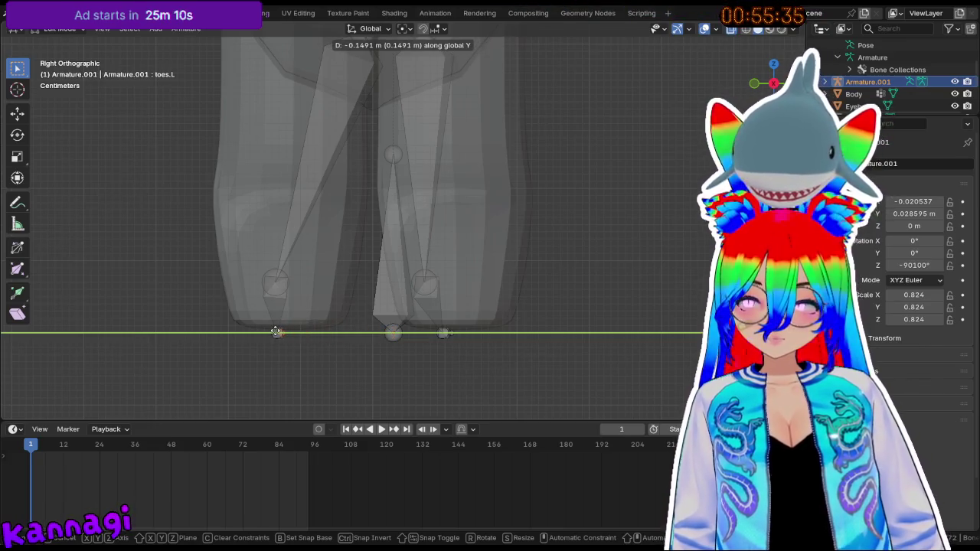
pyautogui.click(276, 331)
# - Move the upper_leg.L joint -0.10532 m along Y and adjust the right leg joint along Y
pyautogui.keyDown('shift'); pyautogui.moveTo(306, 237); pyautogui.dragTo(363, 344, button='middle'); pyautogui.keyUp('shift')
pyautogui.click(426, 126)
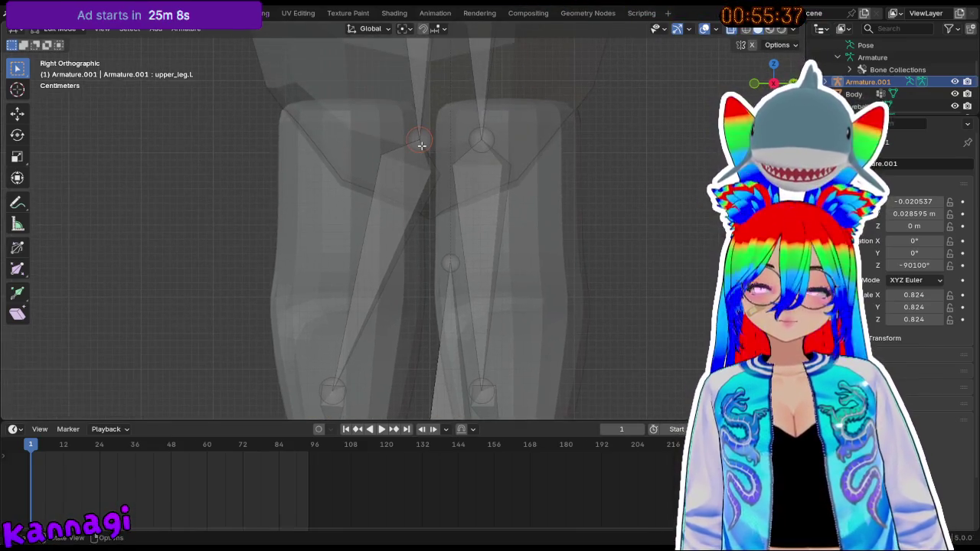
pyautogui.press('g')
pyautogui.press('y')
pyautogui.click(346, 146)
pyautogui.click(484, 142)
pyautogui.press('g')
pyautogui.press('y')
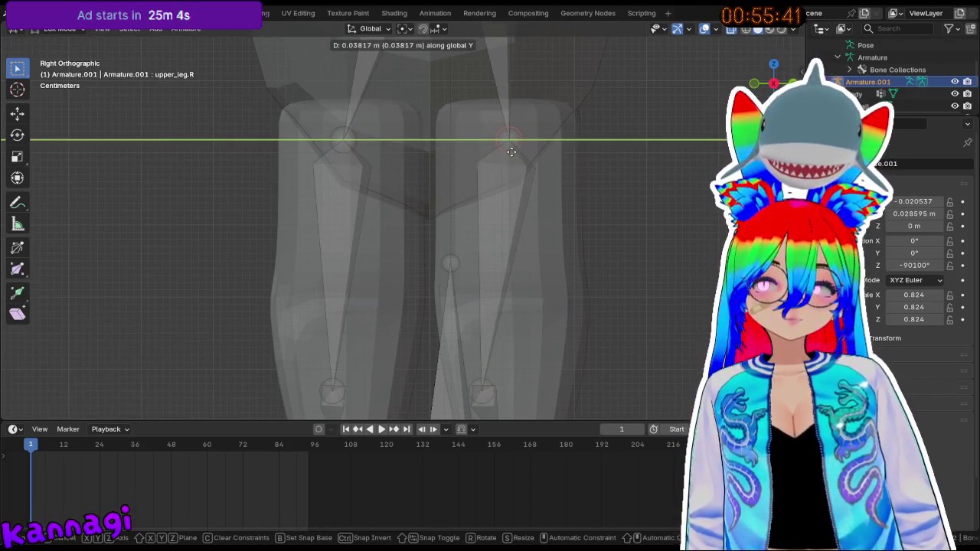
pyautogui.click(509, 149)
pyautogui.keyDown('shift'); pyautogui.moveTo(477, 306); pyautogui.dragTo(470, 282, button='middle'); pyautogui.keyUp('shift')
pyautogui.click(470, 308)
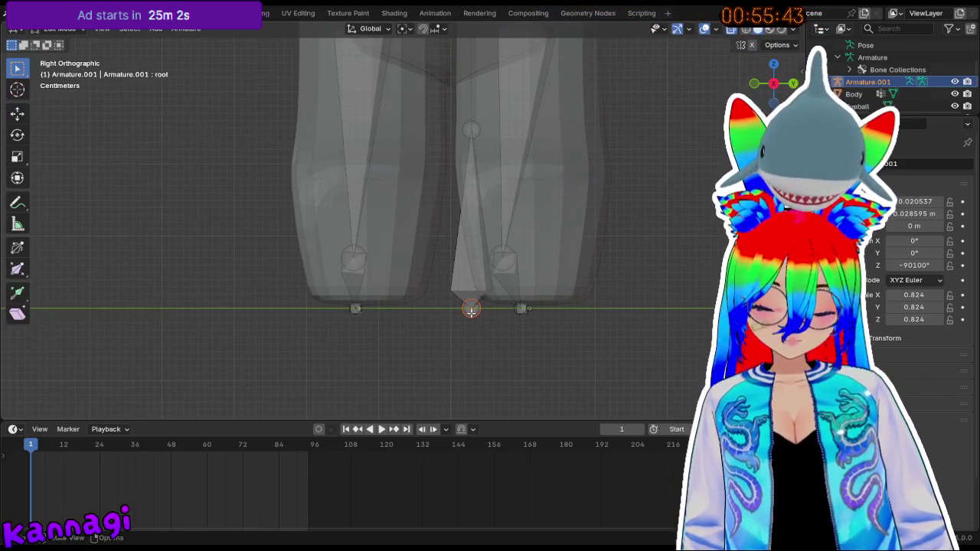
# - Try moving the root bone, cancel a second move and undo its leftward shift
pyautogui.press('g')
pyautogui.click(447, 287)
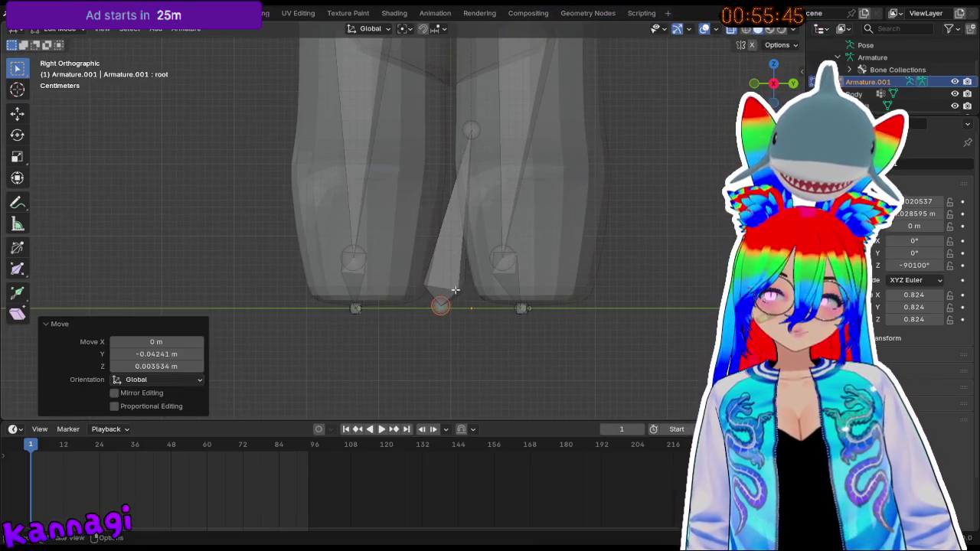
pyautogui.press('g')
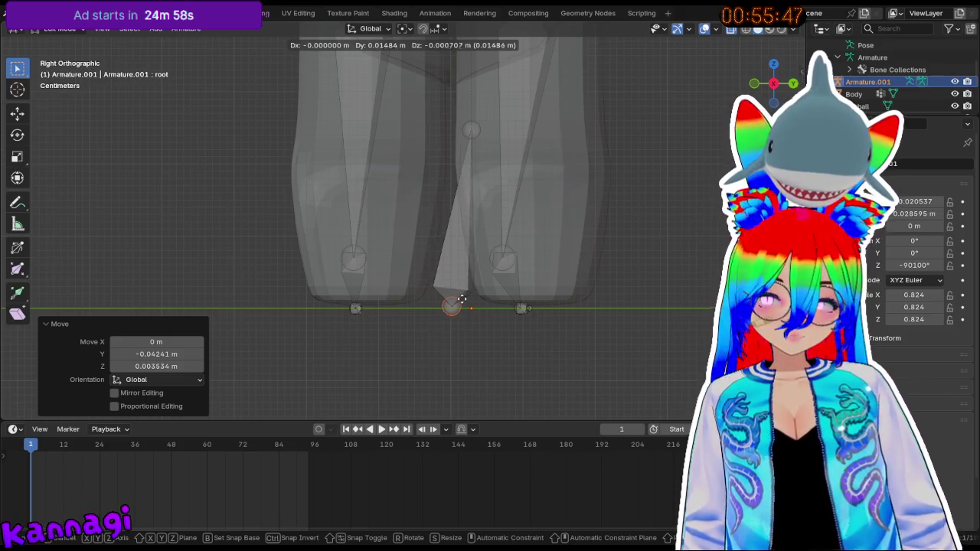
pyautogui.press('Escape')
pyautogui.click(484, 353)
pyautogui.hotkey('ctrl', 'z')
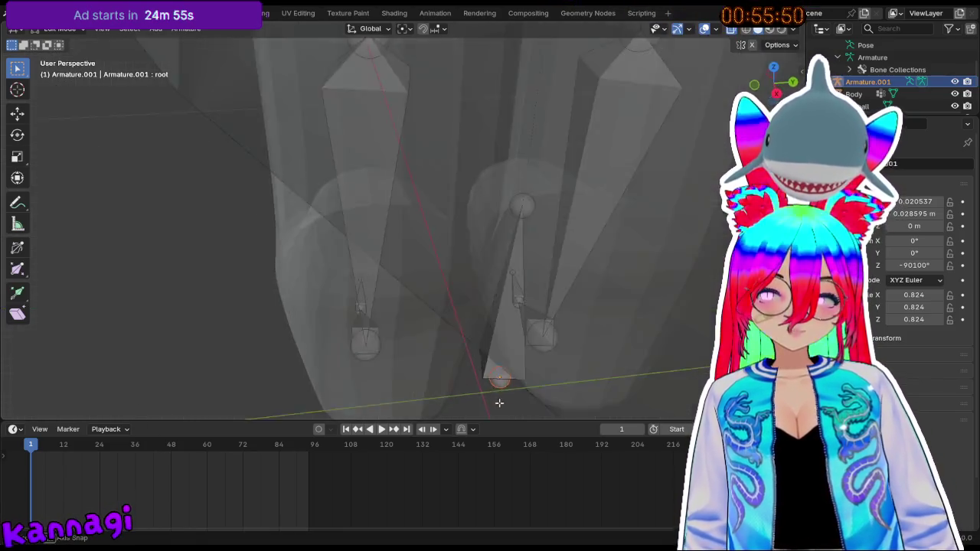
pyautogui.moveTo(466, 356); pyautogui.dragTo(475, 372, button='middle')
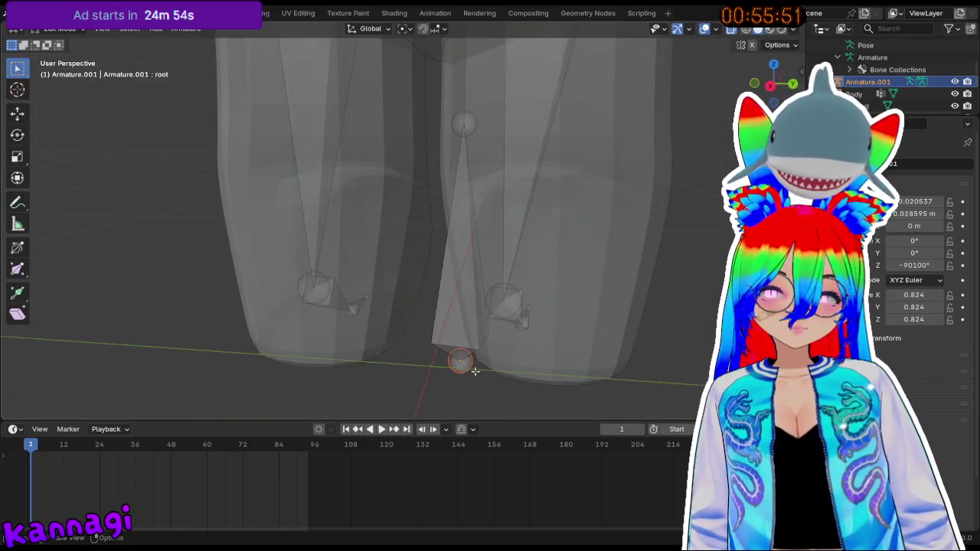
# - Move the root bone and its upper end along Y to centre them between the legs
pyautogui.press('g')
pyautogui.press('y')
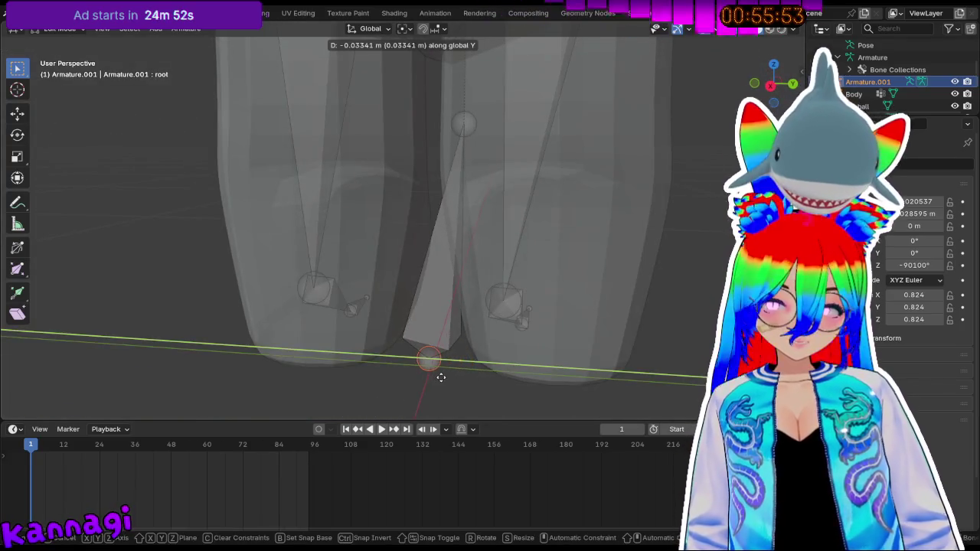
pyautogui.click(439, 379)
pyautogui.click(464, 123)
pyautogui.press('g')
pyautogui.press('y')
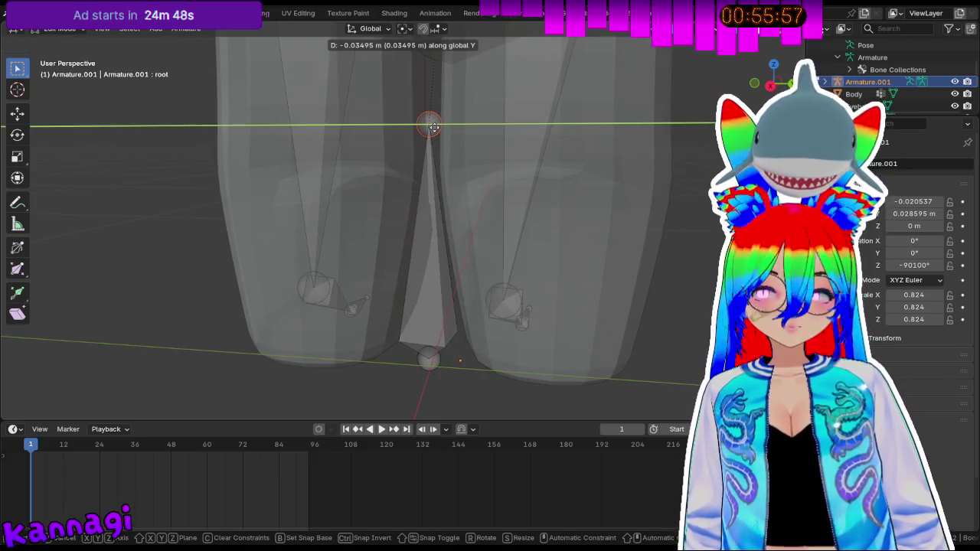
pyautogui.click(432, 196)
pyautogui.keyDown('alt'); pyautogui.moveTo(432, 196); pyautogui.dragTo(416, 246, button='middle'); pyautogui.keyUp('alt')
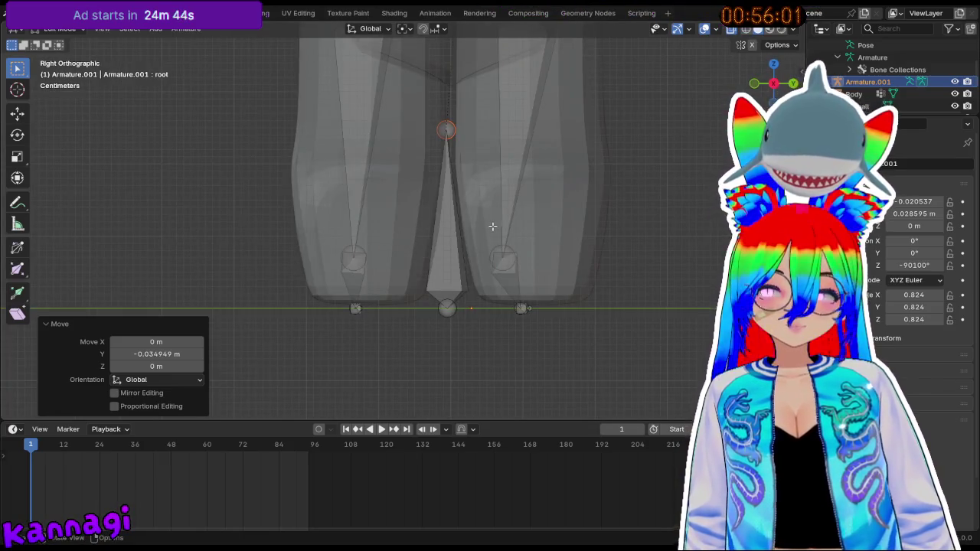
# - Shift the lower_leg.R knee joint 0.025446 m along Y into the right leg
pyautogui.click(447, 310)
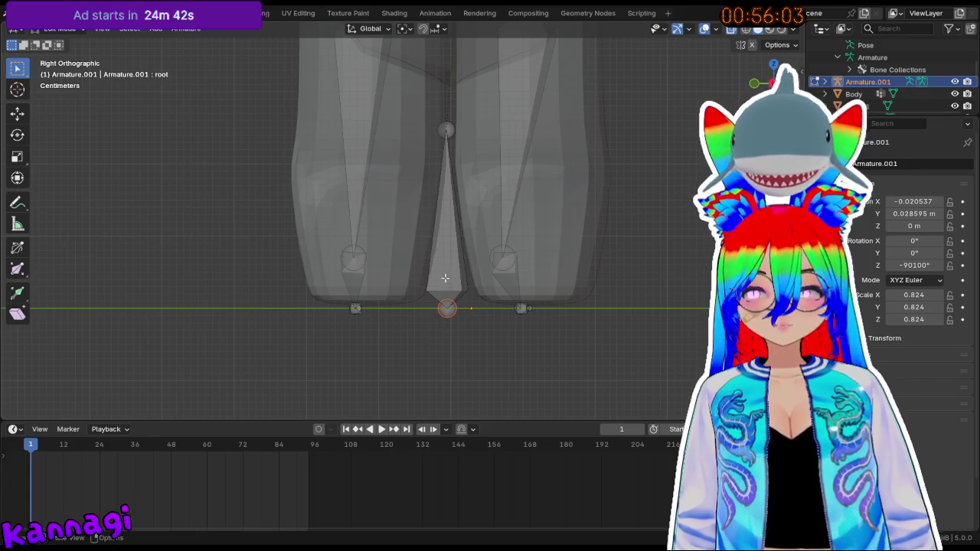
pyautogui.press('g')
pyautogui.press('y')
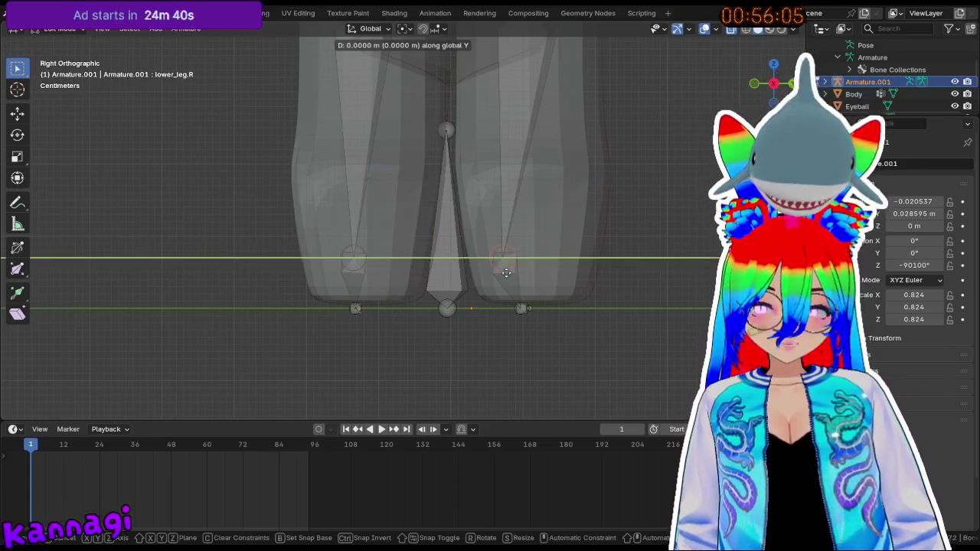
pyautogui.click(525, 267)
pyautogui.moveTo(525, 267)
pyautogui.mouseDown(button='middle')
pyautogui.moveTo(461, 323)
pyautogui.moveTo(538, 213)
pyautogui.moveTo(459, 109)
pyautogui.moveTo(378, 123)
pyautogui.moveTo(400, 89)
pyautogui.moveTo(362, 53)
pyautogui.mouseUp(button='middle')
pyautogui.moveTo(304, 36)
pyautogui.mouseDown(button='middle')
pyautogui.moveTo(332, 109)
pyautogui.moveTo(409, 65)
pyautogui.moveTo(412, 203)
pyautogui.moveTo(390, 187)
pyautogui.moveTo(362, 201)
pyautogui.moveTo(409, 157)
pyautogui.mouseUp(button='middle')
pyautogui.click(411, 203)
pyautogui.click(419, 172)
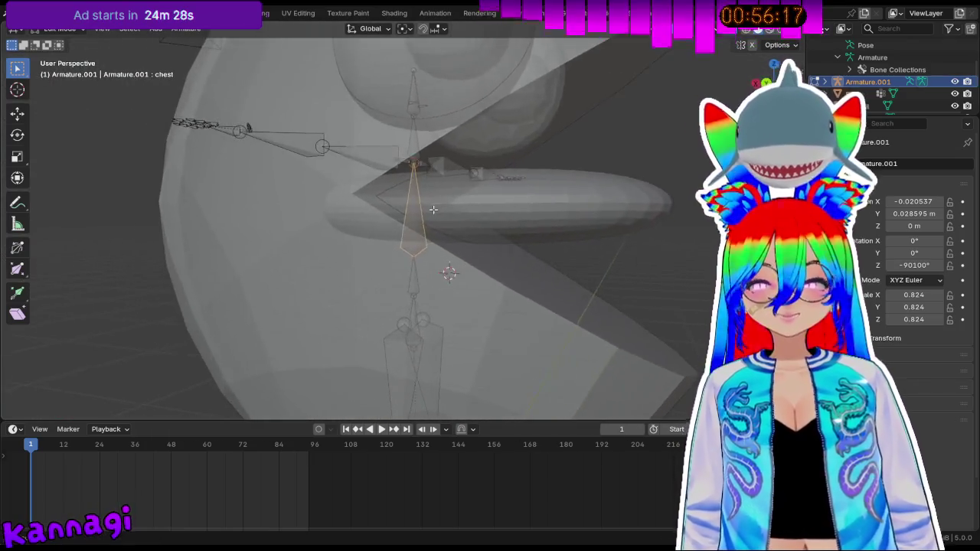
# - Lower the chest bone vertically along Z
pyautogui.press('g')
pyautogui.press('z')
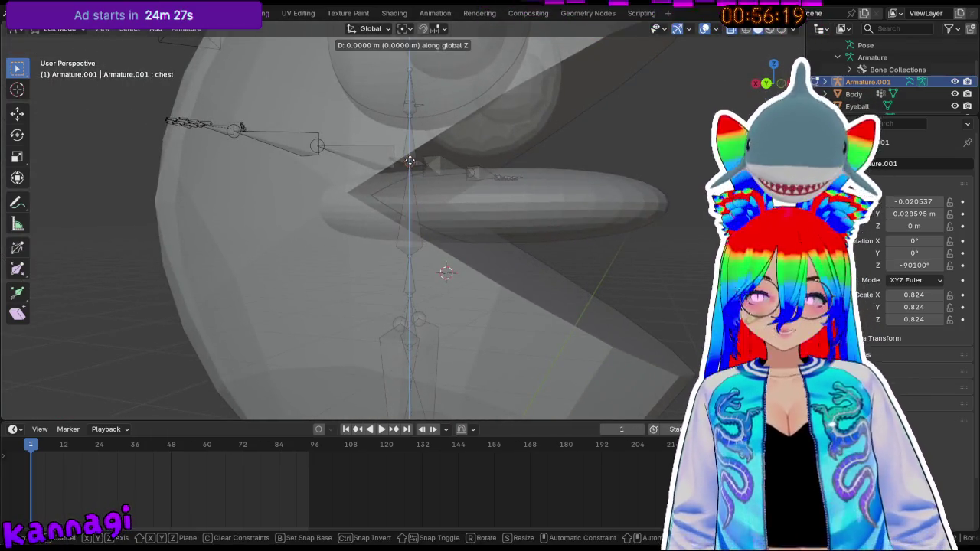
pyautogui.click(407, 184)
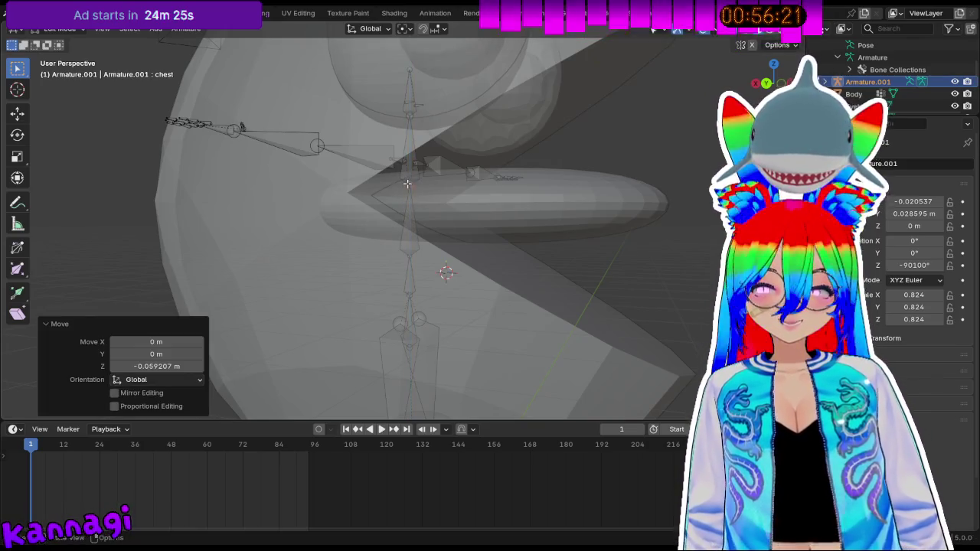
pyautogui.click(419, 114)
pyautogui.moveTo(419, 114)
pyautogui.mouseDown(button='middle')
pyautogui.moveTo(430, 175)
pyautogui.moveTo(387, 223)
pyautogui.moveTo(329, 203)
pyautogui.mouseUp(button='middle')
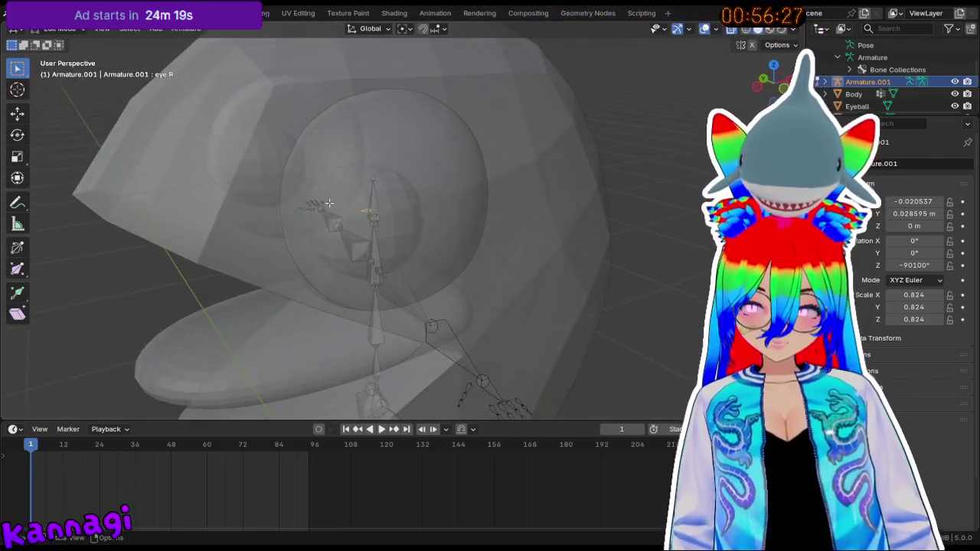
# - Move the eye.R bone toward the right eye and rotate it 139°
pyautogui.press('g')
pyautogui.click(245, 170)
pyautogui.moveTo(245, 170)
pyautogui.mouseDown(button='middle')
pyautogui.moveTo(398, 200)
pyautogui.moveTo(395, 214)
pyautogui.mouseUp(button='middle')
pyautogui.press('f')
pyautogui.press('r')
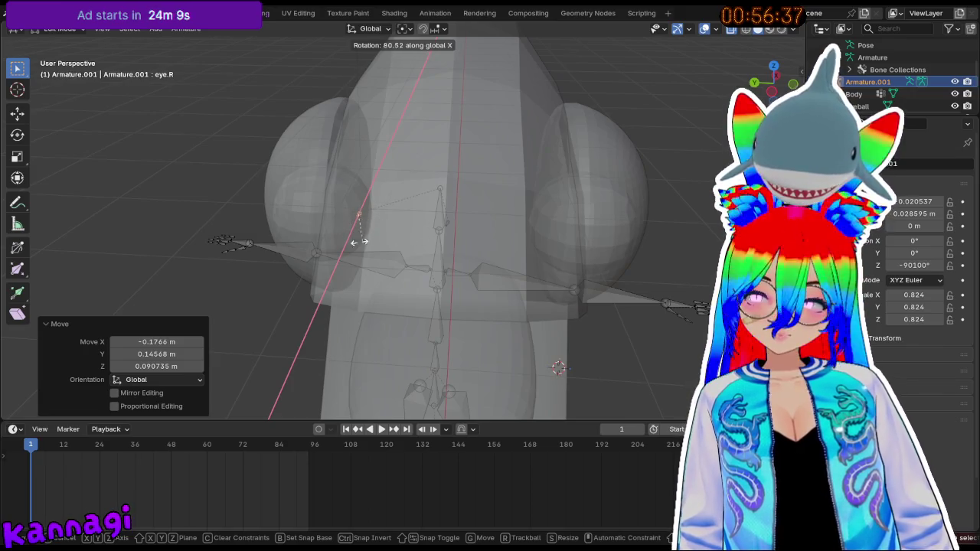
pyautogui.click(303, 242)
pyautogui.scroll(5, 300, 261)
pyautogui.scroll(2, 371, 243)
# - Enlarge the eye.R bone to a scale of 2.227
pyautogui.press('s')
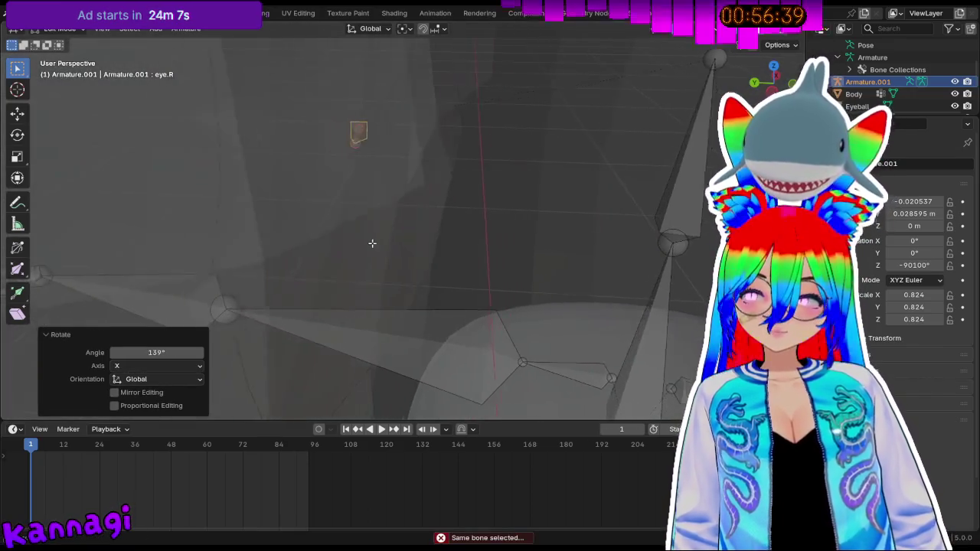
pyautogui.click(346, 306)
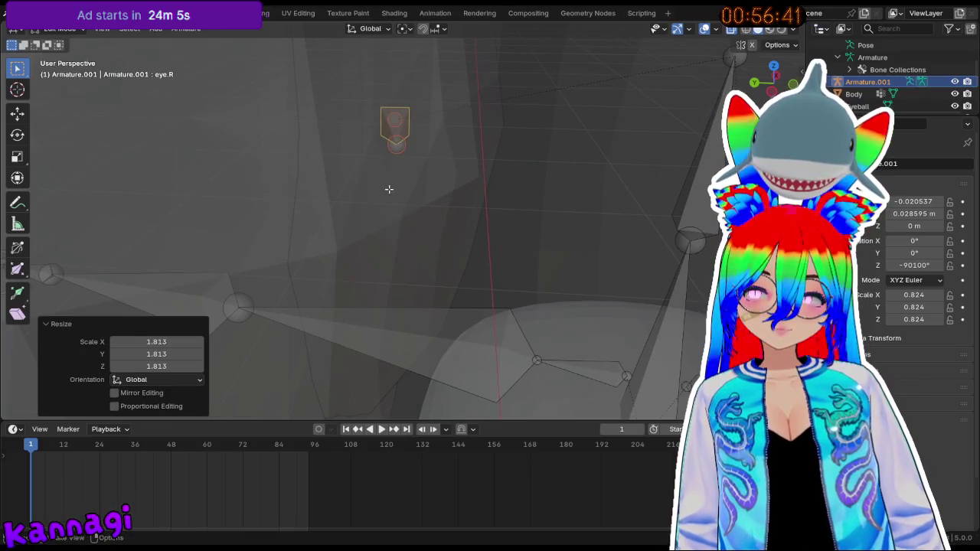
pyautogui.press('s')
pyautogui.click(349, 245)
pyautogui.scroll(-3, 351, 242)
pyautogui.moveTo(350, 242); pyautogui.dragTo(465, 227, button='middle')
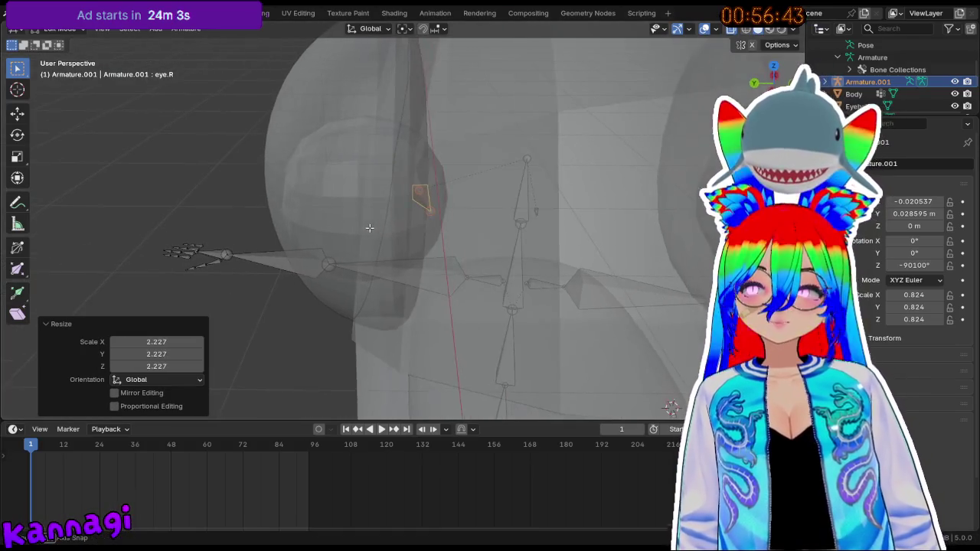
# - Rotate the eye.R bone -93.4° about Z to finish placing it
pyautogui.press('r')
pyautogui.press('y')
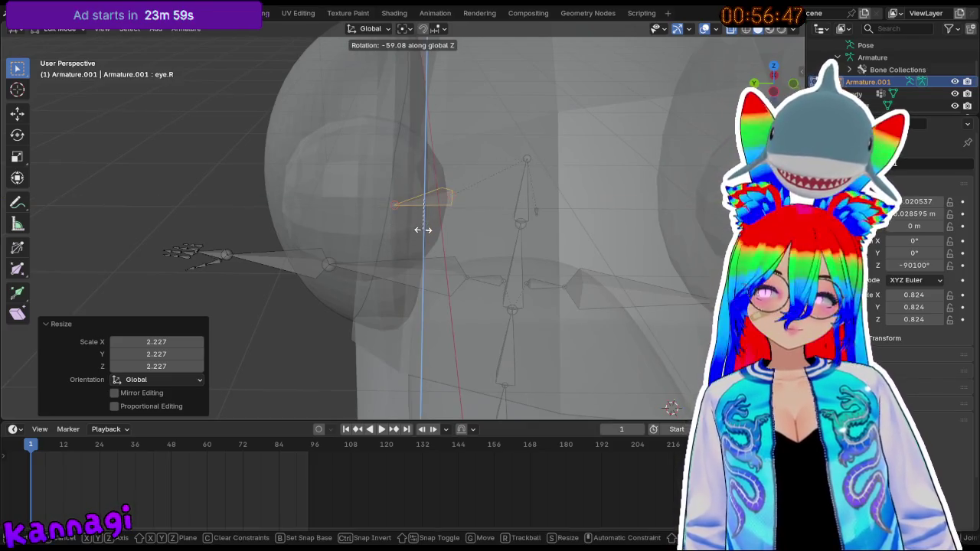
pyautogui.click(400, 231)
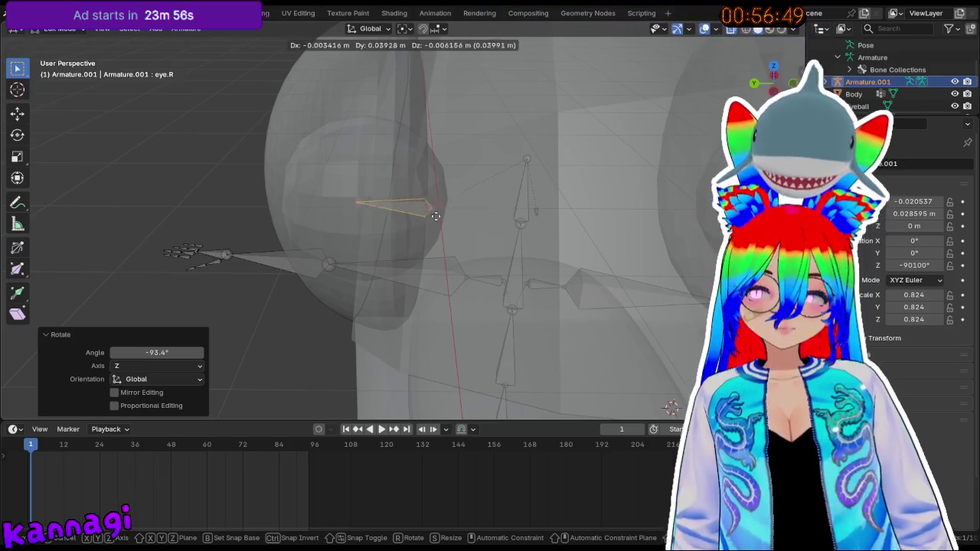
pyautogui.click(418, 225)
pyautogui.moveTo(418, 225)
pyautogui.mouseDown(button='middle')
pyautogui.moveTo(486, 237)
pyautogui.moveTo(545, 229)
pyautogui.moveTo(351, 238)
pyautogui.mouseUp(button='middle')
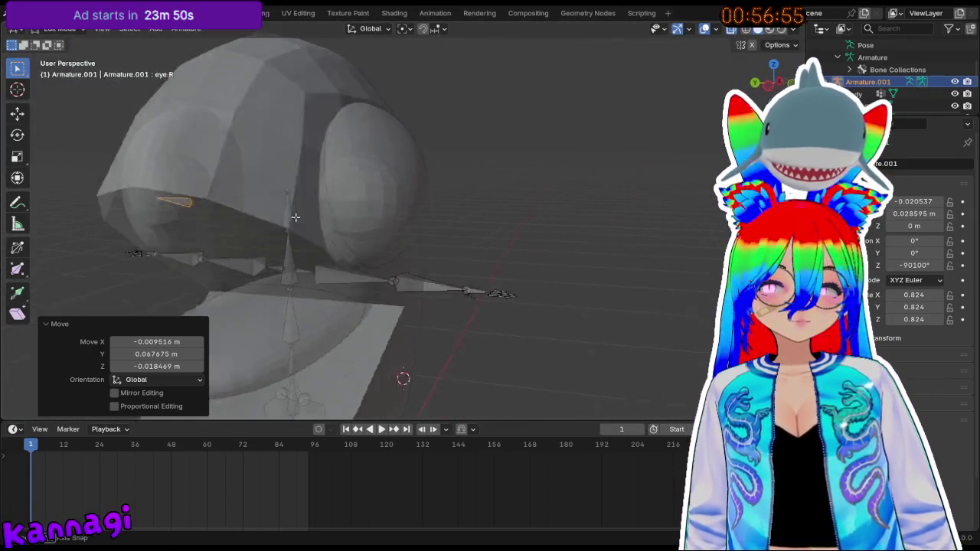
pyautogui.scroll(5, 367, 237)
pyautogui.click(243, 265)
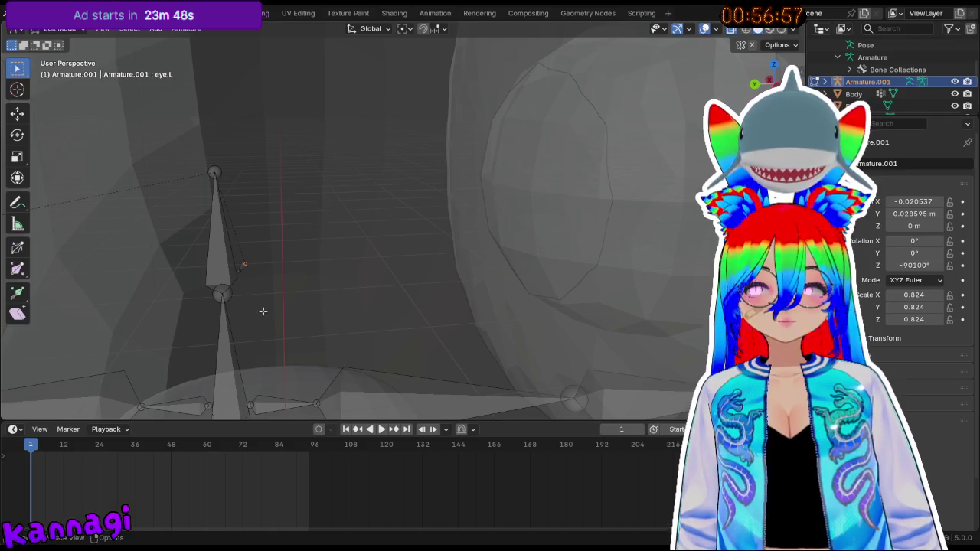
# - Move the eye.L bone along Y, then raise it along Z
pyautogui.press('g')
pyautogui.press('y')
pyautogui.click(542, 242)
pyautogui.scroll(-3, 490, 241)
pyautogui.moveTo(490, 240)
pyautogui.mouseDown(button='middle')
pyautogui.moveTo(260, 234)
pyautogui.moveTo(400, 256)
pyautogui.mouseUp(button='middle')
pyautogui.press('g')
pyautogui.press('z')
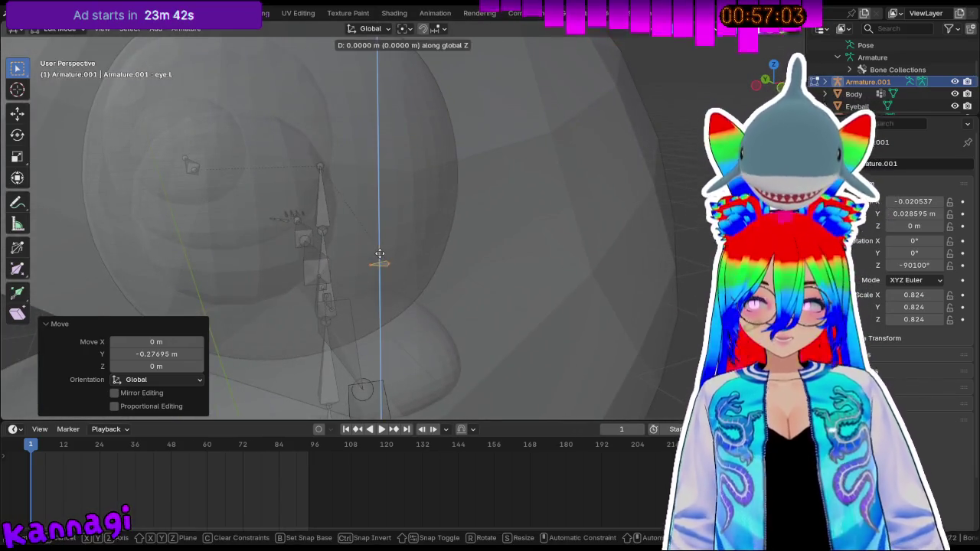
pyautogui.click(322, 229)
# - Shift the eye.L bone along X into the left eyeball
pyautogui.press('g')
pyautogui.press('y')
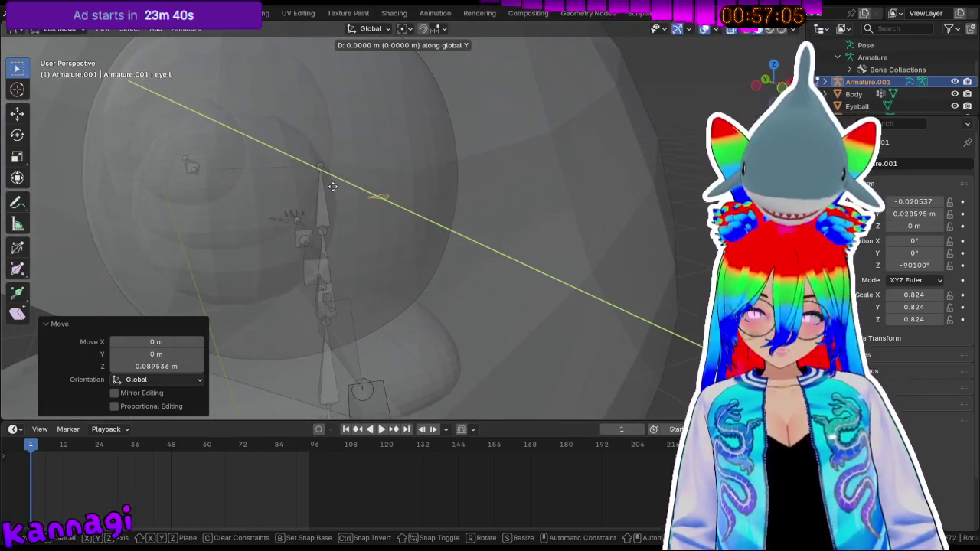
pyautogui.press('x')
pyautogui.click(206, 221)
pyautogui.scroll(2, 262, 212)
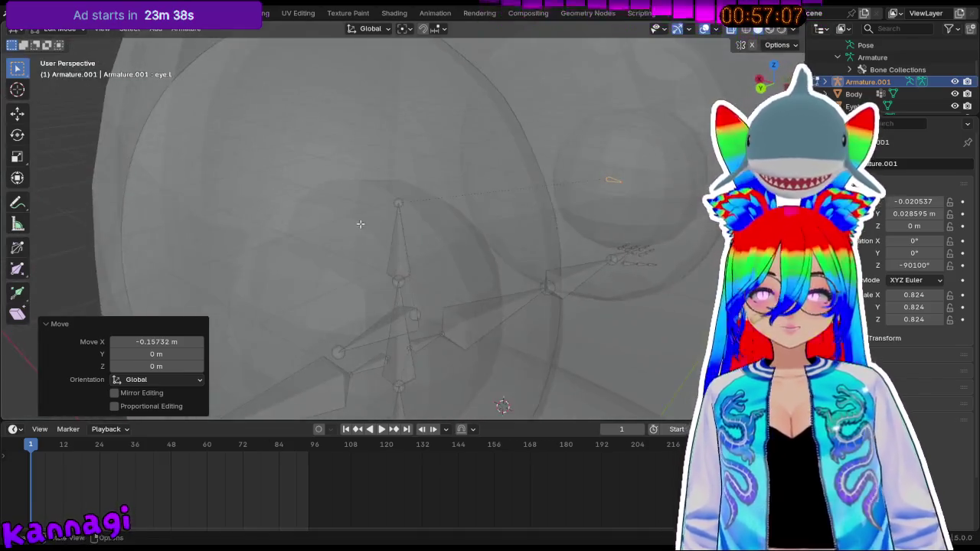
pyautogui.moveTo(263, 212); pyautogui.dragTo(493, 247, button='middle')
# - Enlarge the eye.L bone 2.262× and turn it 70.5° about Z
pyautogui.press('s')
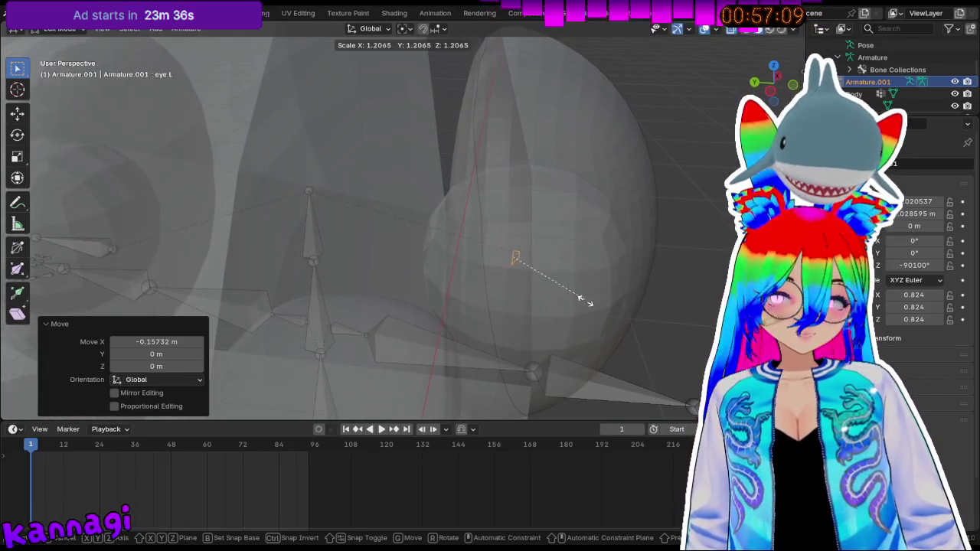
pyautogui.click(632, 355)
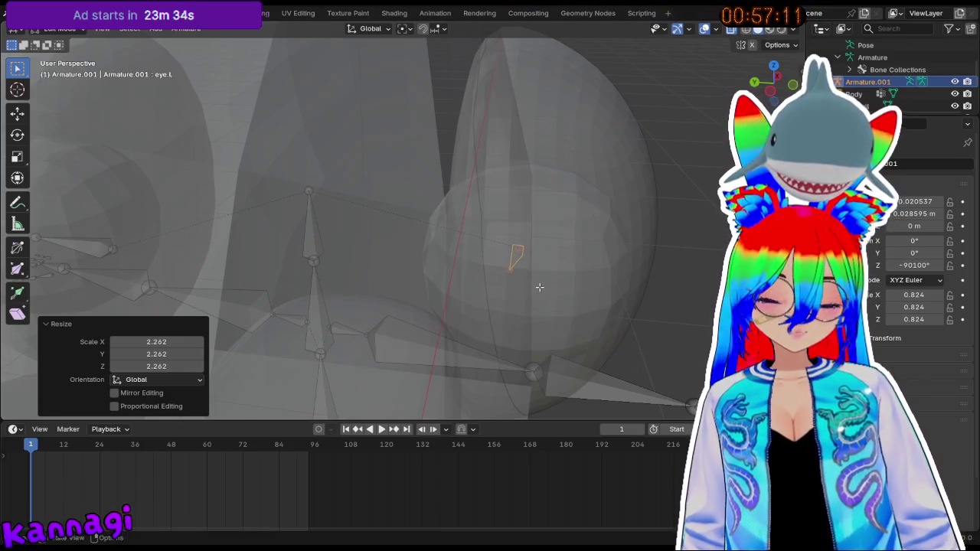
pyautogui.press('r')
pyautogui.press('z')
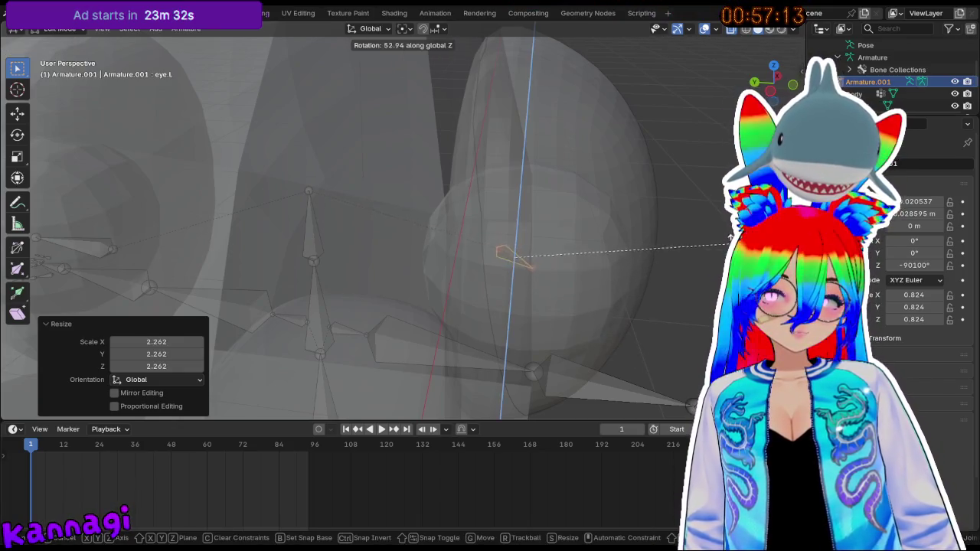
pyautogui.press('Escape')
pyautogui.moveTo(536, 230); pyautogui.dragTo(526, 118, button='middle')
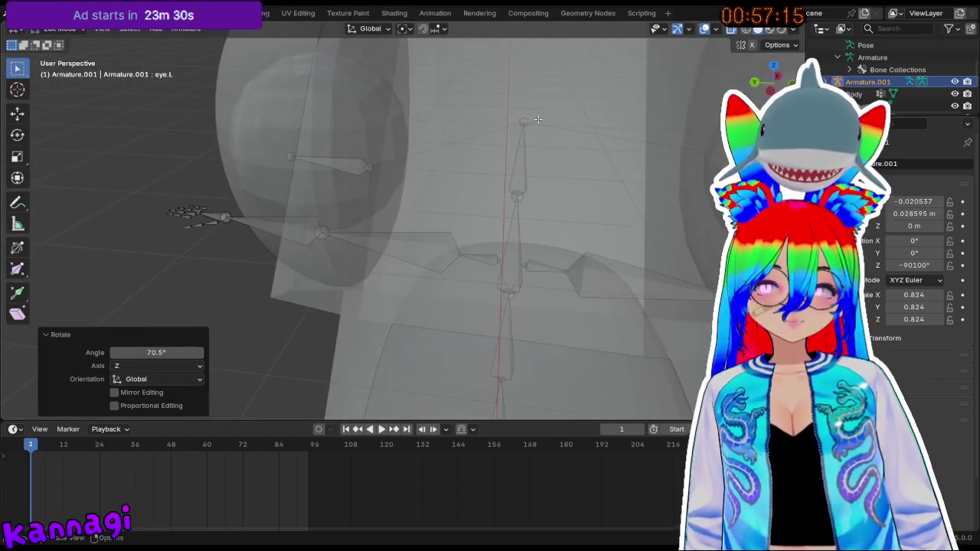
pyautogui.click(526, 119)
pyautogui.moveTo(503, 163); pyautogui.dragTo(466, 153, button='middle')
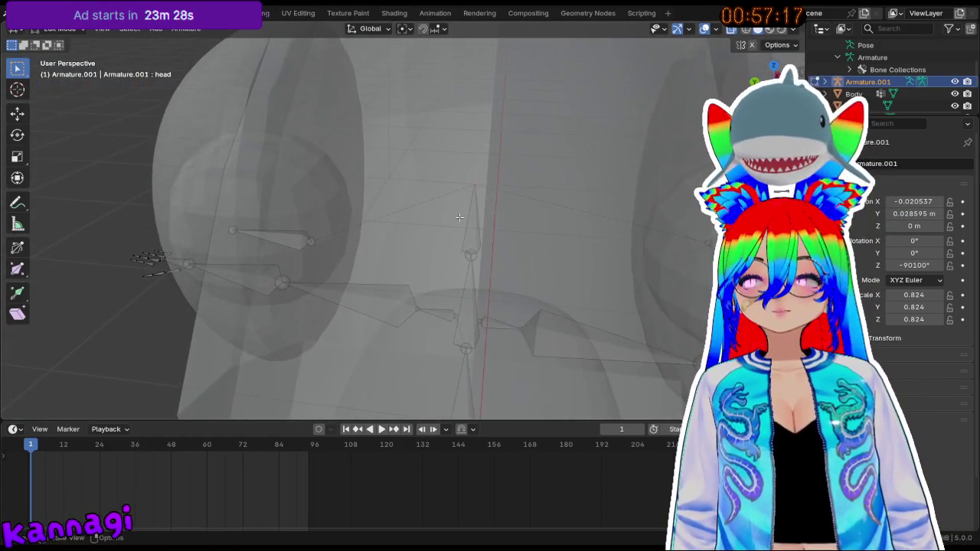
# - Raise the head bone 0.09658 m along Z and leave bone editing
pyautogui.press('g')
pyautogui.press('z')
pyautogui.click(467, 153)
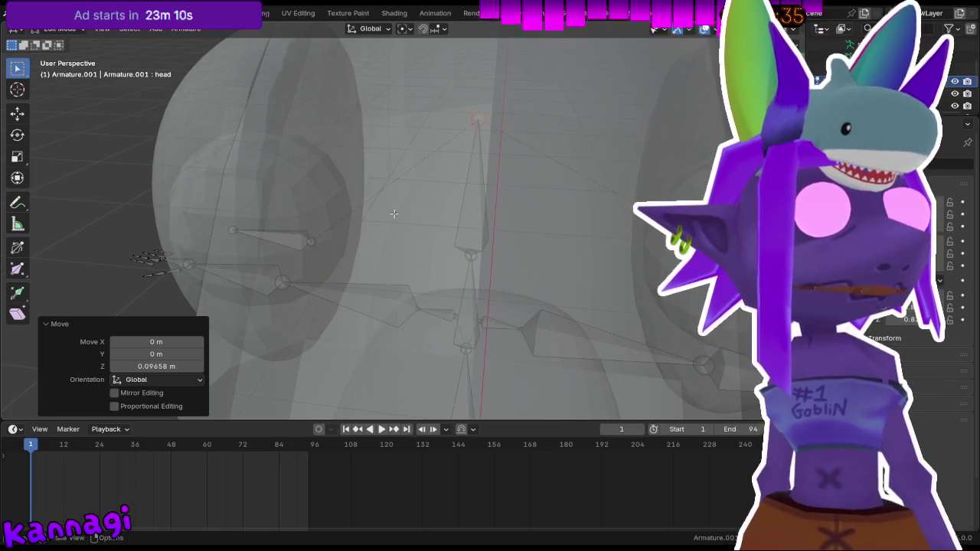
pyautogui.press('Tab')
pyautogui.click(76, 236)
pyautogui.moveTo(76, 237)
pyautogui.mouseDown(button='middle')
pyautogui.moveTo(159, 210)
pyautogui.moveTo(238, 275)
pyautogui.mouseUp(button='middle')
# - Check the Tongue mesh in Edit Mode, then reopen the armature for bone editing
pyautogui.click(430, 320)
pyautogui.press('Tab')
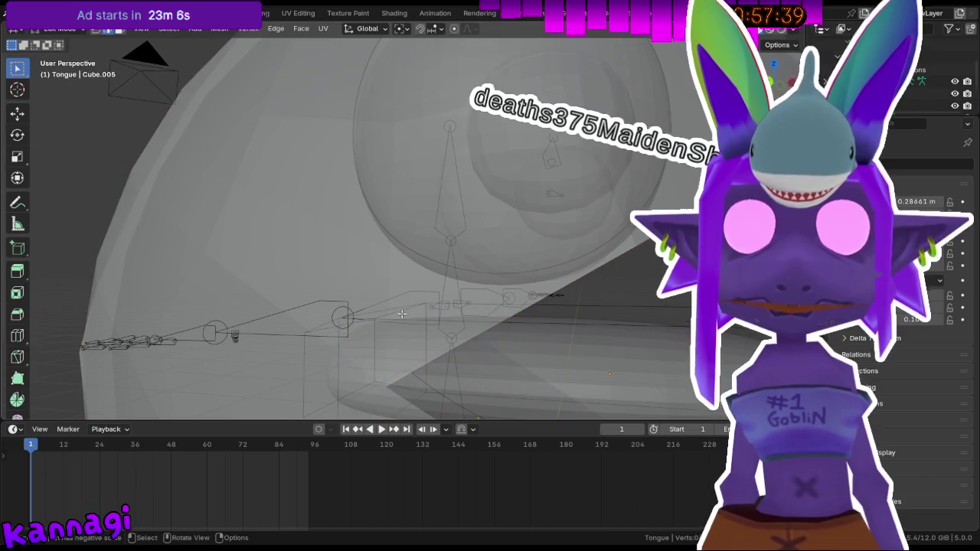
pyautogui.press('Tab')
pyautogui.click(411, 322)
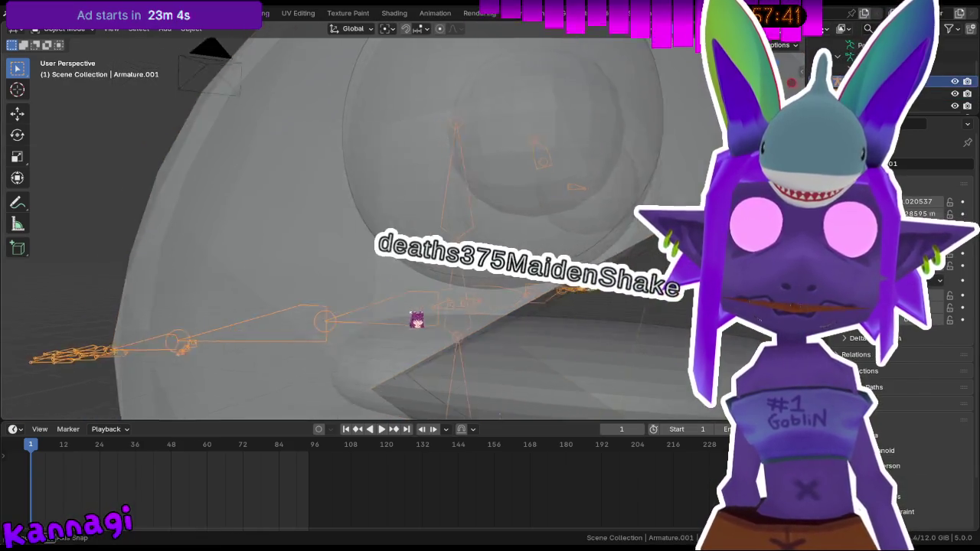
pyautogui.scroll(2, 356, 317)
pyautogui.click(437, 309)
pyautogui.click(433, 314)
pyautogui.press('Tab')
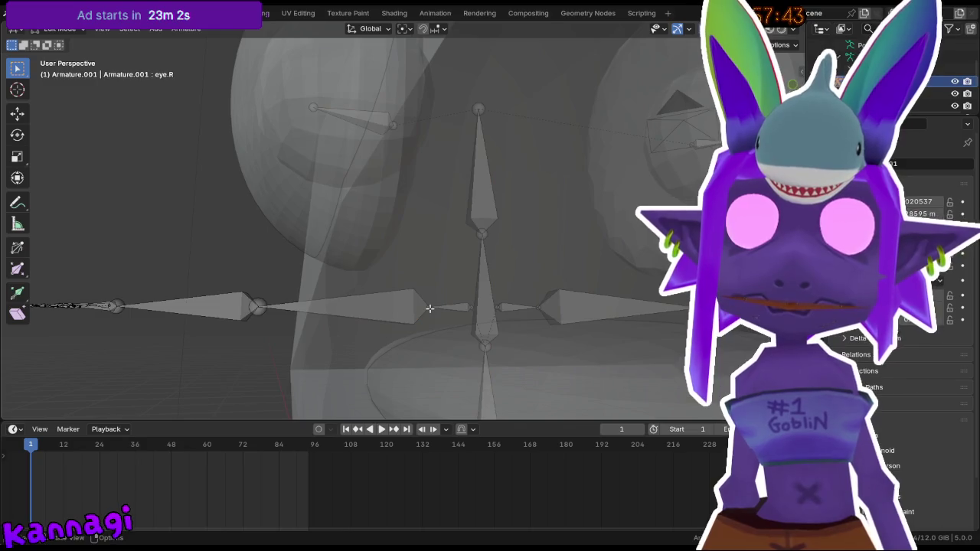
# - Select the right arm bone and right-hand finger bones, then return to Object Mode
pyautogui.keyDown('alt'); pyautogui.click(253, 310); pyautogui.keyUp('alt')
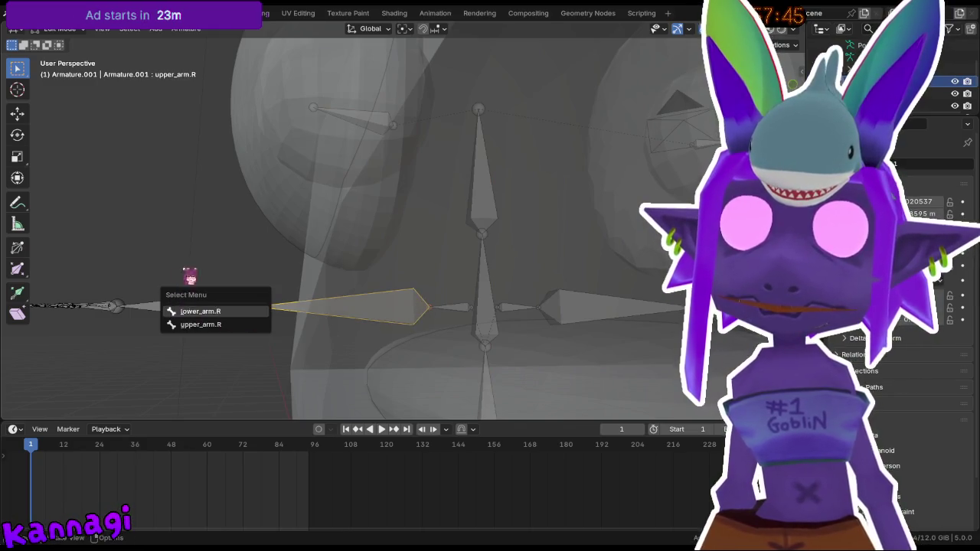
pyautogui.click(256, 311)
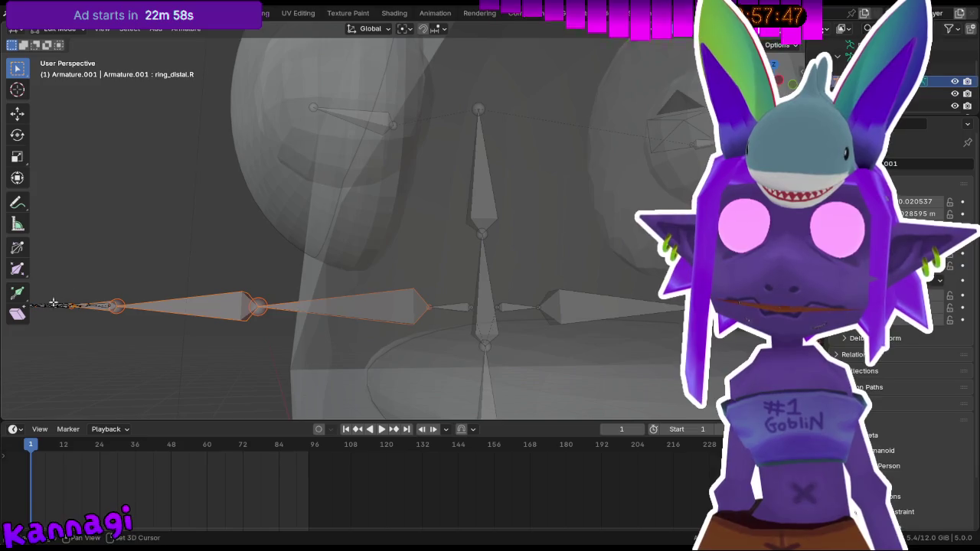
pyautogui.moveTo(54, 304); pyautogui.dragTo(115, 322, button='middle')
pyautogui.moveTo(143, 243); pyautogui.dragTo(246, 349)
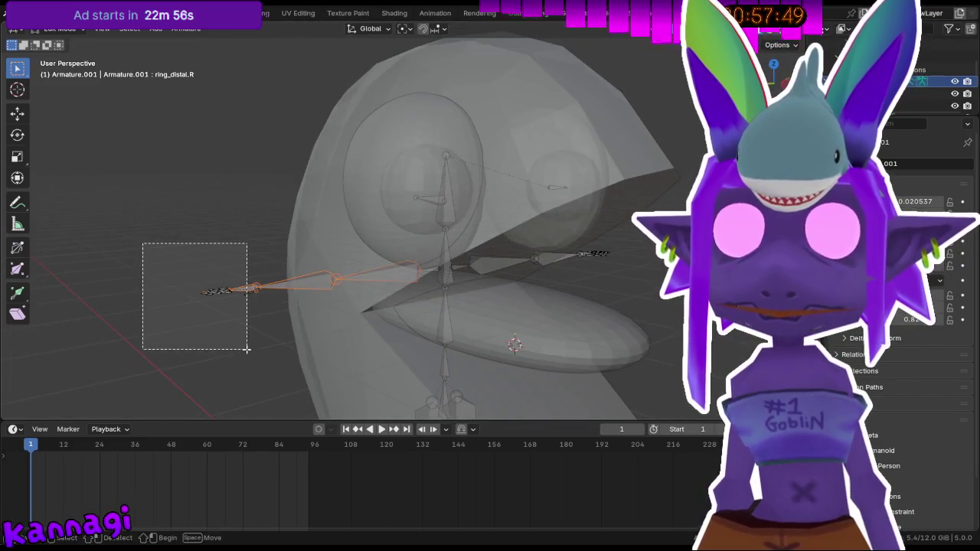
pyautogui.scroll(2, 237, 304)
pyautogui.scroll(3, 237, 304)
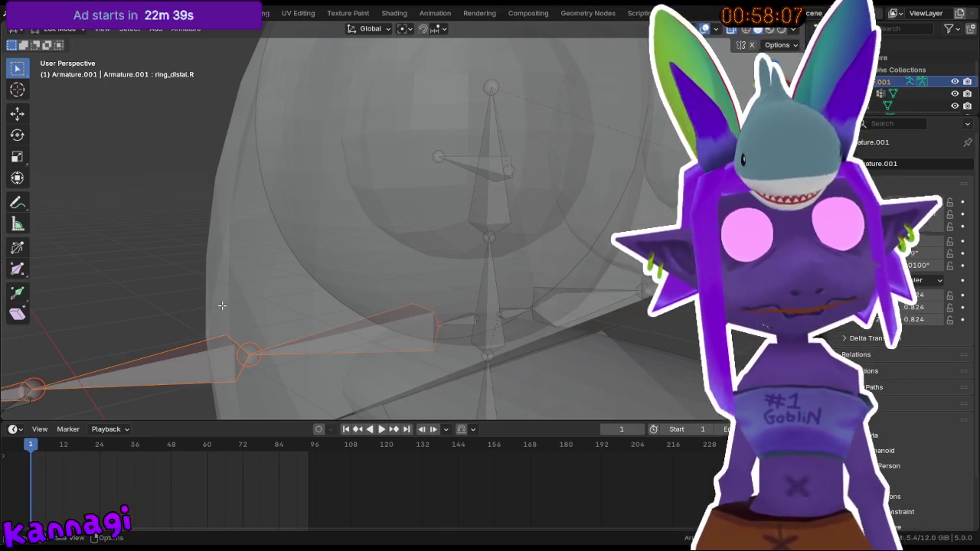
pyautogui.press('Tab')
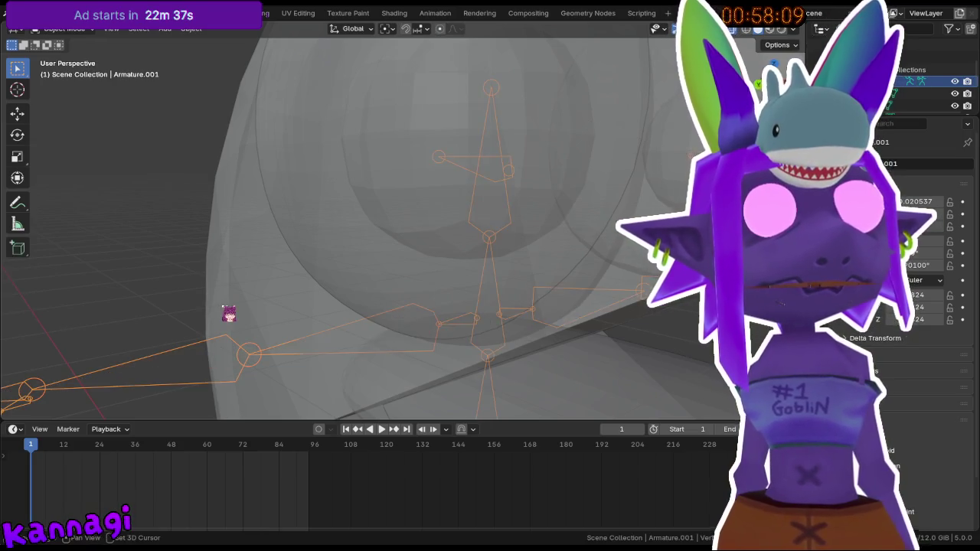
# - Zoom out and orbit to face the whole character head-on
pyautogui.scroll(-2, 229, 314)
pyautogui.scroll(-3, 273, 306)
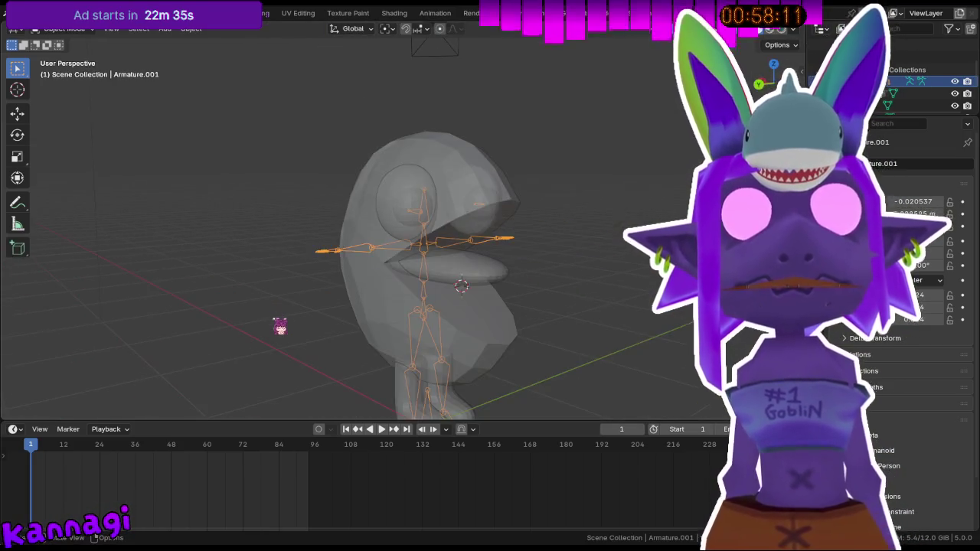
pyautogui.scroll(-2, 280, 327)
pyautogui.scroll(-1, 327, 363)
pyautogui.moveTo(337, 359)
pyautogui.mouseDown(button='middle')
pyautogui.moveTo(312, 360)
pyautogui.moveTo(324, 273)
pyautogui.moveTo(431, 274)
pyautogui.moveTo(578, 293)
pyautogui.mouseUp(button='middle')
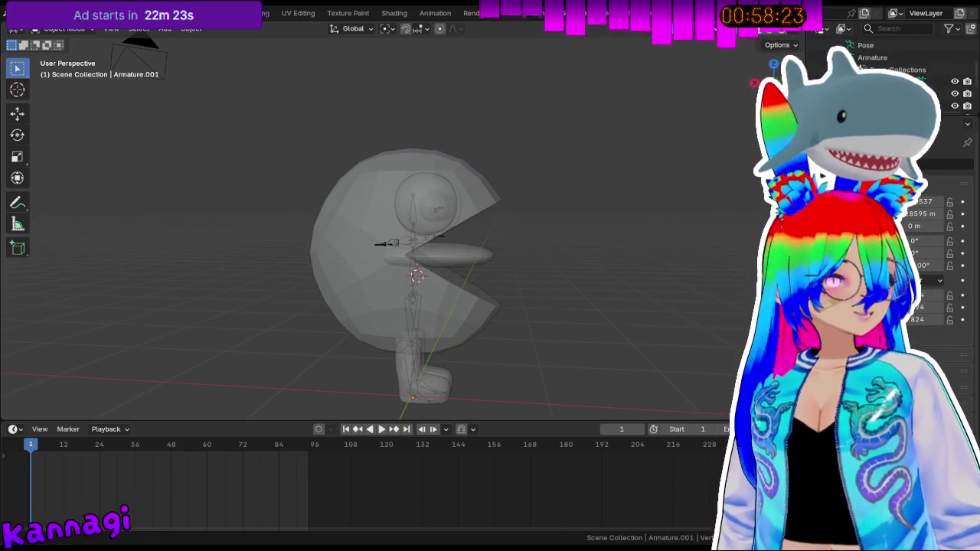
pyautogui.moveTo(416, 276); pyautogui.dragTo(433, 277, button='middle')
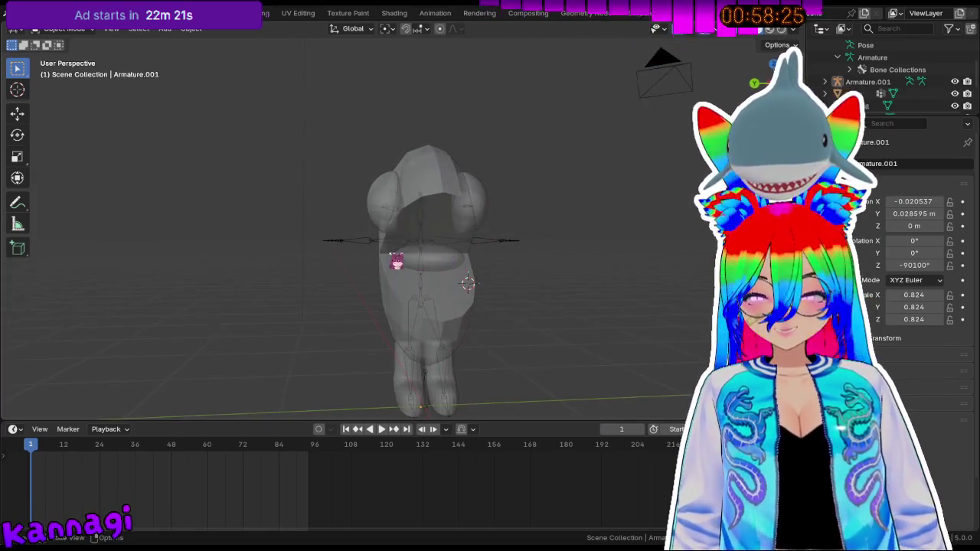
pyautogui.scroll(5, 372, 262)
# - Cycle the selection to the armature and enter its bone Edit Mode
pyautogui.click(419, 285)
pyautogui.click(419, 284)
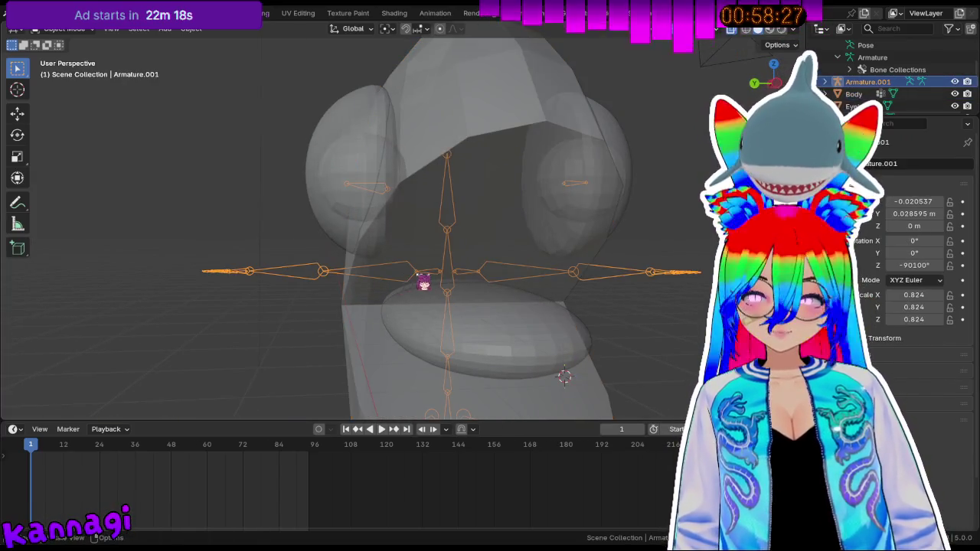
pyautogui.click(420, 284)
pyautogui.click(420, 283)
pyautogui.scroll(2, 420, 283)
pyautogui.scroll(3, 420, 283)
pyautogui.press('Tab')
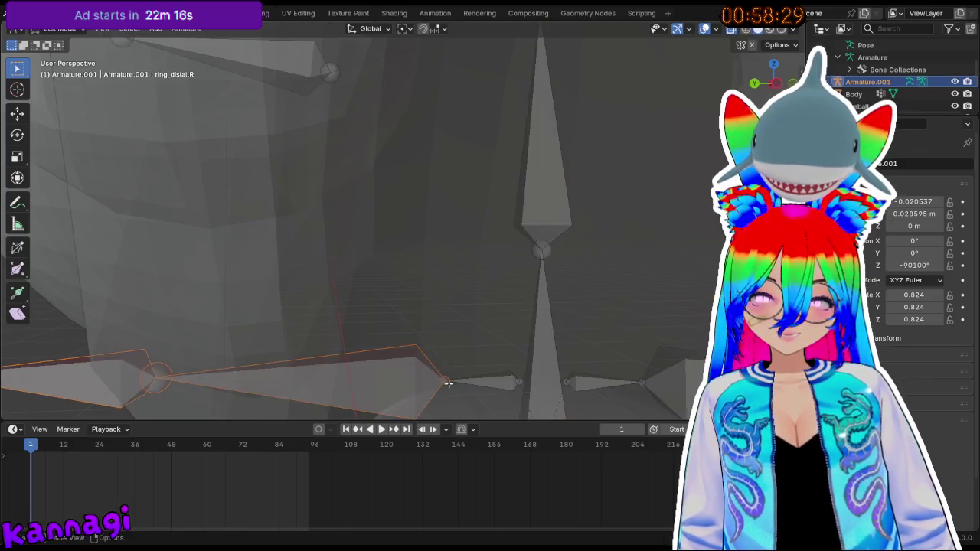
pyautogui.press('g')
pyautogui.press('x')
pyautogui.press('y')
pyautogui.press('Escape')
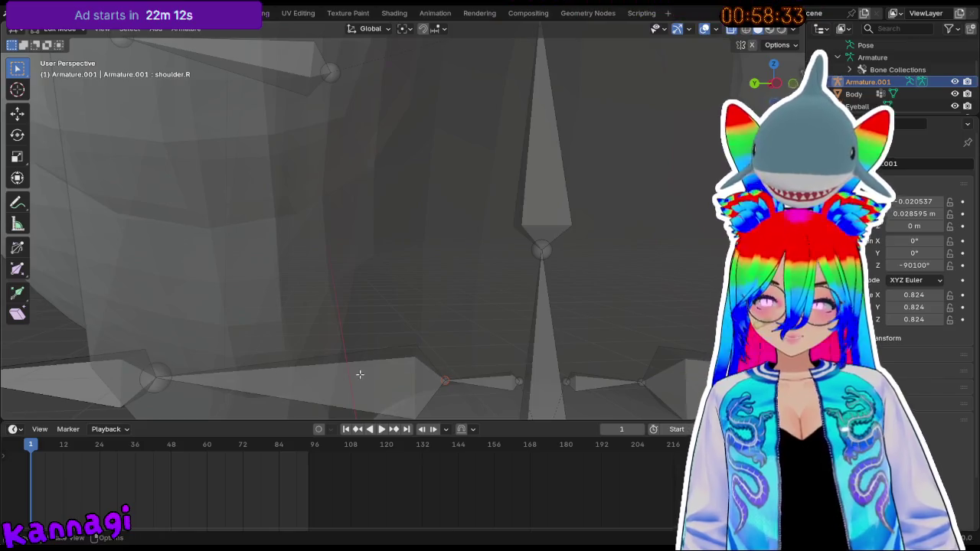
pyautogui.moveTo(293, 380); pyautogui.dragTo(313, 378, button='middle')
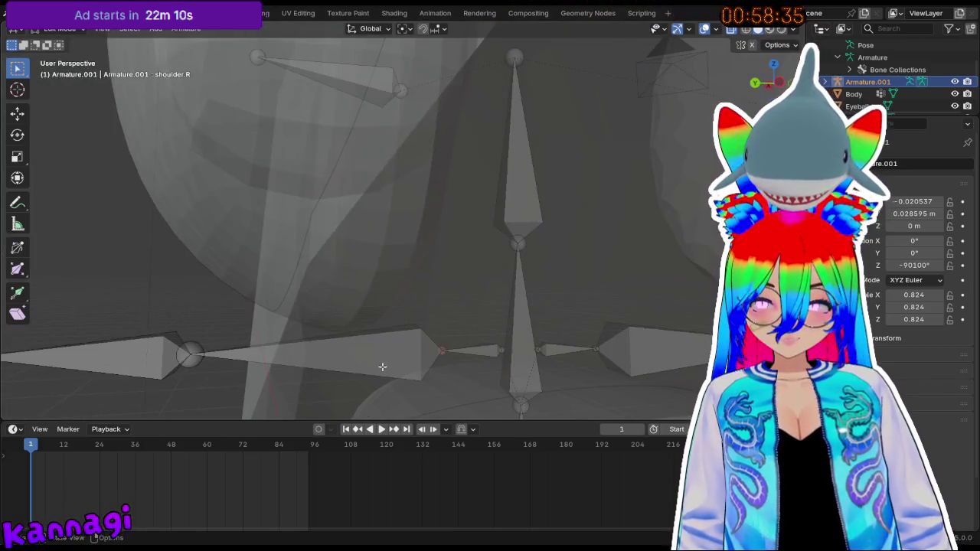
pyautogui.click(459, 353)
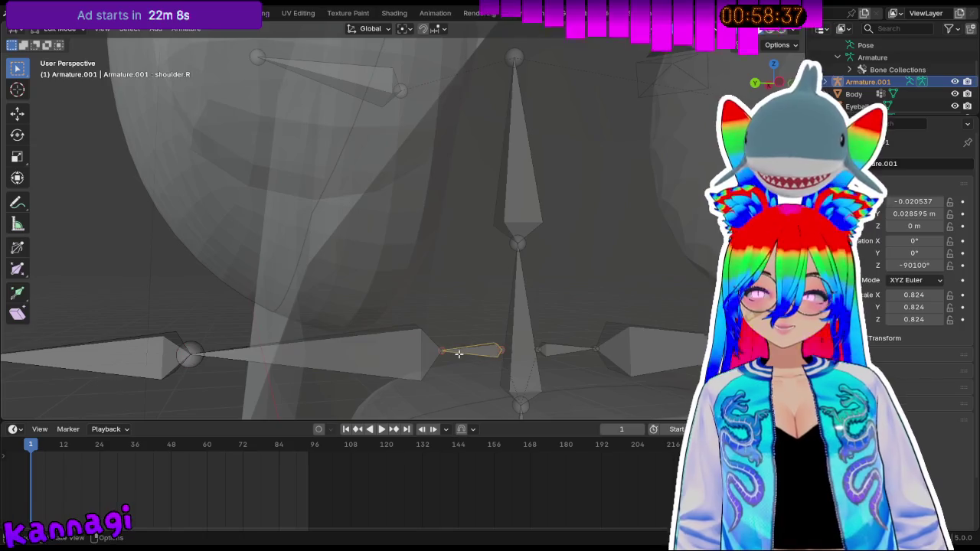
pyautogui.press('g')
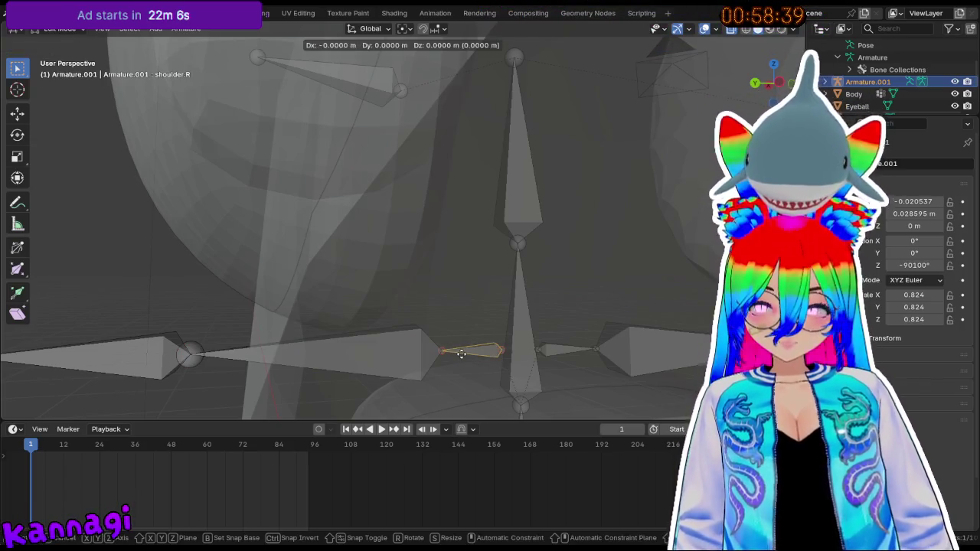
pyautogui.press('x')
pyautogui.press('Return')
pyautogui.keyDown('shift'); pyautogui.click(410, 353); pyautogui.keyUp('shift')
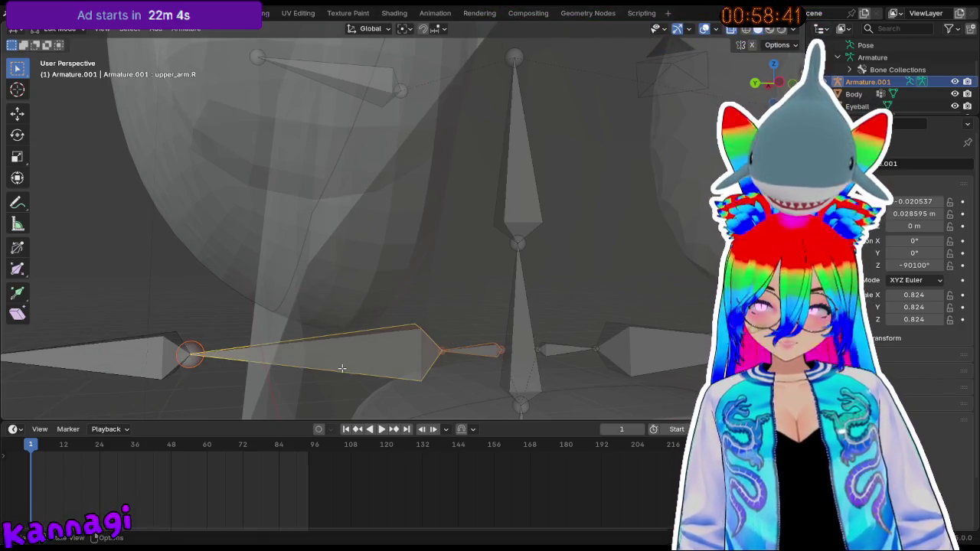
pyautogui.keyDown('shift'); pyautogui.click(176, 358); pyautogui.keyUp('shift')
pyautogui.press('KP_1')
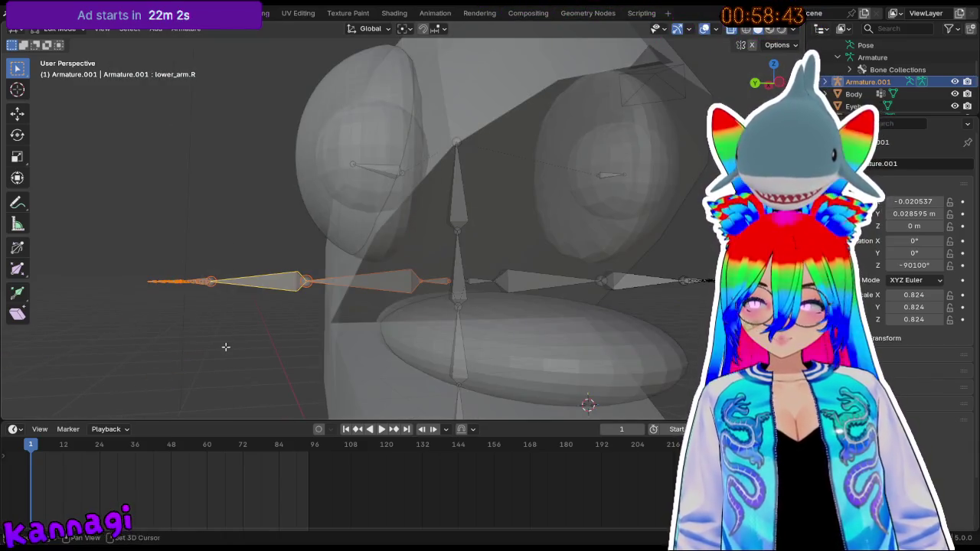
pyautogui.press('g')
pyautogui.press('y')
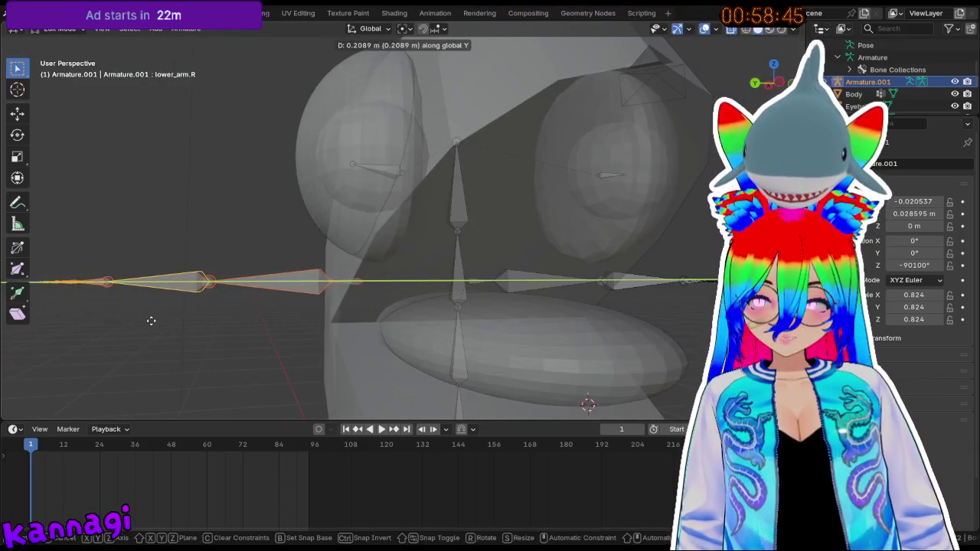
pyautogui.click(154, 321)
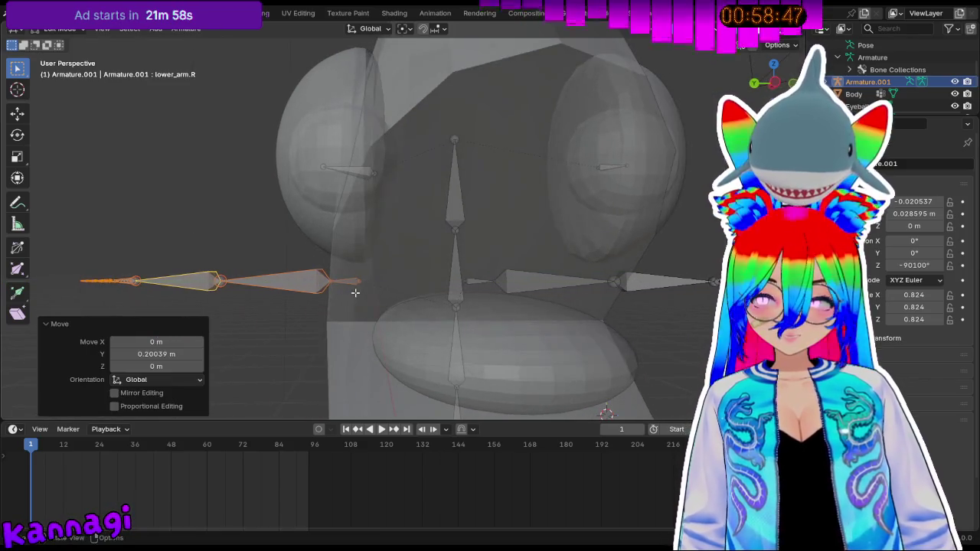
pyautogui.hotkey('ctrl', 'z')
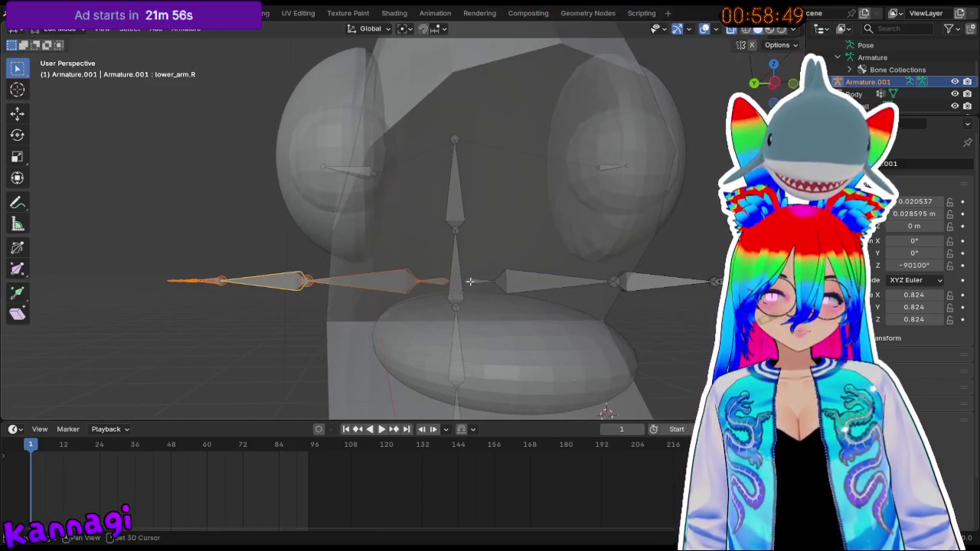
pyautogui.keyDown('shift'); pyautogui.click(651, 282); pyautogui.keyUp('shift')
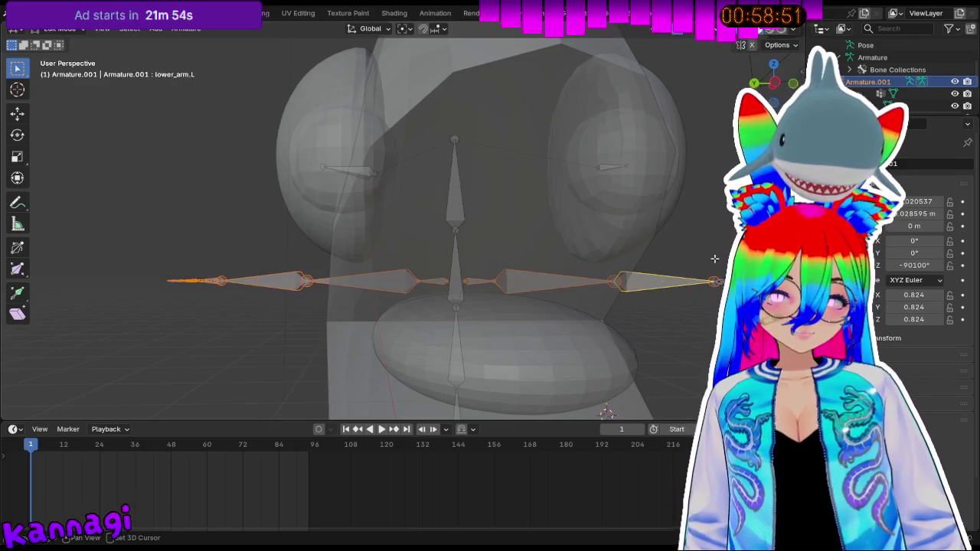
# - Try scaling and moving the arm bones along X, then cancel the move
pyautogui.press('s')
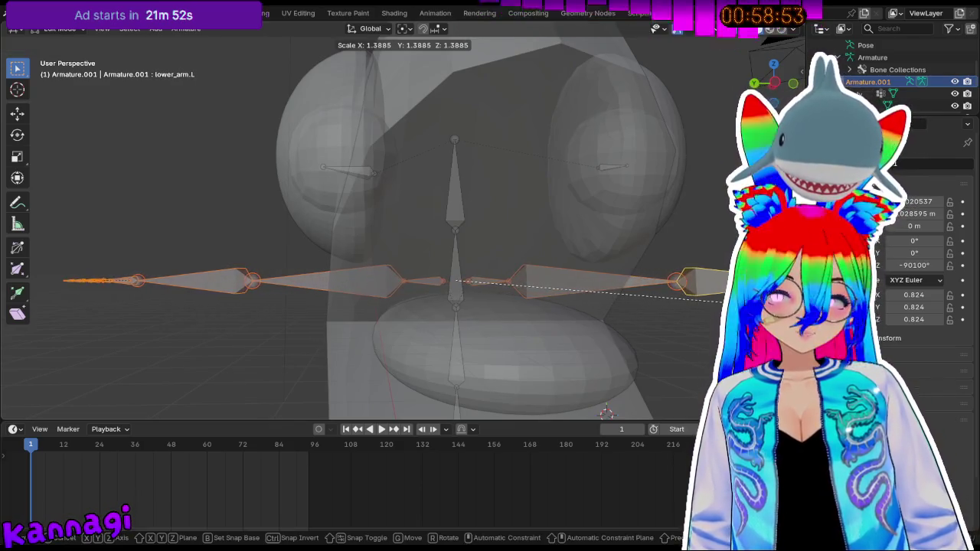
pyautogui.click(712, 295)
pyautogui.press('g')
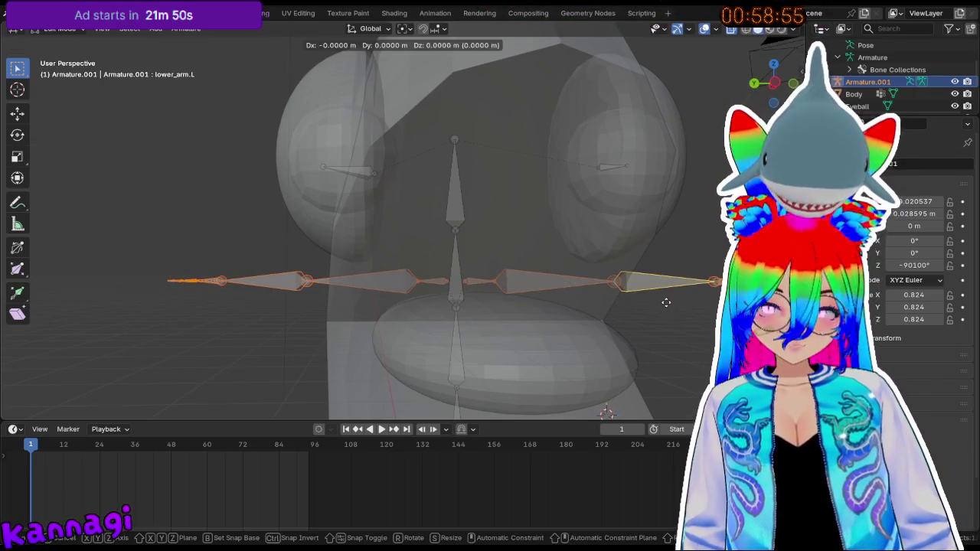
pyautogui.press('x')
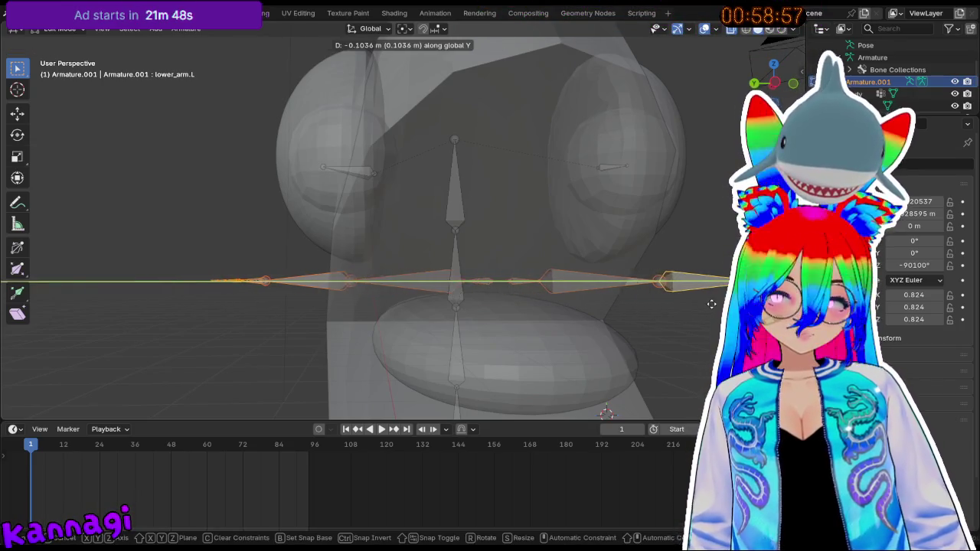
pyautogui.press('Escape')
# - Box-select the screen-left arm bones and switch to Right Orthographic view
pyautogui.scroll(2, 536, 307)
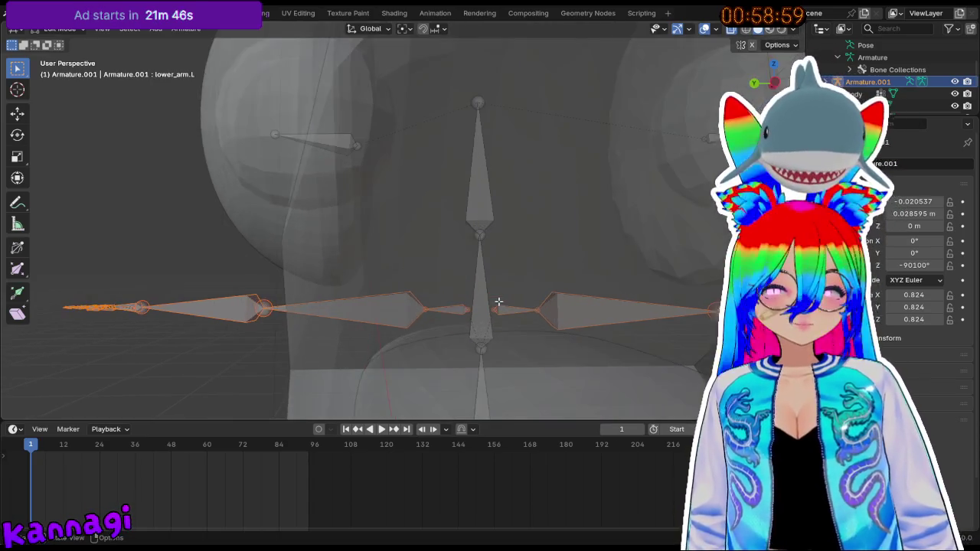
pyautogui.moveTo(465, 319)
pyautogui.mouseDown(button='middle')
pyautogui.moveTo(468, 355)
pyautogui.moveTo(500, 313)
pyautogui.moveTo(485, 286)
pyautogui.mouseUp(button='middle')
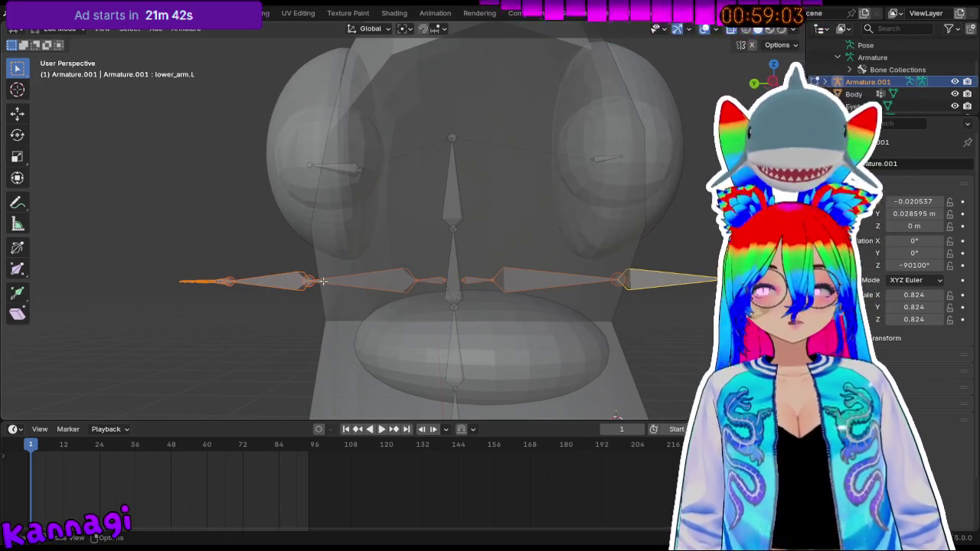
pyautogui.moveTo(158, 266); pyautogui.dragTo(444, 295)
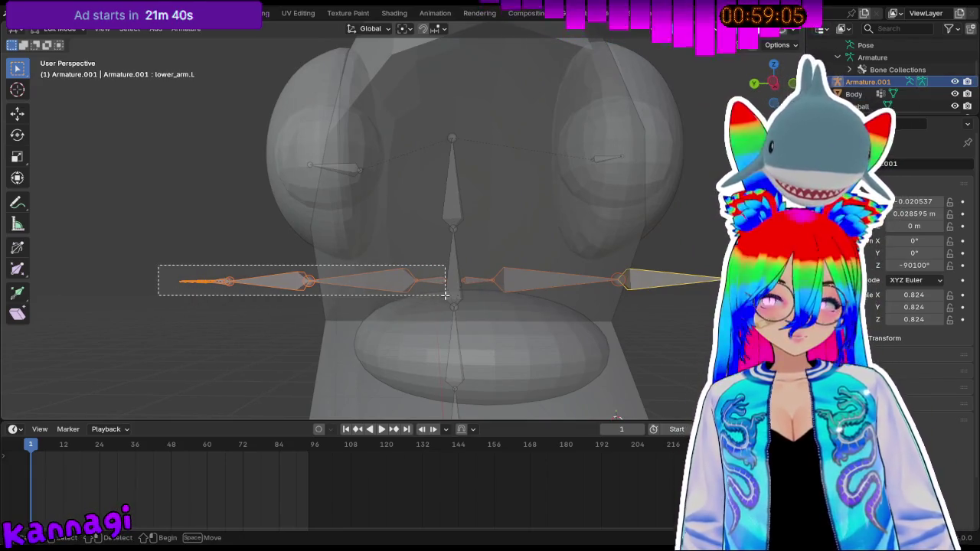
pyautogui.scroll(1, 385, 316)
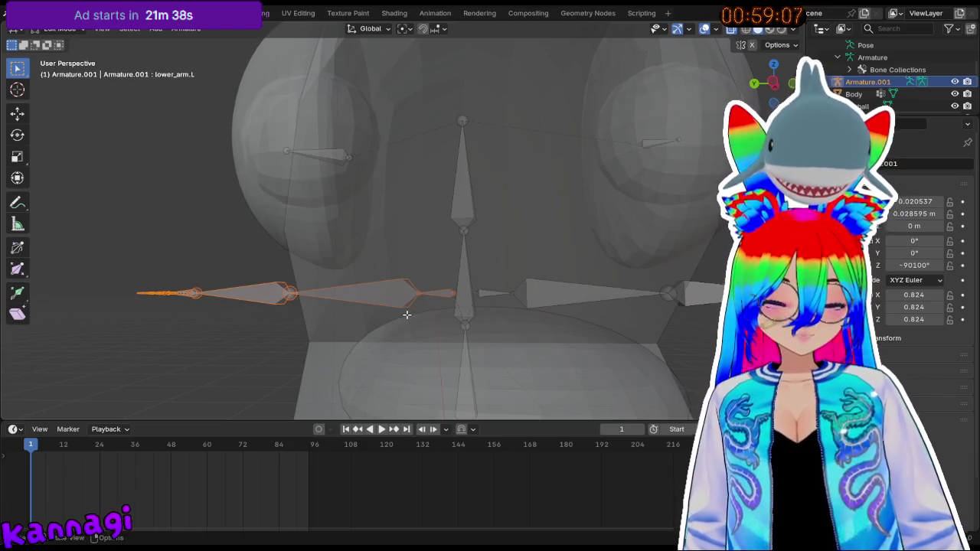
pyautogui.press('KP_3')
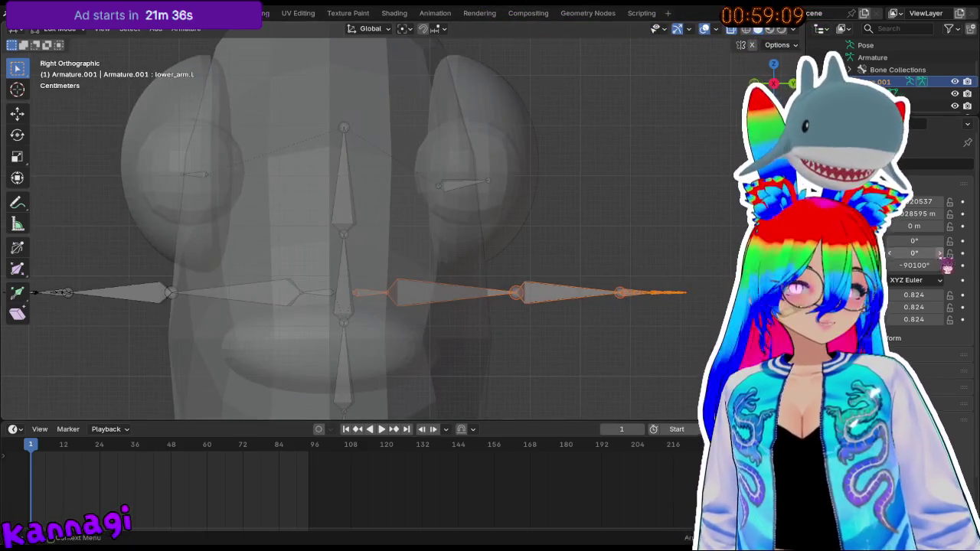
# - Undo a 0.1 m Y Location nudge, then move the arm bones 0.24225 m along global Y
pyautogui.click(940, 214)
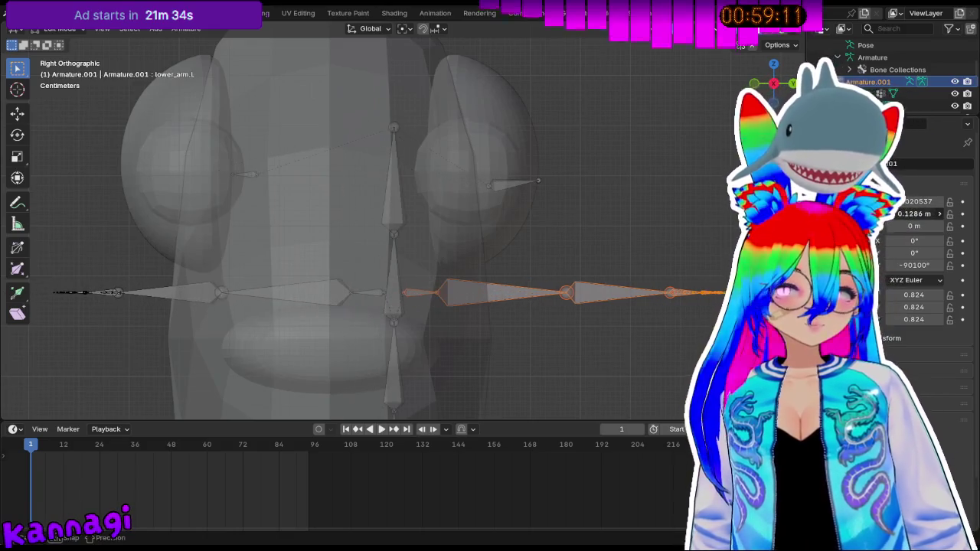
pyautogui.hotkey('ctrl', 'z')
pyautogui.press('g')
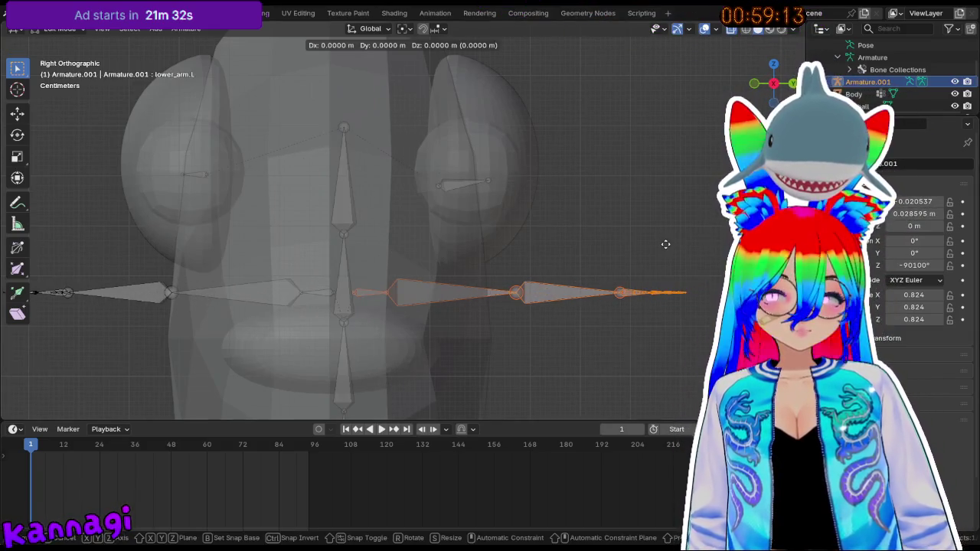
pyautogui.press('y')
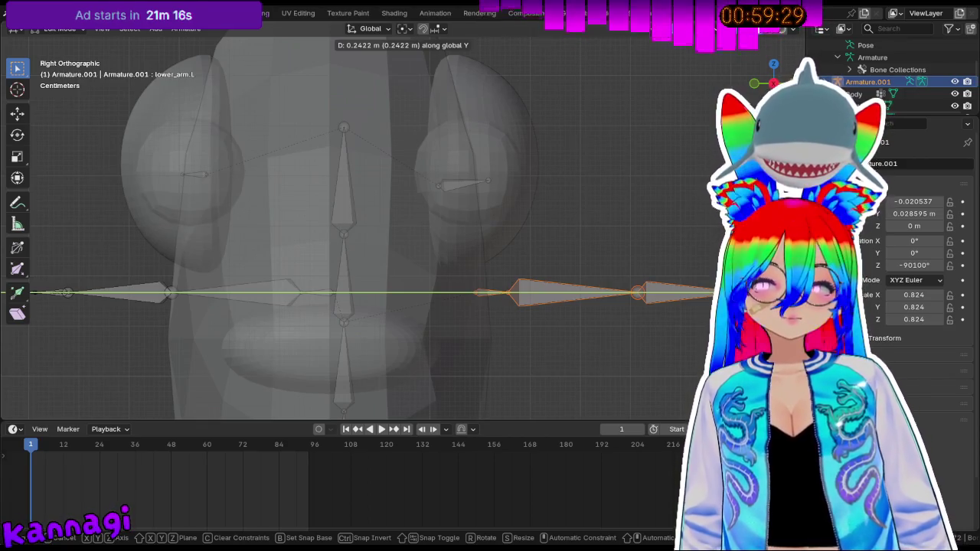
pyautogui.click(556, 343)
pyautogui.keyDown('shift'); pyautogui.moveTo(117, 301); pyautogui.dragTo(331, 252, button='middle'); pyautogui.keyUp('shift')
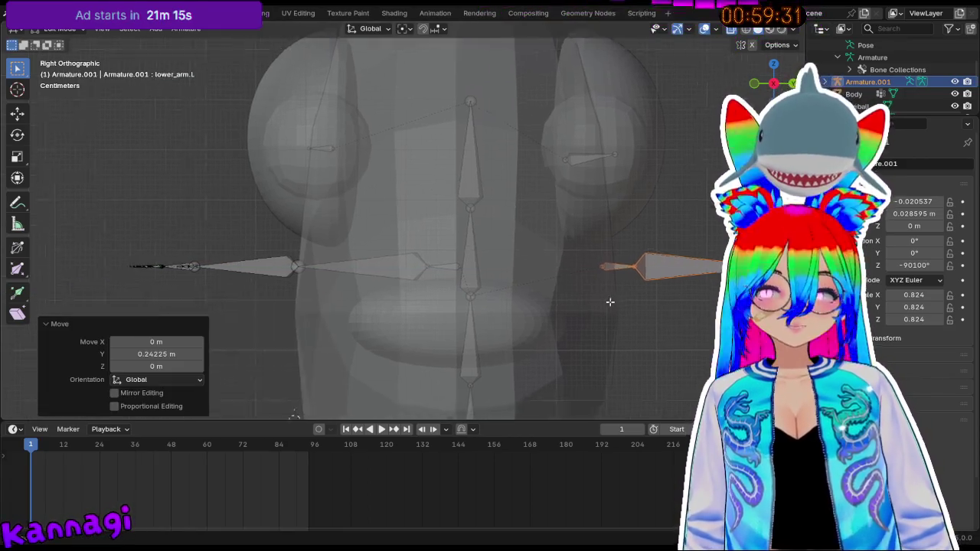
pyautogui.moveTo(212, 227); pyautogui.dragTo(548, 272)
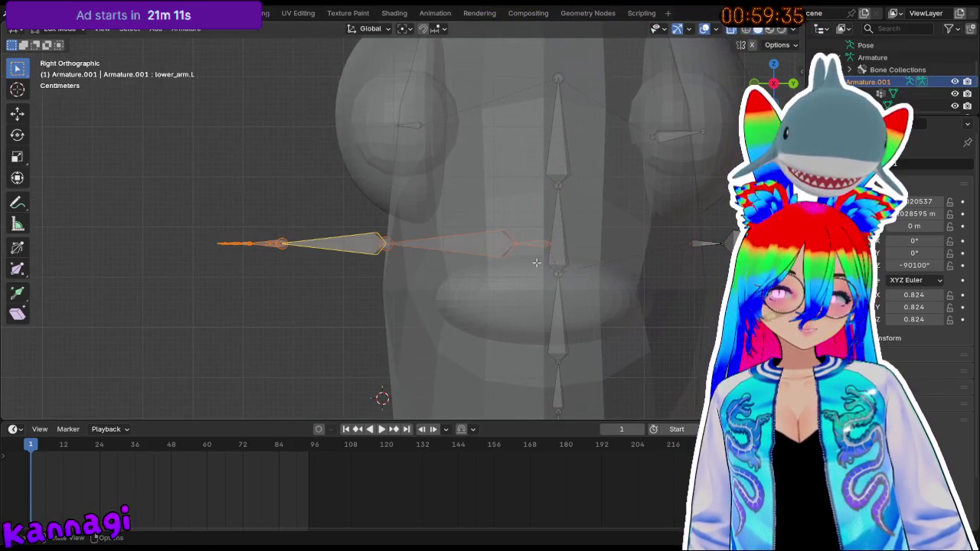
# - Shift the opposite arm's bones 0.24 m along global Y and deselect them
pyautogui.press('g')
pyautogui.press('y')
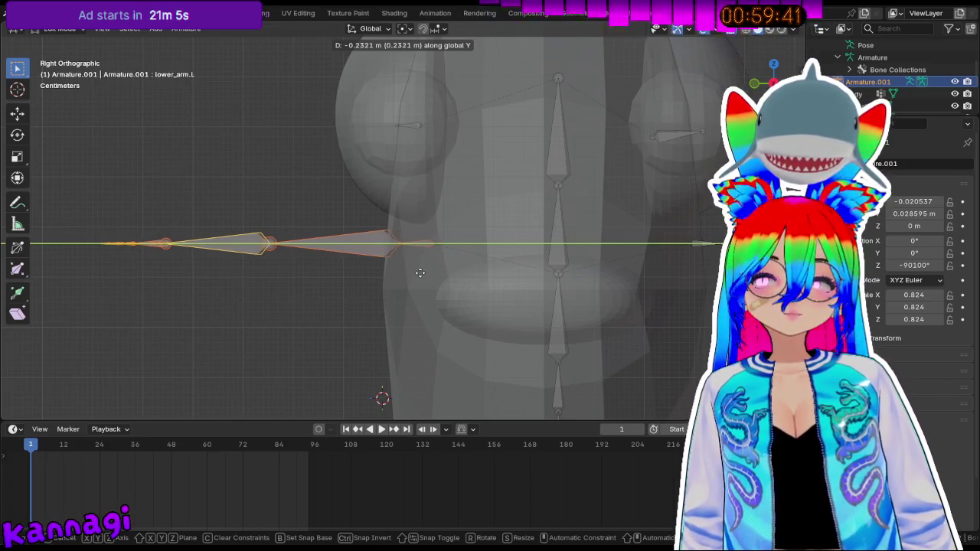
pyautogui.click(414, 272)
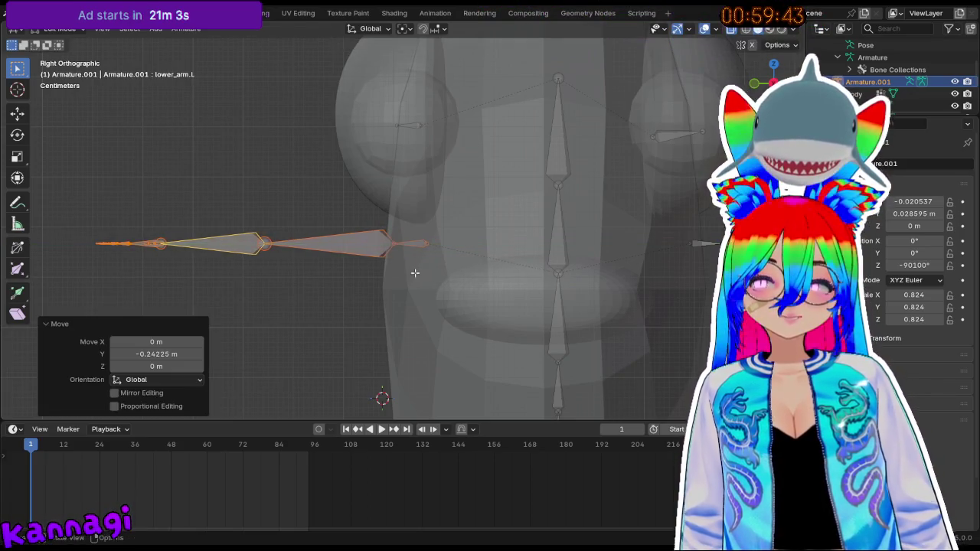
pyautogui.hotkey('alt', 'a')
pyautogui.moveTo(414, 273); pyautogui.dragTo(366, 304, button='middle')
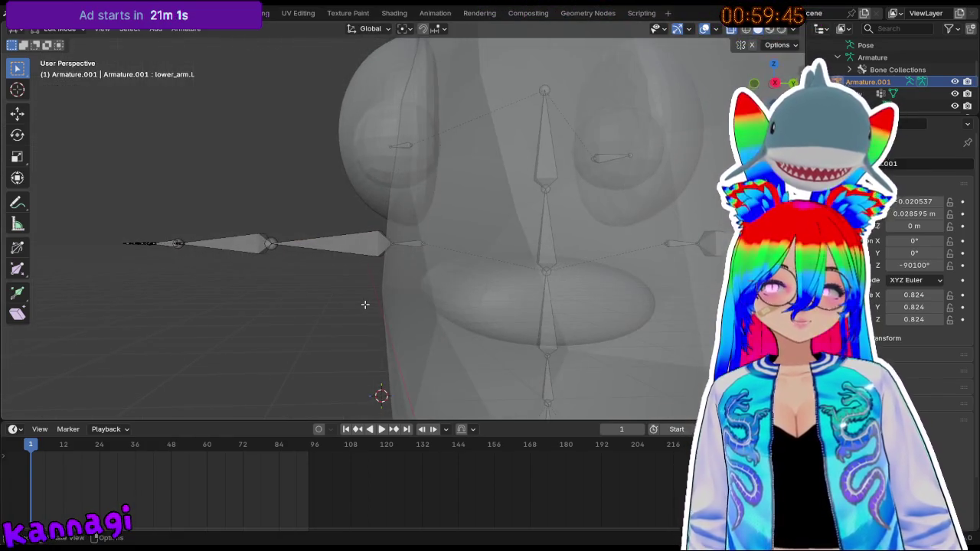
pyautogui.press('KP_3')
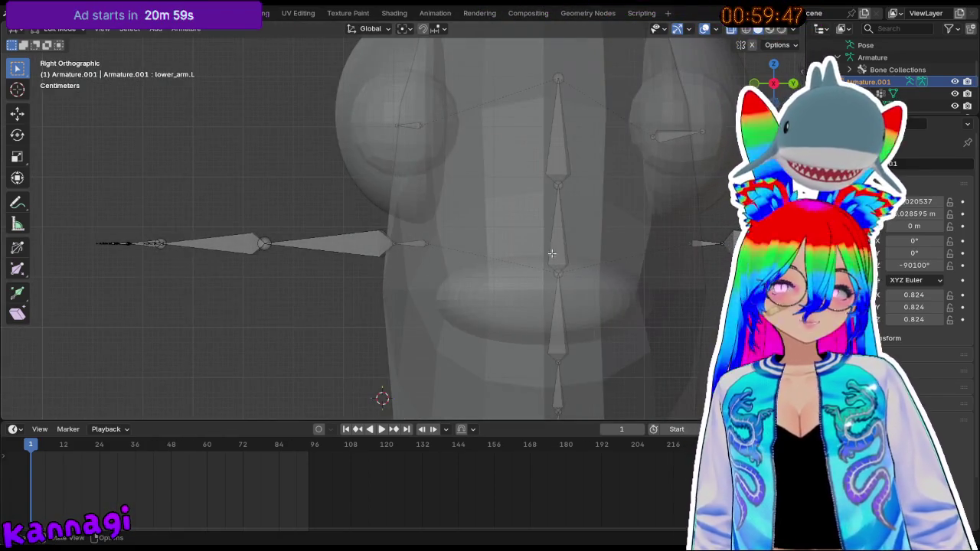
# - Inspect the arm bones from the right side, front and angled views
pyautogui.moveTo(551, 252); pyautogui.dragTo(492, 222, button='middle')
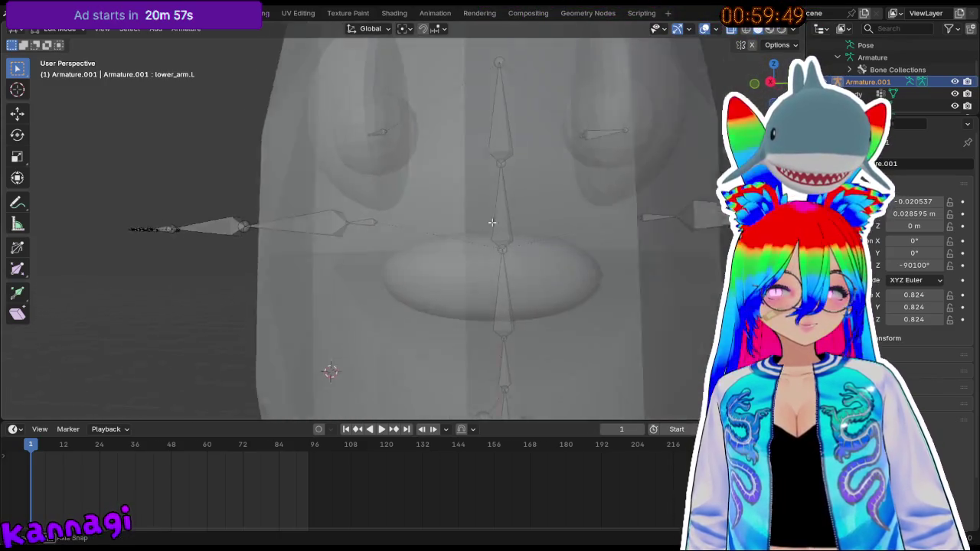
pyautogui.press('KP_3')
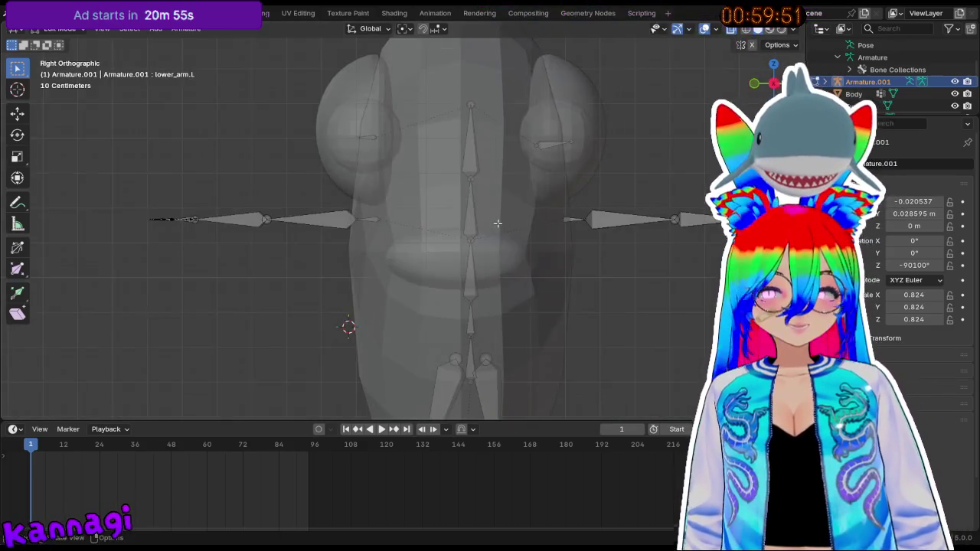
pyautogui.moveTo(498, 223); pyautogui.dragTo(518, 219, button='middle')
pyautogui.press('KP_3')
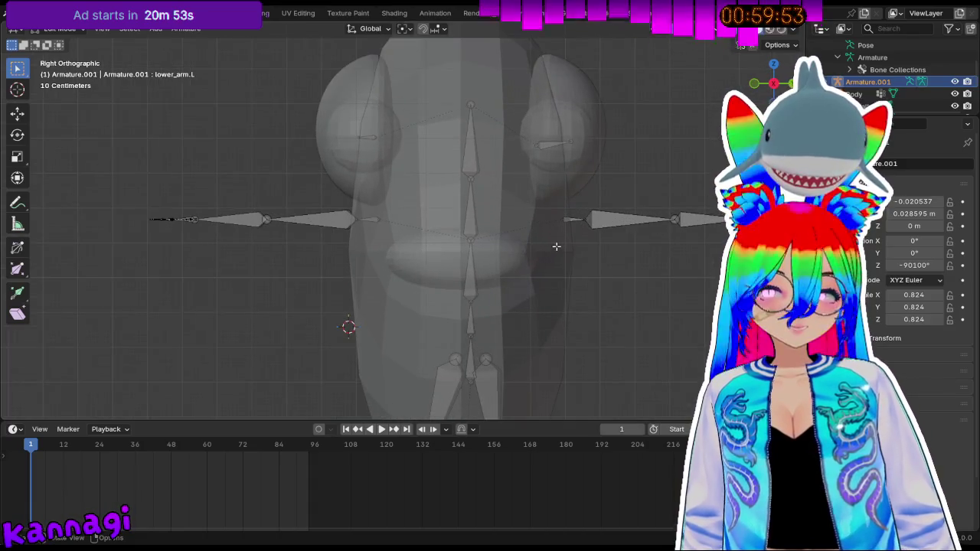
pyautogui.scroll(2, 559, 244)
pyautogui.scroll(2, 567, 246)
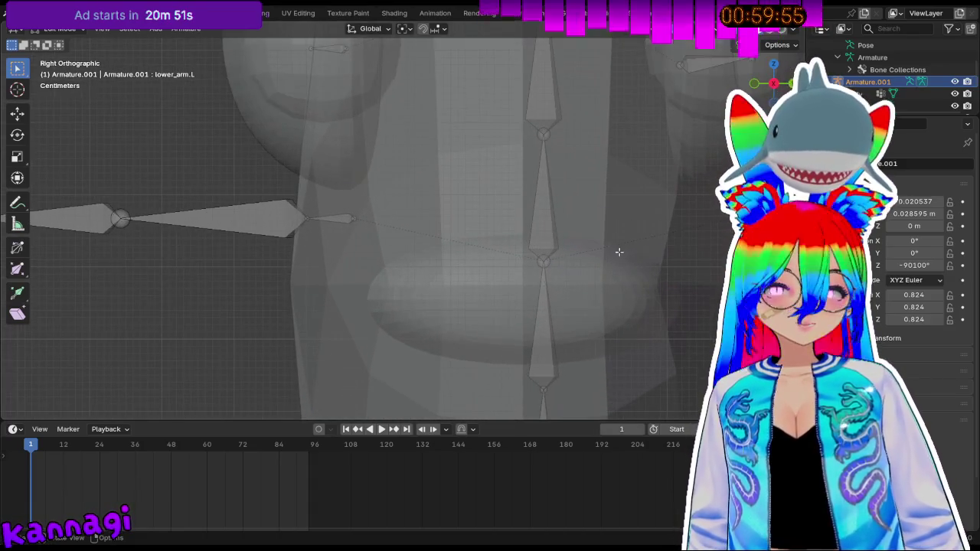
pyautogui.press('KP_1')
pyautogui.moveTo(581, 253)
pyautogui.mouseDown(button='middle')
pyautogui.moveTo(309, 249)
pyautogui.moveTo(317, 257)
pyautogui.moveTo(348, 202)
pyautogui.mouseUp(button='middle')
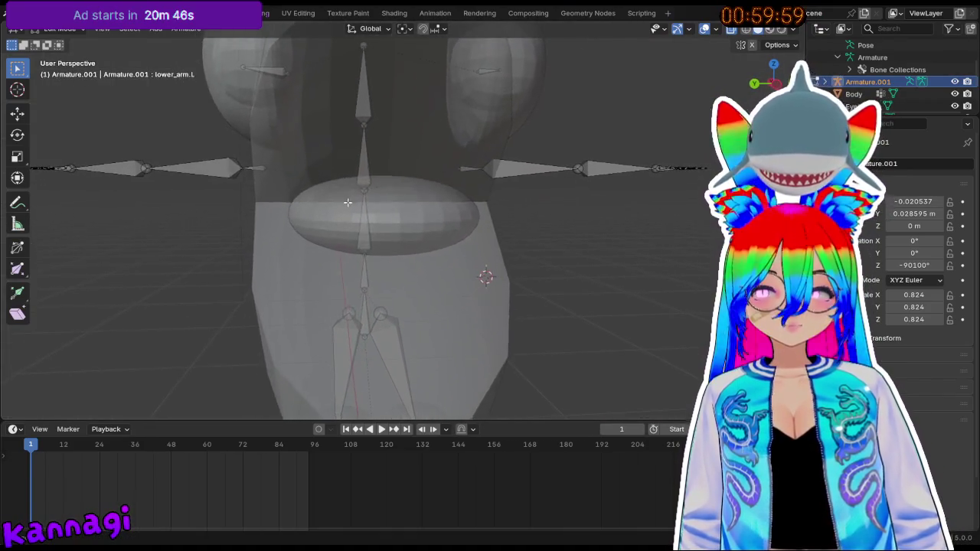
pyautogui.press('KP_3')
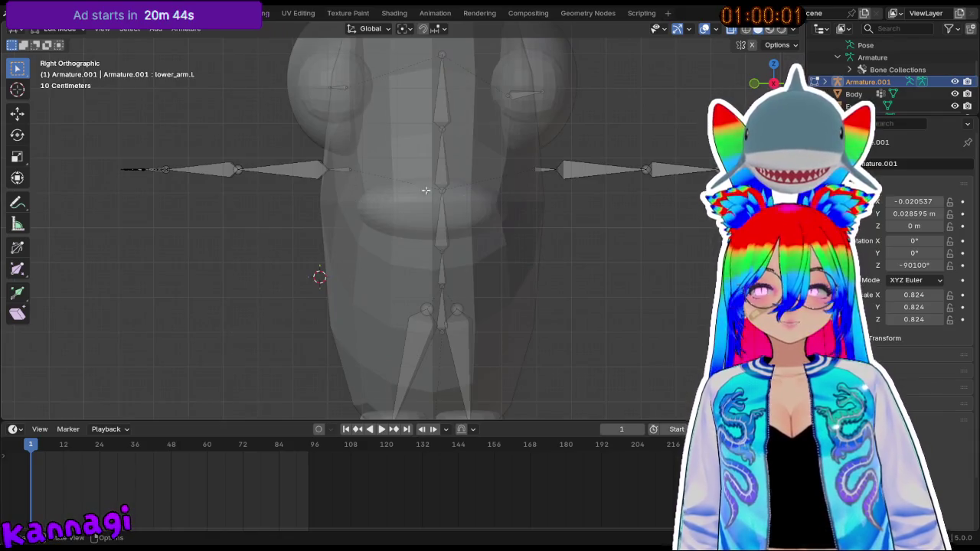
pyautogui.scroll(1, 339, 209)
pyautogui.scroll(1, 439, 201)
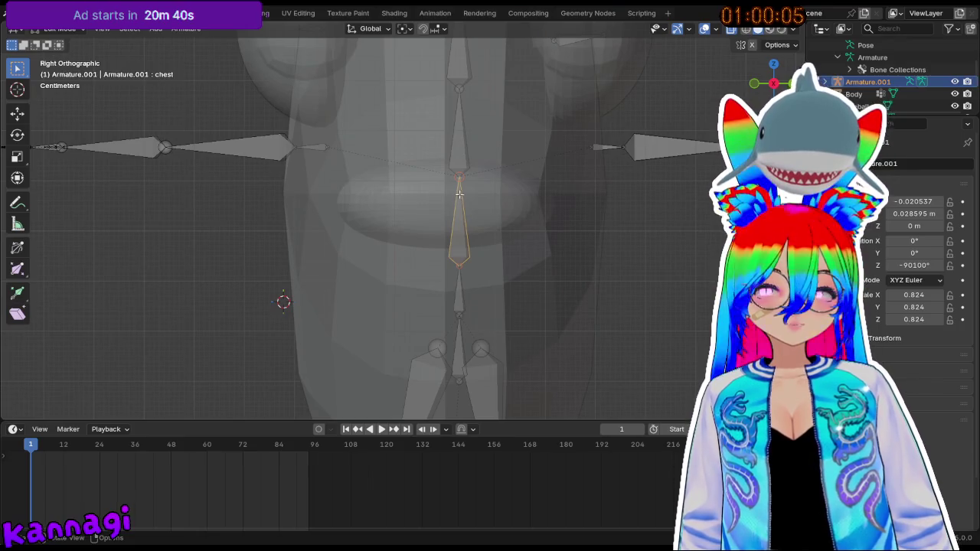
# - Select every bone and move the whole armature -0.029518 m along global Y
pyautogui.press('a')
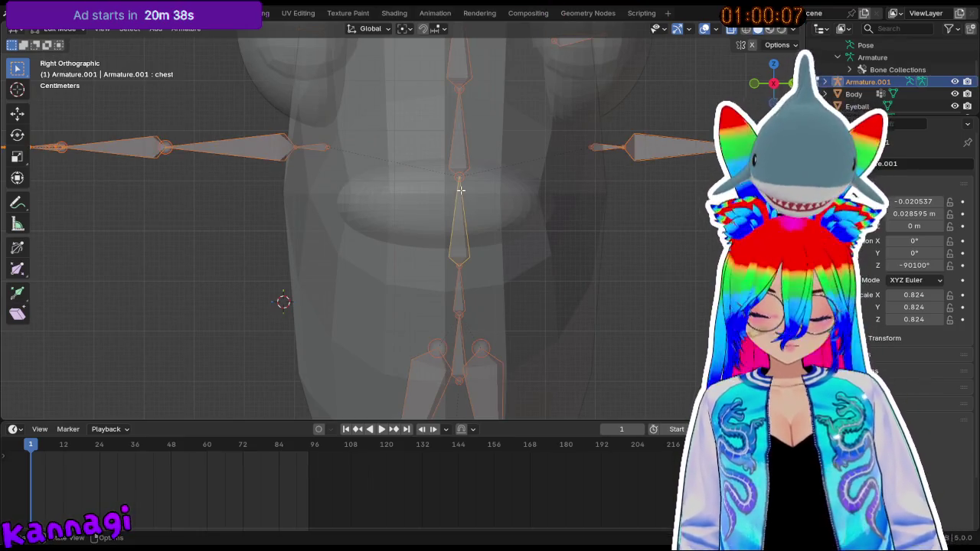
pyautogui.press('g')
pyautogui.press('y')
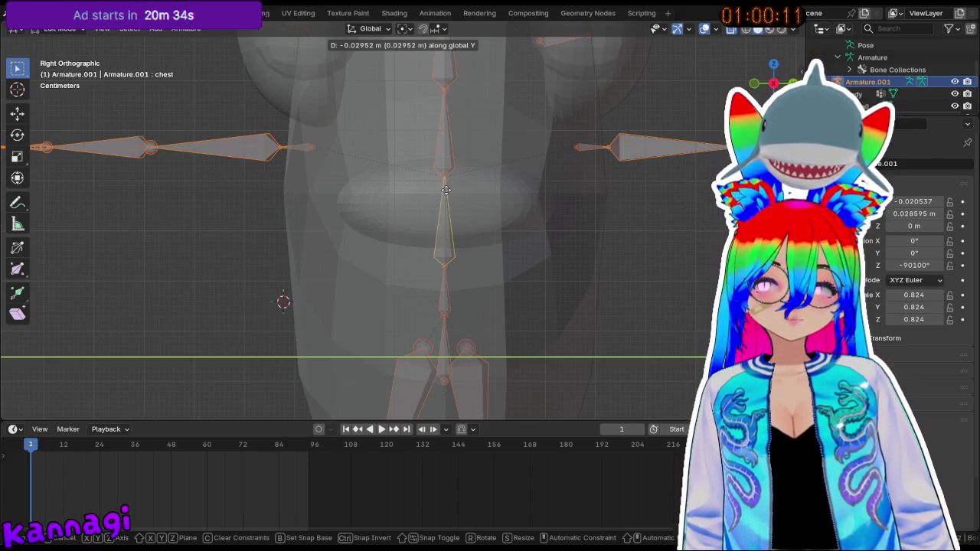
pyautogui.click(446, 189)
# - Deselect the bones and frame the view on the legs
pyautogui.scroll(-5, 352, 253)
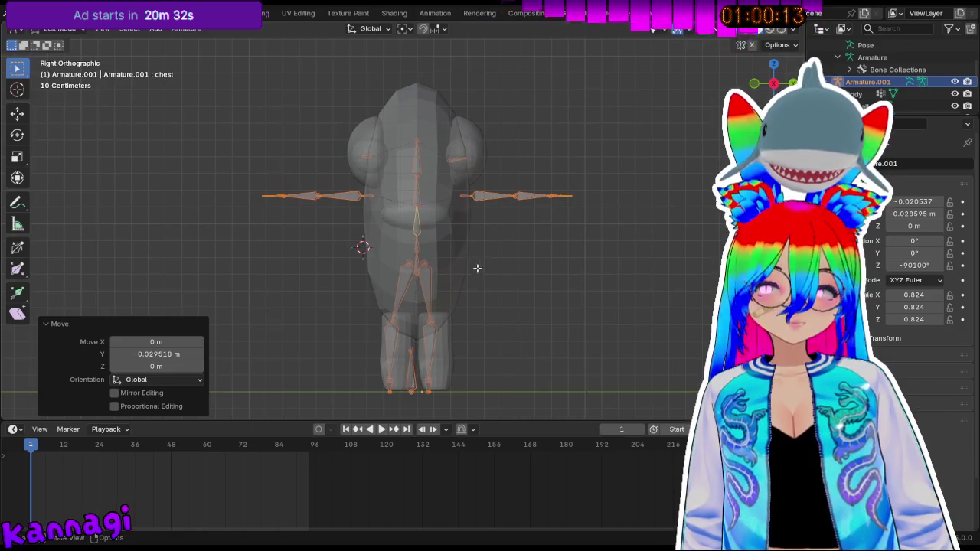
pyautogui.click(446, 338)
pyautogui.keyDown('shift'); pyautogui.moveTo(446, 338); pyautogui.dragTo(464, 237, button='middle'); pyautogui.keyUp('shift')
pyautogui.scroll(2, 464, 237)
pyautogui.scroll(2, 509, 335)
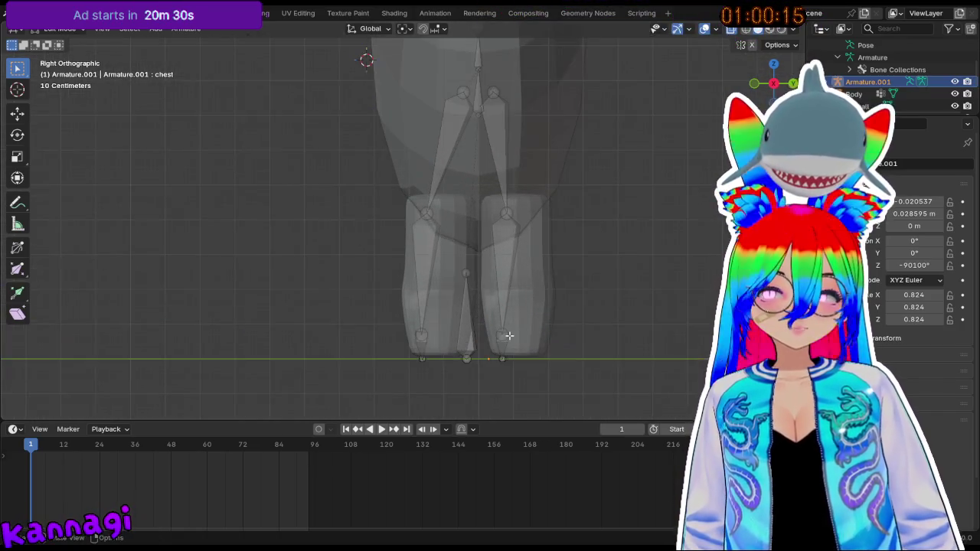
# - Nudge the lower leg bone and move the foot.R bone forward along Y
pyautogui.press('g')
pyautogui.press('x')
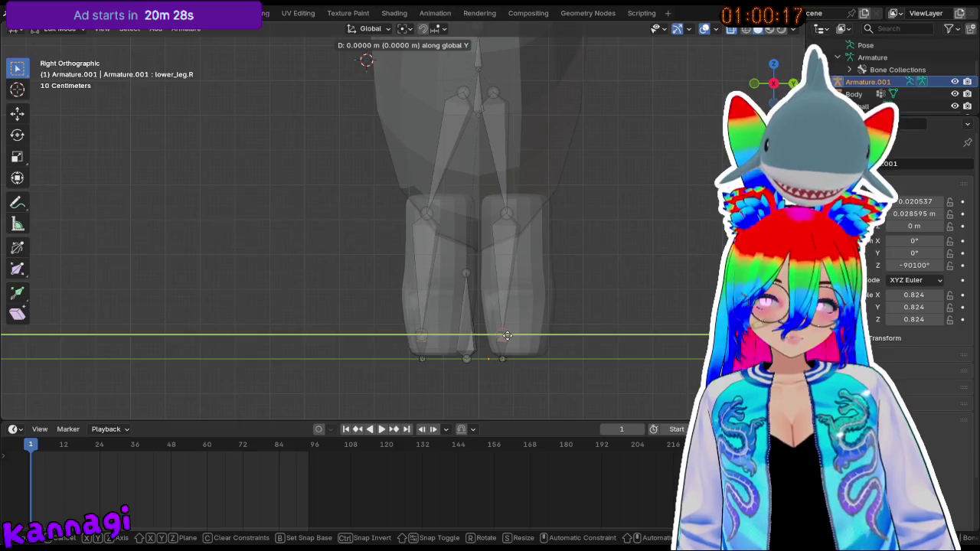
pyautogui.click(516, 335)
pyautogui.click(500, 358)
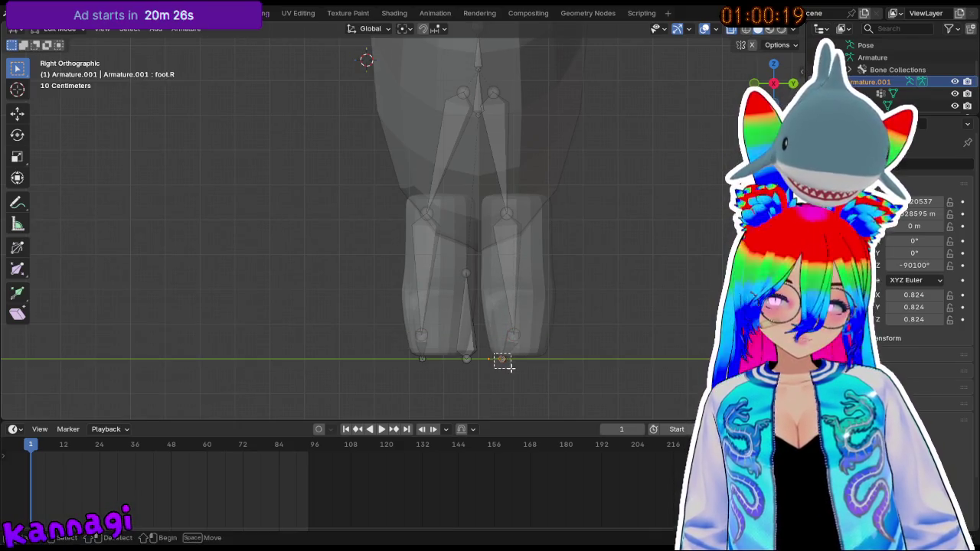
pyautogui.press('g')
pyautogui.press('y')
pyautogui.click(521, 364)
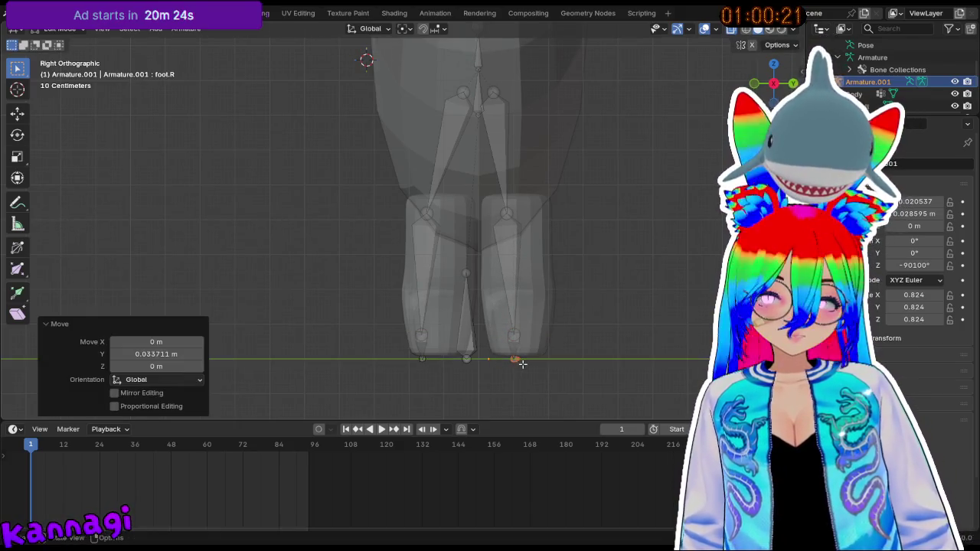
# - Shift the upper_leg.L hip joint along Y, then undo a failed vertical move
pyautogui.keyDown('shift'); pyautogui.scroll(5, 536, 199); pyautogui.keyUp('shift')
pyautogui.click(463, 189)
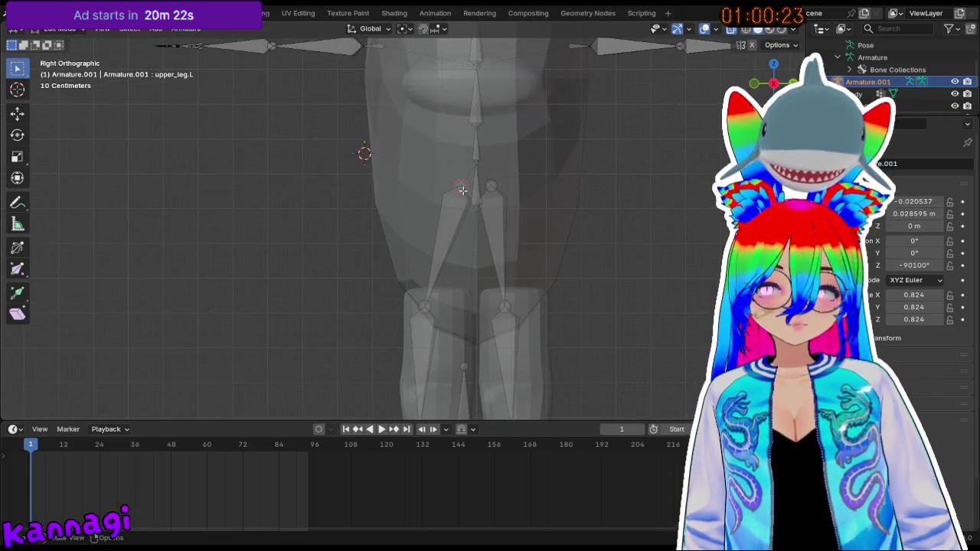
pyautogui.press('g')
pyautogui.press('y')
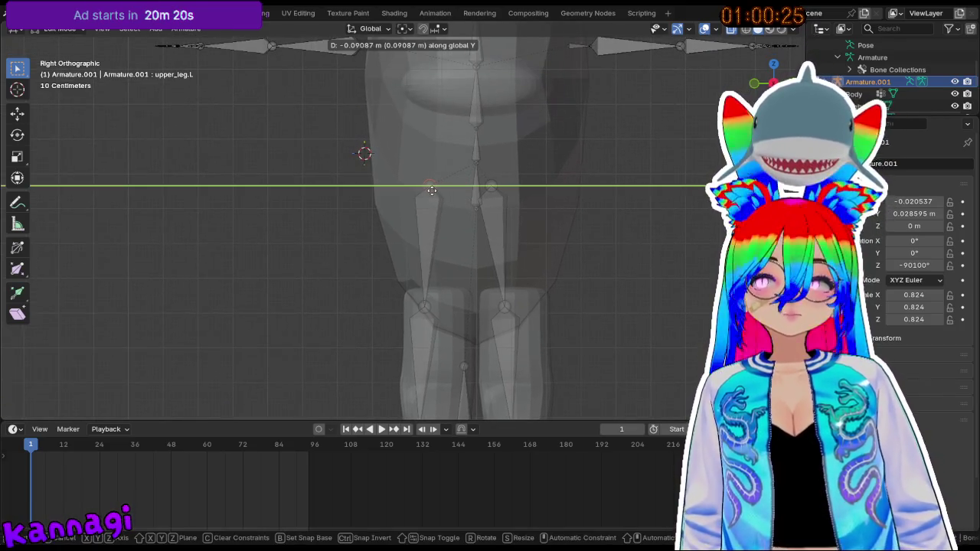
pyautogui.click(432, 190)
pyautogui.press('g')
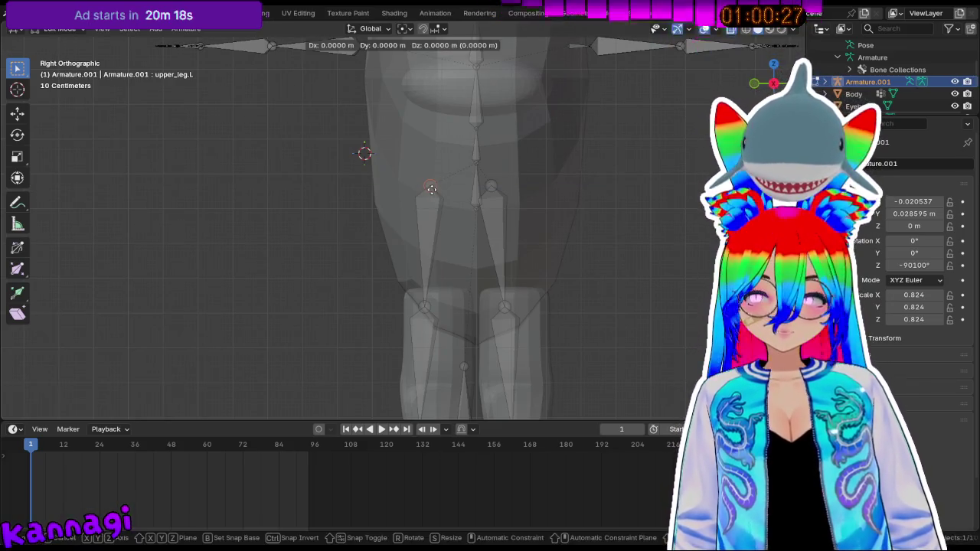
pyautogui.press('z')
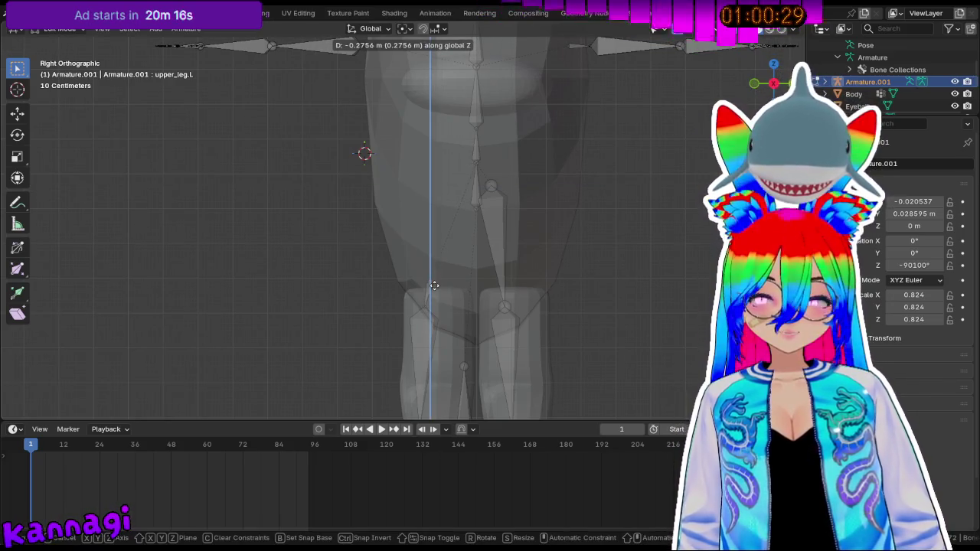
pyautogui.click(434, 283)
pyautogui.hotkey('ctrl', 'z')
# - Try another vertical move of upper_leg.L from an angled view, and undo it
pyautogui.moveTo(414, 329); pyautogui.dragTo(419, 322, button='middle')
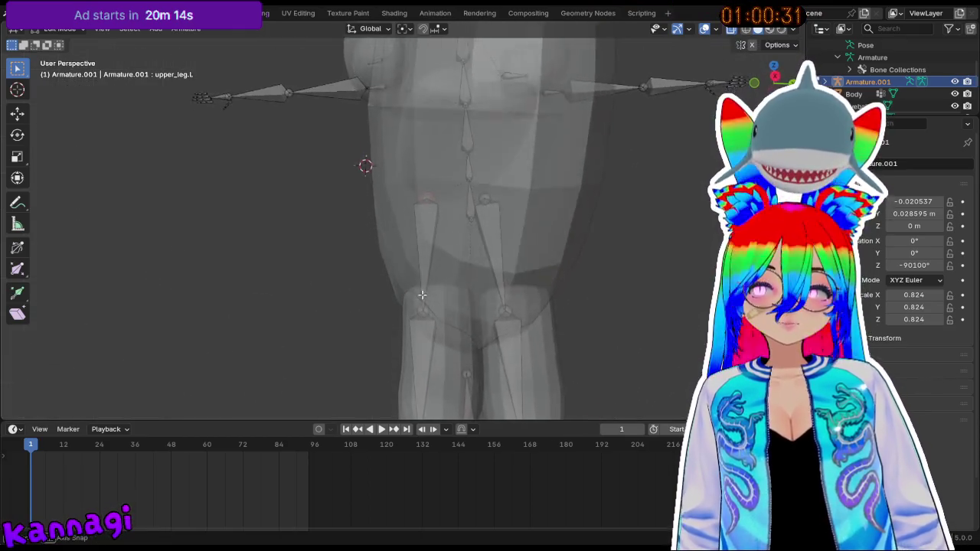
pyautogui.click(421, 261)
pyautogui.moveTo(421, 260); pyautogui.dragTo(423, 318, button='middle')
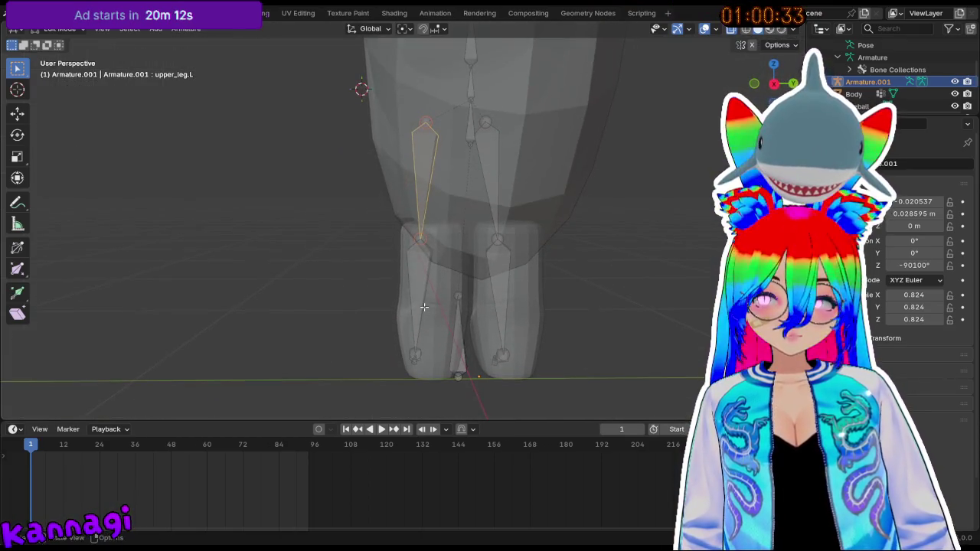
pyautogui.press('g')
pyautogui.press('z')
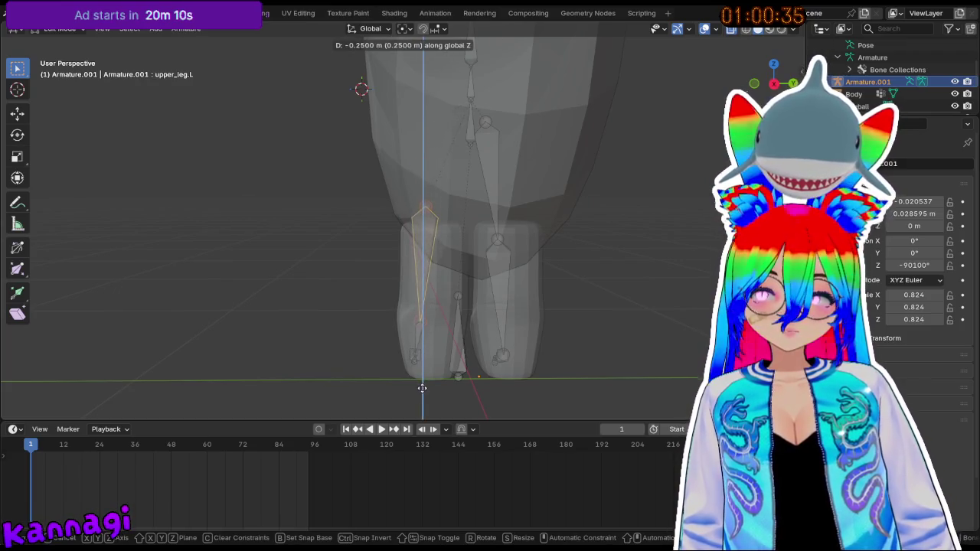
pyautogui.click(419, 398)
pyautogui.hotkey('ctrl', 'z')
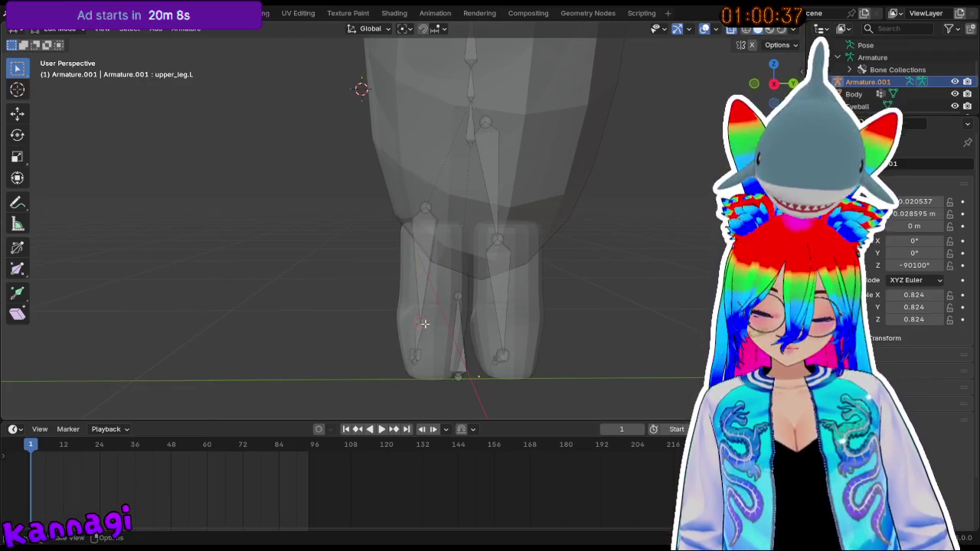
# - Raise the upper_leg.L joint 0.063844 m along Z into the left thigh
pyautogui.press('g')
pyautogui.press('z')
pyautogui.click(427, 283)
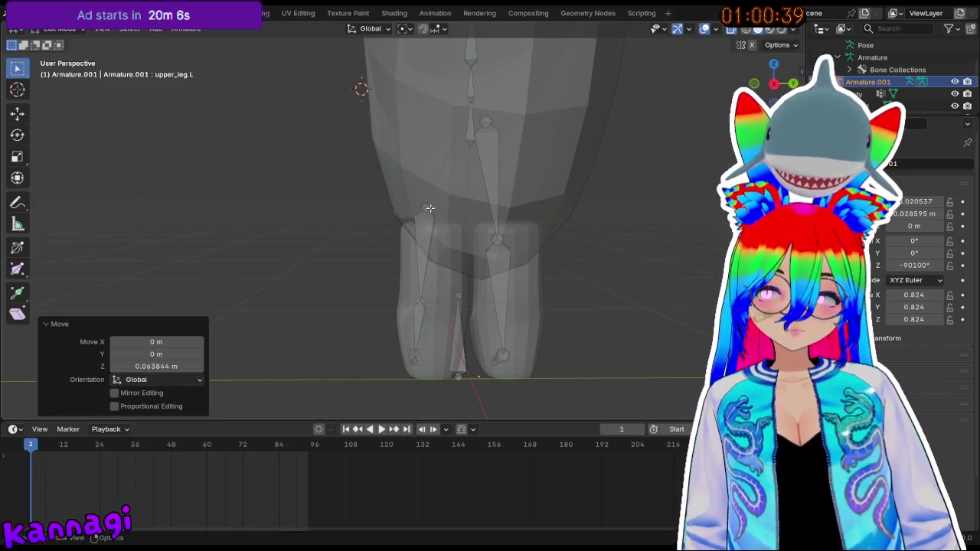
pyautogui.press('g')
pyautogui.press('z')
pyautogui.click(431, 238)
pyautogui.click(504, 238)
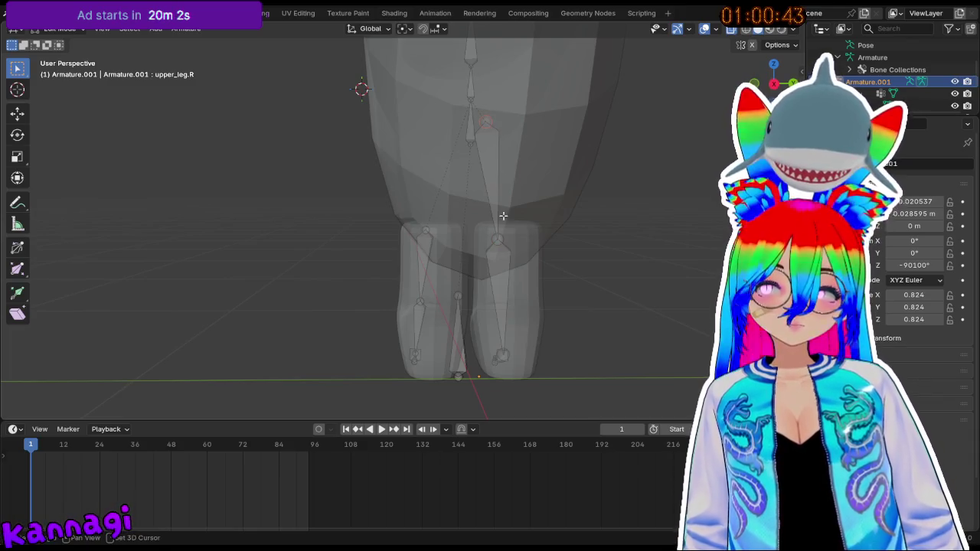
# - Raise lower_leg.R along Z and shift upper_leg.R along Y
pyautogui.press('g')
pyautogui.press('z')
pyautogui.click(508, 277)
pyautogui.click(485, 220)
pyautogui.press('g')
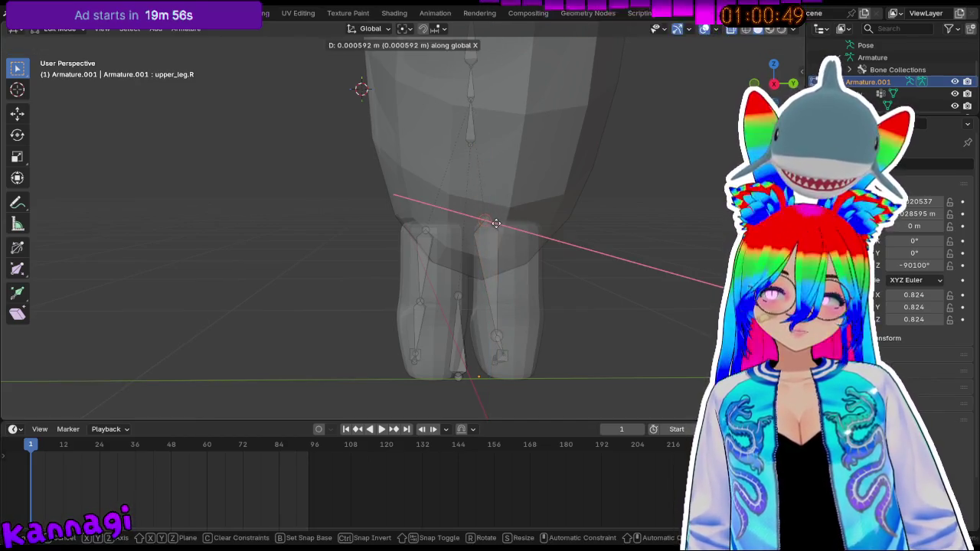
pyautogui.press('y')
pyautogui.click(496, 335)
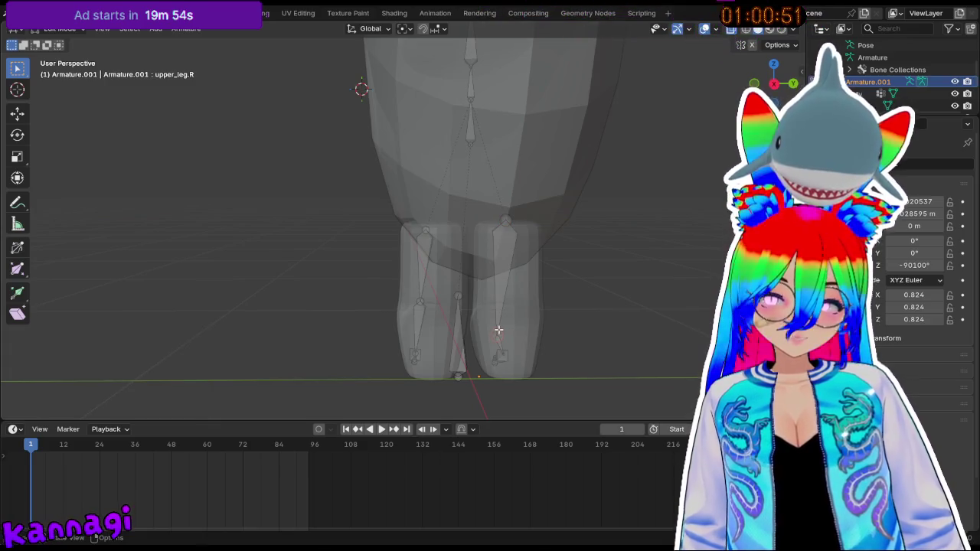
pyautogui.press('g')
pyautogui.click(503, 304)
# - From the right side view, move the upper_leg.R joint up along Z
pyautogui.moveTo(498, 299); pyautogui.dragTo(509, 311, button='middle')
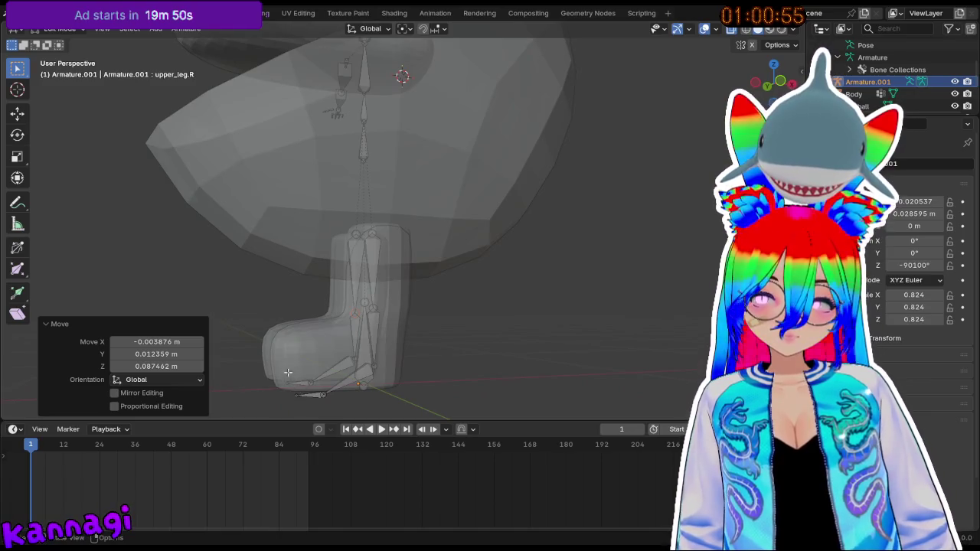
pyautogui.moveTo(287, 373); pyautogui.dragTo(295, 285, button='middle')
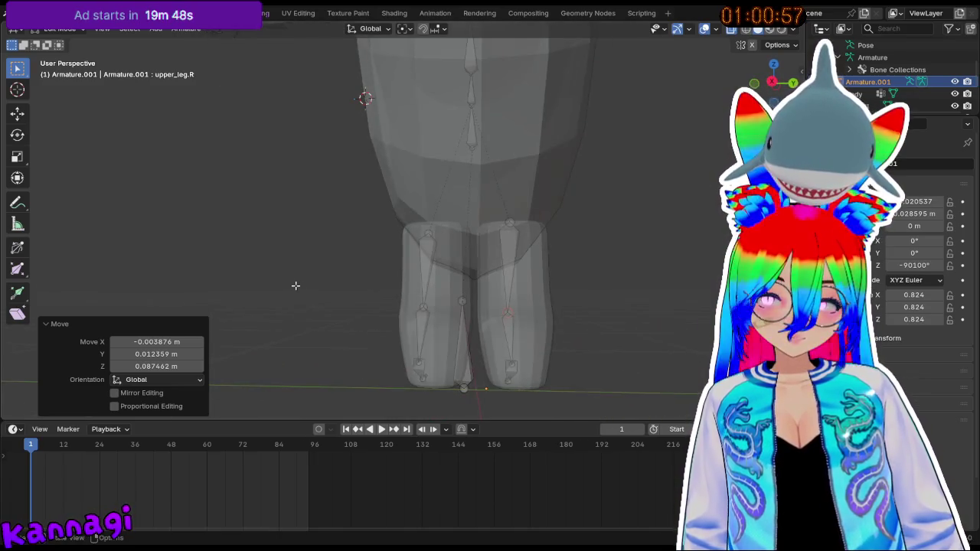
pyautogui.press('KP_3')
pyautogui.scroll(3, 568, 378)
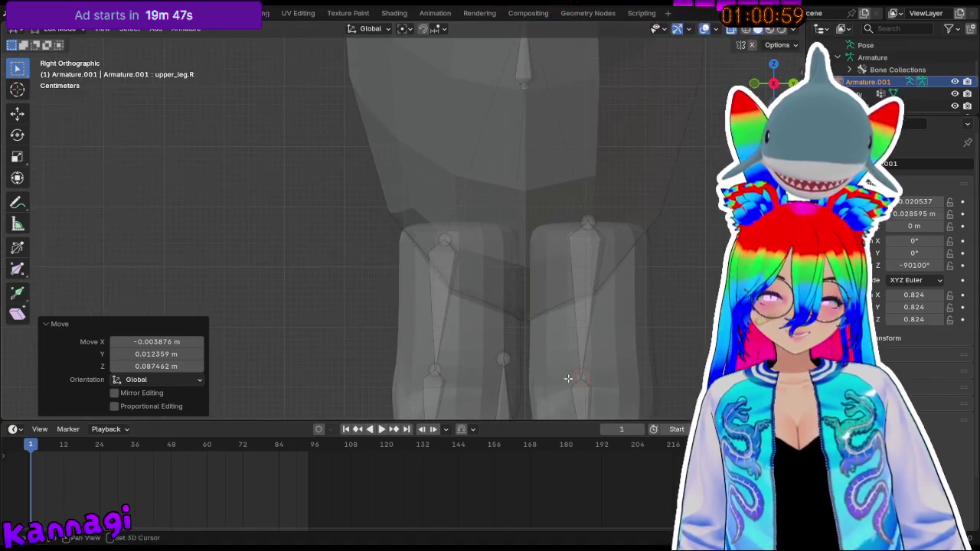
pyautogui.keyDown('shift'); pyautogui.moveTo(568, 378); pyautogui.dragTo(526, 283, button='middle'); pyautogui.keyUp('shift')
pyautogui.press('g')
pyautogui.press('z')
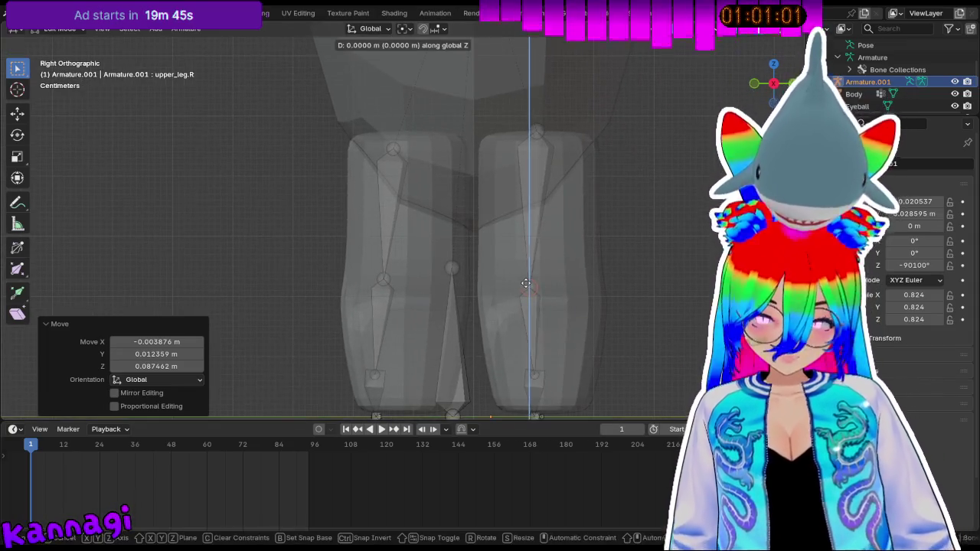
pyautogui.click(529, 275)
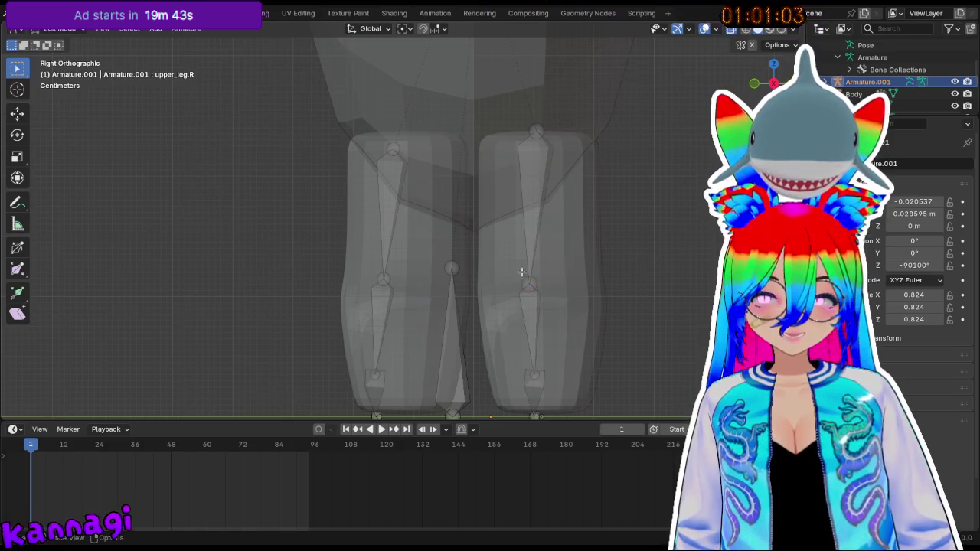
# - Check the leg bone alignment from perspective, front and both side views
pyautogui.moveTo(529, 275); pyautogui.dragTo(278, 260, button='middle')
pyautogui.scroll(-5, 278, 260)
pyautogui.scroll(2, 378, 202)
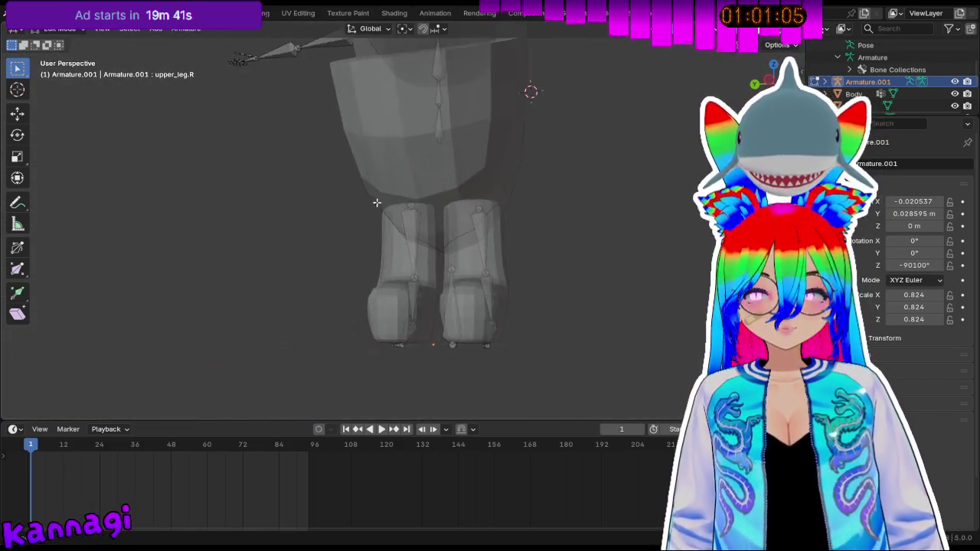
pyautogui.keyDown('shift'); pyautogui.moveTo(378, 201); pyautogui.dragTo(408, 212, button='middle'); pyautogui.keyUp('shift')
pyautogui.keyDown('shift'); pyautogui.moveTo(442, 157); pyautogui.dragTo(460, 262, button='middle'); pyautogui.keyUp('shift')
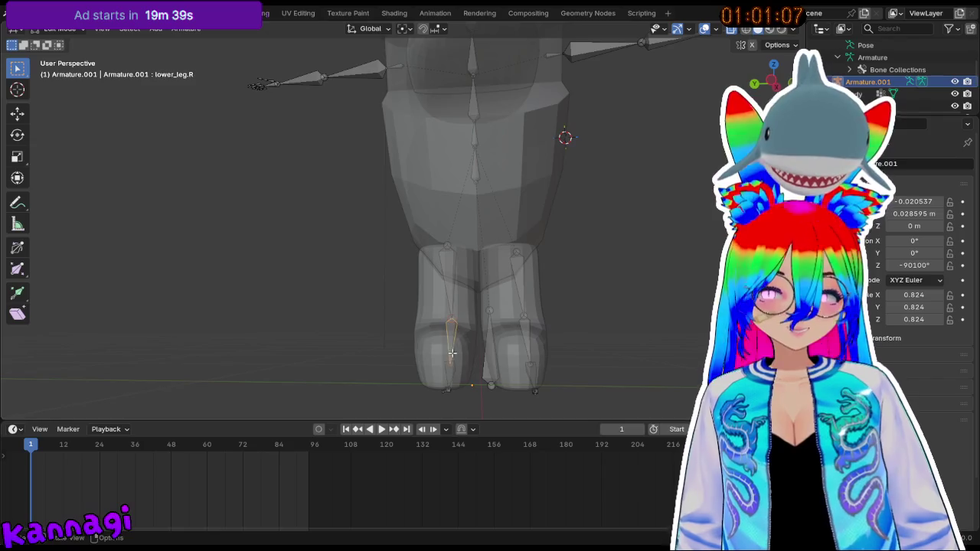
pyautogui.press('KP_3')
pyautogui.press('KP_1')
pyautogui.press('KP_3')
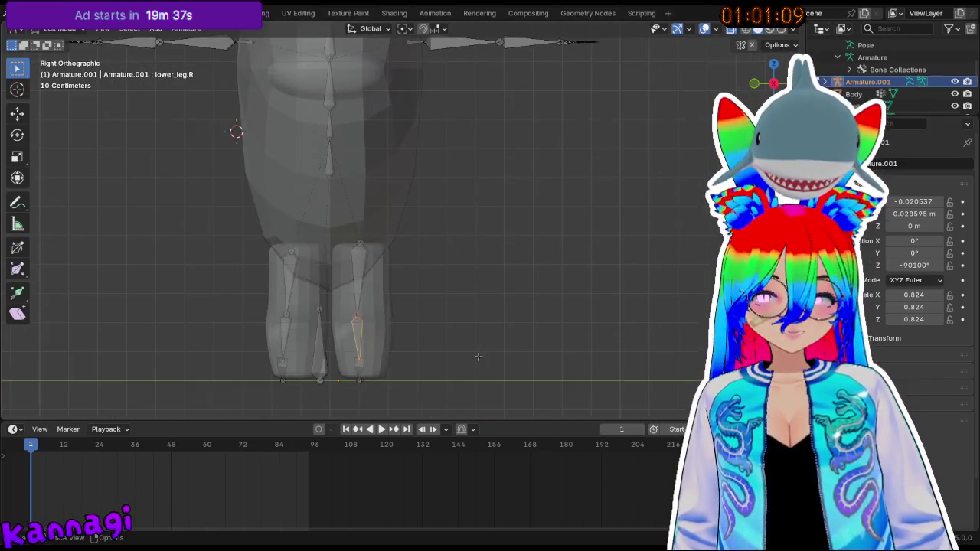
pyautogui.moveTo(478, 356); pyautogui.dragTo(248, 335, button='middle')
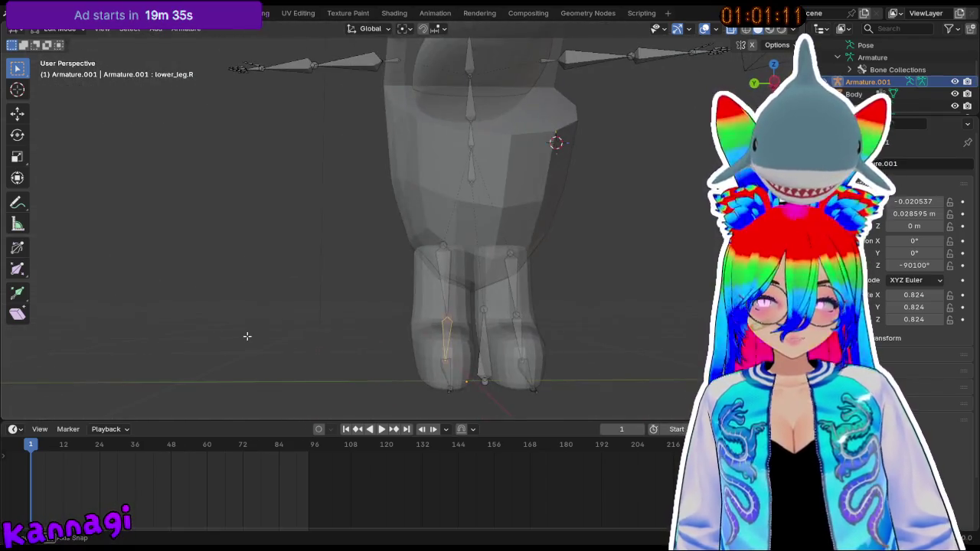
pyautogui.moveTo(541, 372); pyautogui.dragTo(708, 152, button='middle')
pyautogui.press('KP_3')
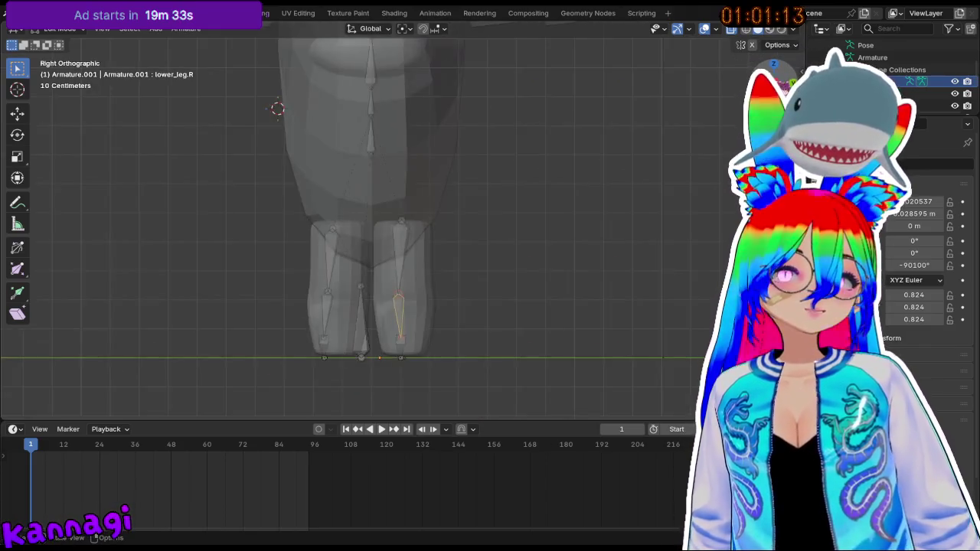
pyautogui.press('ctrl+KP_3')
pyautogui.scroll(2, 467, 311)
pyautogui.scroll(2, 542, 253)
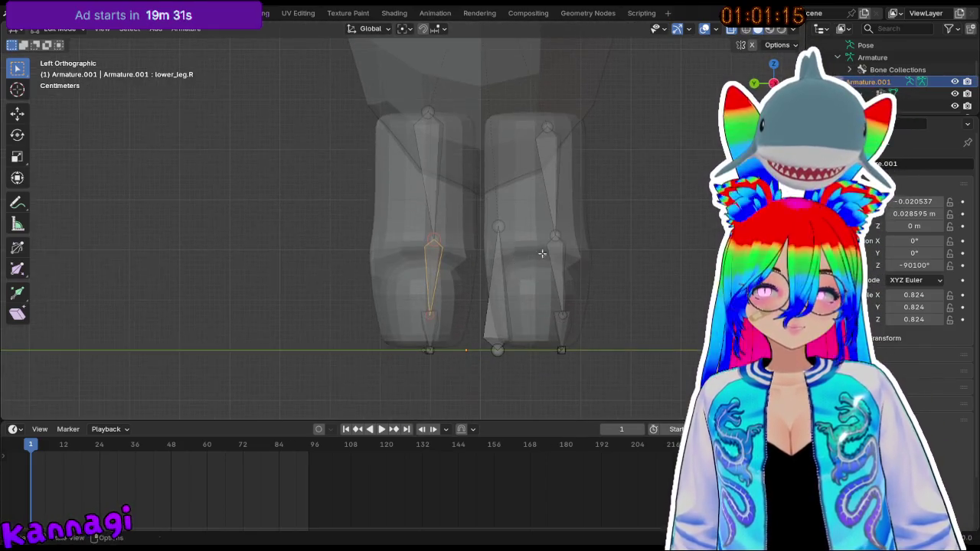
# - Cancel an accidental bone extrusion and shift the thigh bone along Y
pyautogui.press('e')
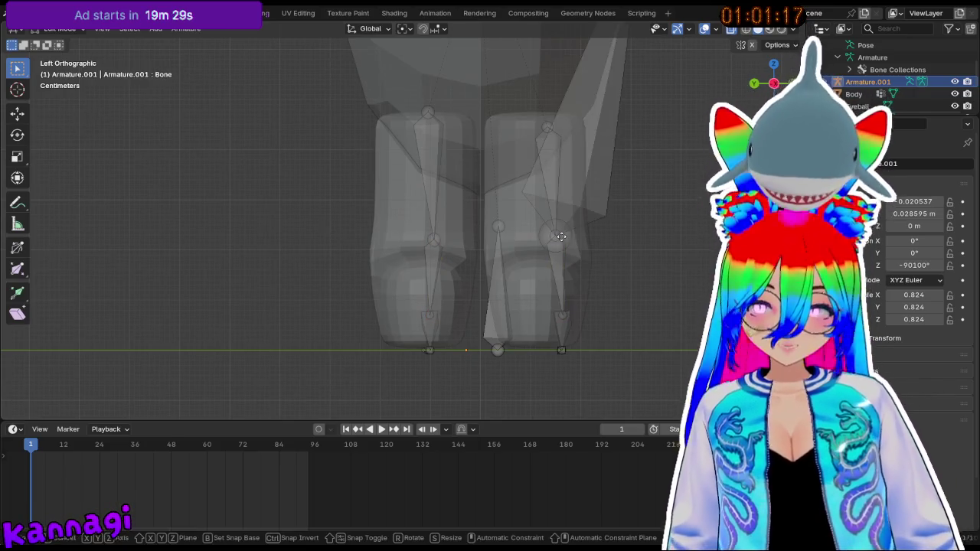
pyautogui.press('Escape')
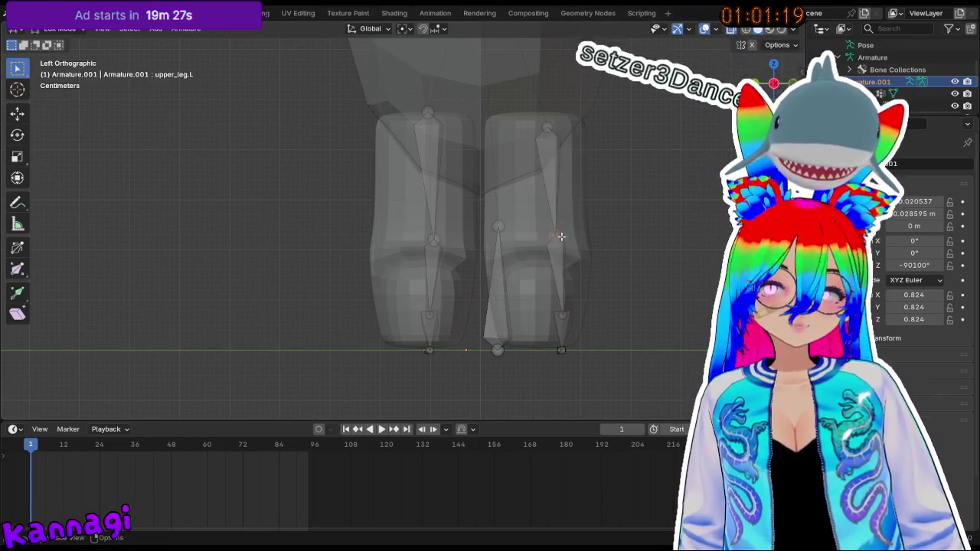
pyautogui.press('x')
pyautogui.click(561, 236)
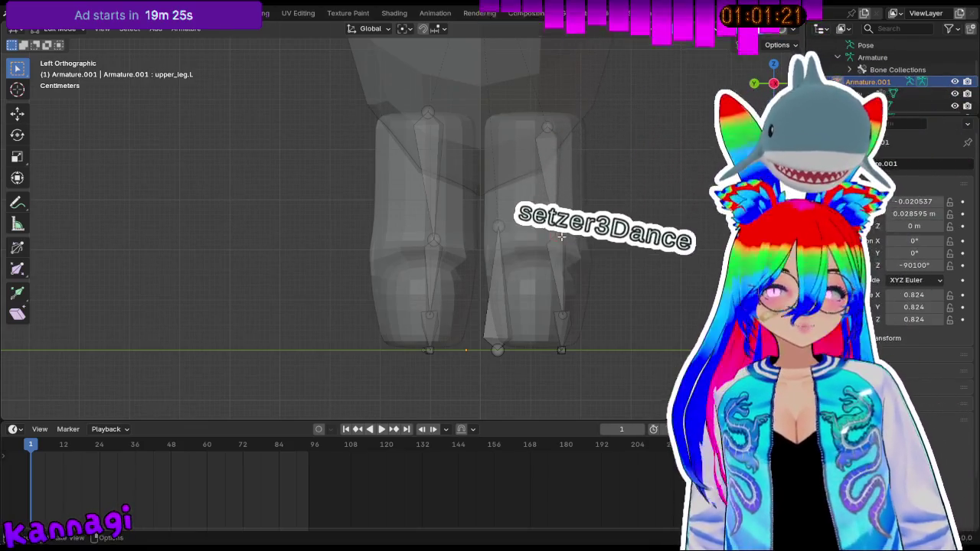
pyautogui.press('g')
pyautogui.press('y')
pyautogui.click(544, 264)
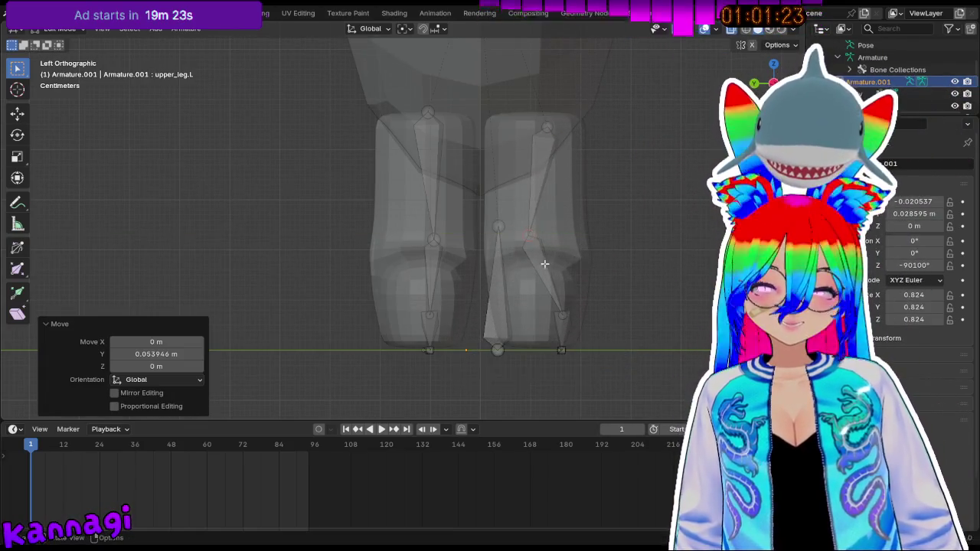
# - Shift the lower_leg.L, foot.L and toes.L bones along Y
pyautogui.click(563, 312)
pyautogui.press('g')
pyautogui.press('y')
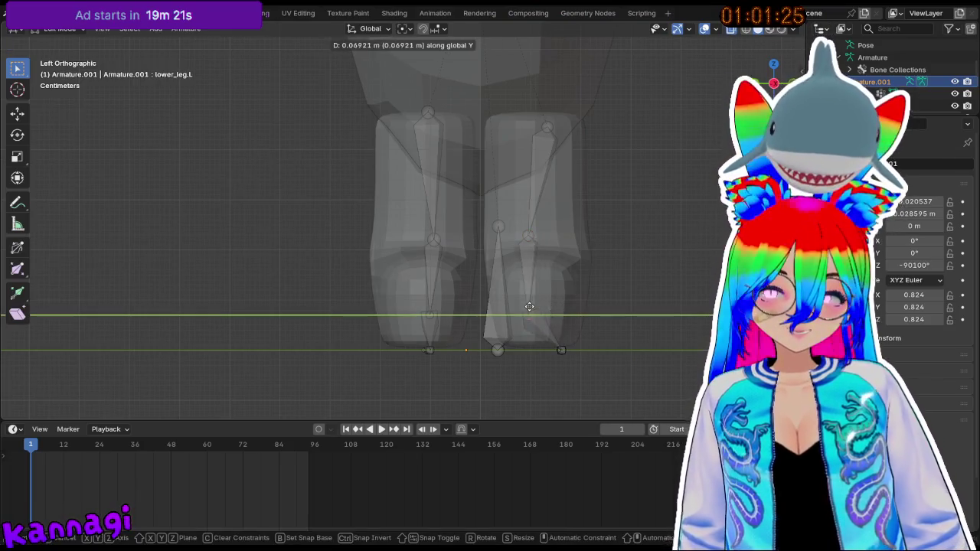
pyautogui.click(529, 306)
pyautogui.click(557, 346)
pyautogui.press('g')
pyautogui.press('y')
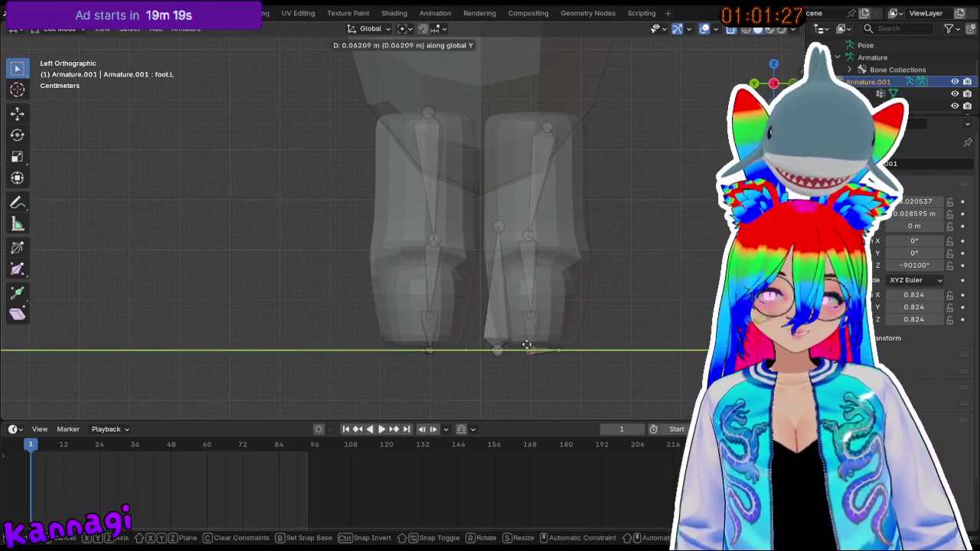
pyautogui.click(530, 345)
pyautogui.click(557, 350)
pyautogui.press('g')
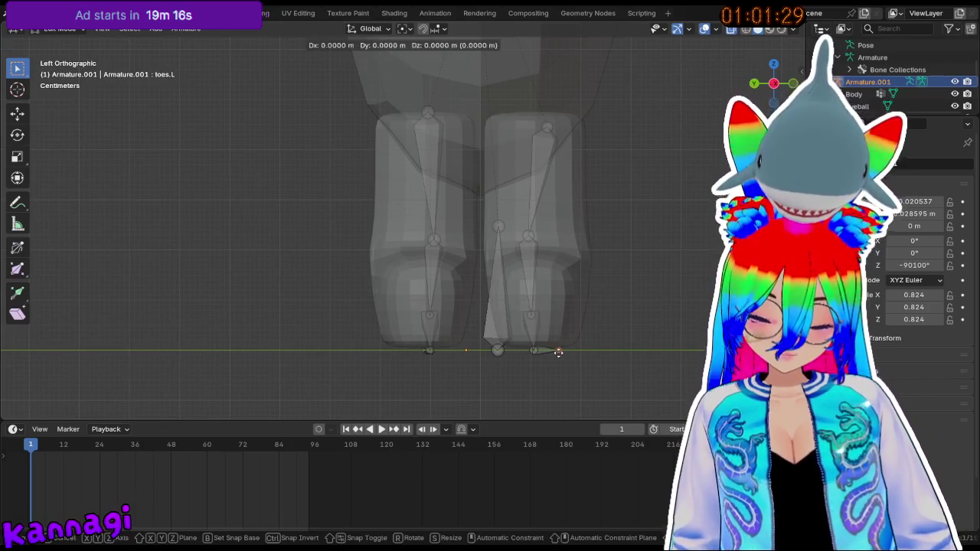
pyautogui.press('y')
pyautogui.click(532, 351)
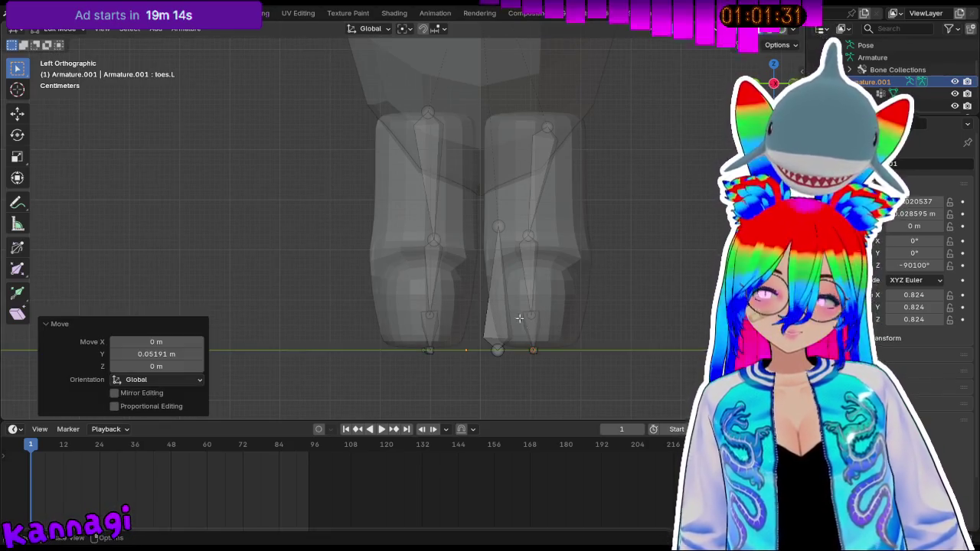
# - Shift the root, upper_leg.R and lower_leg.R bones along Y
pyautogui.click(498, 290)
pyautogui.press('g')
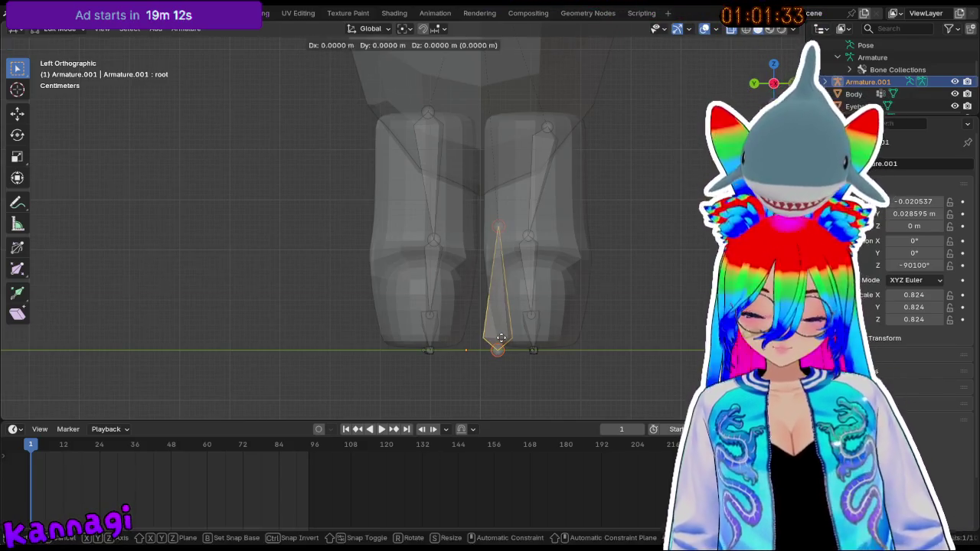
pyautogui.press('y')
pyautogui.click(481, 333)
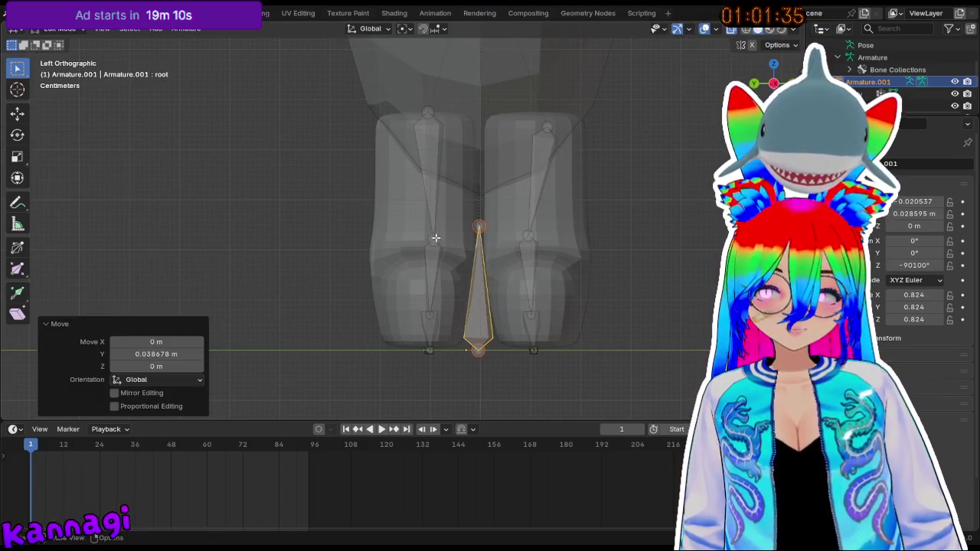
pyautogui.click(435, 237)
pyautogui.press('g')
pyautogui.press('y')
pyautogui.click(416, 238)
pyautogui.click(431, 315)
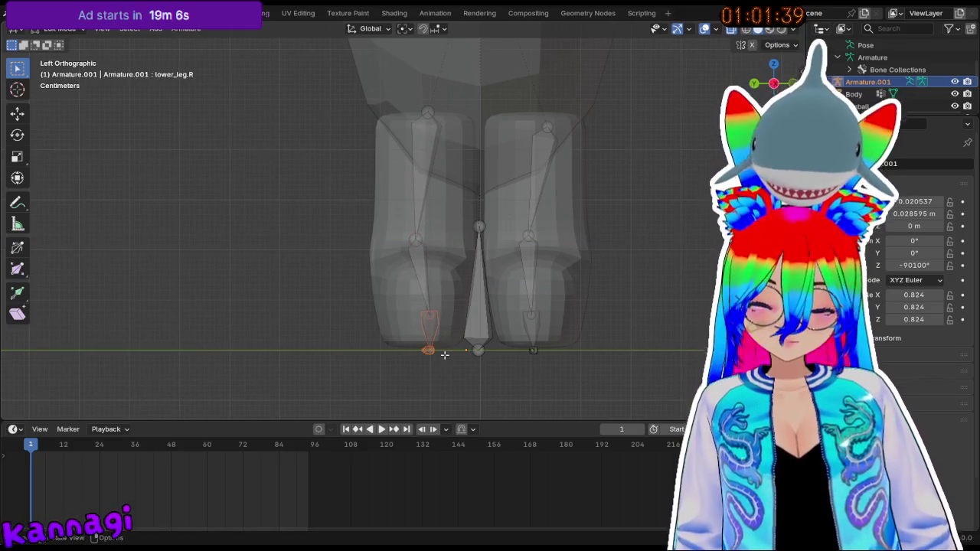
pyautogui.press('g')
pyautogui.press('y')
pyautogui.click(433, 350)
# - Shift the toes.R bone and the upper_leg.L joint along Y
pyautogui.click(417, 350)
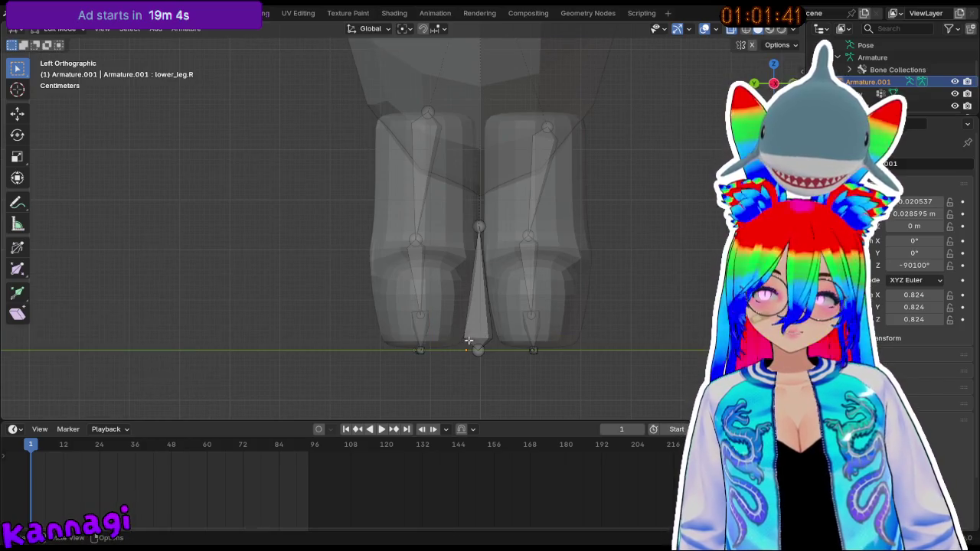
pyautogui.press('g')
pyautogui.press('y')
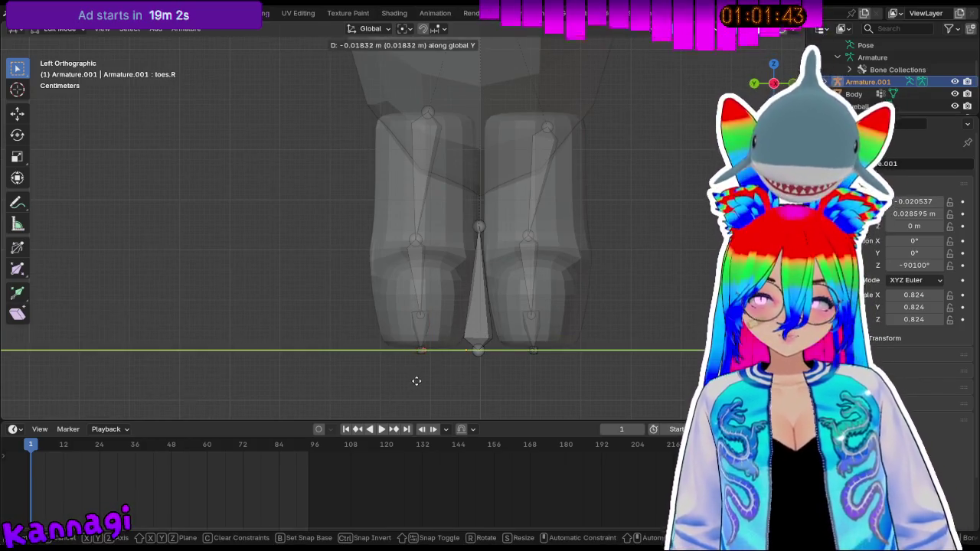
pyautogui.click(412, 381)
pyautogui.click(464, 138)
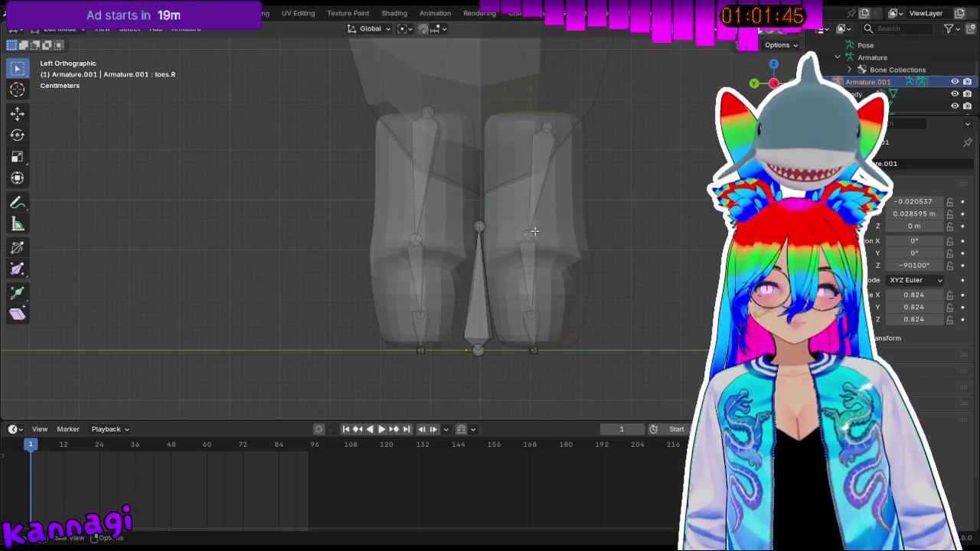
pyautogui.press('g')
pyautogui.press('y')
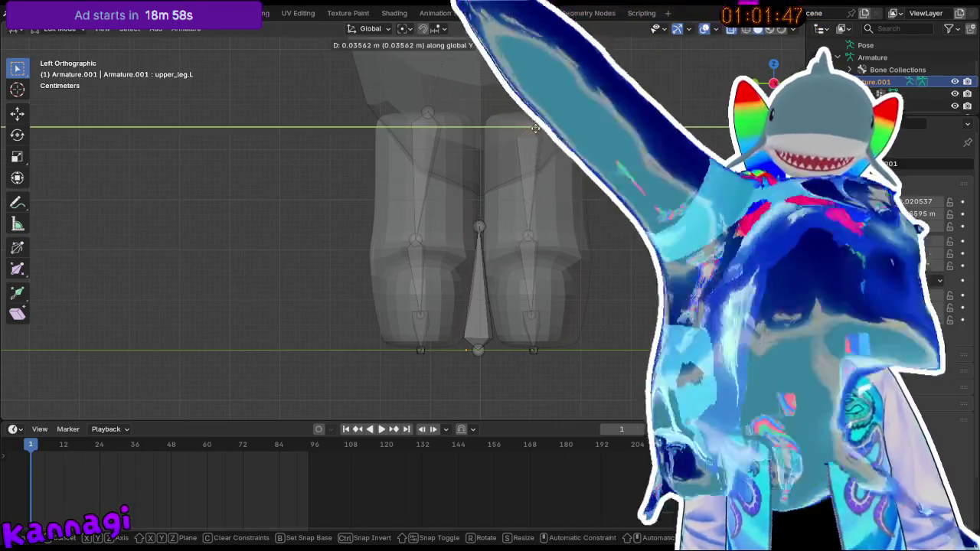
pyautogui.click(534, 126)
# - Lower the upper_leg.R joint along Z, then nudge it 0.017303 m along Y
pyautogui.click(428, 112)
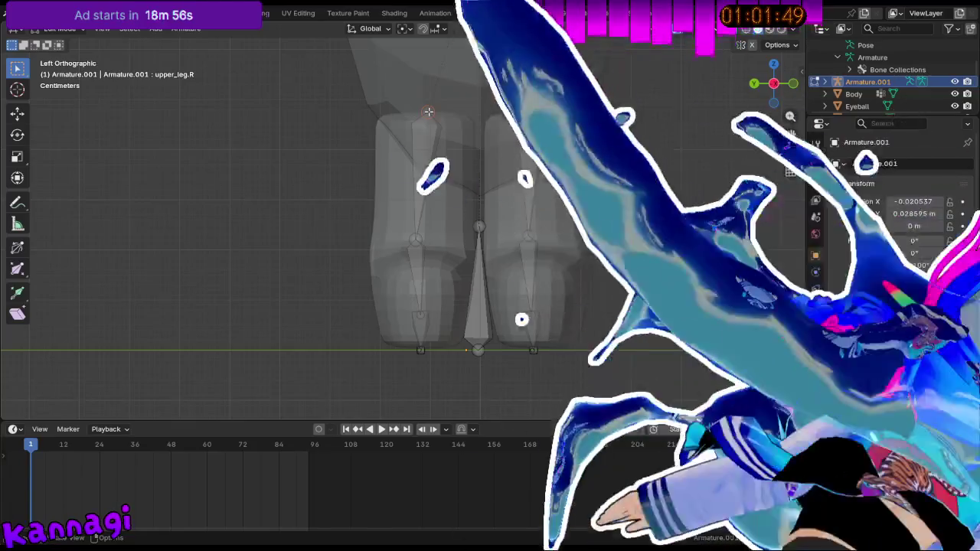
pyautogui.press('g')
pyautogui.press('z')
pyautogui.click(421, 125)
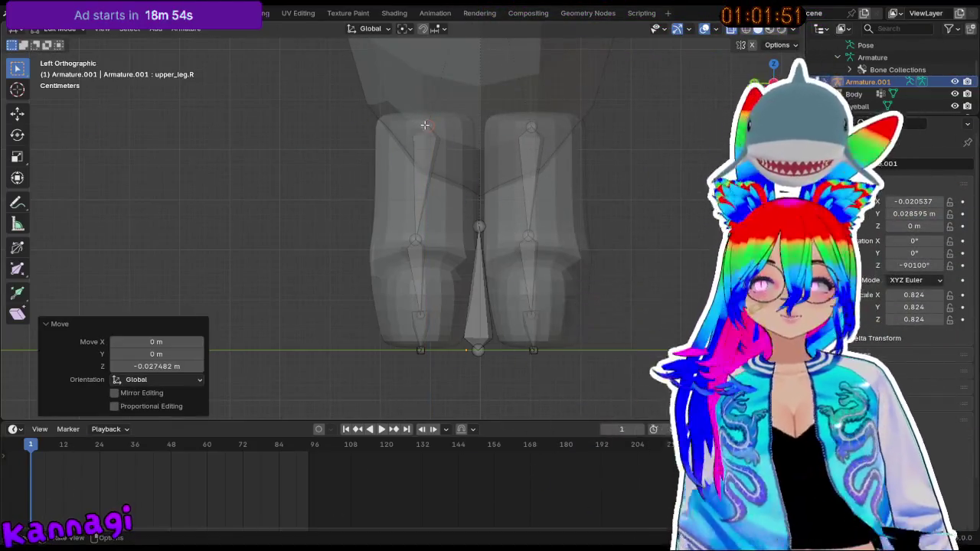
pyautogui.click(424, 125)
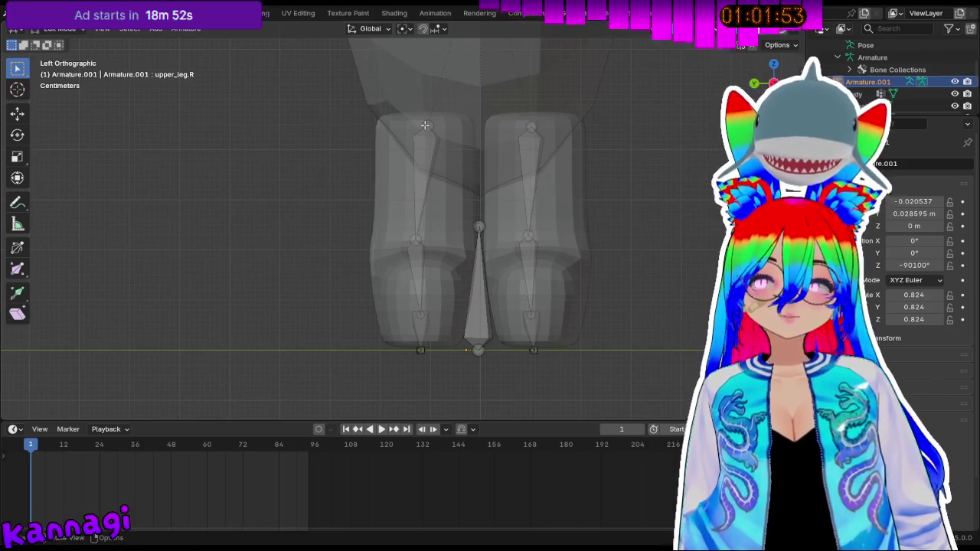
pyautogui.press('g')
pyautogui.press('y')
pyautogui.click(419, 124)
# - Review the legs in perspective and return to Object Mode
pyautogui.click(531, 126)
pyautogui.scroll(2, 446, 128)
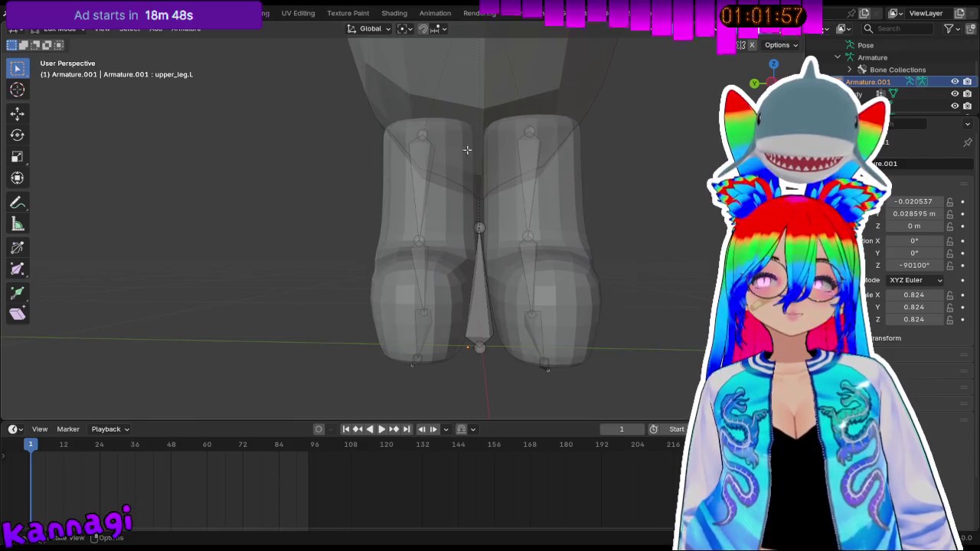
pyautogui.scroll(2, 465, 148)
pyautogui.moveTo(465, 149)
pyautogui.mouseDown(button='middle')
pyautogui.moveTo(481, 236)
pyautogui.moveTo(370, 170)
pyautogui.moveTo(662, 255)
pyautogui.mouseUp(button='middle')
pyautogui.scroll(-5, 663, 255)
pyautogui.press('Tab')
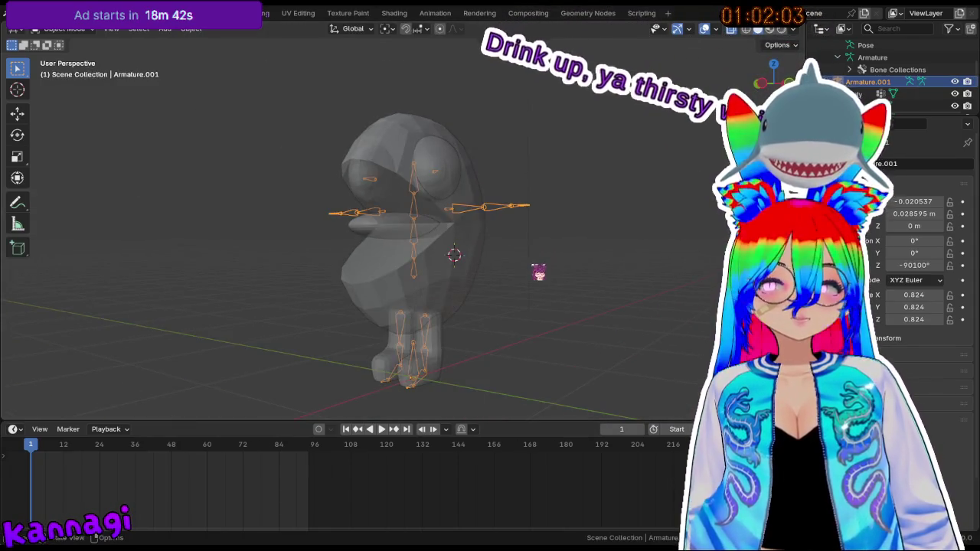
# - Add a cube at the character's middle and scale it down to 0.765
pyautogui.click(529, 238)
pyautogui.hotkey('shift', 'a')
pyautogui.moveTo(461, 131)
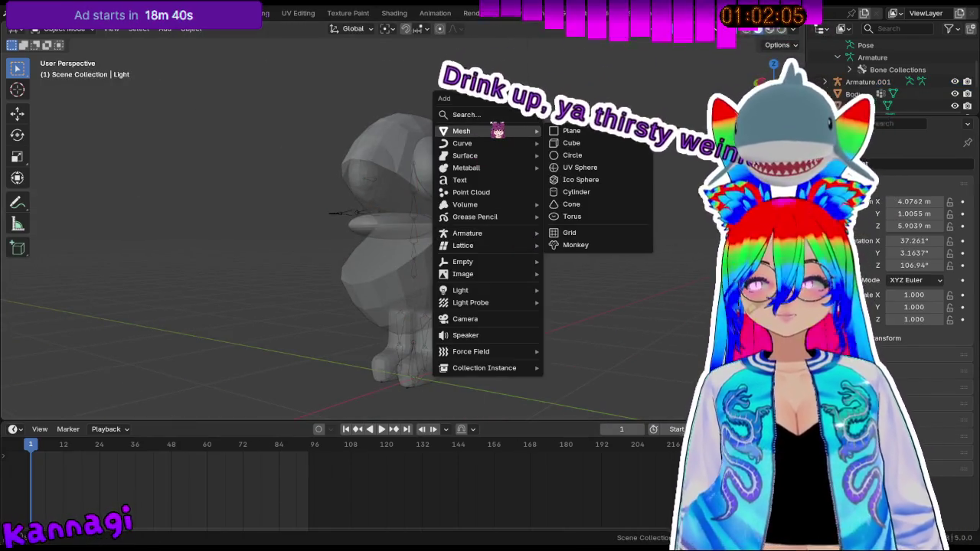
pyautogui.click(588, 144)
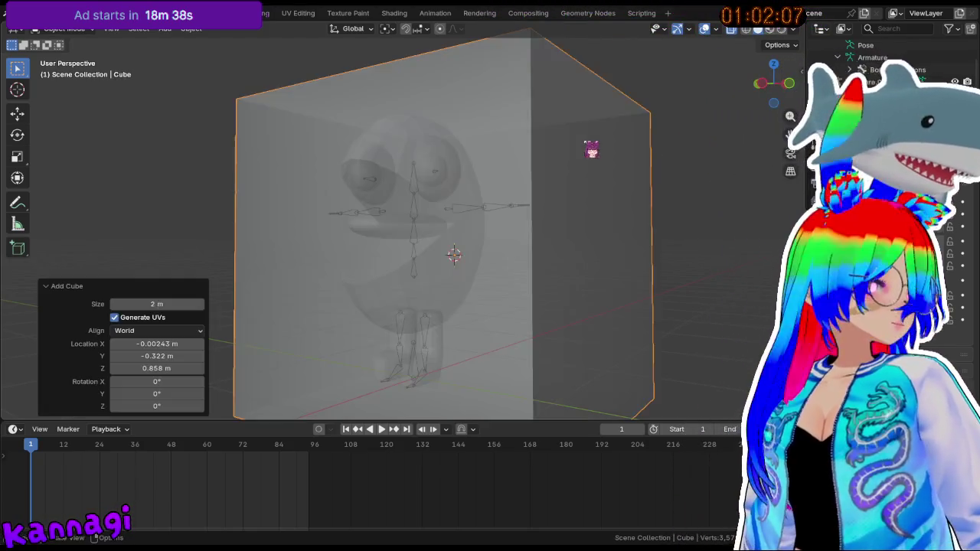
pyautogui.press('s')
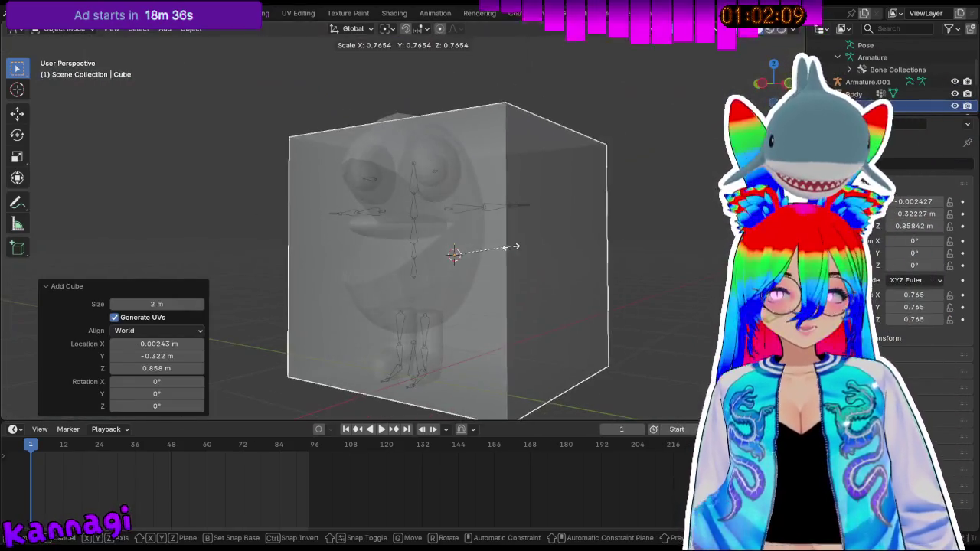
pyautogui.click(518, 256)
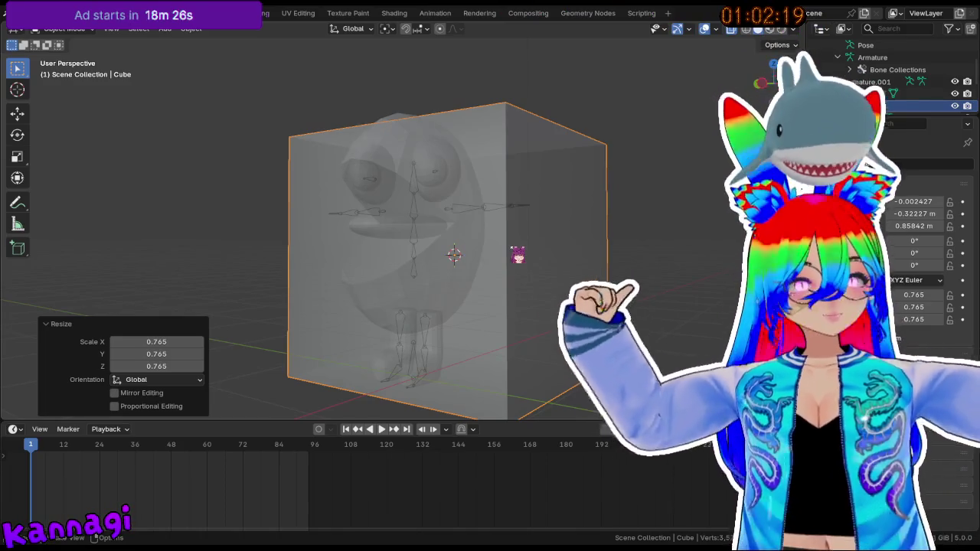
# - Flatten the cube along Z into a thin slab
pyautogui.press('s')
pyautogui.press('z')
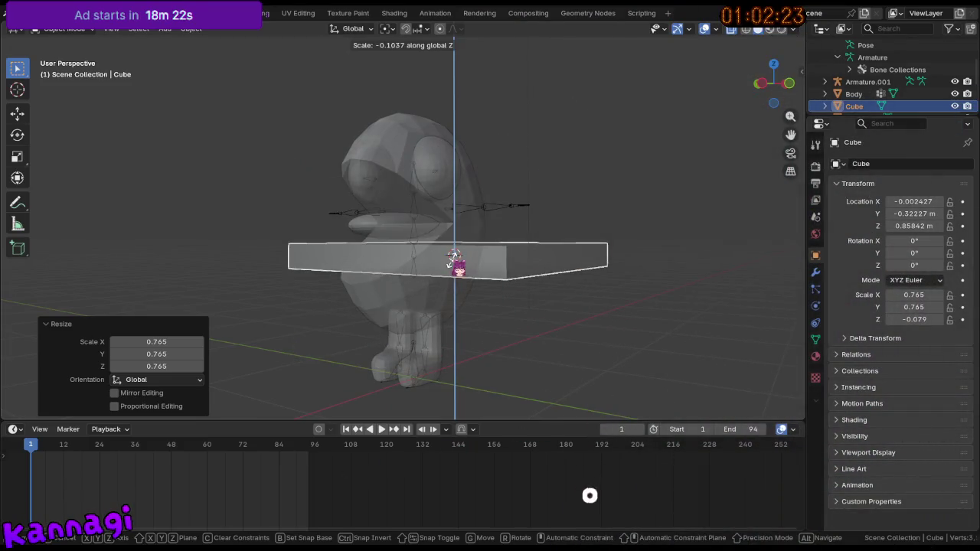
pyautogui.click(455, 252)
pyautogui.moveTo(459, 256); pyautogui.dragTo(519, 267, button='middle')
# - Narrow the slab to 0.217 along X, then shrink it uniformly to 0.604
pyautogui.press('s')
pyautogui.press('x')
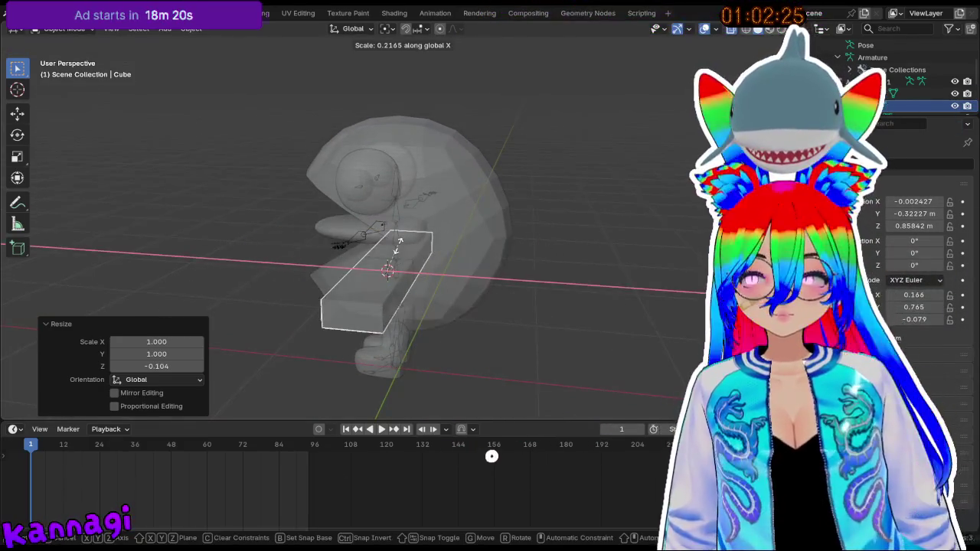
pyautogui.click(386, 264)
pyautogui.moveTo(386, 264); pyautogui.dragTo(421, 239, button='middle')
pyautogui.press('s')
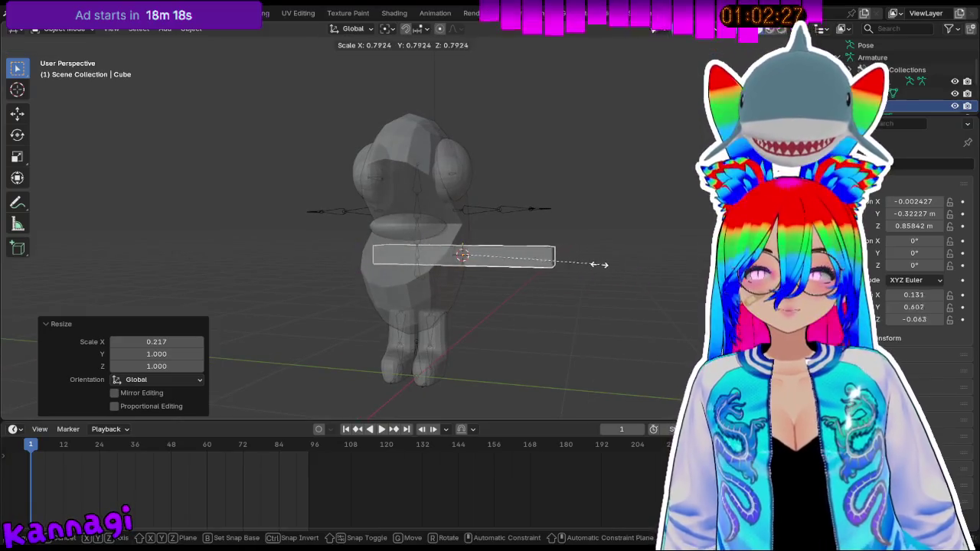
pyautogui.click(589, 267)
pyautogui.moveTo(586, 253)
pyautogui.mouseDown(button='middle')
pyautogui.moveTo(452, 280)
pyautogui.moveTo(360, 271)
pyautogui.moveTo(587, 283)
pyautogui.mouseUp(button='middle')
# - Smooth the slab with level 3 subdivision and raise it 0.3032 m along Z
pyautogui.hotkey('ctrl', '3')
pyautogui.press('g')
pyautogui.press('z')
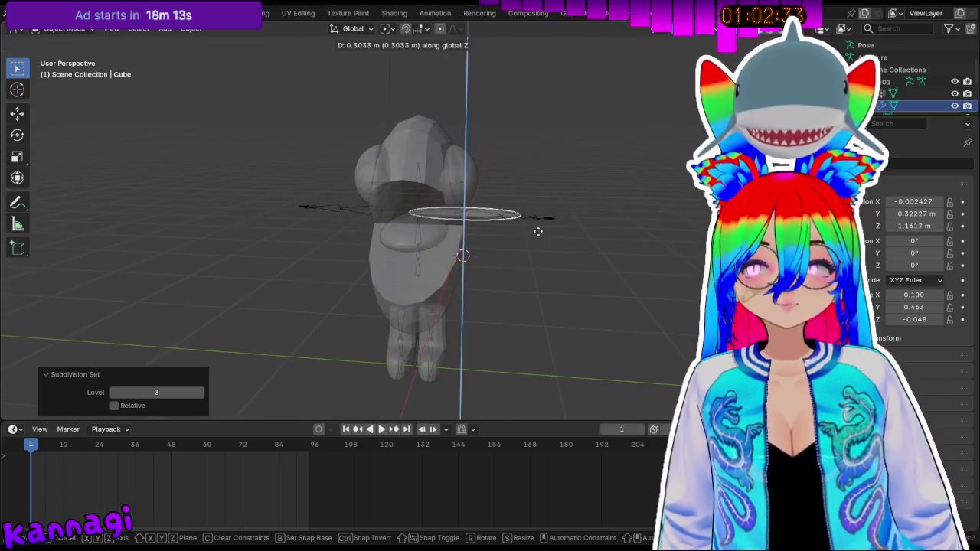
pyautogui.click(538, 227)
# - Select the new arm shape and enter Edit Mode
pyautogui.moveTo(538, 258); pyautogui.dragTo(462, 294, button='middle')
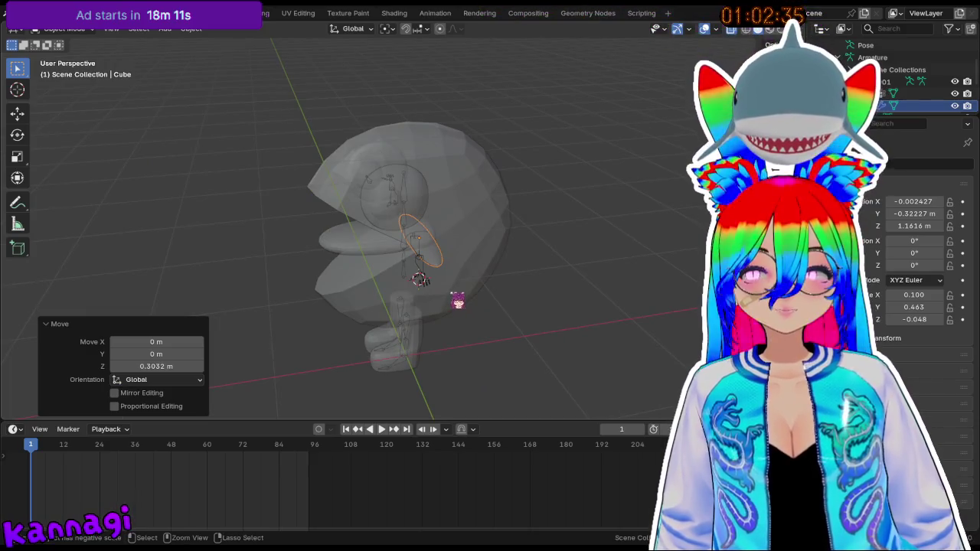
pyautogui.scroll(2, 447, 261)
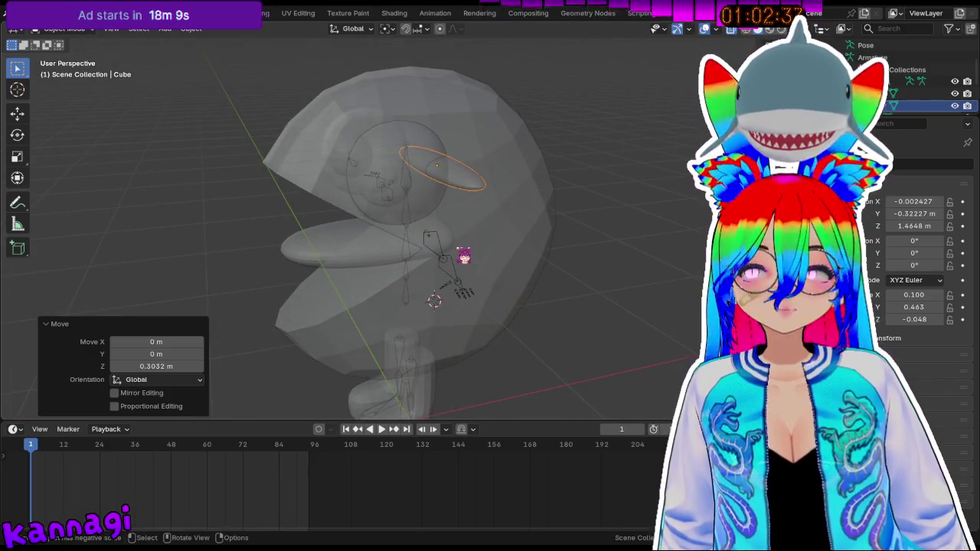
pyautogui.moveTo(462, 256); pyautogui.dragTo(524, 252, button='middle')
pyautogui.click(523, 253)
pyautogui.press('Tab')
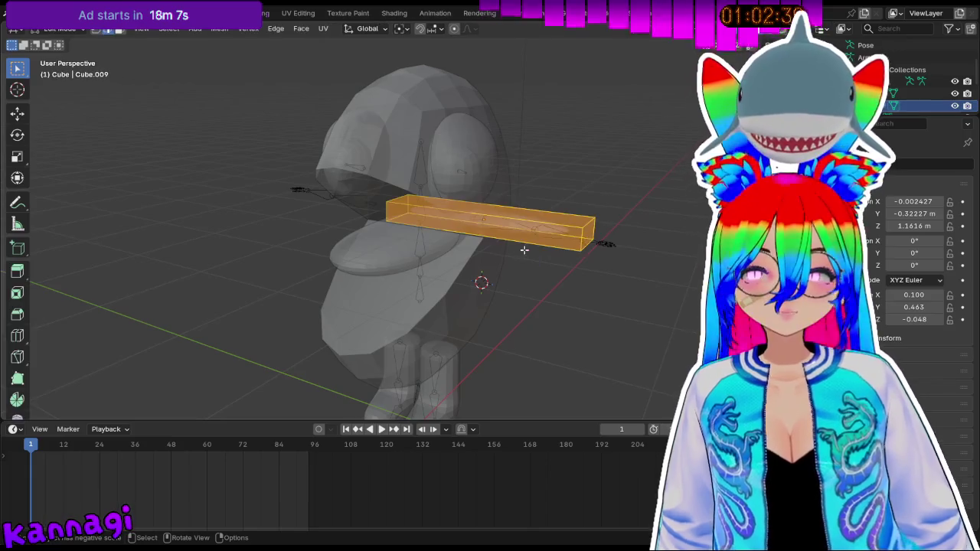
# - Add a loop cut across the bar, sliding it toward the inner end
pyautogui.click(525, 240)
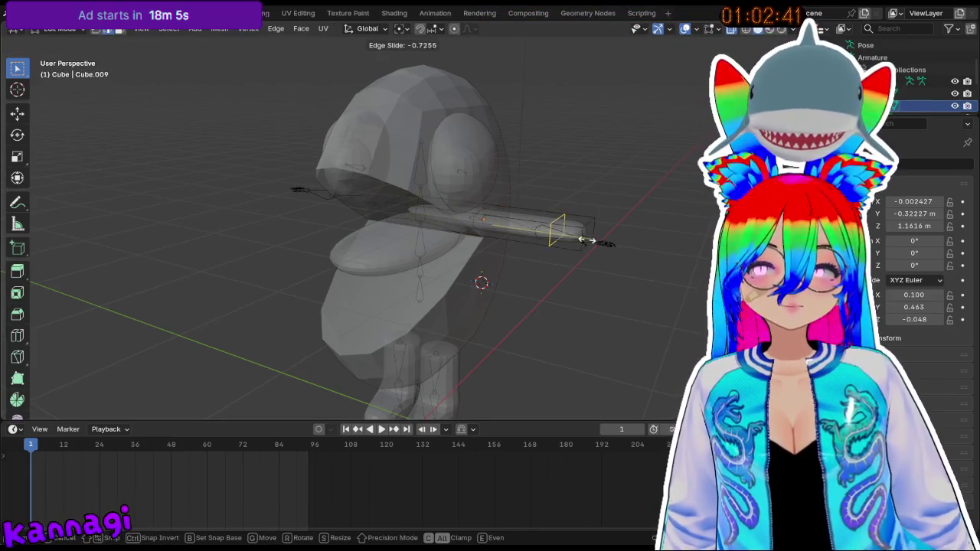
pyautogui.click(577, 242)
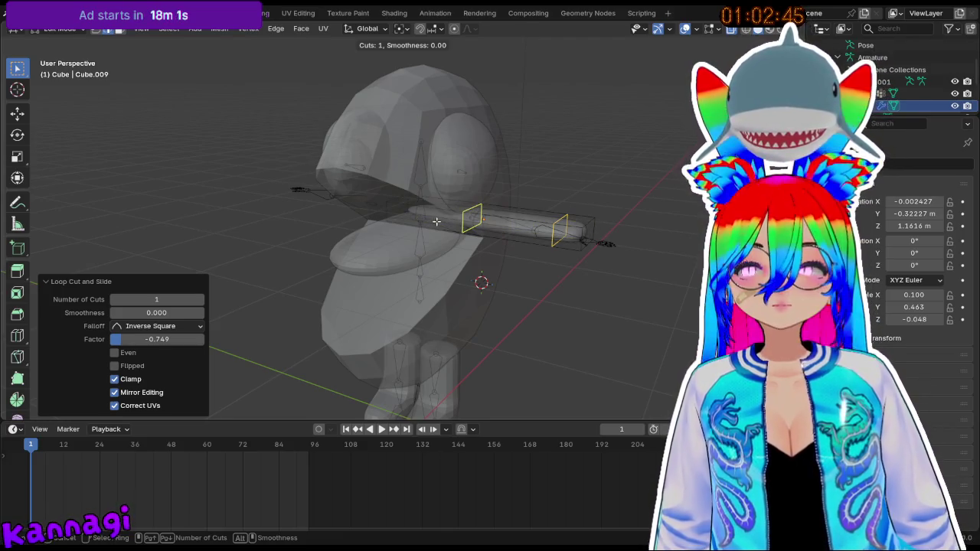
pyautogui.moveTo(378, 214); pyautogui.dragTo(405, 243, button='middle')
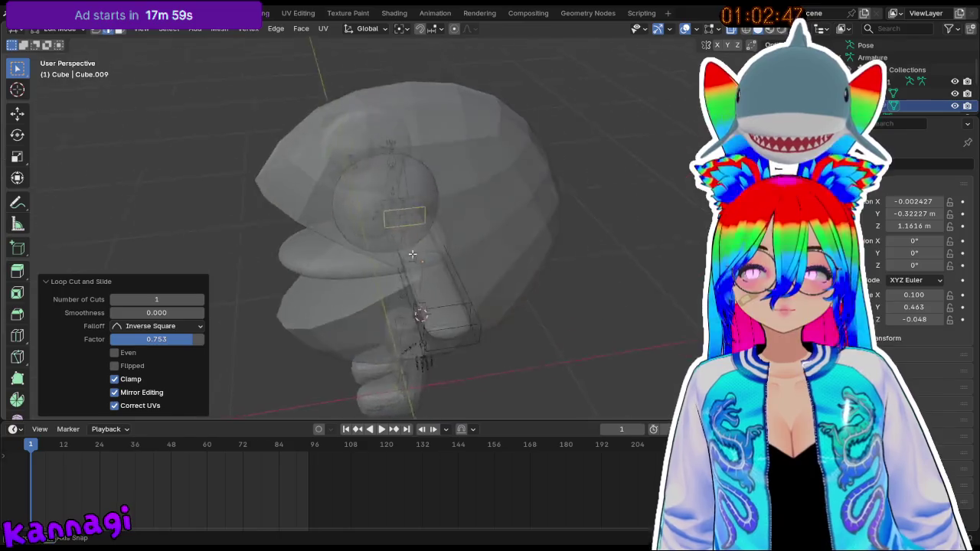
pyautogui.scroll(3, 406, 242)
# - Scale the whole mesh narrower along X, return to Object Mode and check the front view
pyautogui.press('a')
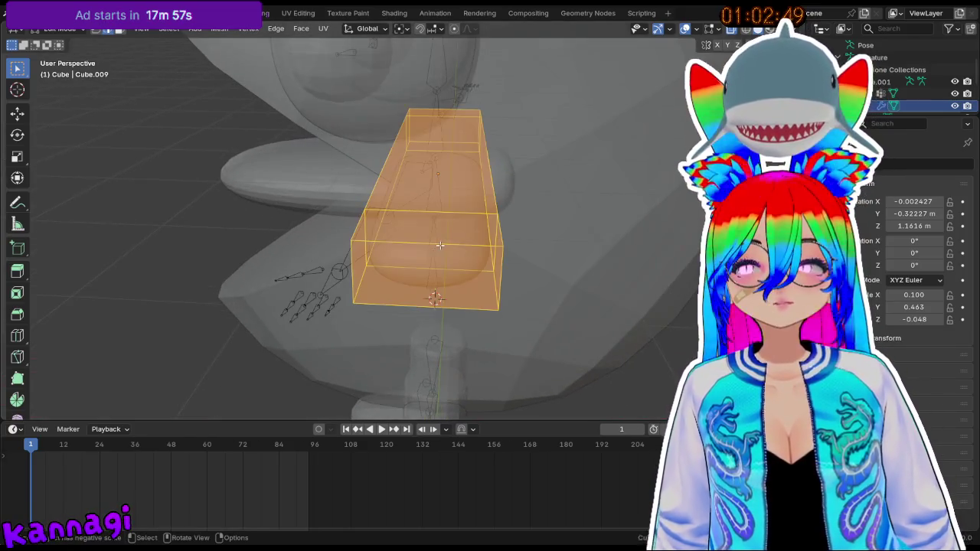
pyautogui.press('s')
pyautogui.press('x')
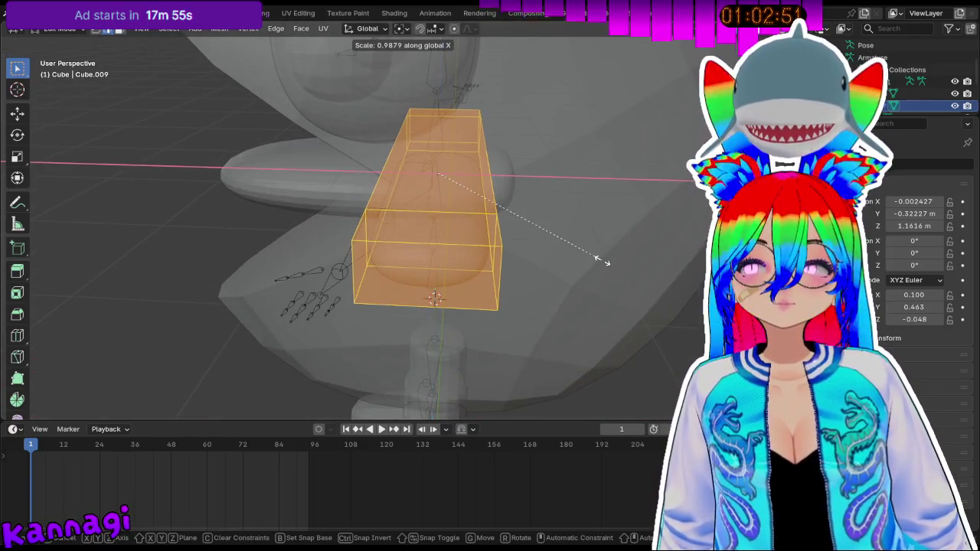
pyautogui.click(503, 231)
pyautogui.moveTo(502, 232)
pyautogui.mouseDown(button='middle')
pyautogui.moveTo(525, 234)
pyautogui.moveTo(482, 247)
pyautogui.moveTo(529, 212)
pyautogui.moveTo(504, 196)
pyautogui.mouseUp(button='middle')
pyautogui.press('Tab')
pyautogui.moveTo(590, 192)
pyautogui.mouseDown(button='middle')
pyautogui.moveTo(606, 188)
pyautogui.moveTo(426, 186)
pyautogui.moveTo(470, 188)
pyautogui.moveTo(503, 237)
pyautogui.moveTo(437, 153)
pyautogui.moveTo(444, 167)
pyautogui.mouseUp(button='middle')
pyautogui.press('KP_3')
pyautogui.press('KP_1')
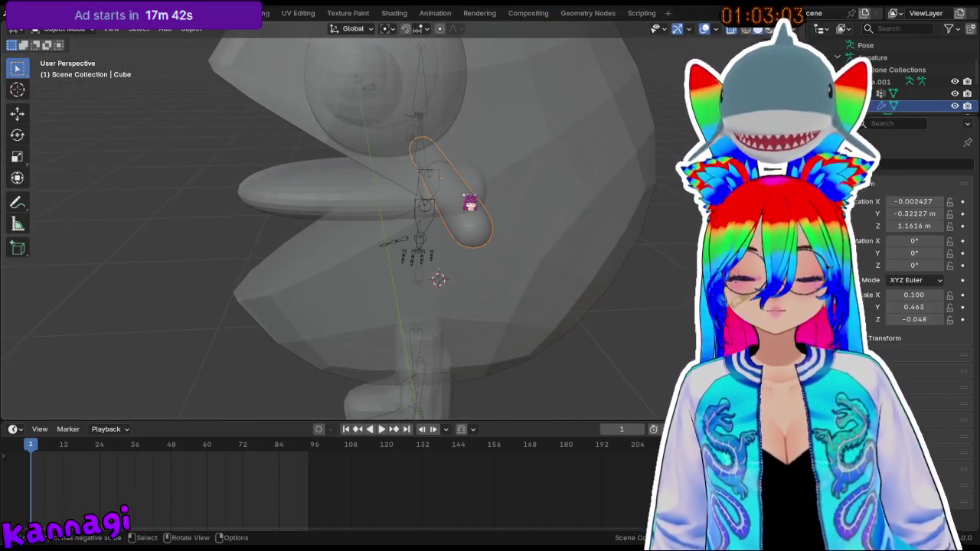
# - Rotate the capsule arm around the Z axis
pyautogui.press('g')
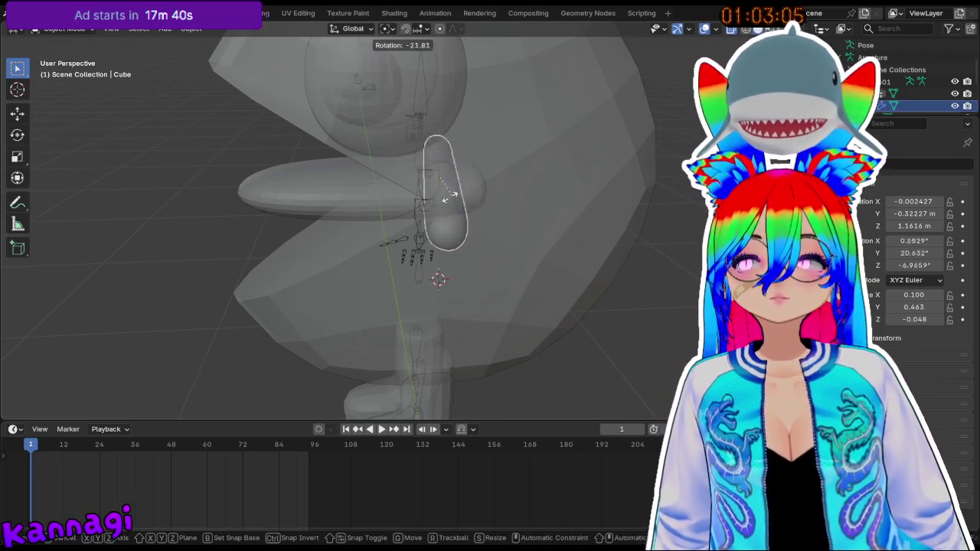
pyautogui.press('x')
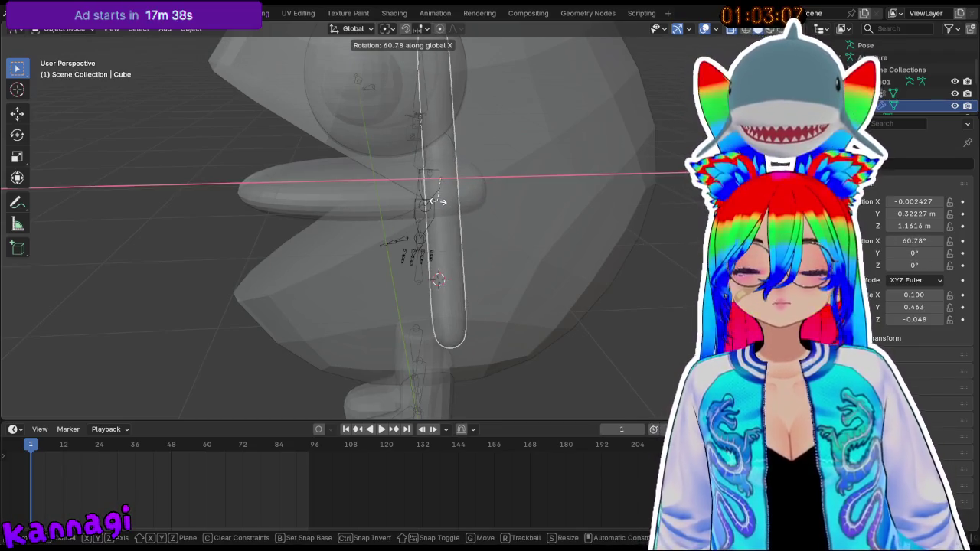
pyautogui.press('z')
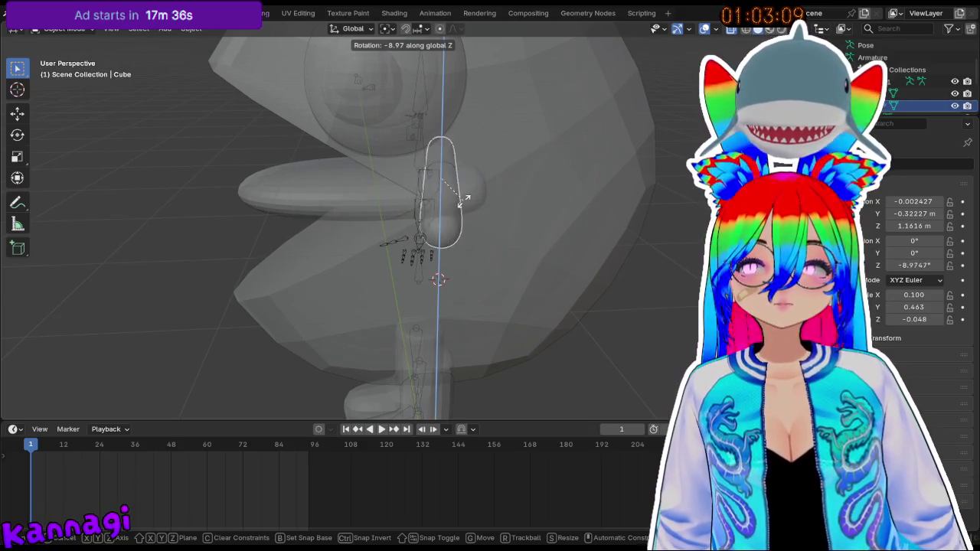
pyautogui.click(459, 201)
pyautogui.moveTo(436, 210)
pyautogui.mouseDown(button='middle')
pyautogui.moveTo(477, 197)
pyautogui.moveTo(520, 223)
pyautogui.mouseUp(button='middle')
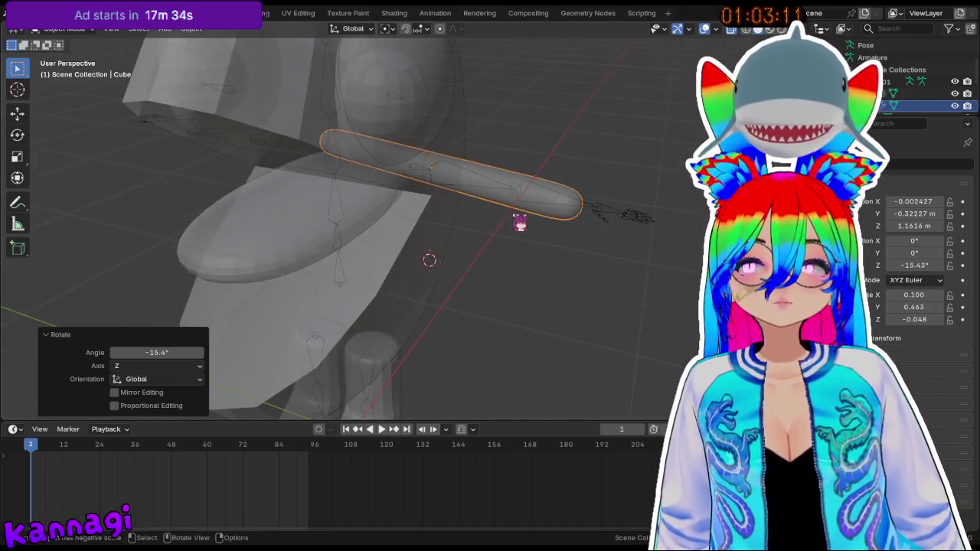
# - Shift the capsule along Y and tilt it 4.6° around Z
pyautogui.press('g')
pyautogui.press('y')
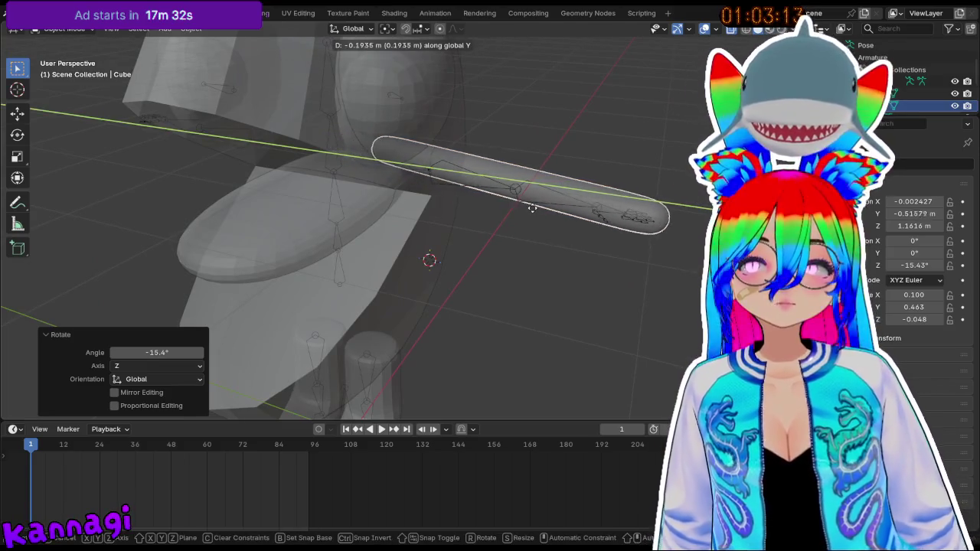
pyautogui.click(541, 218)
pyautogui.moveTo(540, 219)
pyautogui.mouseDown(button='middle')
pyautogui.moveTo(479, 192)
pyautogui.moveTo(436, 205)
pyautogui.mouseUp(button='middle')
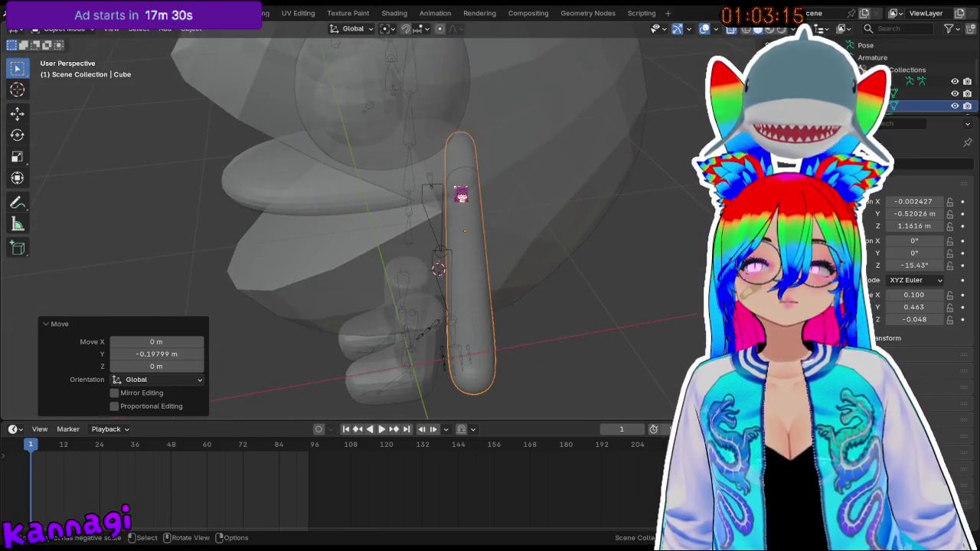
pyautogui.press('r')
pyautogui.press('z')
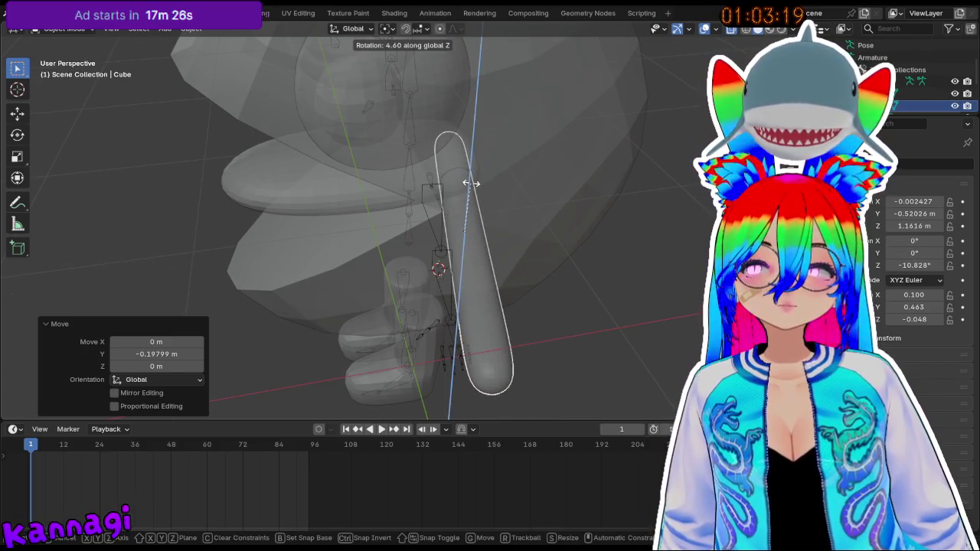
pyautogui.click(471, 183)
pyautogui.moveTo(473, 184); pyautogui.dragTo(472, 166, button='middle')
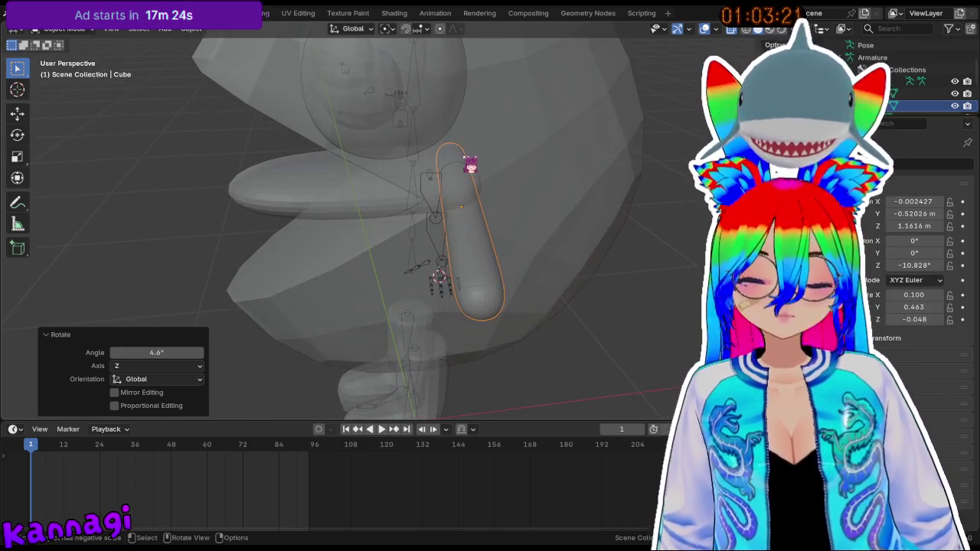
# - Try shifting the capsule along X, undo it, and re-enter Edit Mode
pyautogui.press('g')
pyautogui.press('y')
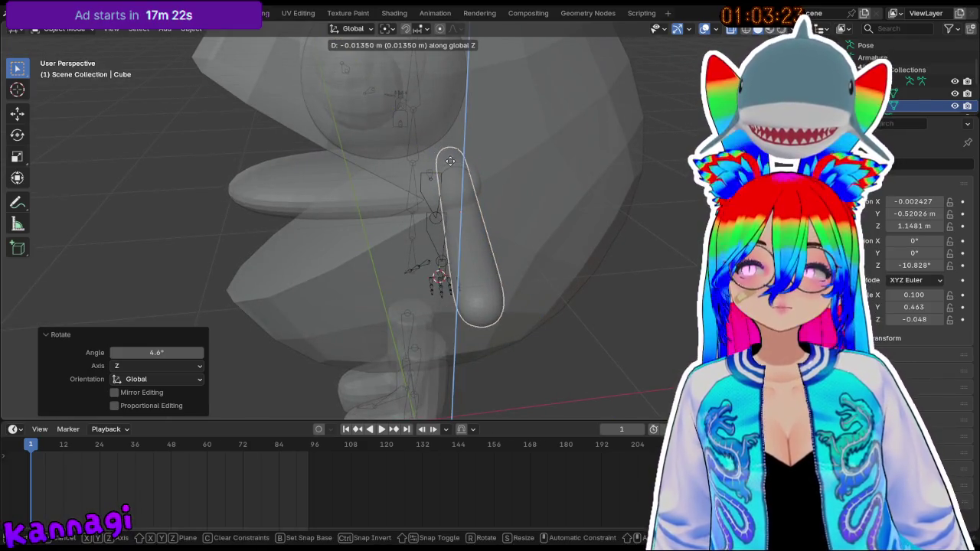
pyautogui.press('x')
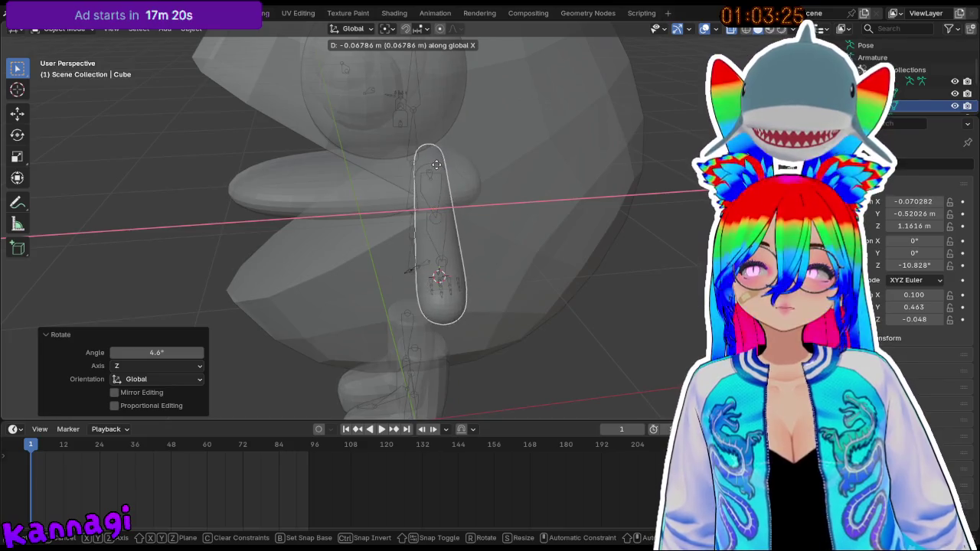
pyautogui.click(436, 164)
pyautogui.moveTo(448, 208); pyautogui.dragTo(558, 199, button='middle')
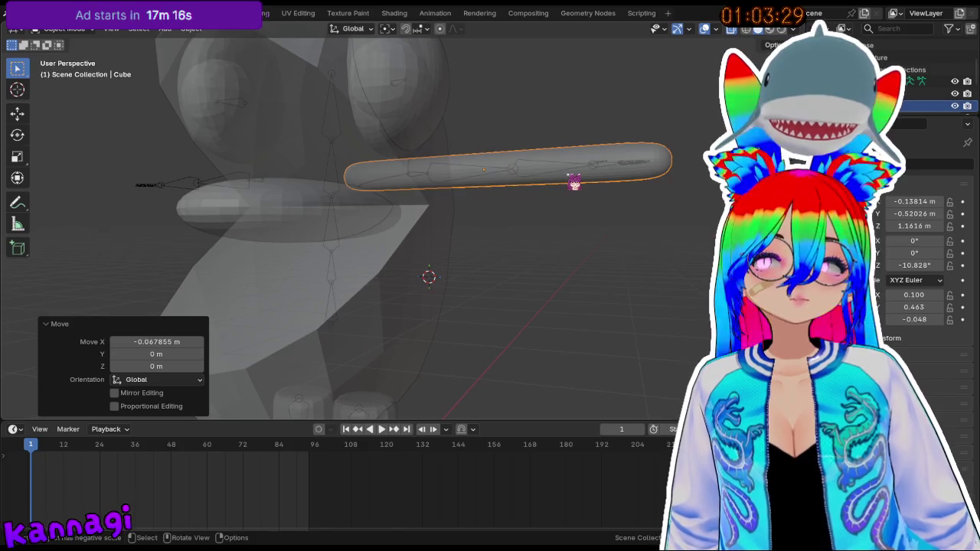
pyautogui.moveTo(574, 184)
pyautogui.mouseDown(button='middle')
pyautogui.moveTo(557, 229)
pyautogui.moveTo(527, 236)
pyautogui.mouseUp(button='middle')
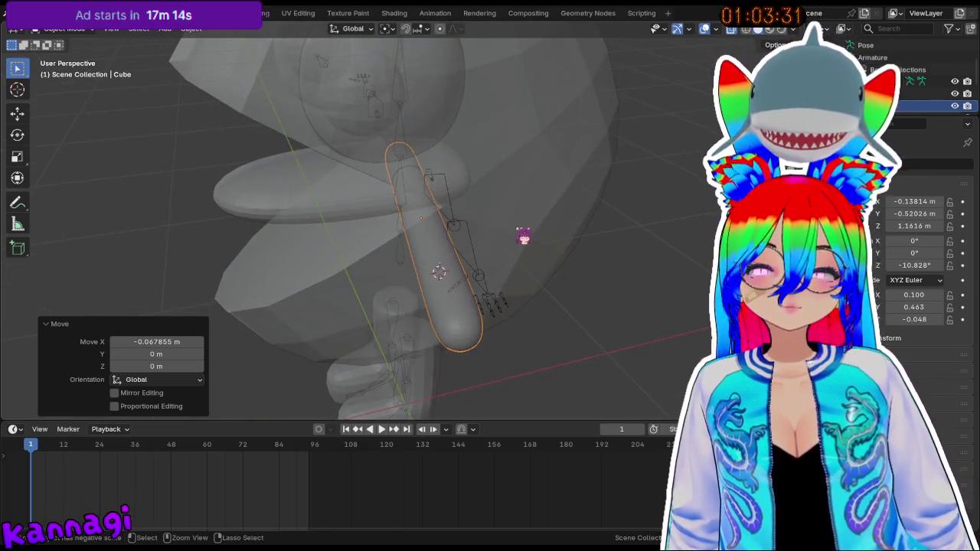
pyautogui.hotkey('ctrl', 'z')
pyautogui.press('Tab')
pyautogui.hotkey('ctrl', 'r')
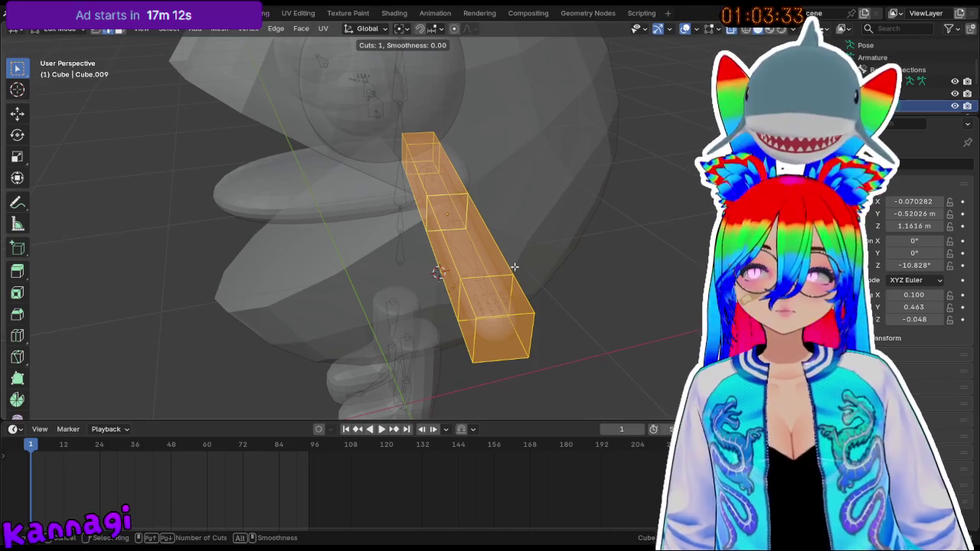
# - Insert a centred edge loop across the arm and shrink it
pyautogui.click(482, 253)
pyautogui.rightClick(483, 253)
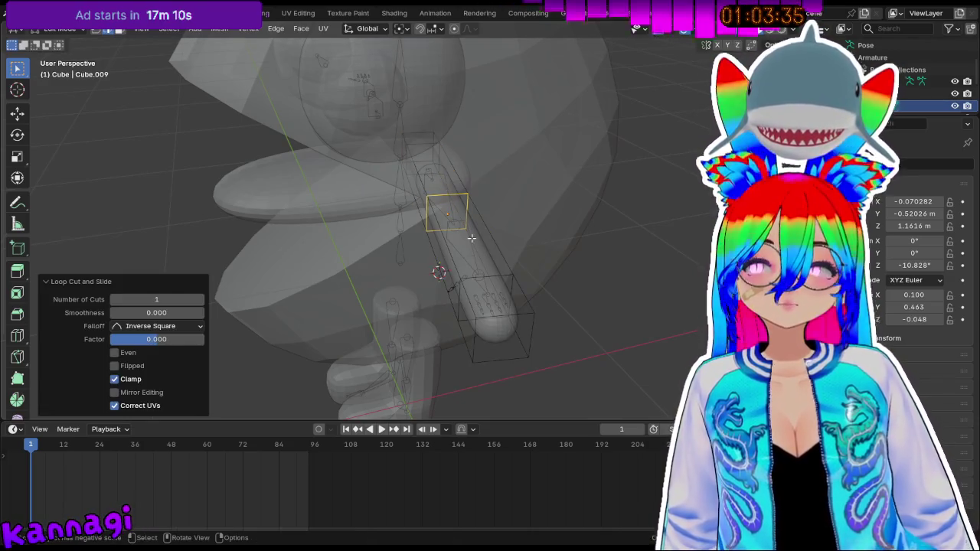
pyautogui.press('s')
pyautogui.click(521, 195)
pyautogui.moveTo(483, 201)
pyautogui.mouseDown(button='middle')
pyautogui.moveTo(560, 199)
pyautogui.moveTo(518, 199)
pyautogui.mouseUp(button='middle')
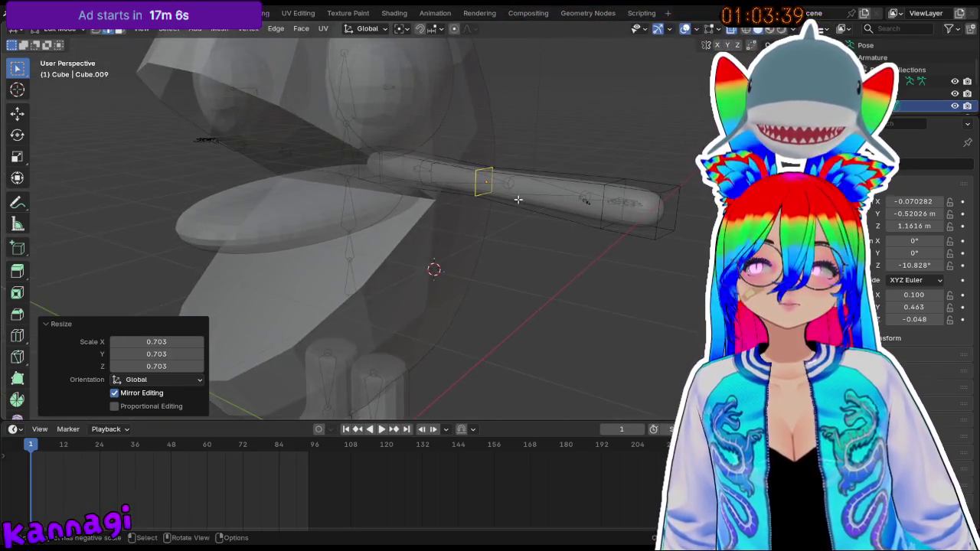
# - Select an edge loop around the arm and slide it along Y
pyautogui.click(508, 186)
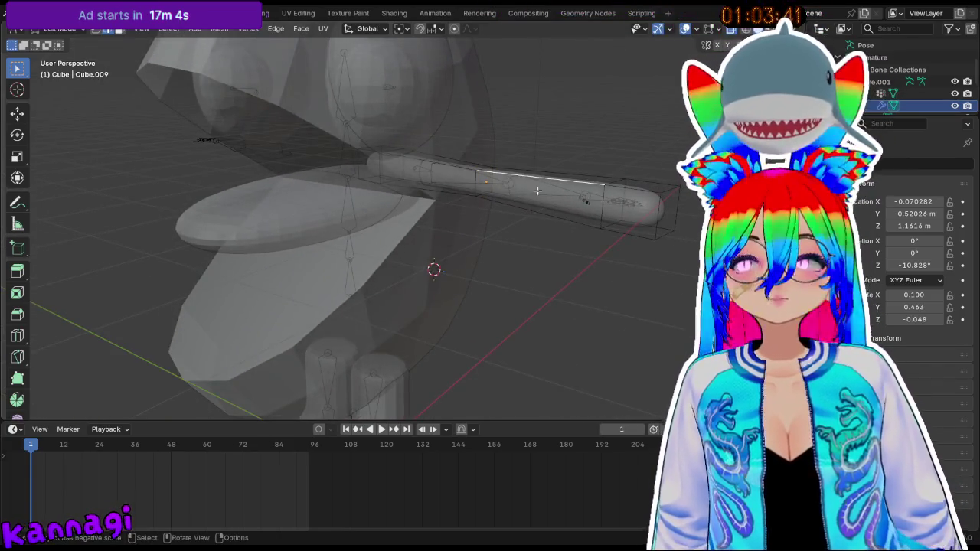
pyautogui.keyDown('alt'); pyautogui.click(479, 186); pyautogui.keyUp('alt')
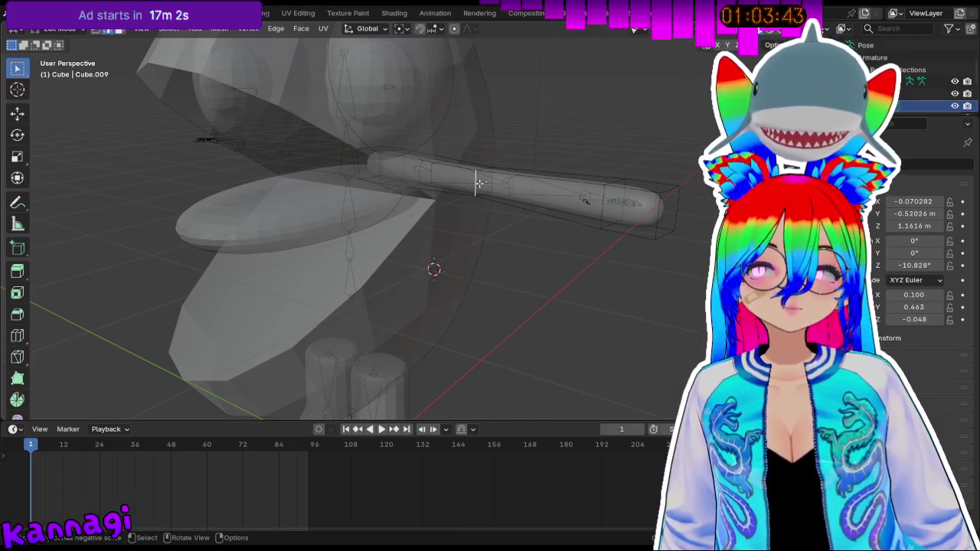
pyautogui.press('g')
pyautogui.press('y')
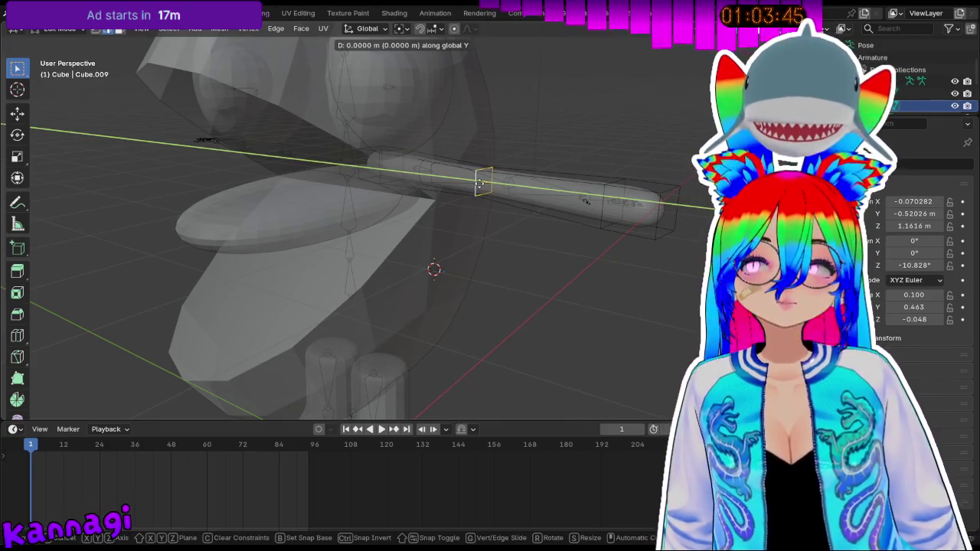
pyautogui.click(501, 183)
pyautogui.moveTo(502, 183)
pyautogui.mouseDown(button='middle')
pyautogui.moveTo(512, 205)
pyautogui.moveTo(469, 277)
pyautogui.mouseUp(button='middle')
pyautogui.press('t')
pyautogui.press('g')
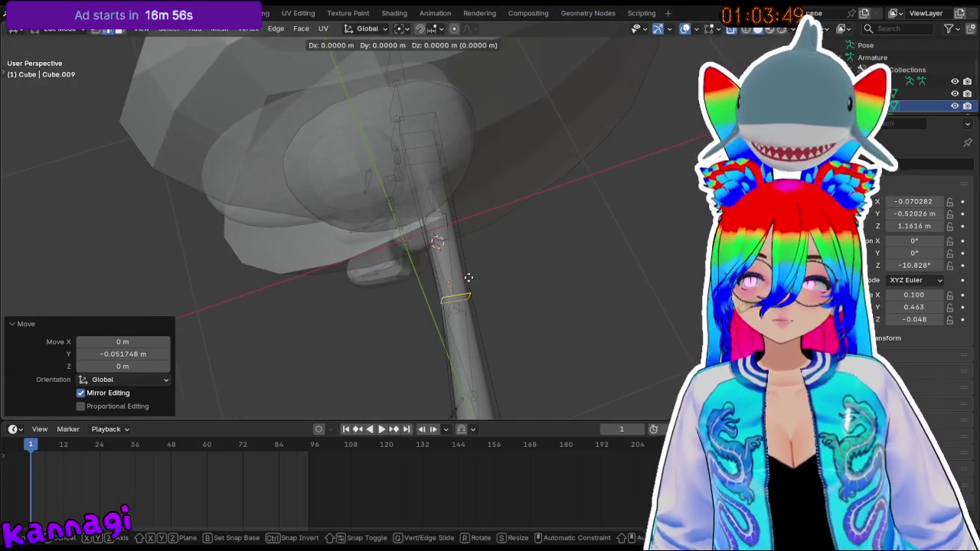
pyautogui.click(468, 284)
pyautogui.moveTo(498, 396); pyautogui.dragTo(501, 258, button='middle')
# - Add a loop near the hand end and shrink it to 0.518 to form the wrist
pyautogui.hotkey('ctrl', 'r')
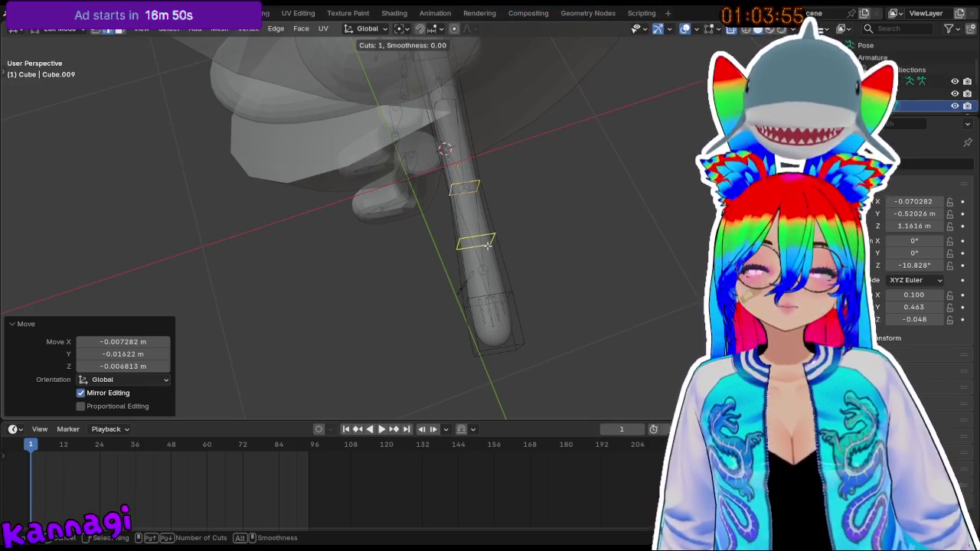
pyautogui.click(485, 243)
pyautogui.click(489, 260)
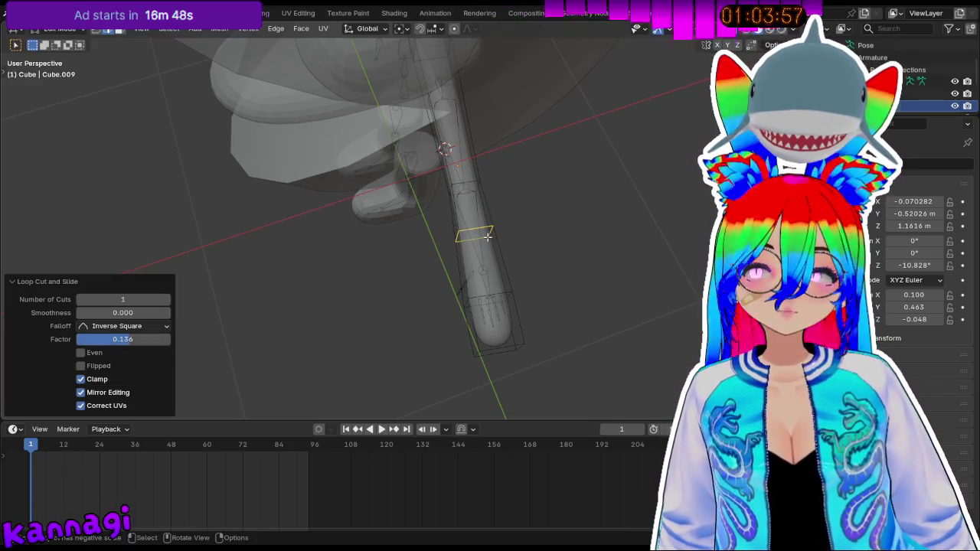
pyautogui.press('g')
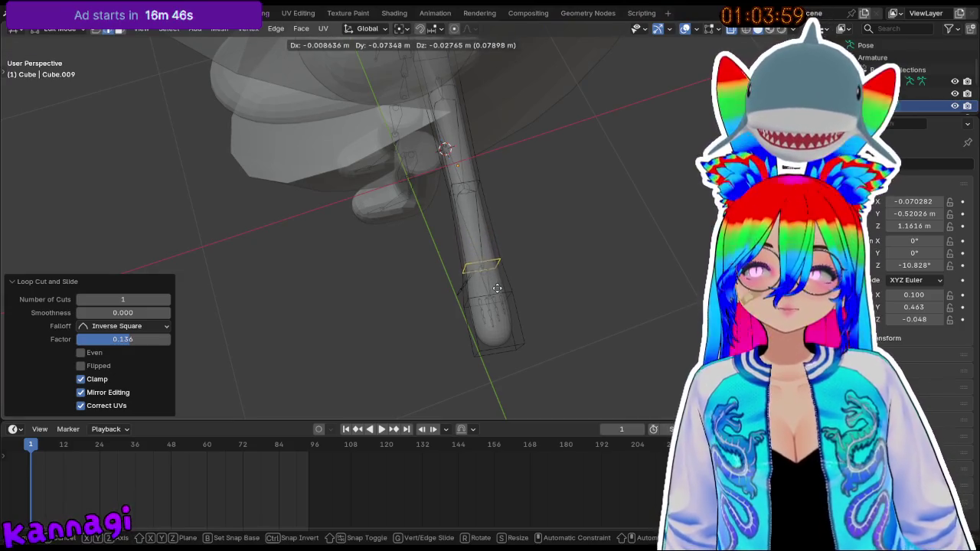
pyautogui.click(497, 289)
pyautogui.press('s')
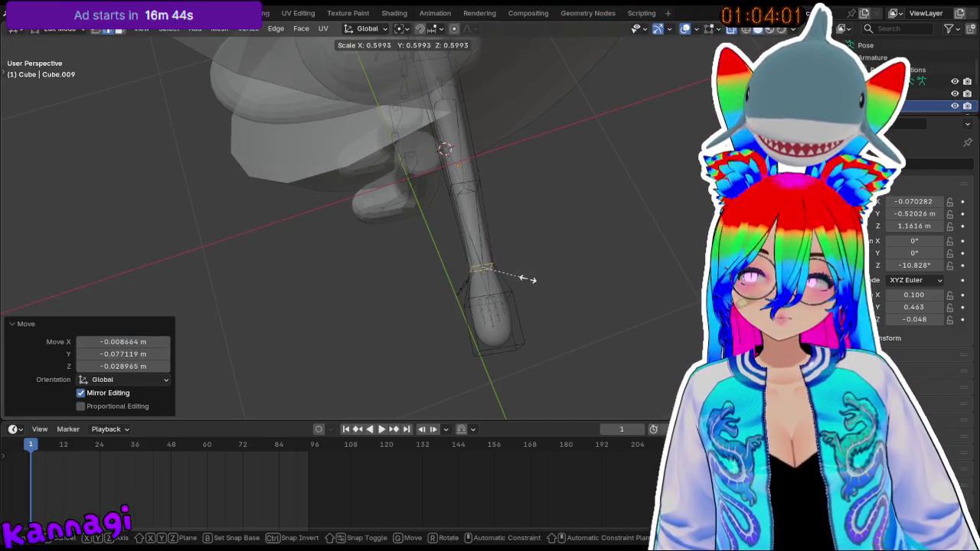
pyautogui.click(518, 278)
pyautogui.moveTo(519, 286); pyautogui.dragTo(586, 120, button='middle')
pyautogui.scroll(3, 559, 179)
pyautogui.moveTo(559, 167)
pyautogui.keyDown('shift'); pyautogui.mouseDown(button='middle')
pyautogui.moveTo(582, 124)
pyautogui.moveTo(441, 145)
pyautogui.moveTo(411, 218)
pyautogui.mouseUp(button='middle'); pyautogui.keyUp('shift')
pyautogui.scroll(2, 399, 135)
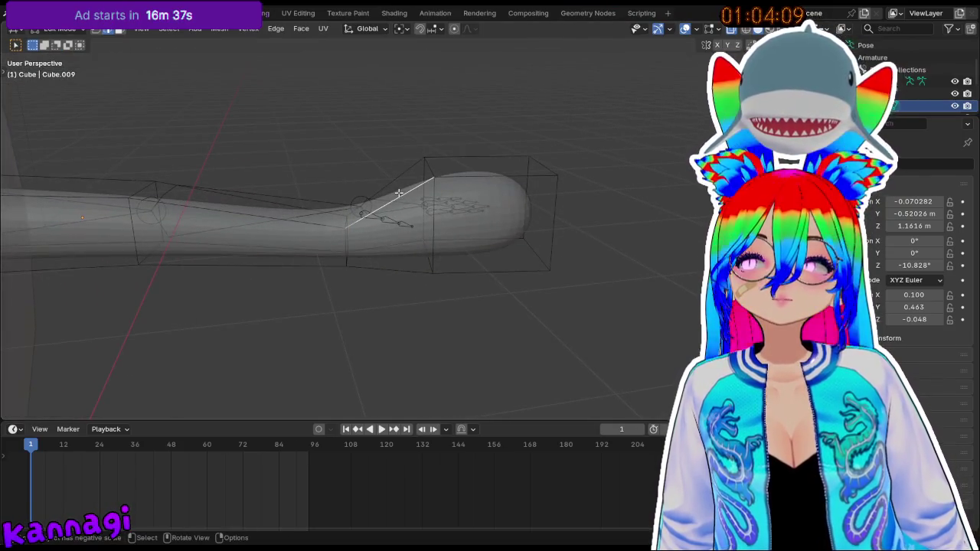
# - Nudge the current selection up along Z and select an edge at the wrist
pyautogui.moveTo(349, 222); pyautogui.dragTo(356, 243, button='middle')
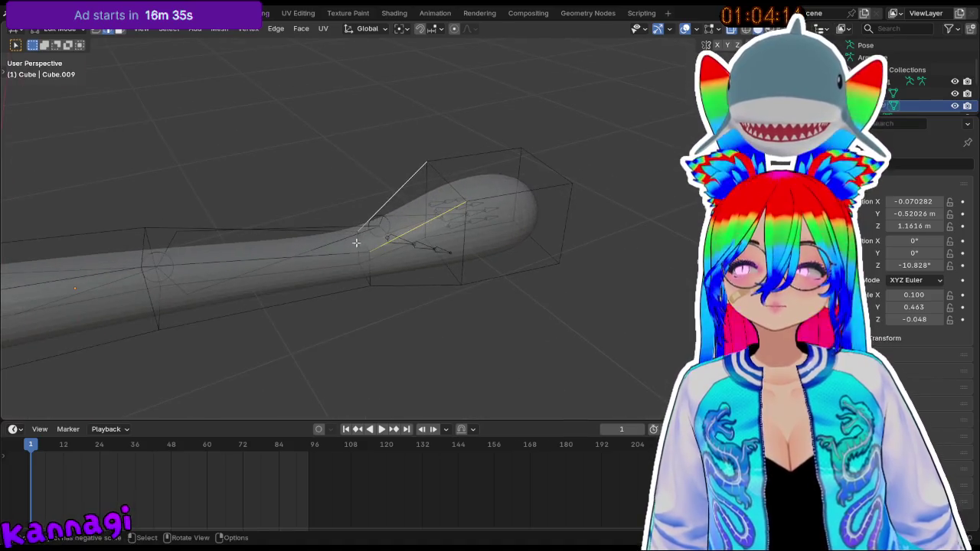
pyautogui.press('g')
pyautogui.press('z')
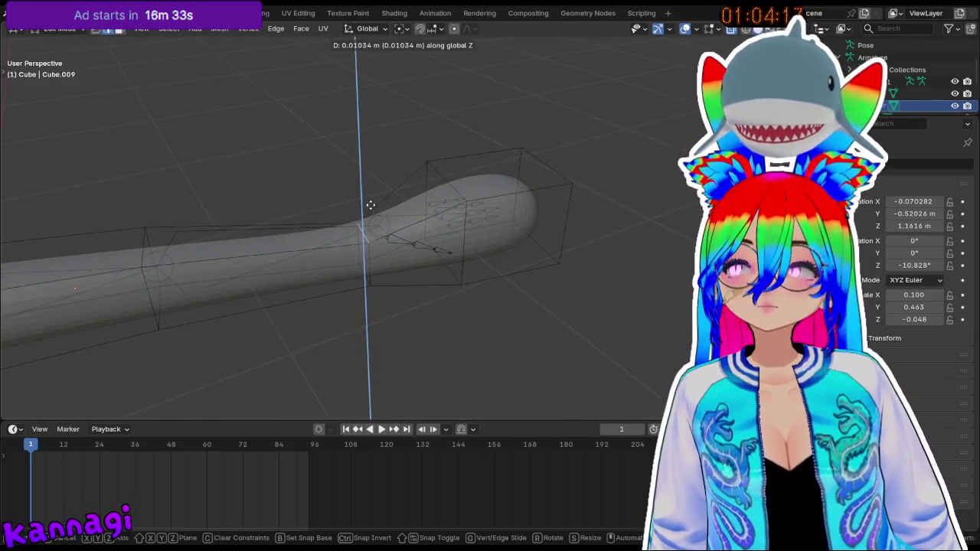
pyautogui.click(369, 212)
pyautogui.click(356, 202)
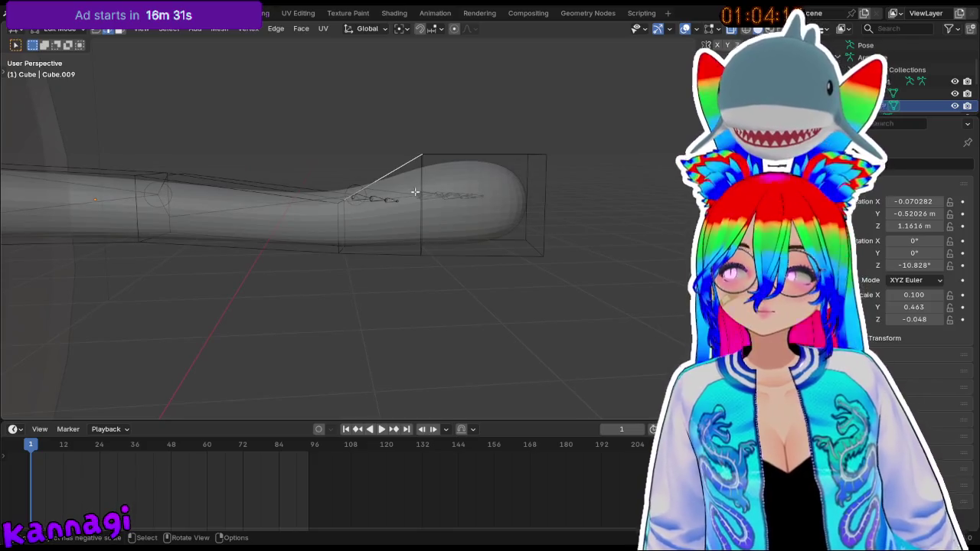
pyautogui.moveTo(393, 242); pyautogui.dragTo(284, 39, button='middle')
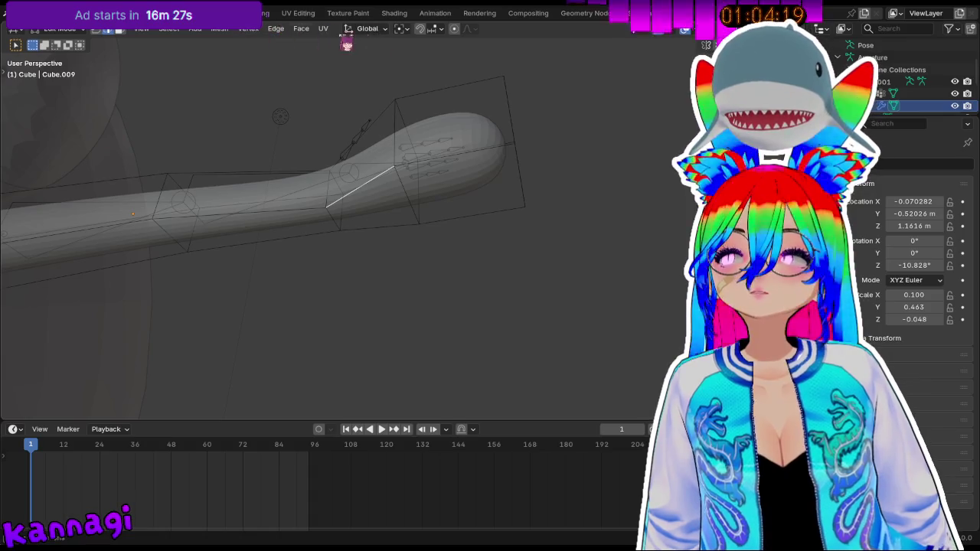
# - Raise the hand-end face along Z in face select mode
pyautogui.press('3')
pyautogui.click(385, 215)
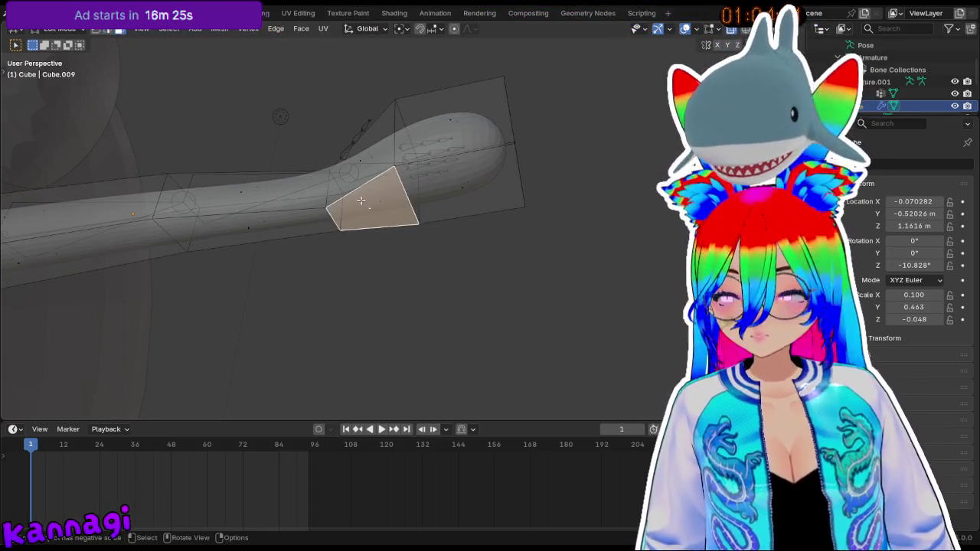
pyautogui.press('g')
pyautogui.press('z')
pyautogui.click(367, 211)
pyautogui.moveTo(367, 211)
pyautogui.mouseDown(button='middle')
pyautogui.moveTo(451, 225)
pyautogui.moveTo(470, 193)
pyautogui.mouseUp(button='middle')
# - Add an edge loop near the hand end and scale it to 0.634
pyautogui.hotkey('ctrl', 'r')
pyautogui.click(473, 189)
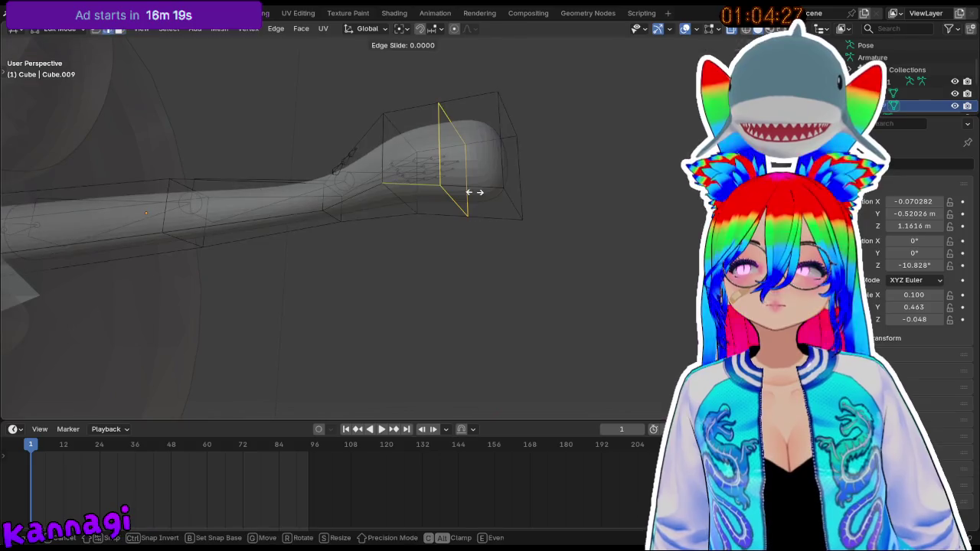
pyautogui.click(497, 198)
pyautogui.moveTo(498, 198)
pyautogui.mouseDown(button='middle')
pyautogui.moveTo(477, 180)
pyautogui.moveTo(472, 192)
pyautogui.mouseUp(button='middle')
pyautogui.press('Tab')
pyautogui.press('Tab')
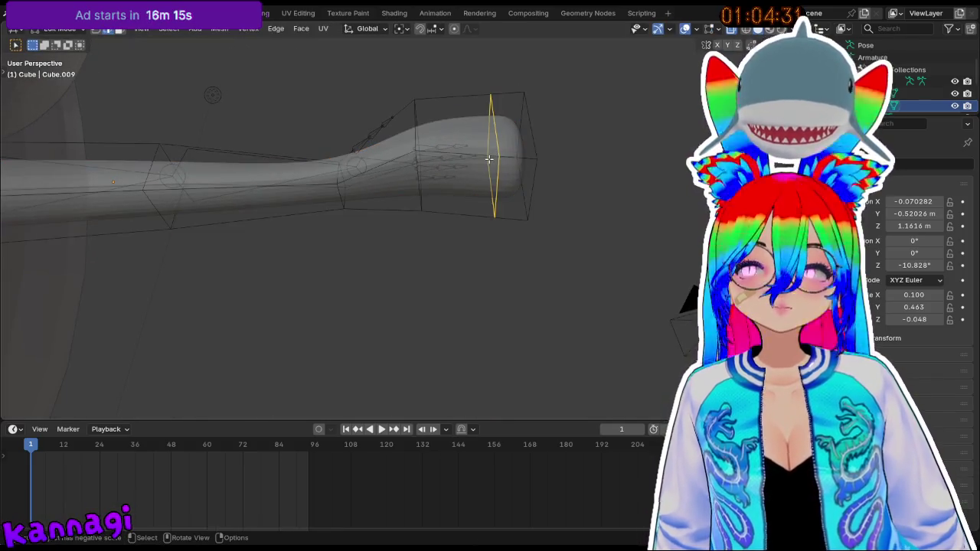
pyautogui.press('s')
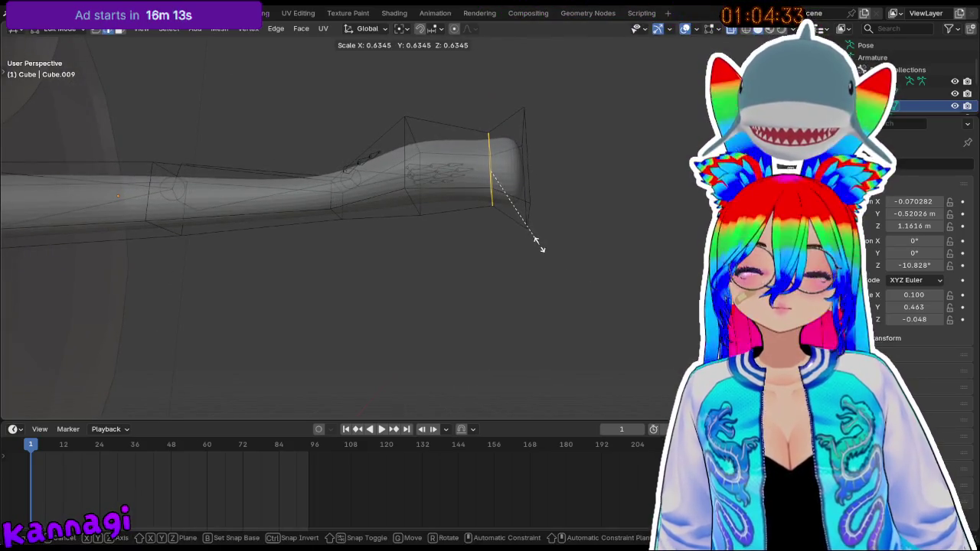
pyautogui.click(538, 243)
pyautogui.moveTo(538, 245)
pyautogui.mouseDown(button='middle')
pyautogui.moveTo(521, 196)
pyautogui.moveTo(516, 247)
pyautogui.mouseUp(button='middle')
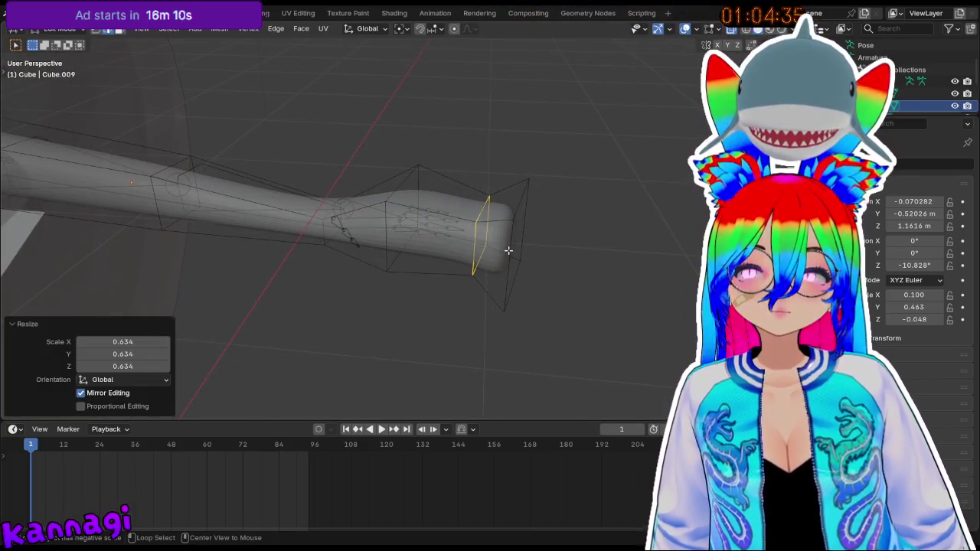
# - Select several edges around the tip of the hand end
pyautogui.click(508, 250)
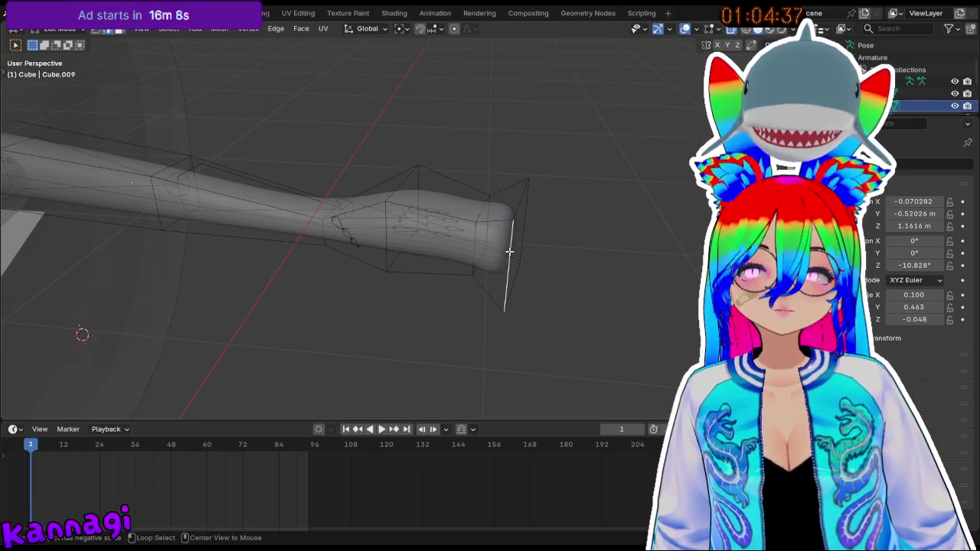
pyautogui.keyDown('alt'); pyautogui.click(527, 228); pyautogui.keyUp('alt')
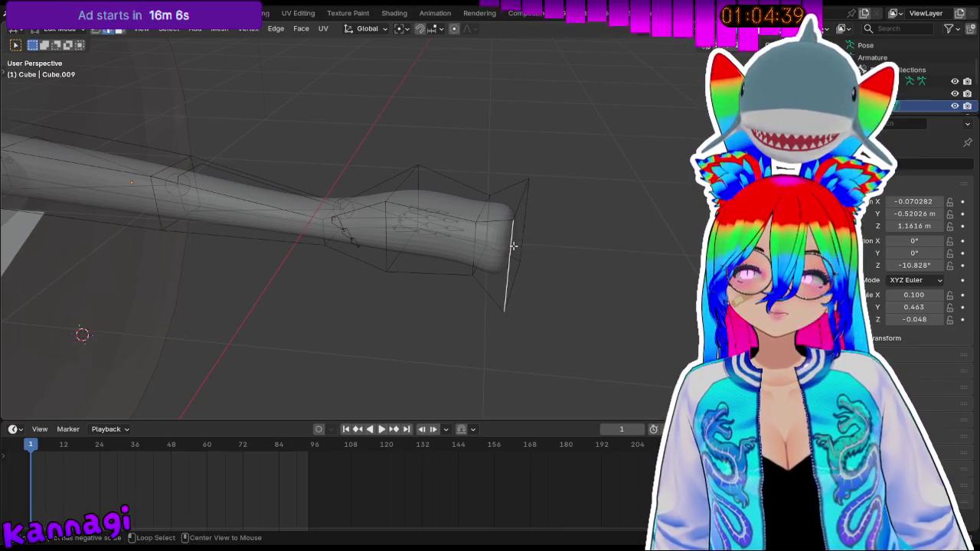
pyautogui.moveTo(509, 245); pyautogui.dragTo(536, 201, button='middle')
pyautogui.keyDown('shift'); pyautogui.click(522, 235); pyautogui.keyUp('shift')
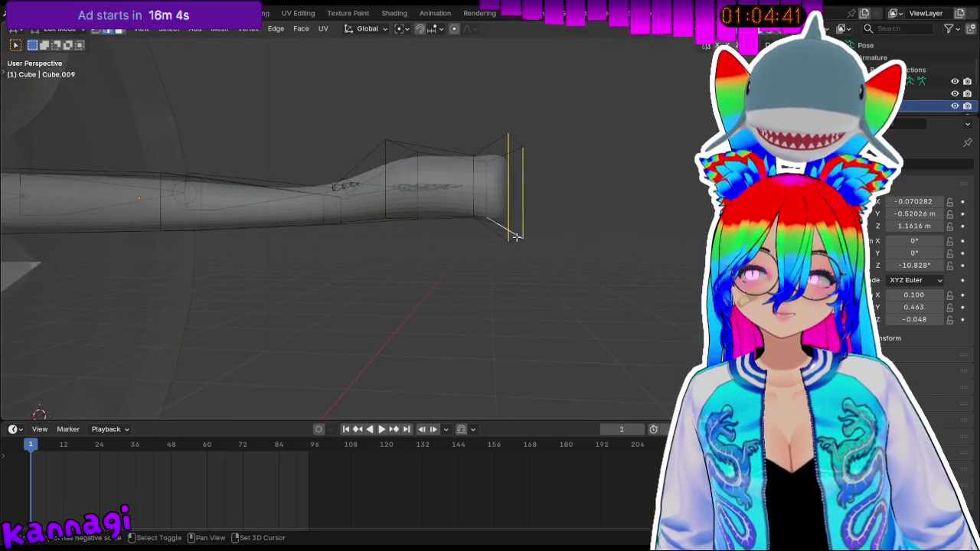
pyautogui.moveTo(516, 237)
pyautogui.mouseDown(button='middle')
pyautogui.moveTo(551, 149)
pyautogui.moveTo(463, 219)
pyautogui.moveTo(484, 163)
pyautogui.moveTo(488, 205)
pyautogui.mouseUp(button='middle')
pyautogui.click(464, 217)
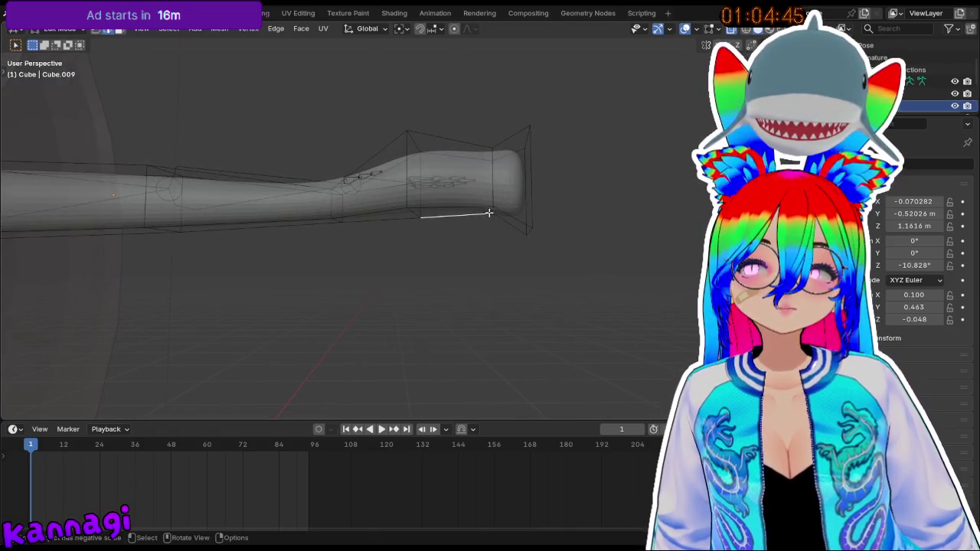
pyautogui.moveTo(491, 212); pyautogui.dragTo(493, 202, button='middle')
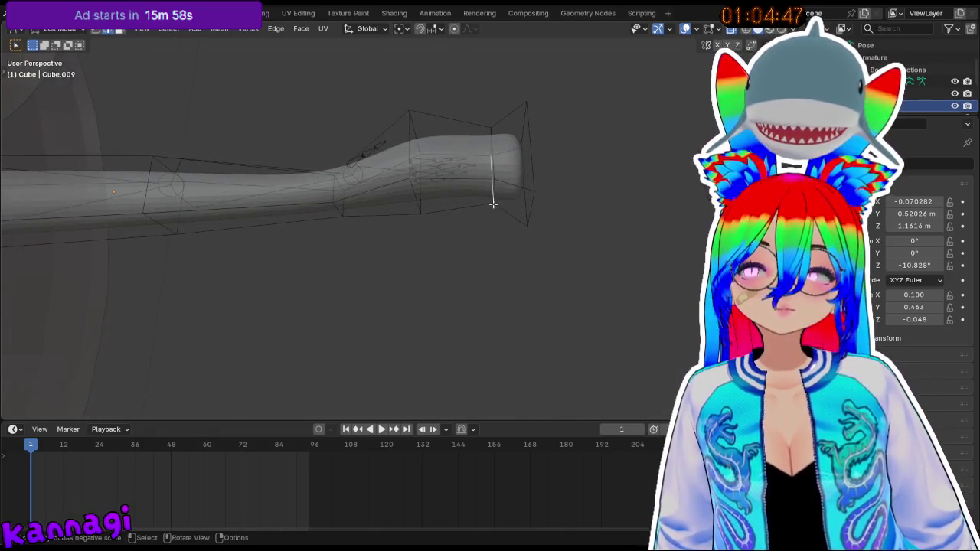
# - Move the selected hand-end edges along Z by -0.024951 m to refine the wrist
pyautogui.press('g')
pyautogui.press('z')
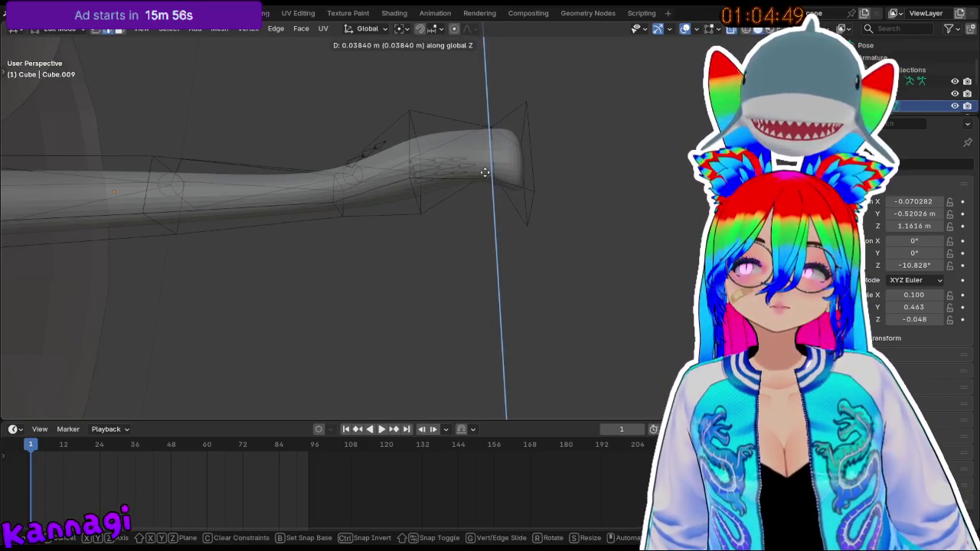
pyautogui.click(484, 176)
pyautogui.moveTo(498, 149)
pyautogui.mouseDown(button='middle')
pyautogui.moveTo(499, 174)
pyautogui.moveTo(464, 232)
pyautogui.moveTo(472, 261)
pyautogui.moveTo(505, 196)
pyautogui.moveTo(524, 186)
pyautogui.moveTo(380, 201)
pyautogui.mouseUp(button='middle')
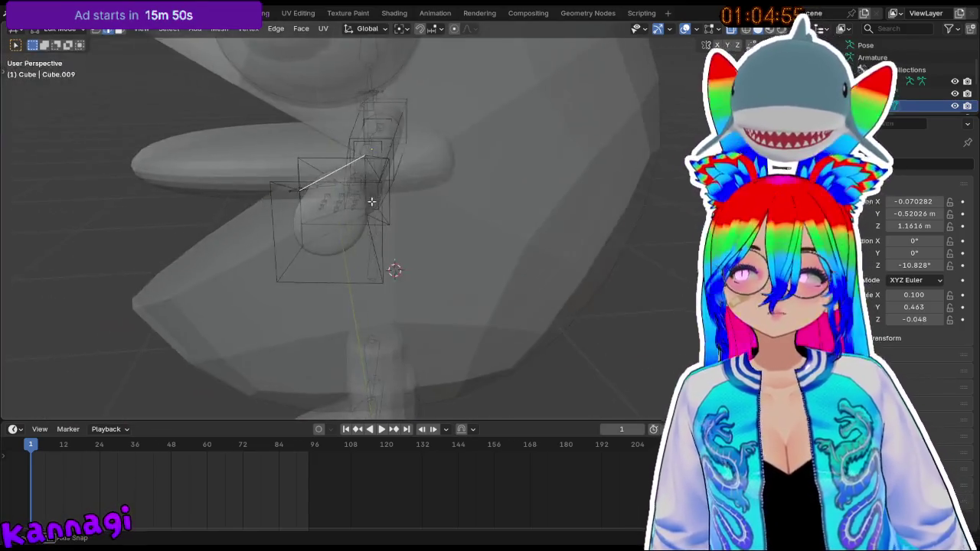
pyautogui.moveTo(422, 201)
pyautogui.mouseDown(button='middle')
pyautogui.moveTo(361, 240)
pyautogui.moveTo(439, 200)
pyautogui.moveTo(425, 203)
pyautogui.moveTo(459, 196)
pyautogui.moveTo(525, 131)
pyautogui.mouseUp(button='middle')
pyautogui.press('g')
pyautogui.press('z')
pyautogui.click(429, 228)
pyautogui.click(513, 144)
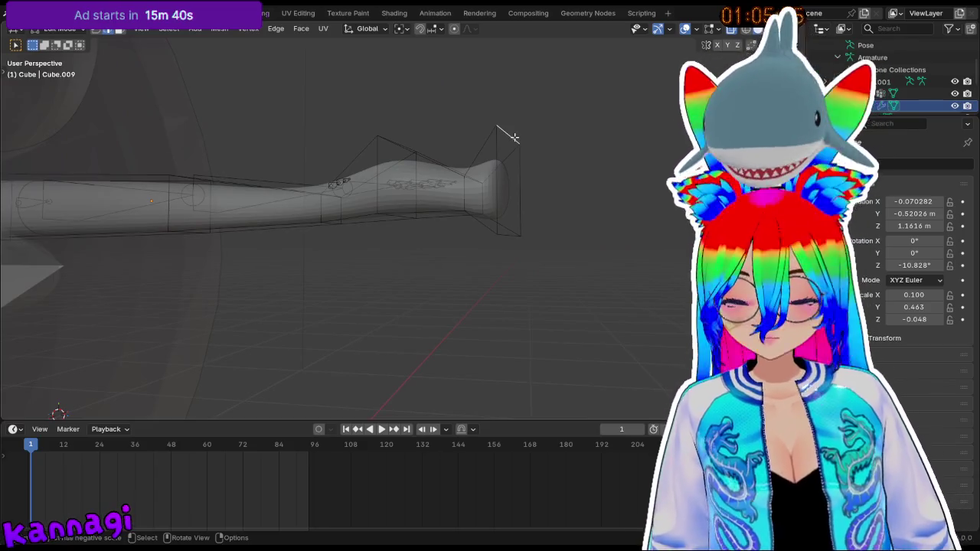
# - Move two edges at the arm's tip vertically to reshape the hand end
pyautogui.press('g')
pyautogui.press('z')
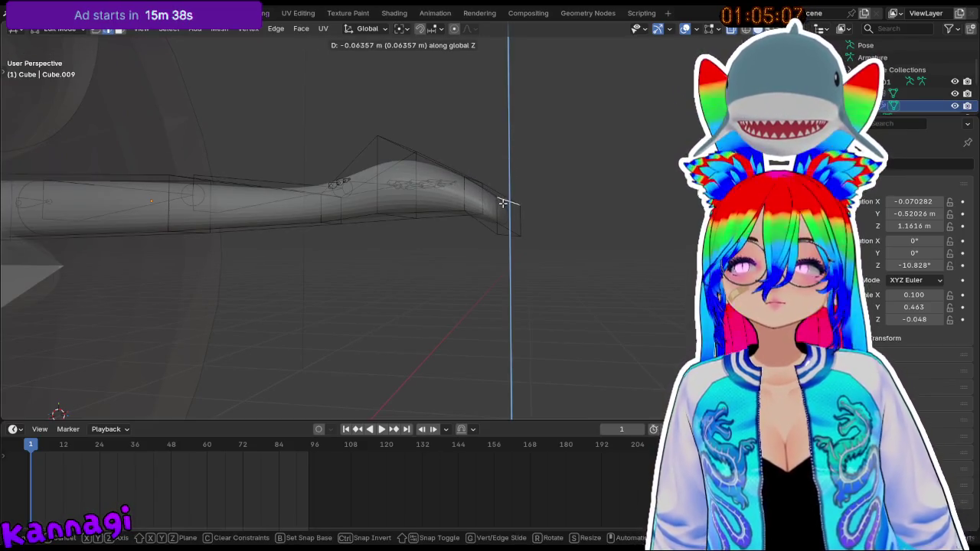
pyautogui.click(507, 230)
pyautogui.click(508, 233)
pyautogui.press('g')
pyautogui.press('z')
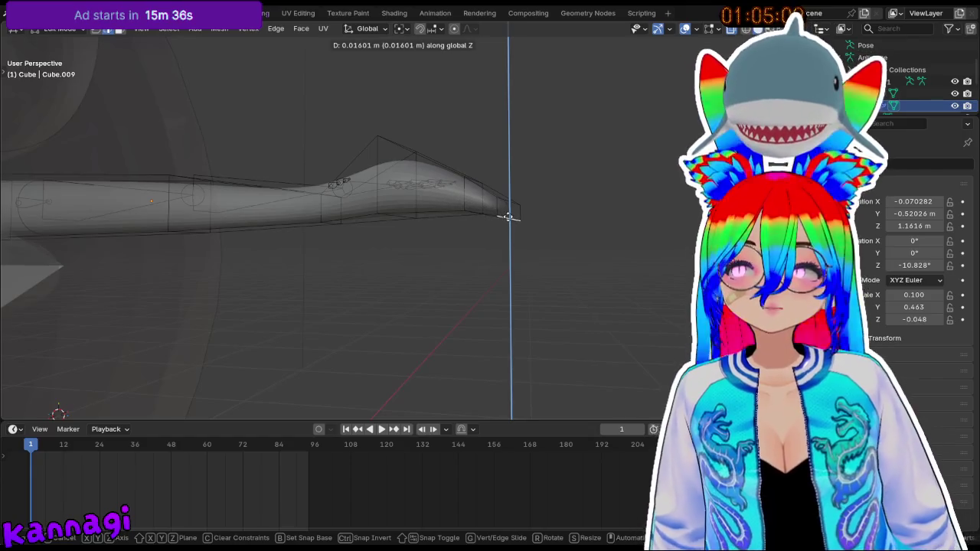
pyautogui.click(508, 217)
pyautogui.moveTo(508, 212)
pyautogui.mouseDown(button='middle')
pyautogui.moveTo(494, 135)
pyautogui.moveTo(490, 148)
pyautogui.moveTo(524, 214)
pyautogui.mouseUp(button='middle')
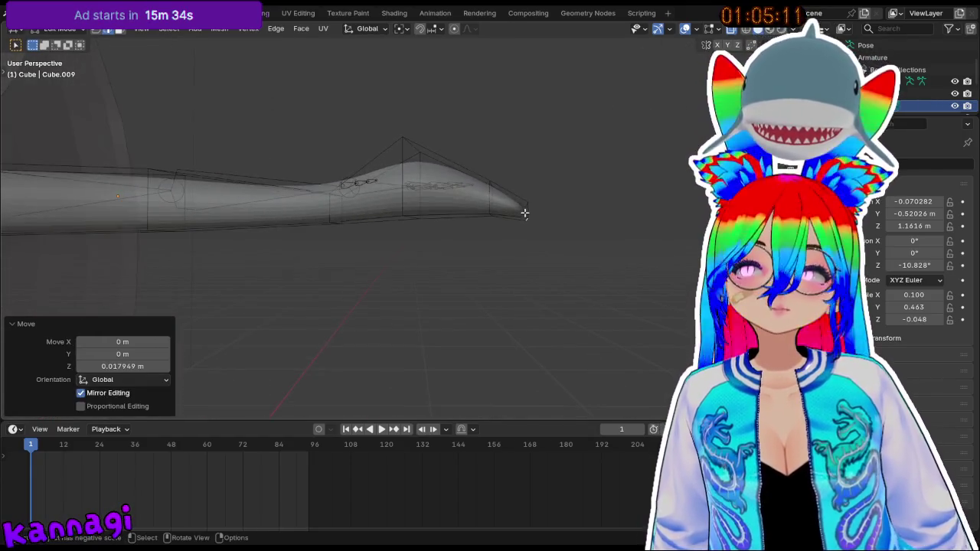
# - Push the tip face 0.0289 m along the arm and raise it vertically
pyautogui.moveTo(485, 167); pyautogui.dragTo(563, 243)
pyautogui.press('g')
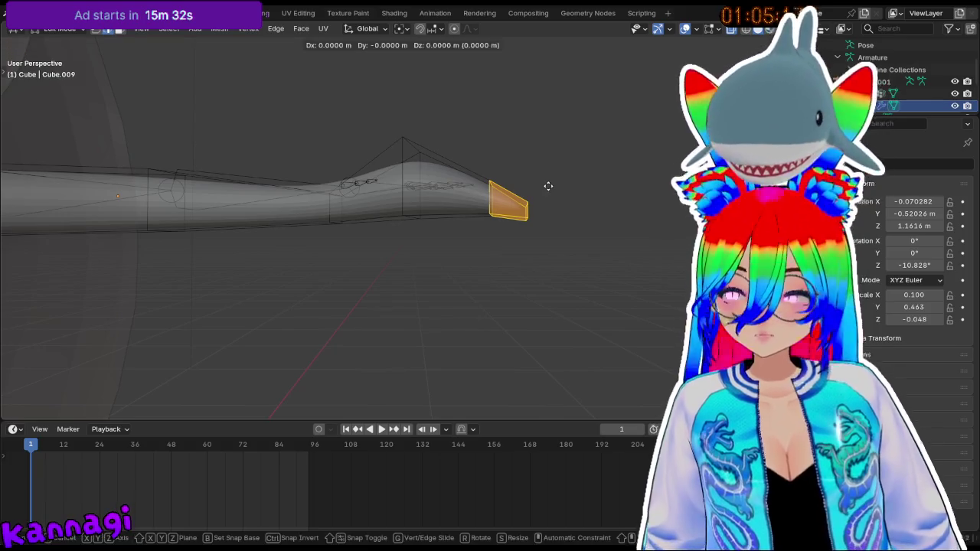
pyautogui.press('x')
pyautogui.click(519, 188)
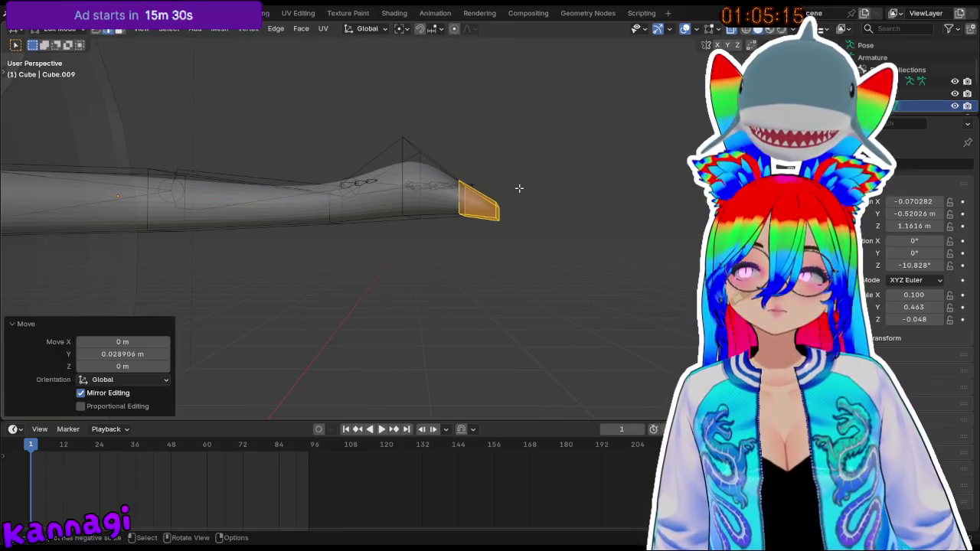
pyautogui.press('g')
pyautogui.press('z')
pyautogui.click(524, 169)
pyautogui.moveTo(522, 170)
pyautogui.mouseDown(button='middle')
pyautogui.moveTo(453, 216)
pyautogui.moveTo(394, 206)
pyautogui.mouseUp(button='middle')
# - Raise a hand-end edge 0.01862 m, lower the vertical tip edge, and select the bottom edge
pyautogui.click(430, 228)
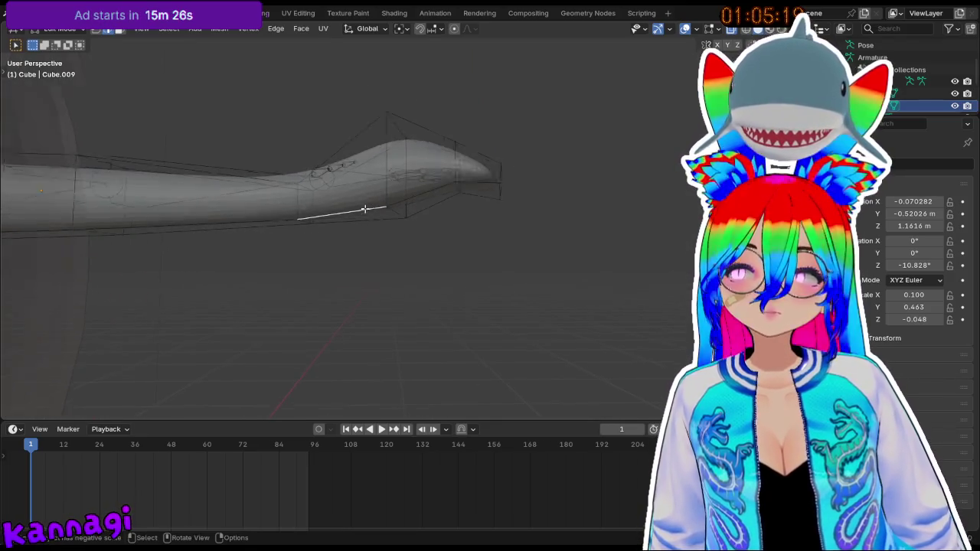
pyautogui.press('g')
pyautogui.press('z')
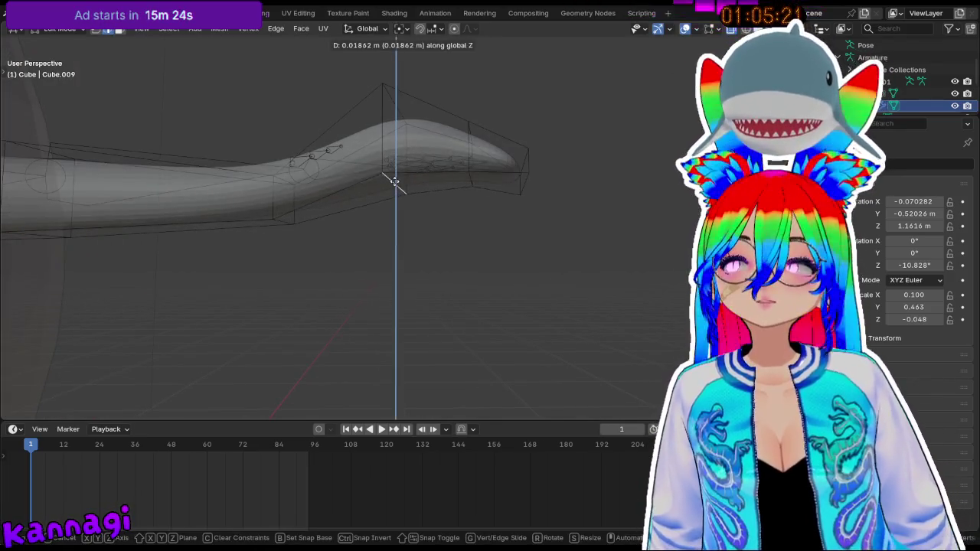
pyautogui.click(393, 176)
pyautogui.moveTo(393, 176); pyautogui.dragTo(437, 179, button='middle')
pyautogui.click(403, 177)
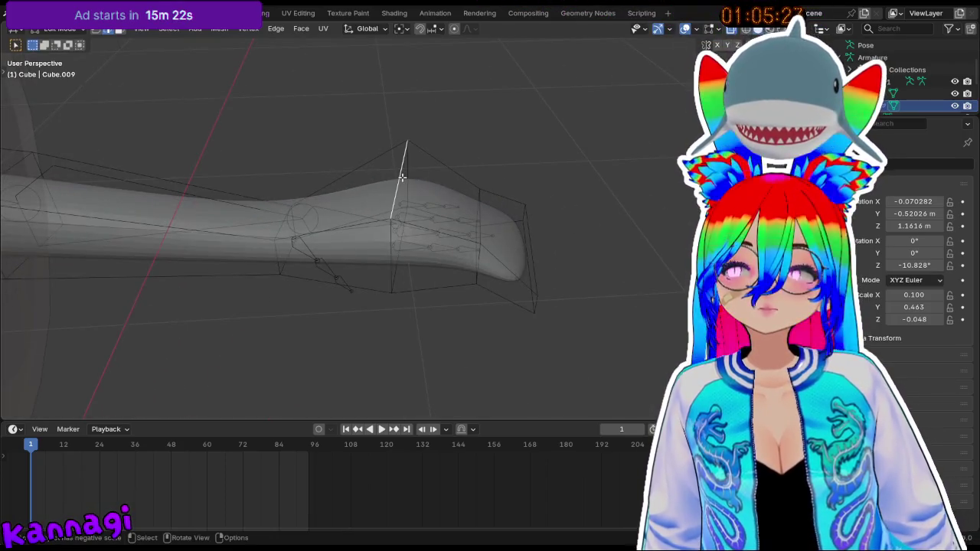
pyautogui.press('g')
pyautogui.press('z')
pyautogui.click(401, 187)
pyautogui.moveTo(401, 188)
pyautogui.mouseDown(button='middle')
pyautogui.moveTo(371, 283)
pyautogui.moveTo(307, 338)
pyautogui.mouseUp(button='middle')
pyautogui.click(292, 365)
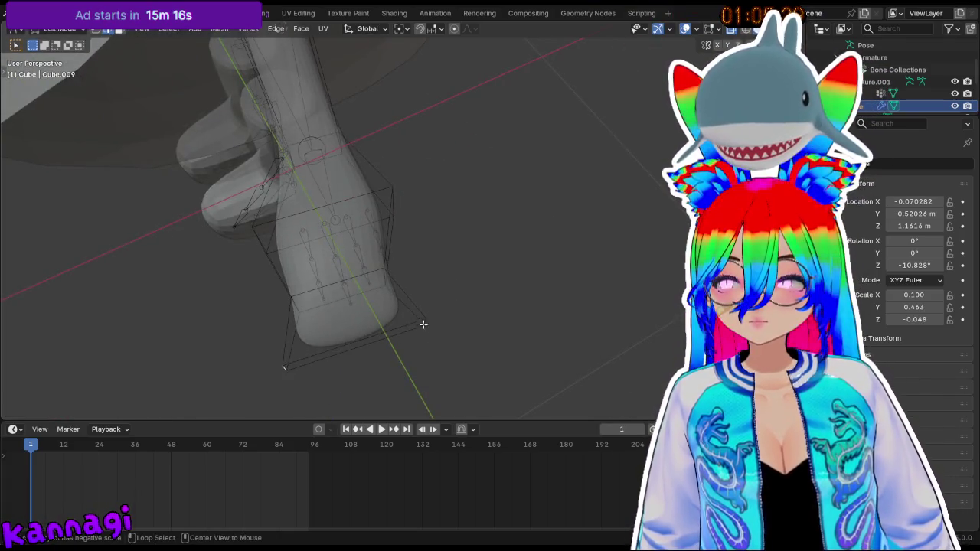
# - Scale the hand end's bottom edge to 0.410 and return to Object Mode
pyautogui.press('s')
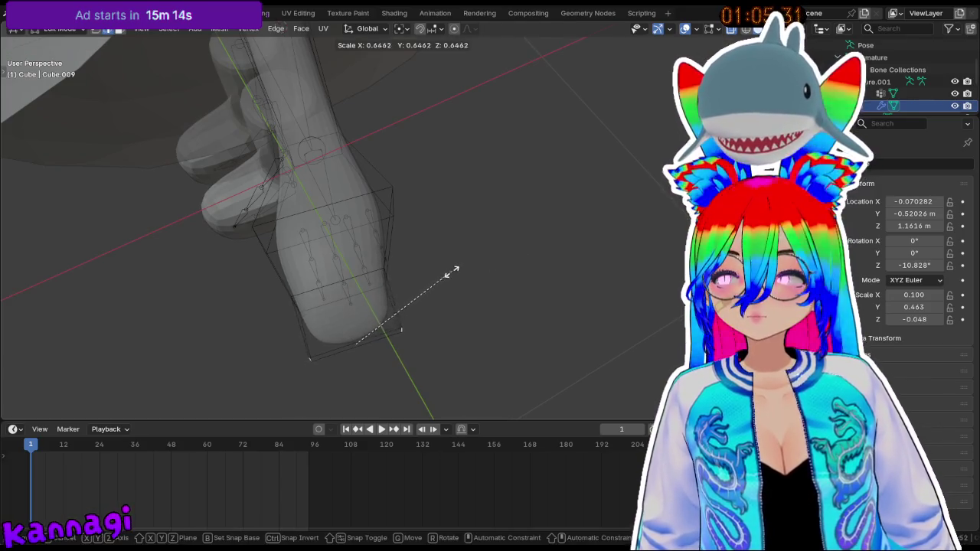
pyautogui.click(404, 283)
pyautogui.moveTo(404, 283)
pyautogui.mouseDown(button='middle')
pyautogui.moveTo(376, 229)
pyautogui.moveTo(390, 237)
pyautogui.moveTo(231, 253)
pyautogui.moveTo(273, 265)
pyautogui.mouseUp(button='middle')
pyautogui.press('Tab')
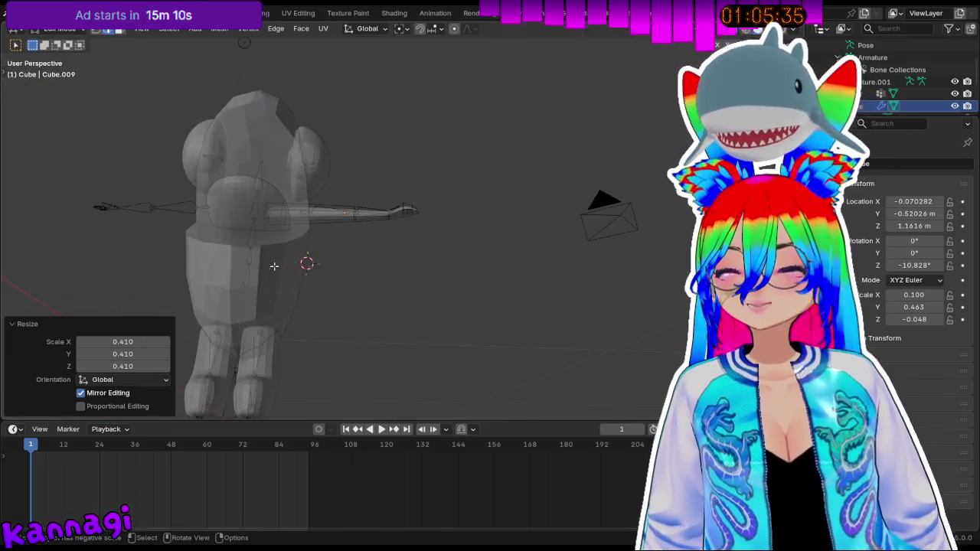
# - Select the arm object and enter its Edit Mode
pyautogui.moveTo(341, 306)
pyautogui.mouseDown(button='middle')
pyautogui.moveTo(290, 284)
pyautogui.moveTo(363, 252)
pyautogui.moveTo(356, 188)
pyautogui.moveTo(333, 192)
pyautogui.moveTo(360, 210)
pyautogui.mouseUp(button='middle')
pyautogui.scroll(3, 326, 213)
pyautogui.click(370, 212)
pyautogui.click(428, 210)
pyautogui.press('Tab')
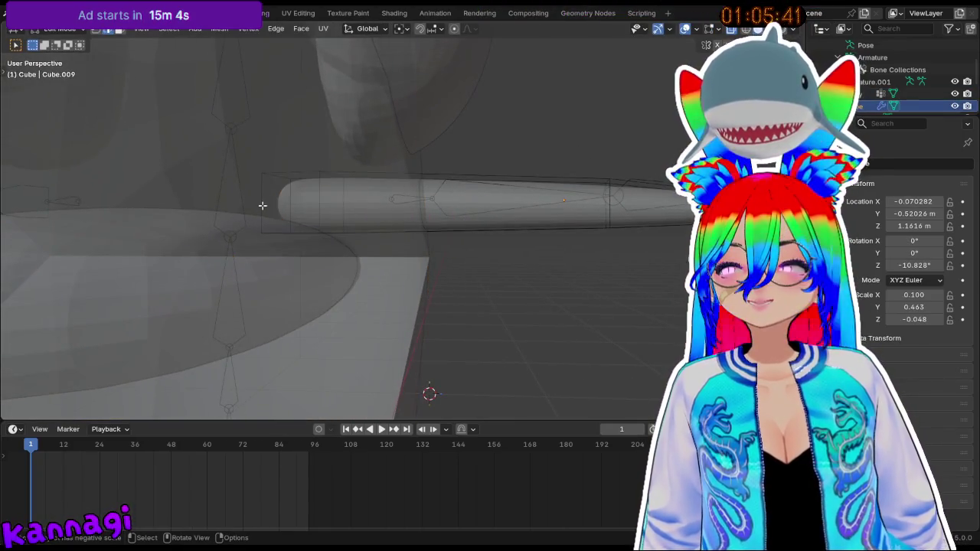
# - Move the block at the arm's inner end -0.1778 m along Y, then exit to Object Mode
pyautogui.moveTo(255, 162); pyautogui.dragTo(349, 240)
pyautogui.moveTo(350, 240); pyautogui.dragTo(369, 194, button='middle')
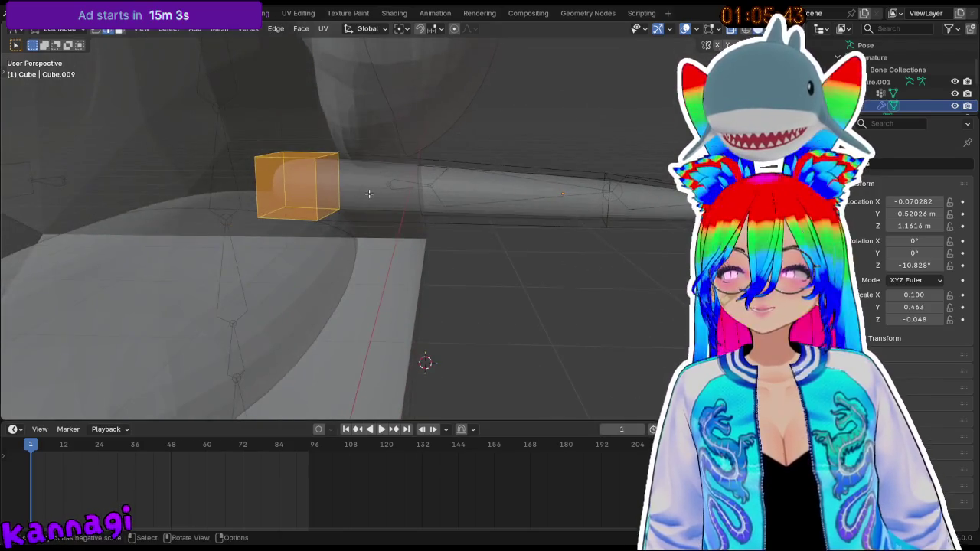
pyautogui.press('g')
pyautogui.press('y')
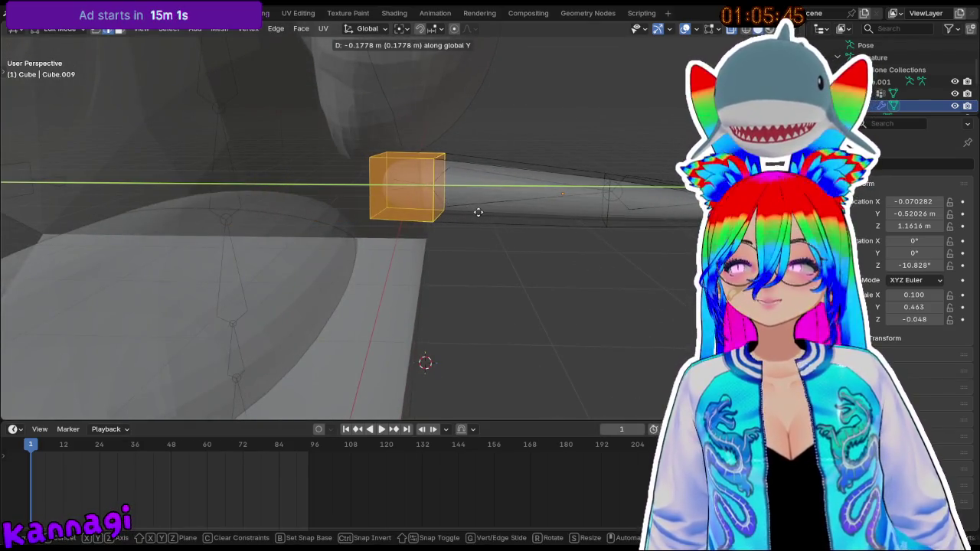
pyautogui.click(475, 210)
pyautogui.click(579, 286)
pyautogui.moveTo(580, 287); pyautogui.dragTo(492, 280, button='middle')
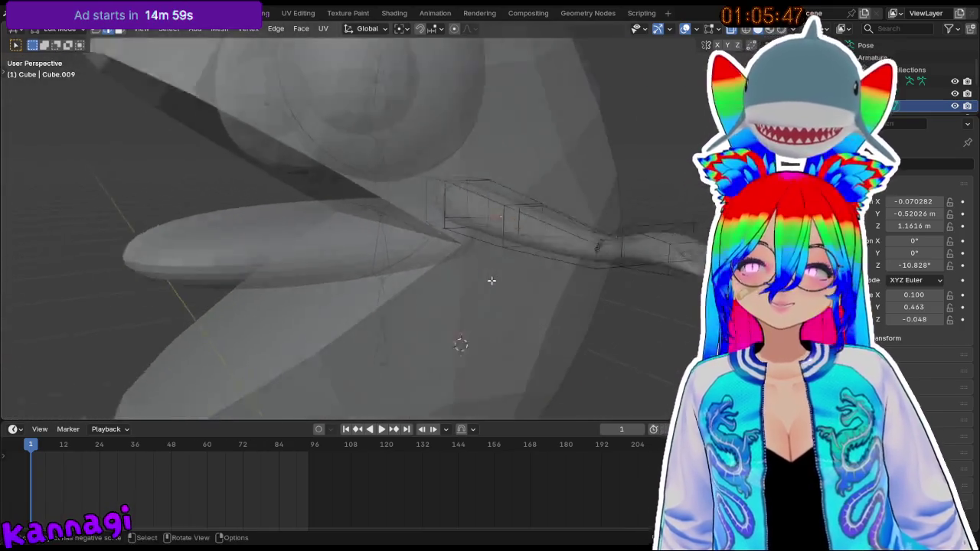
pyautogui.press('Tab')
pyautogui.scroll(-5, 491, 281)
pyautogui.moveTo(559, 256); pyautogui.dragTo(640, 245, button='middle')
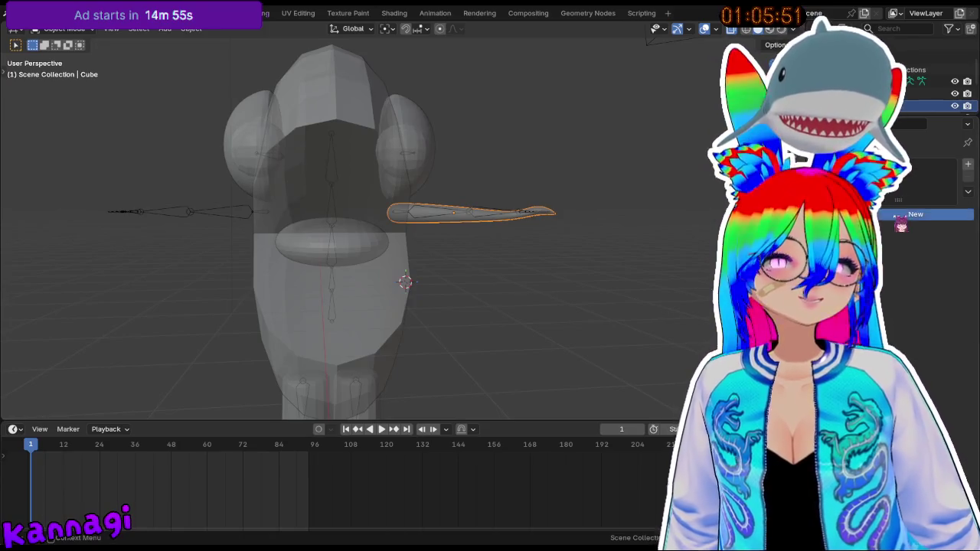
# - Set the arm material's Base Color to pale pink (HSV 0.022, 0.272, 0.906)
pyautogui.click(926, 289)
pyautogui.moveTo(864, 115)
pyautogui.mouseDown()
pyautogui.moveTo(849, 99)
pyautogui.moveTo(876, 80)
pyautogui.mouseUp()
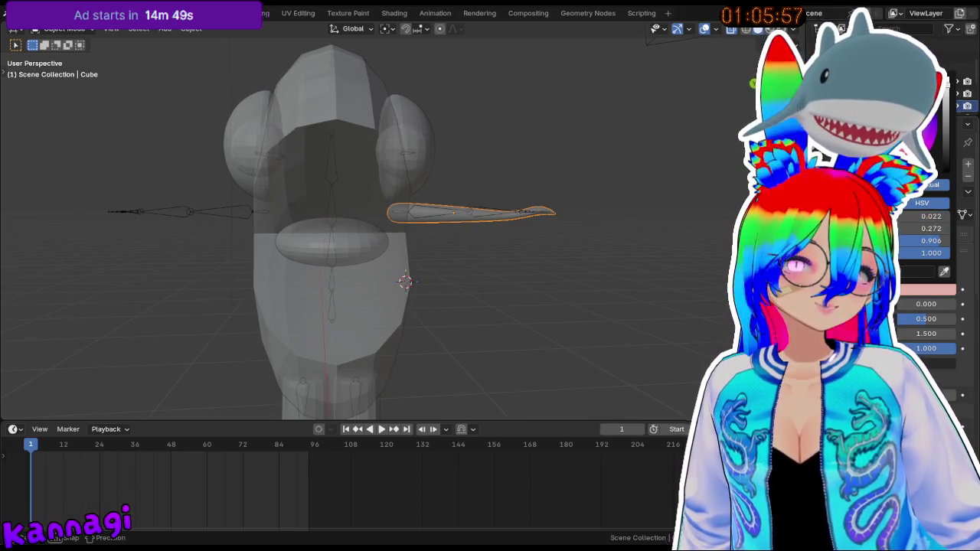
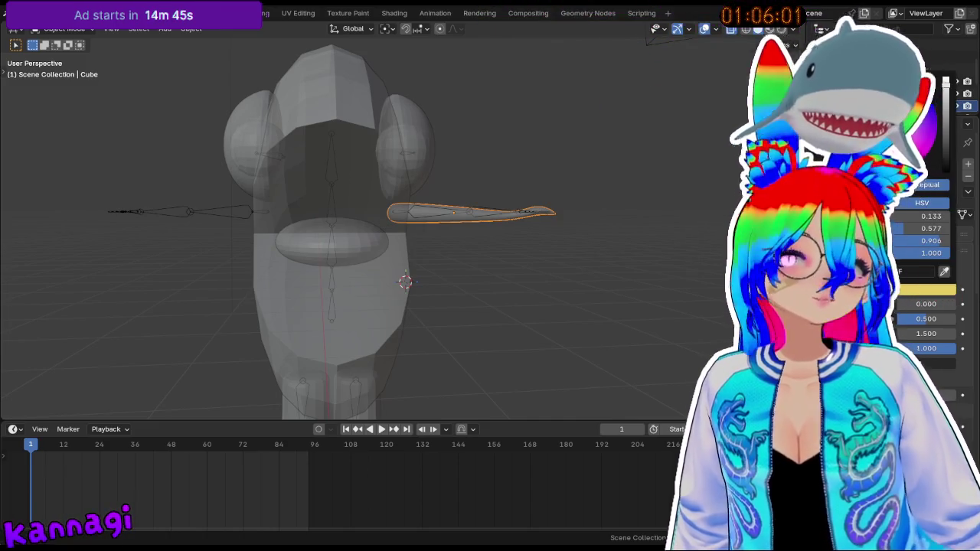
# - Switch the viewport to Material Preview and select the Pac-Man body
pyautogui.click(782, 29)
pyautogui.moveTo(459, 306); pyautogui.dragTo(383, 290, button='middle')
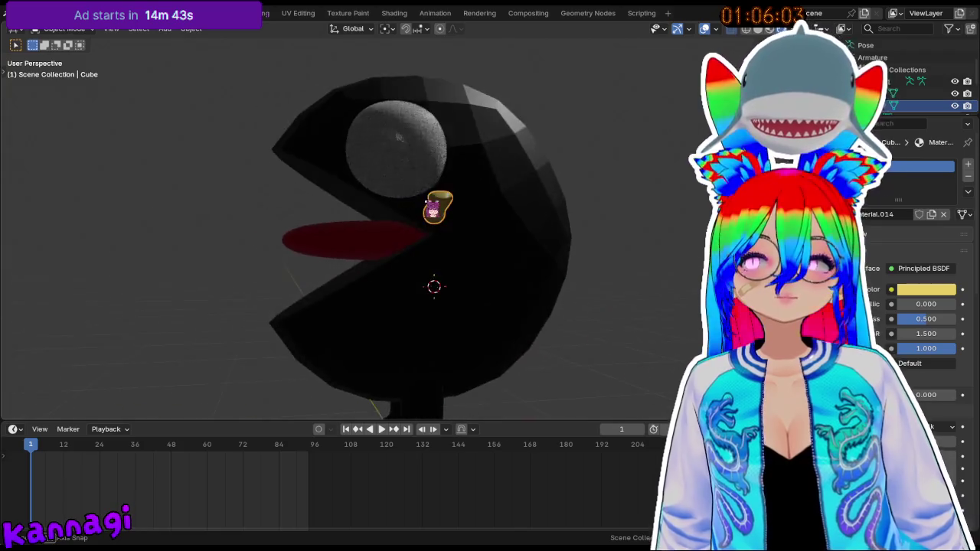
pyautogui.click(449, 267)
pyautogui.moveTo(448, 267)
pyautogui.mouseDown(button='middle')
pyautogui.moveTo(613, 221)
pyautogui.moveTo(372, 287)
pyautogui.mouseUp(button='middle')
pyautogui.scroll(-4, 457, 127)
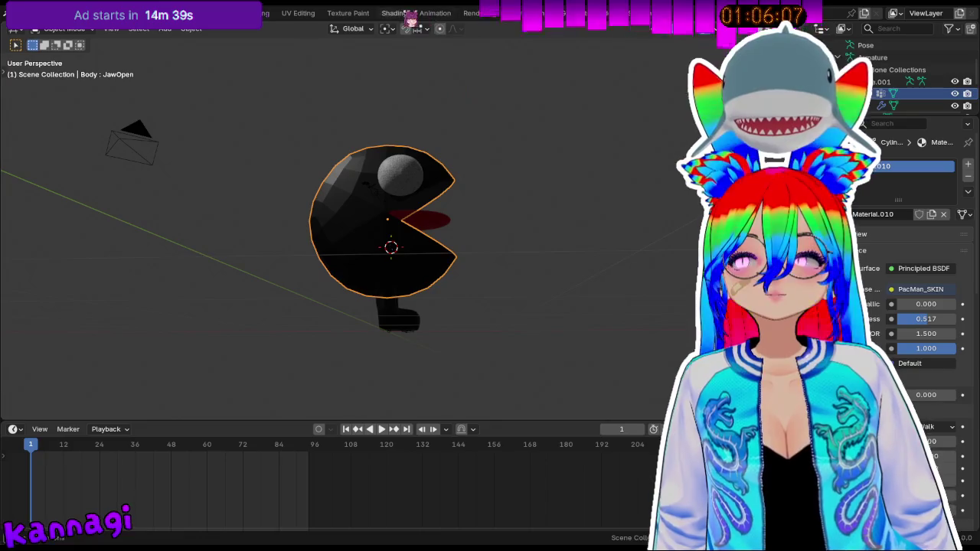
pyautogui.click(702, 260)
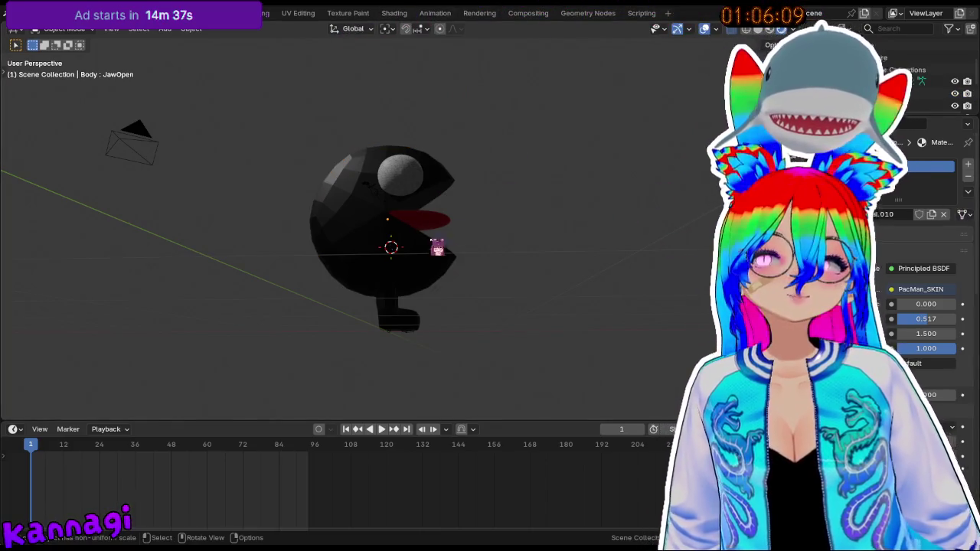
pyautogui.click(437, 245)
pyautogui.moveTo(500, 221); pyautogui.dragTo(420, 252, button='middle')
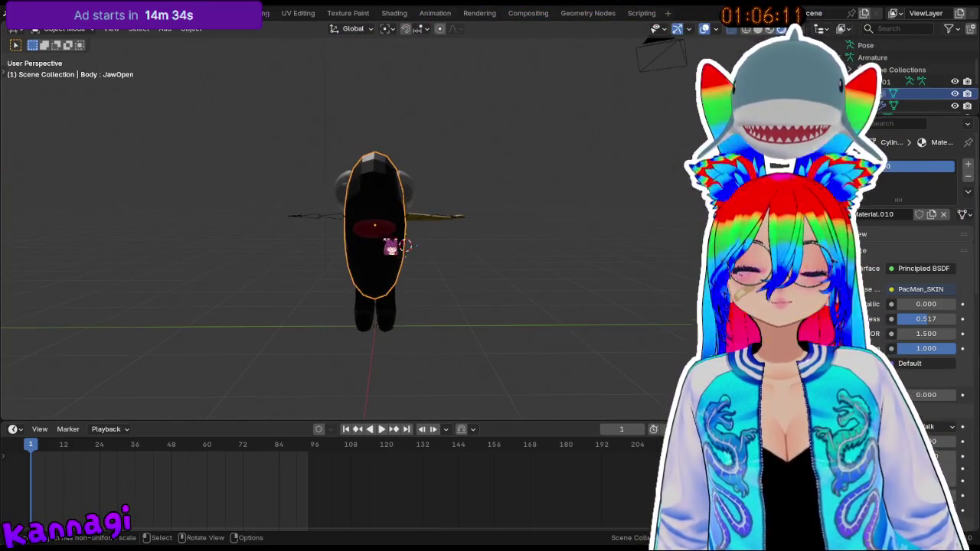
# - Check the body's UV layout in UV Editing, then move to the Texture Paint workspace
pyautogui.press('Tab')
pyautogui.press('Tab')
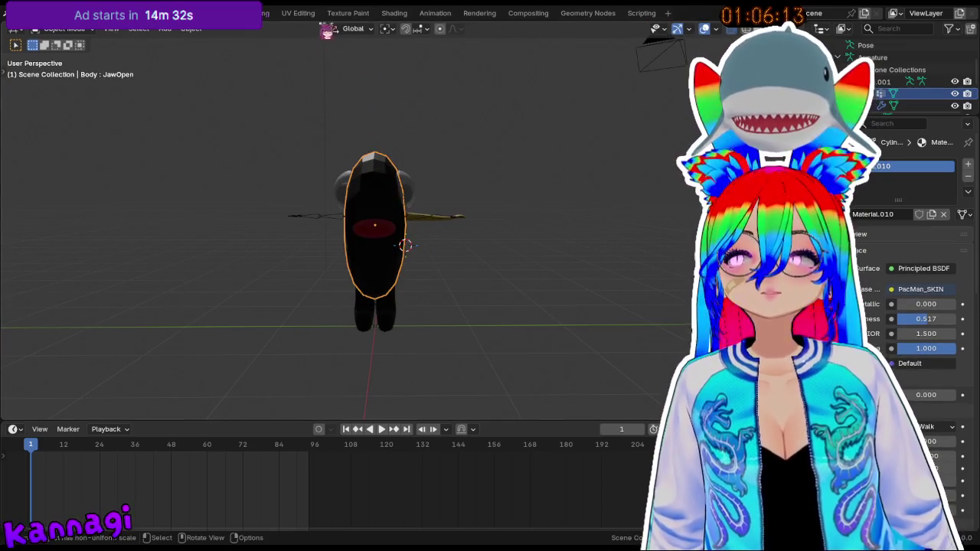
pyautogui.click(298, 13)
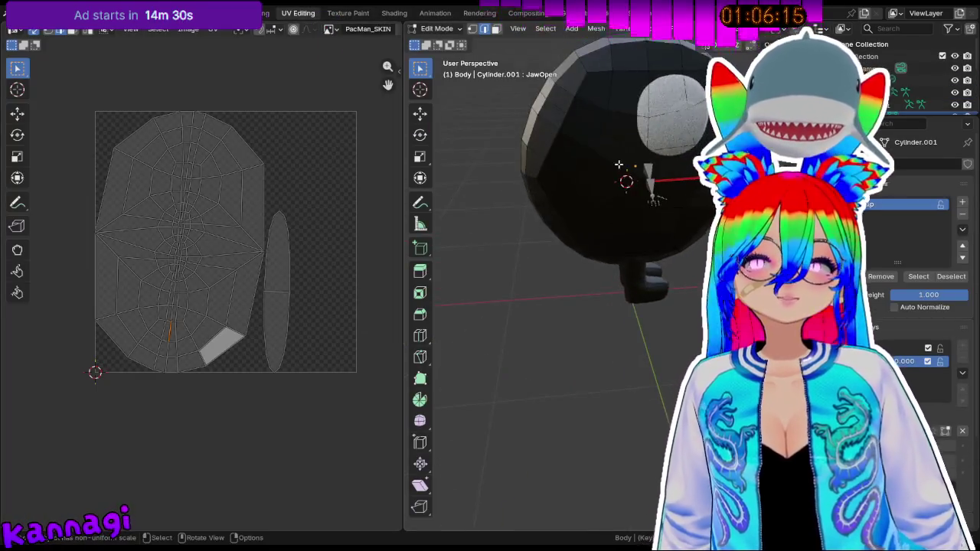
pyautogui.press('Tab')
pyautogui.moveTo(618, 164); pyautogui.dragTo(581, 176, button='middle')
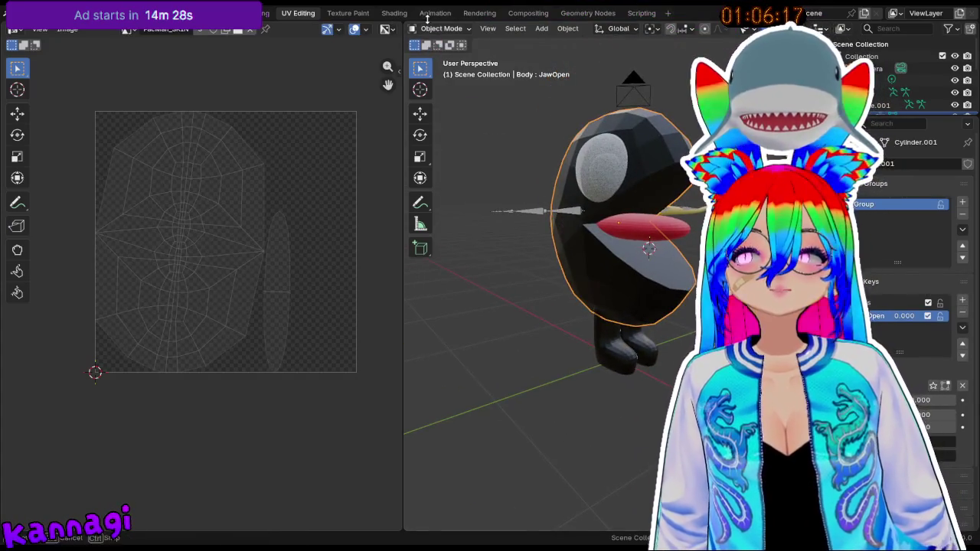
pyautogui.click(348, 13)
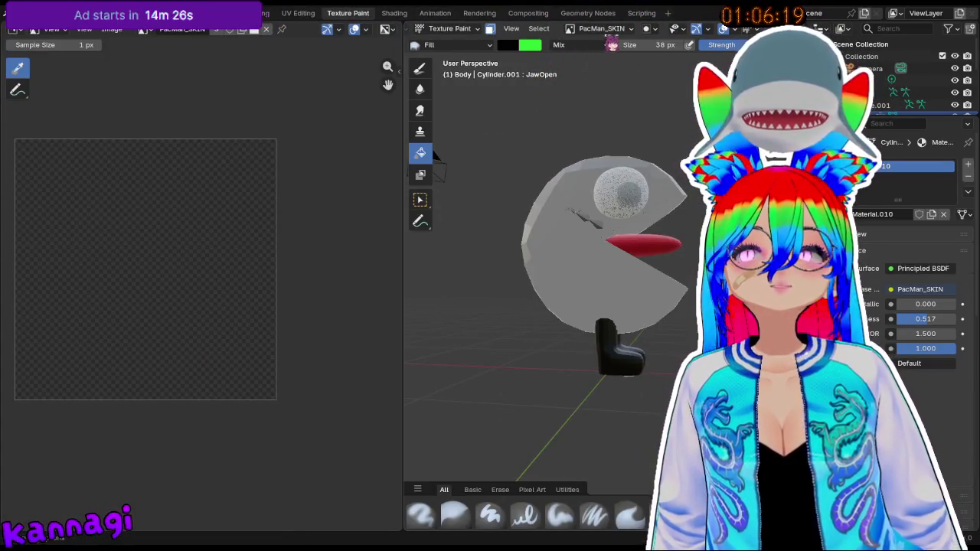
# - Confirm the body paints onto PacMan_SKIN and set the brush colour to full-brightness yellow
pyautogui.click(604, 28)
pyautogui.click(607, 39)
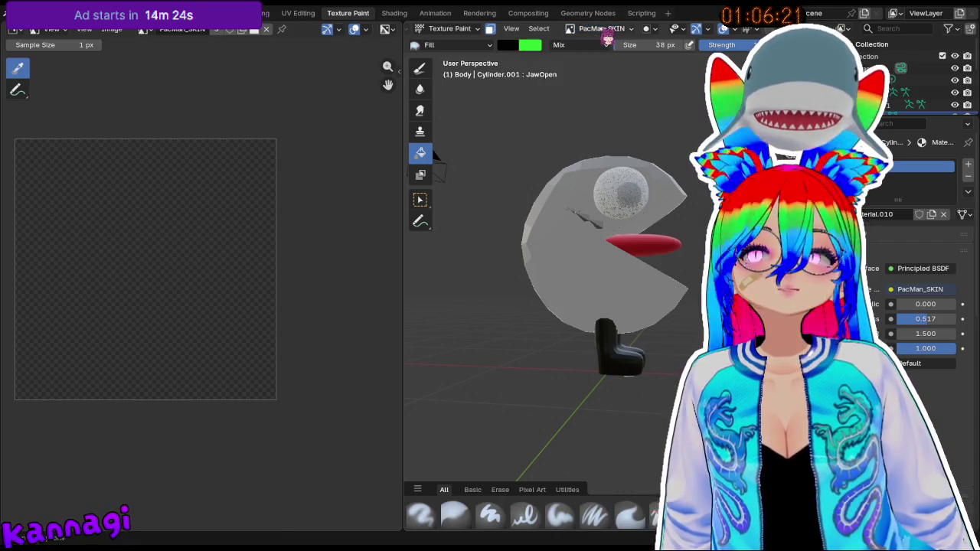
pyautogui.click(508, 45)
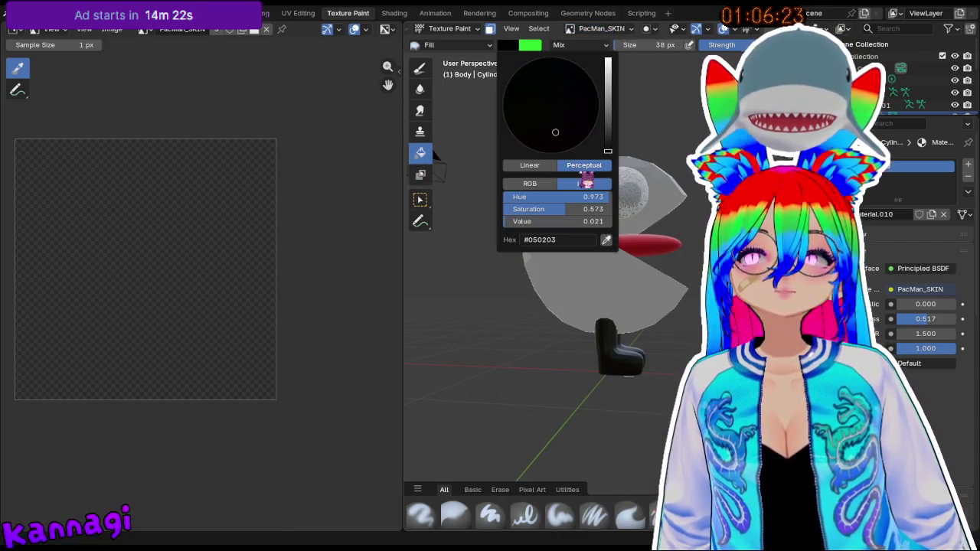
pyautogui.moveTo(608, 142); pyautogui.dragTo(608, 61)
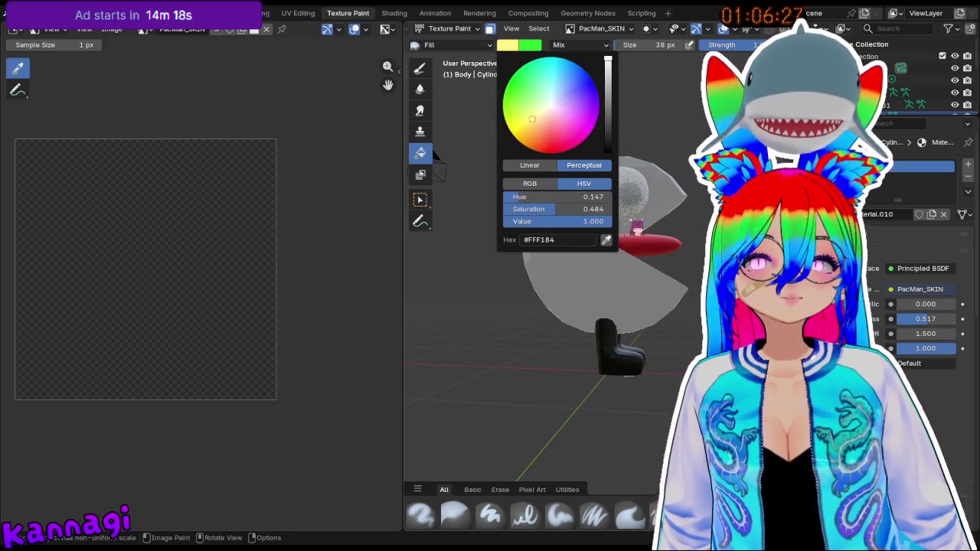
pyautogui.moveTo(536, 306); pyautogui.dragTo(582, 298, button='middle')
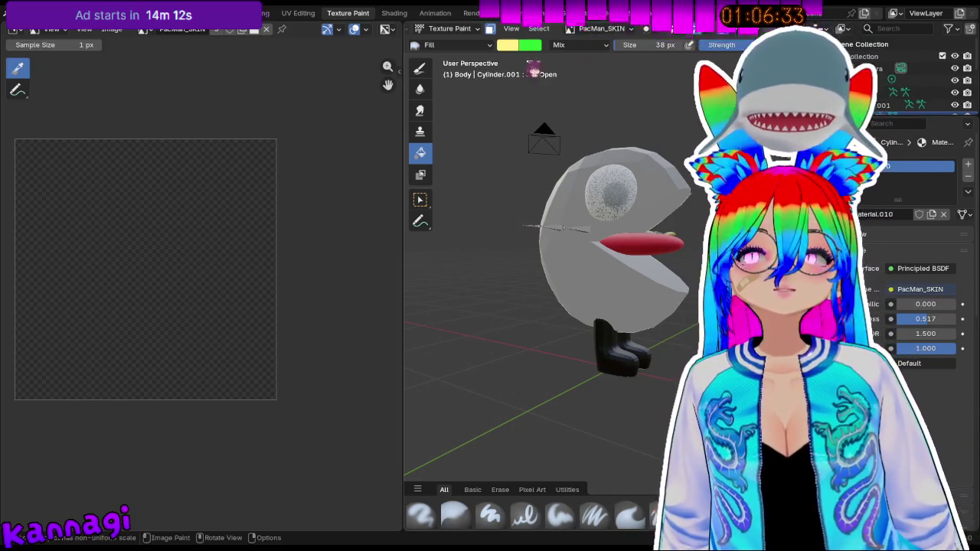
# - Select the whole body mesh and fill its texture with pale yellow
pyautogui.press('Tab')
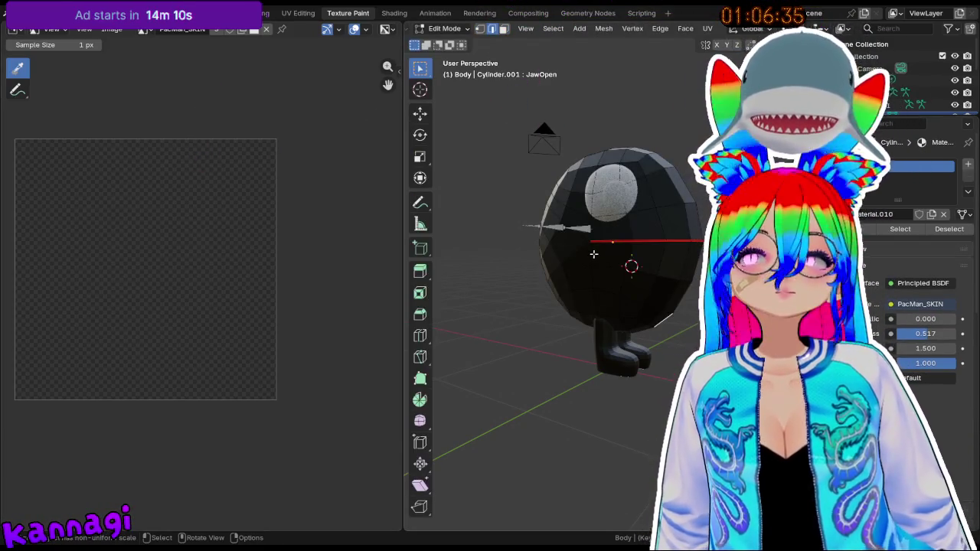
pyautogui.press('a')
pyautogui.click(460, 31)
pyautogui.click(472, 110)
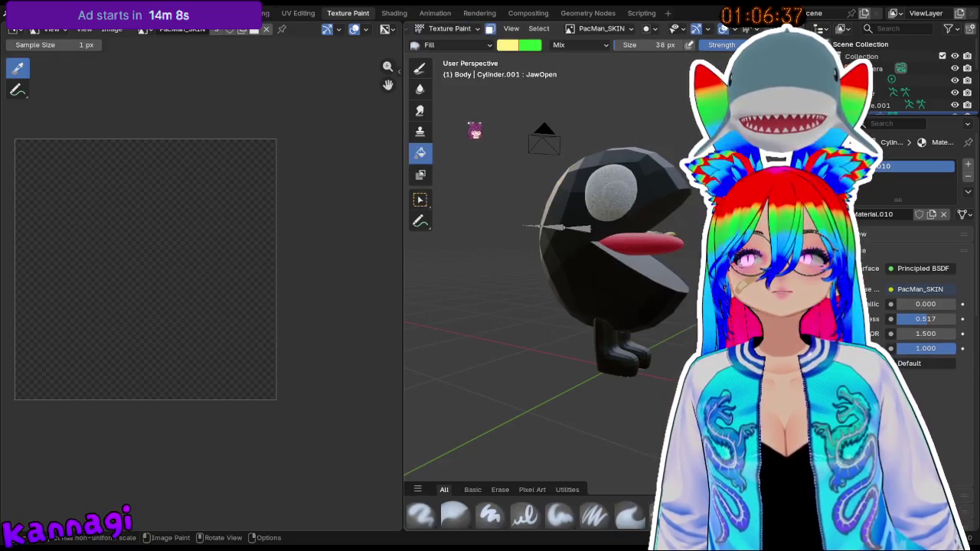
pyautogui.click(617, 283)
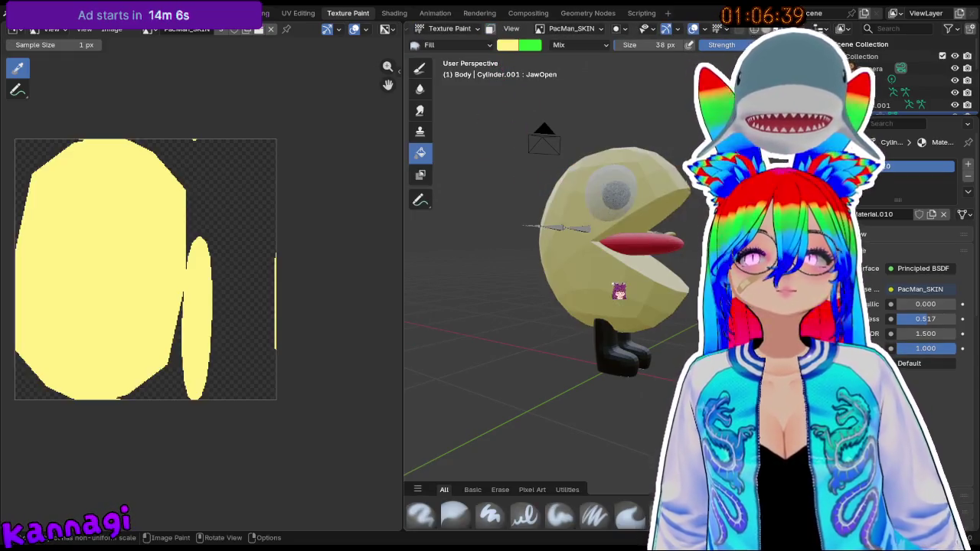
pyautogui.moveTo(574, 278); pyautogui.dragTo(516, 137, button='middle')
pyautogui.moveTo(516, 85)
pyautogui.mouseDown(button='middle')
pyautogui.moveTo(485, 284)
pyautogui.moveTo(440, 283)
pyautogui.moveTo(496, 289)
pyautogui.mouseUp(button='middle')
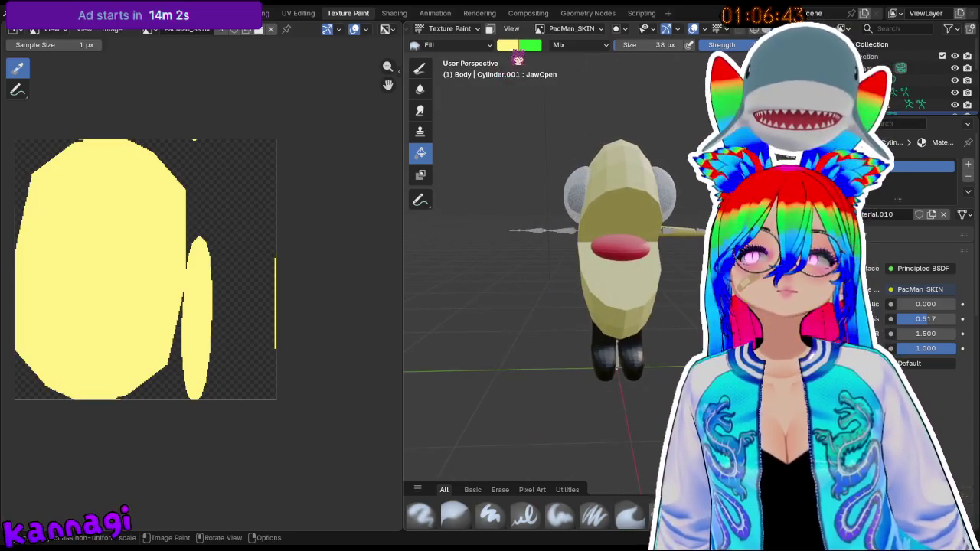
# - Refill the body texture in a deeper golden yellow and return to the Layout workspace
pyautogui.click(511, 45)
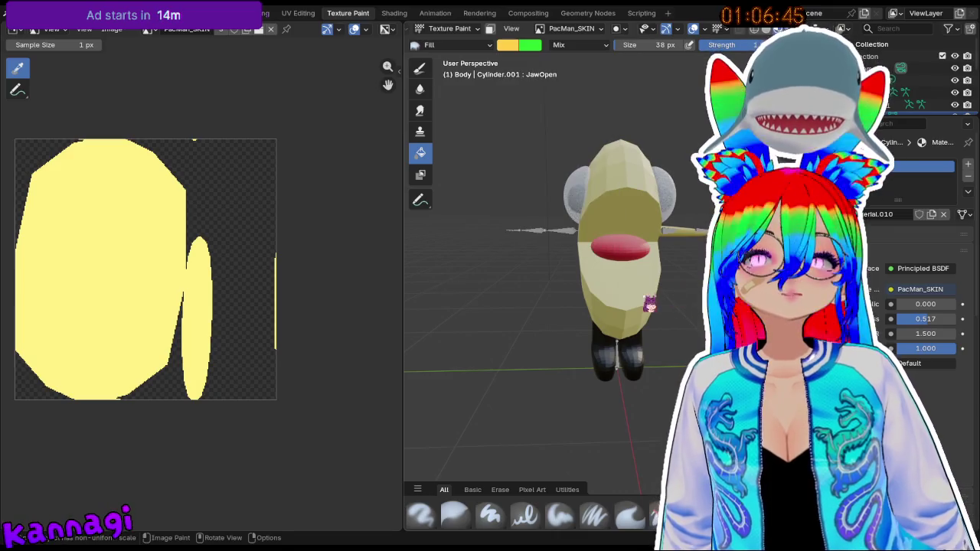
pyautogui.click(561, 284)
pyautogui.moveTo(562, 284)
pyautogui.mouseDown(button='middle')
pyautogui.moveTo(692, 285)
pyautogui.moveTo(649, 314)
pyautogui.mouseUp(button='middle')
pyautogui.moveTo(650, 296); pyautogui.dragTo(698, 240, button='middle')
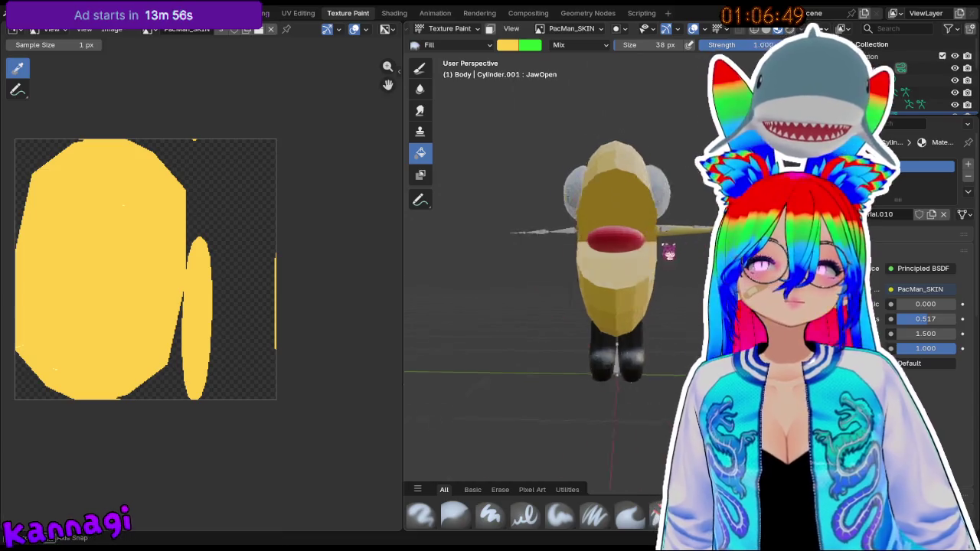
pyautogui.press('Tab')
pyautogui.press('Tab')
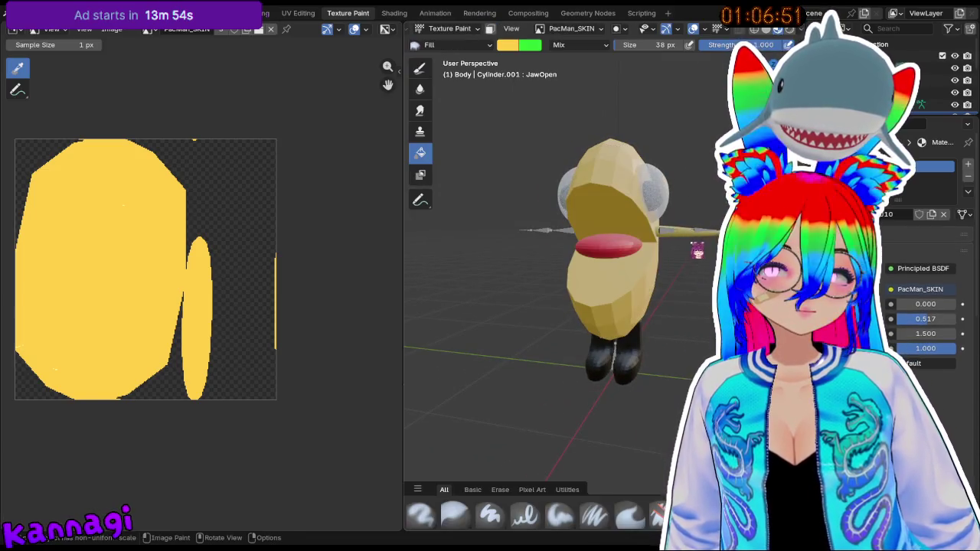
pyautogui.moveTo(712, 245)
pyautogui.mouseDown(button='middle')
pyautogui.moveTo(695, 280)
pyautogui.moveTo(661, 246)
pyautogui.mouseUp(button='middle')
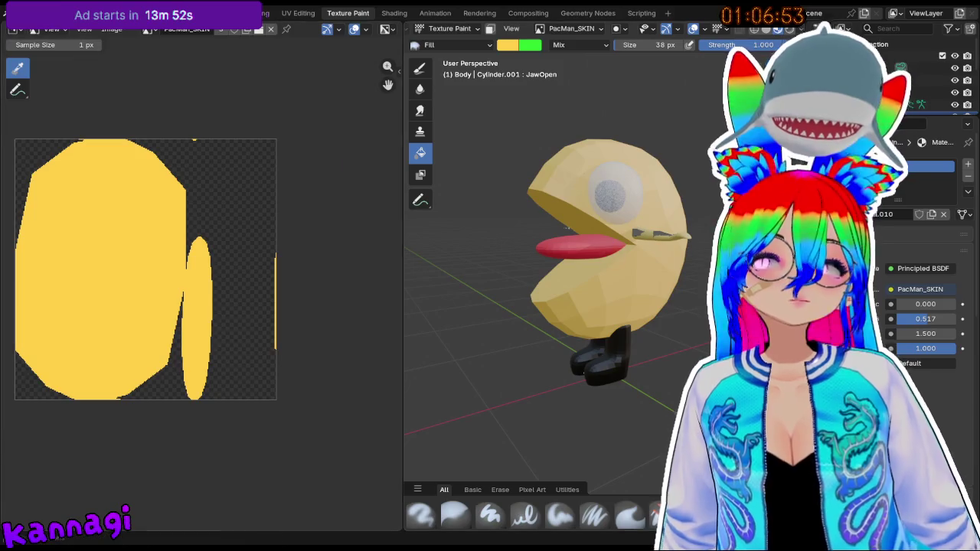
pyautogui.click(73, 13)
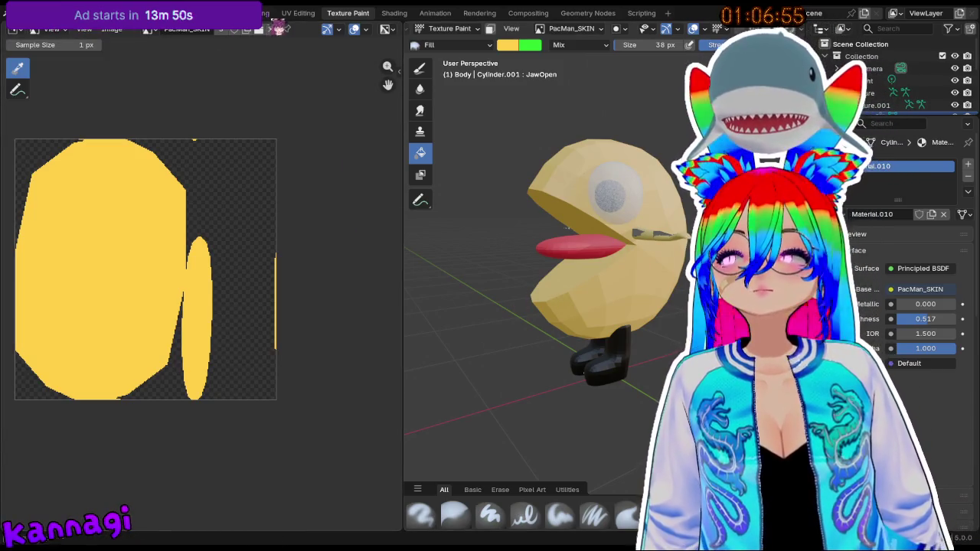
pyautogui.hotkey('ctrl', 'pageup')
# - Remove the Subdivision modifier from the stick-shaped arm
pyautogui.scroll(4, 423, 226)
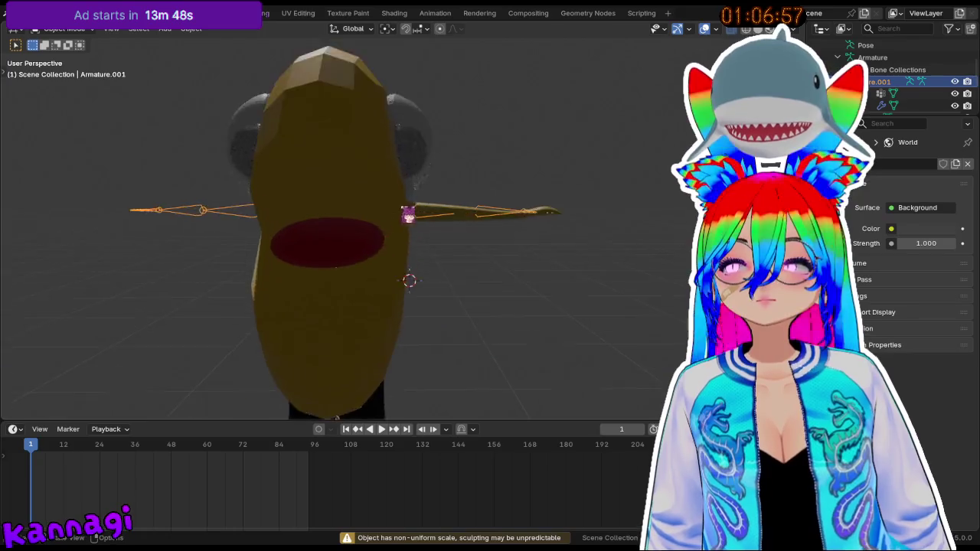
pyautogui.scroll(4, 407, 212)
pyautogui.click(483, 230)
pyautogui.click(490, 230)
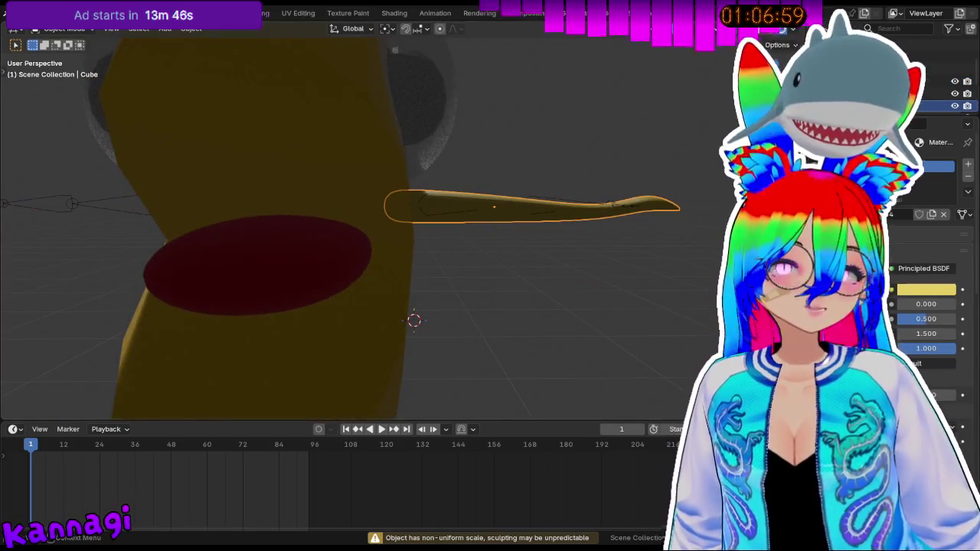
pyautogui.click(872, 253)
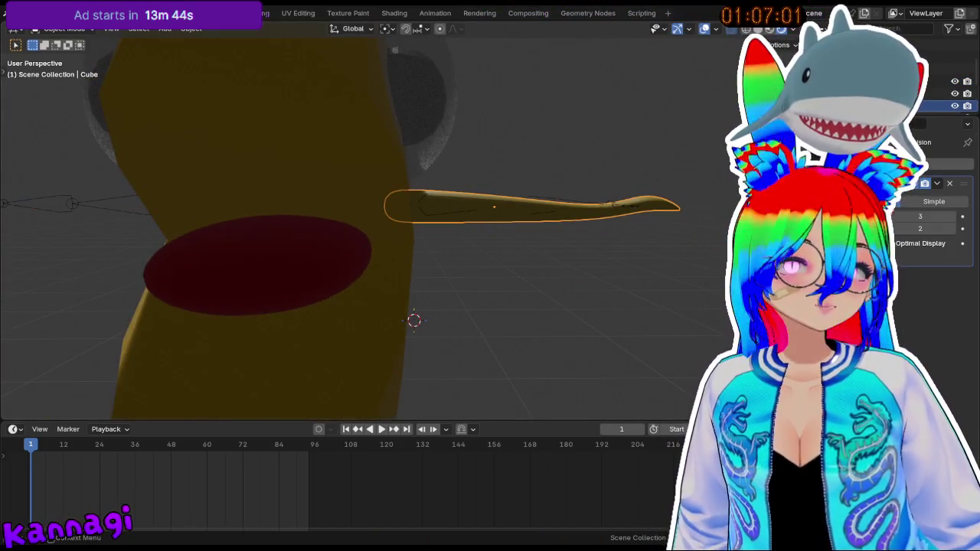
pyautogui.click(949, 184)
pyautogui.click(678, 263)
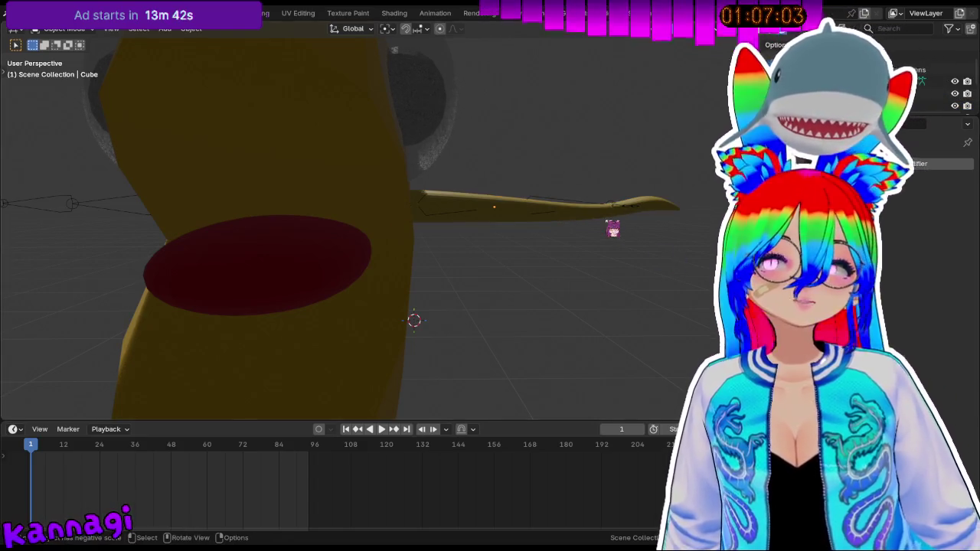
# - Apply all transforms to the arm
pyautogui.hotkey('shift', 'a')
pyautogui.hotkey('ctrl', 'a')
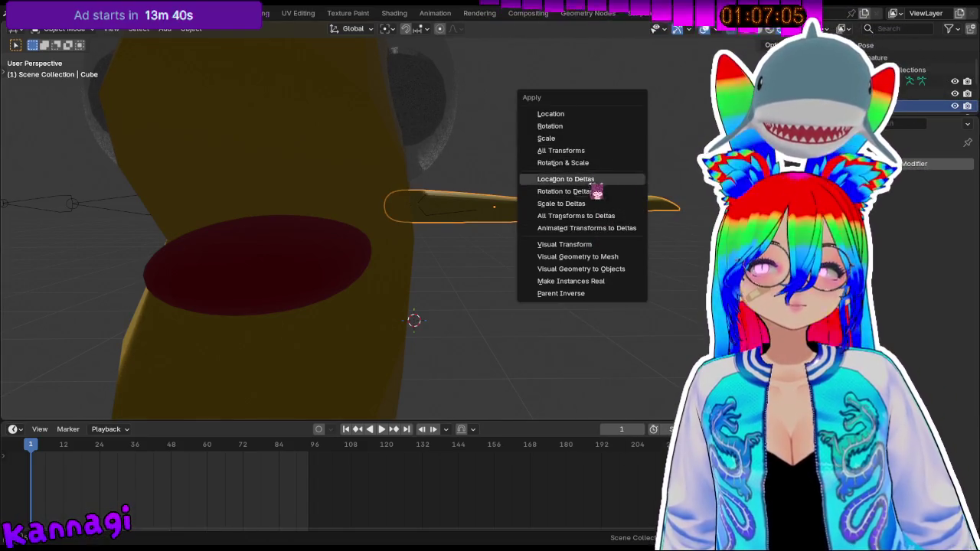
pyautogui.click(593, 154)
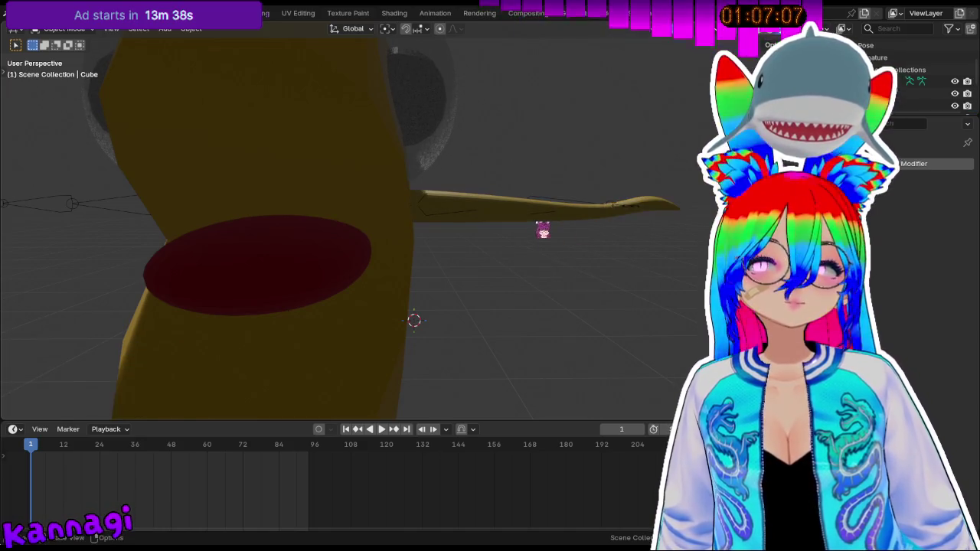
# - Add a Mirror modifier to the arm, mirroring across Y instead of X
pyautogui.click(914, 163)
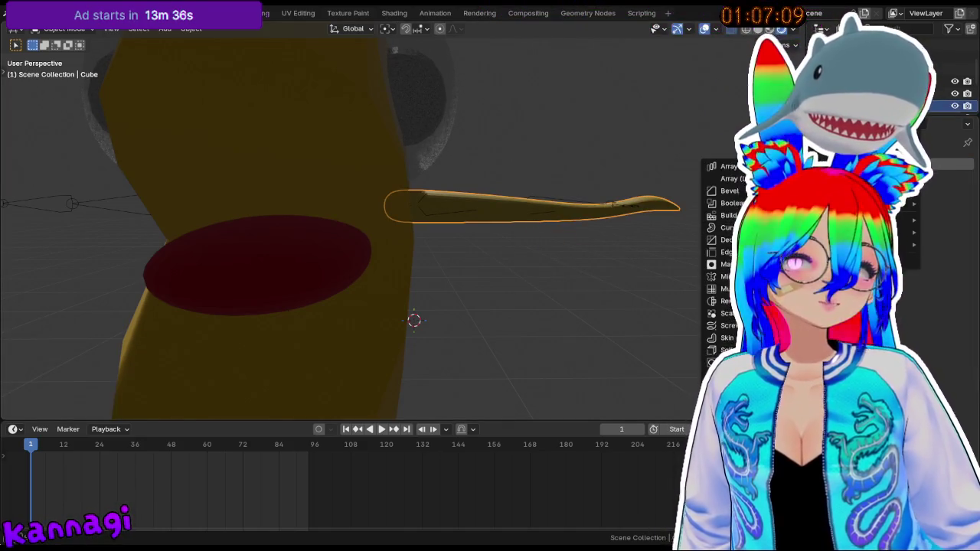
pyautogui.click(731, 277)
pyautogui.moveTo(551, 245)
pyautogui.mouseDown(button='middle')
pyautogui.moveTo(579, 238)
pyautogui.moveTo(392, 305)
pyautogui.mouseUp(button='middle')
pyautogui.scroll(-5, 578, 238)
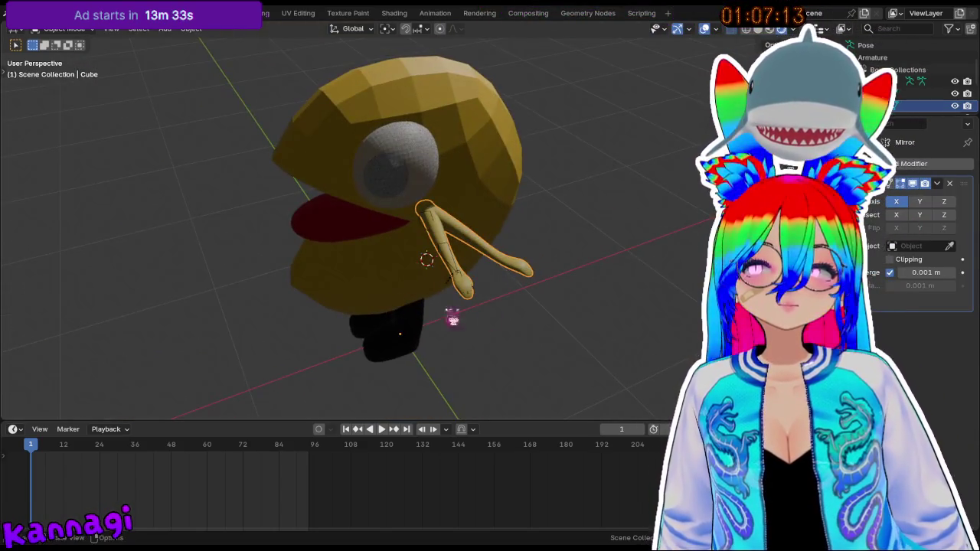
pyautogui.click(896, 214)
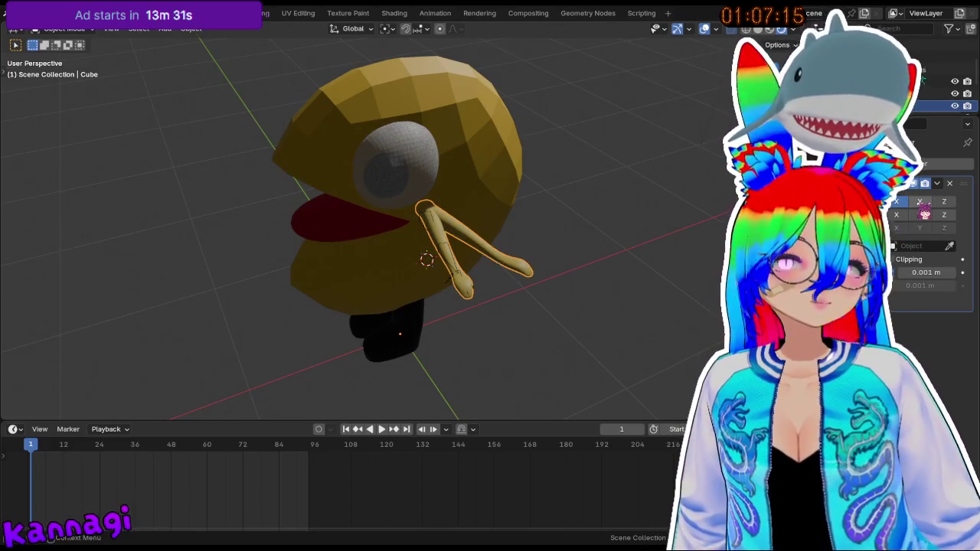
pyautogui.click(896, 202)
pyautogui.moveTo(405, 286)
pyautogui.mouseDown(button='middle')
pyautogui.moveTo(540, 249)
pyautogui.moveTo(206, 287)
pyautogui.moveTo(262, 293)
pyautogui.mouseUp(button='middle')
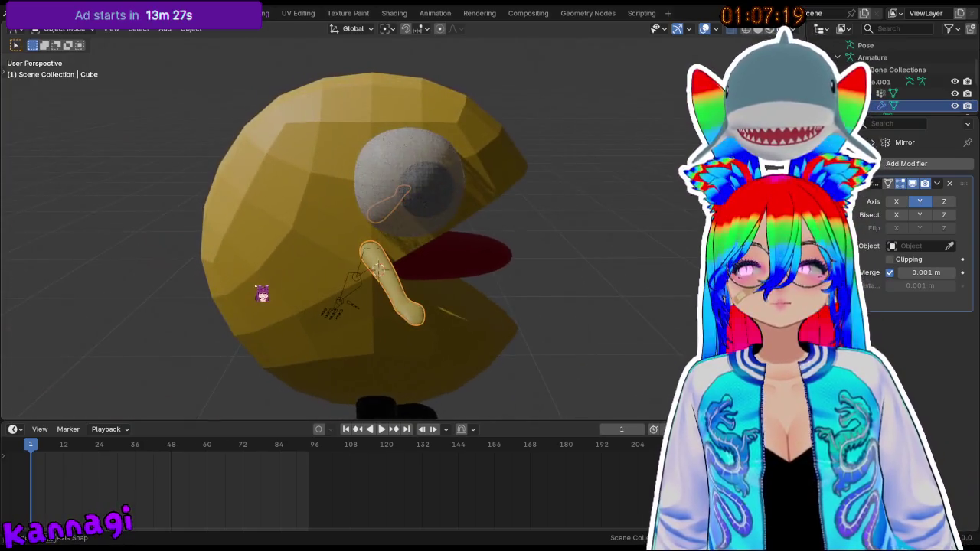
pyautogui.moveTo(292, 326)
pyautogui.mouseDown(button='middle')
pyautogui.moveTo(311, 321)
pyautogui.moveTo(221, 395)
pyautogui.moveTo(148, 41)
pyautogui.mouseUp(button='middle')
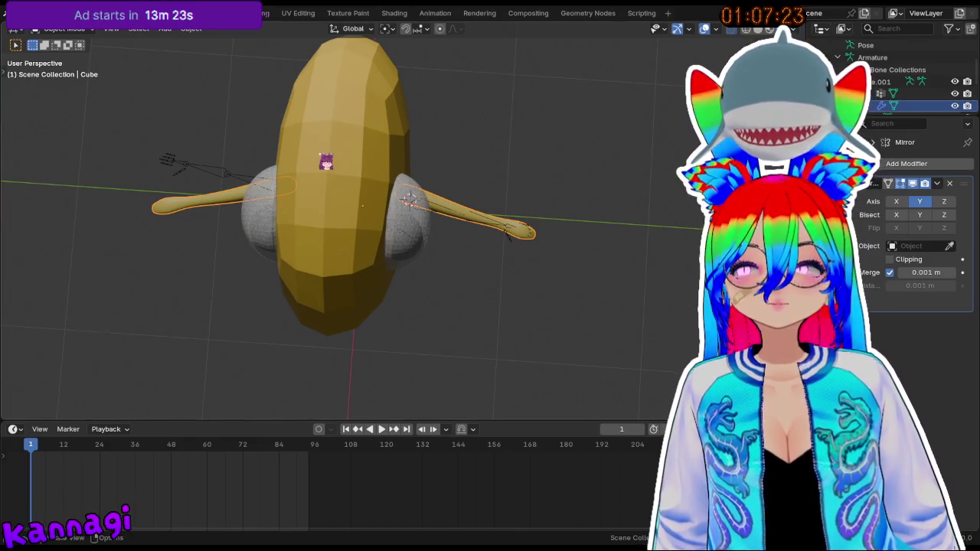
# - Make Armature.001 the active object and orbit around the model
pyautogui.click(244, 179)
pyautogui.moveTo(251, 201)
pyautogui.mouseDown(button='middle')
pyautogui.moveTo(382, 204)
pyautogui.moveTo(389, 105)
pyautogui.moveTo(386, 220)
pyautogui.mouseUp(button='middle')
pyautogui.moveTo(238, 159)
pyautogui.mouseDown(button='middle')
pyautogui.moveTo(317, 81)
pyautogui.moveTo(405, 388)
pyautogui.moveTo(446, 56)
pyautogui.mouseUp(button='middle')
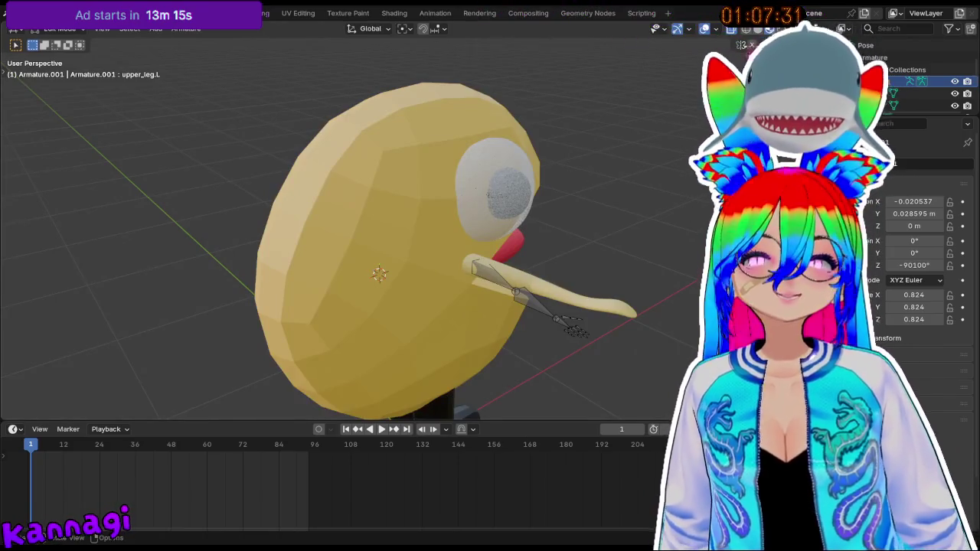
# - Turn on X-ray and frame the right arm bone chain
pyautogui.hotkey('alt', 'z')
pyautogui.moveTo(387, 322)
pyautogui.mouseDown(button='middle')
pyautogui.moveTo(397, 282)
pyautogui.moveTo(524, 209)
pyautogui.mouseUp(button='middle')
pyautogui.scroll(3, 398, 282)
pyautogui.click(524, 209)
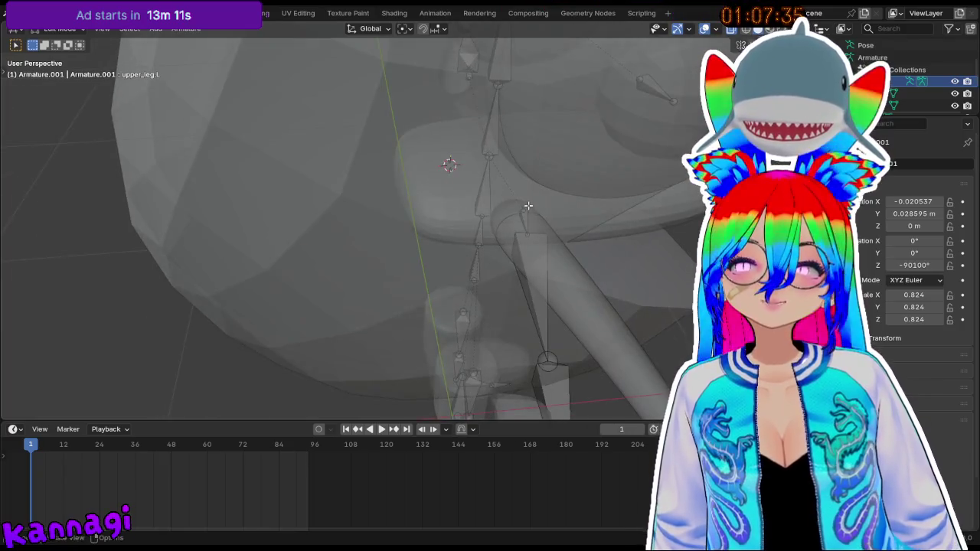
pyautogui.click(524, 220)
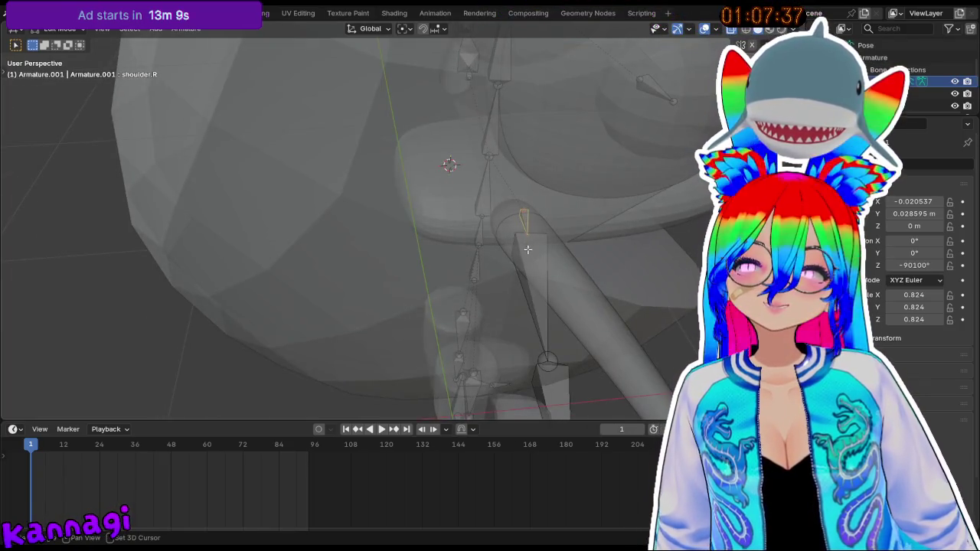
pyautogui.scroll(-2, 546, 364)
pyautogui.keyDown('shift'); pyautogui.moveTo(542, 339); pyautogui.dragTo(516, 322, button='middle'); pyautogui.keyUp('shift')
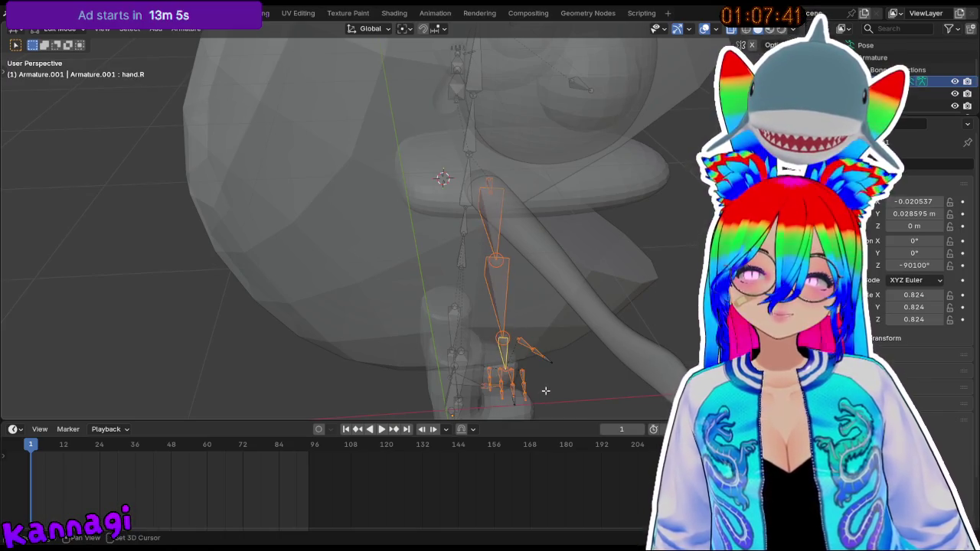
# - Rotate the arm bones 27.8° about Z and shift them along X
pyautogui.press('r')
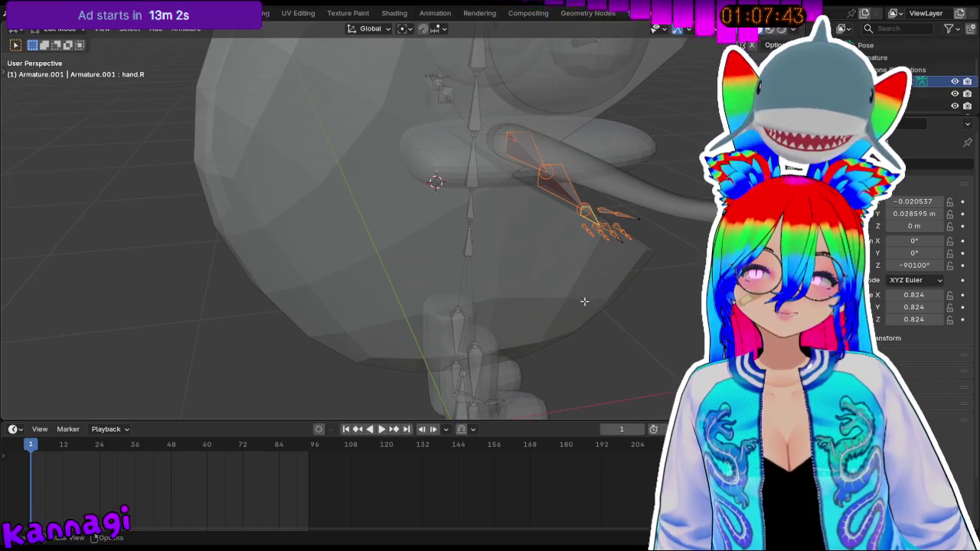
pyautogui.moveTo(649, 253); pyautogui.dragTo(654, 257, button='middle')
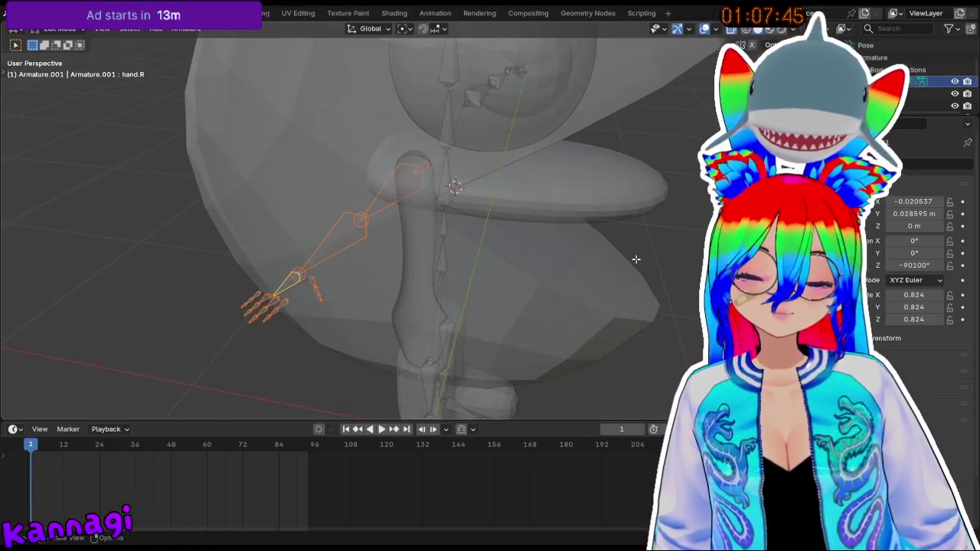
pyautogui.press('r')
pyautogui.press('z')
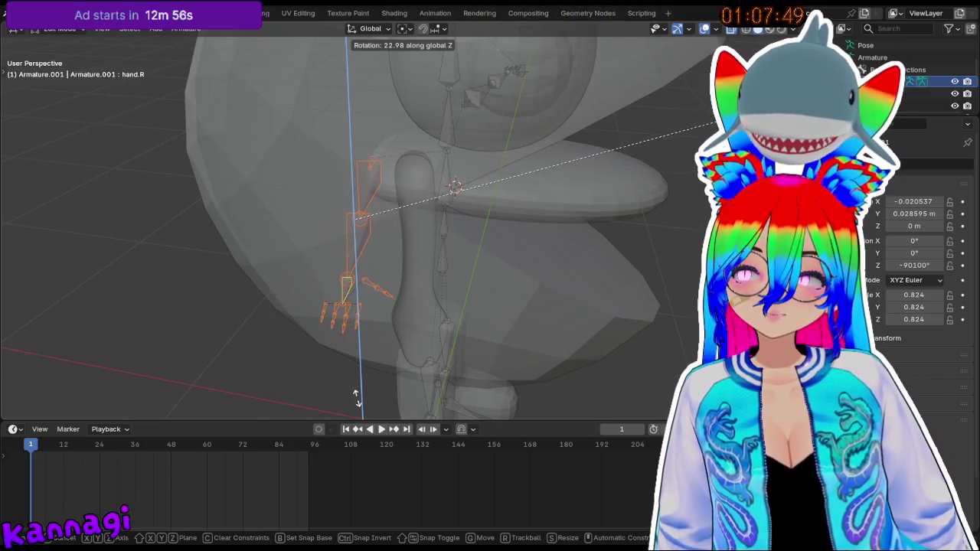
pyautogui.click(619, 218)
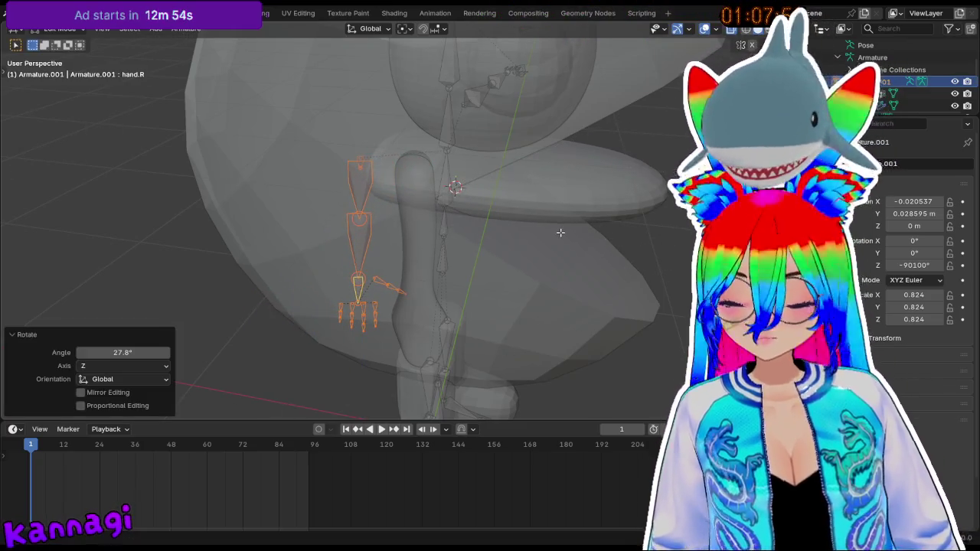
pyautogui.press('g')
pyautogui.press('x')
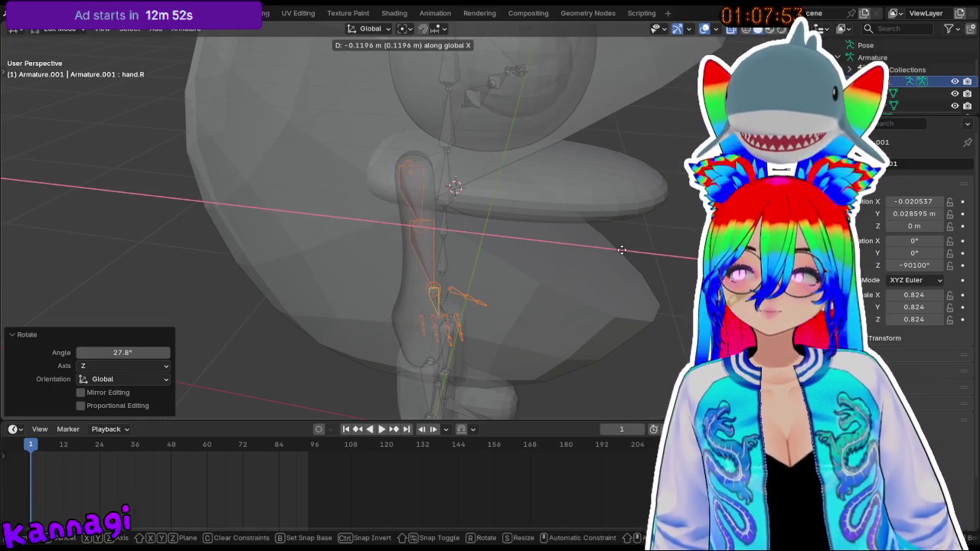
pyautogui.click(621, 249)
# - Rotate the bones -4.72° about Z, nudge them 0.007533 m along X, and exit to Object Mode
pyautogui.press('r')
pyautogui.press('z')
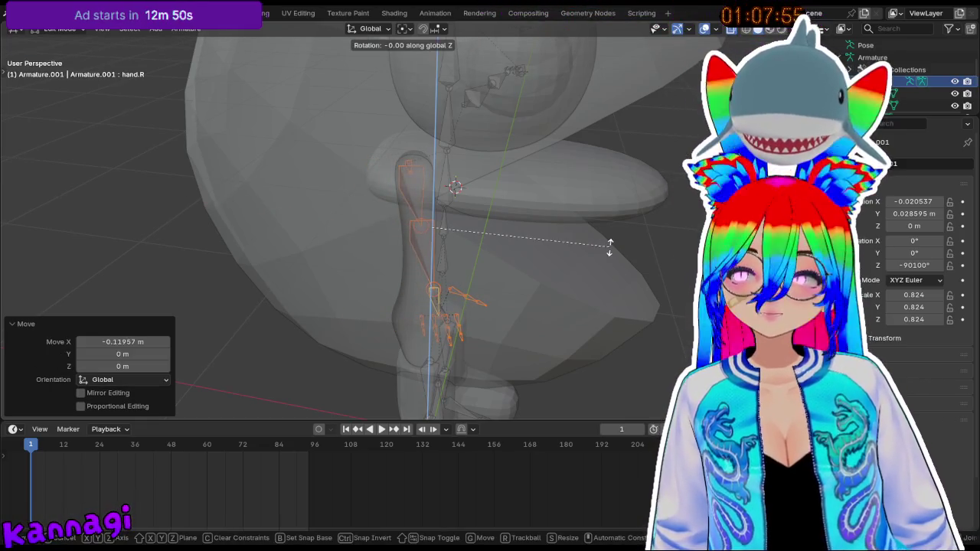
pyautogui.click(574, 255)
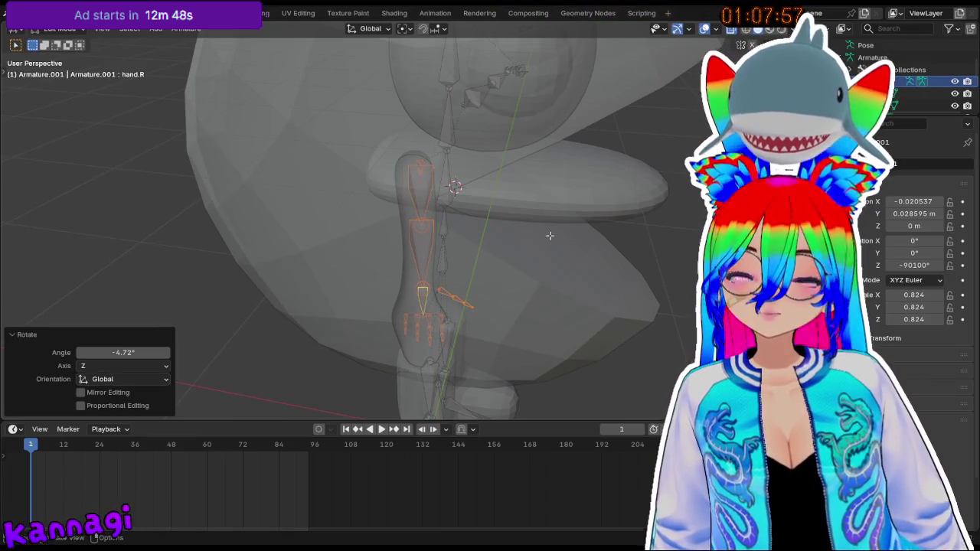
pyautogui.press('g')
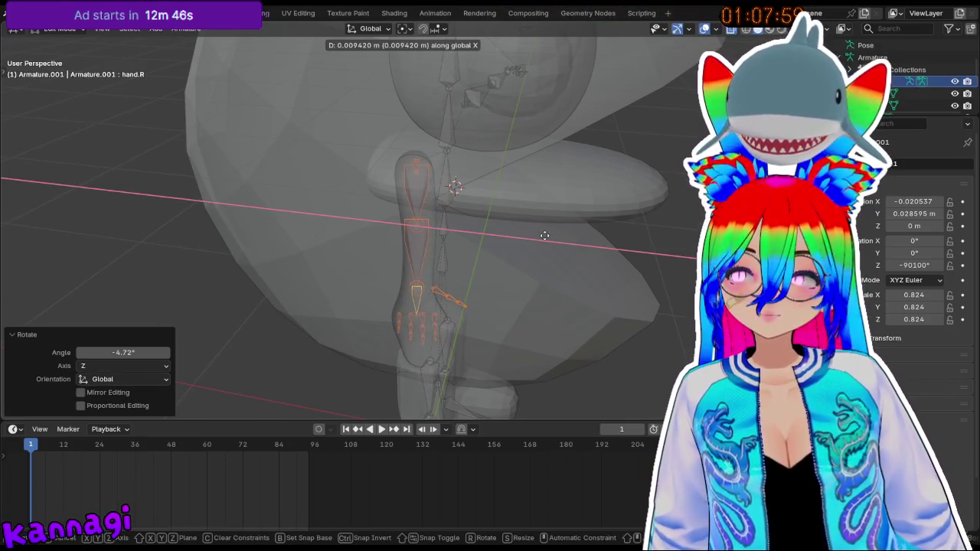
pyautogui.click(545, 236)
pyautogui.moveTo(545, 235)
pyautogui.mouseDown(button='middle')
pyautogui.moveTo(492, 281)
pyautogui.moveTo(356, 271)
pyautogui.moveTo(314, 255)
pyautogui.moveTo(415, 267)
pyautogui.moveTo(372, 272)
pyautogui.mouseUp(button='middle')
pyautogui.press('Tab')
pyautogui.moveTo(484, 297); pyautogui.dragTo(313, 291, button='middle')
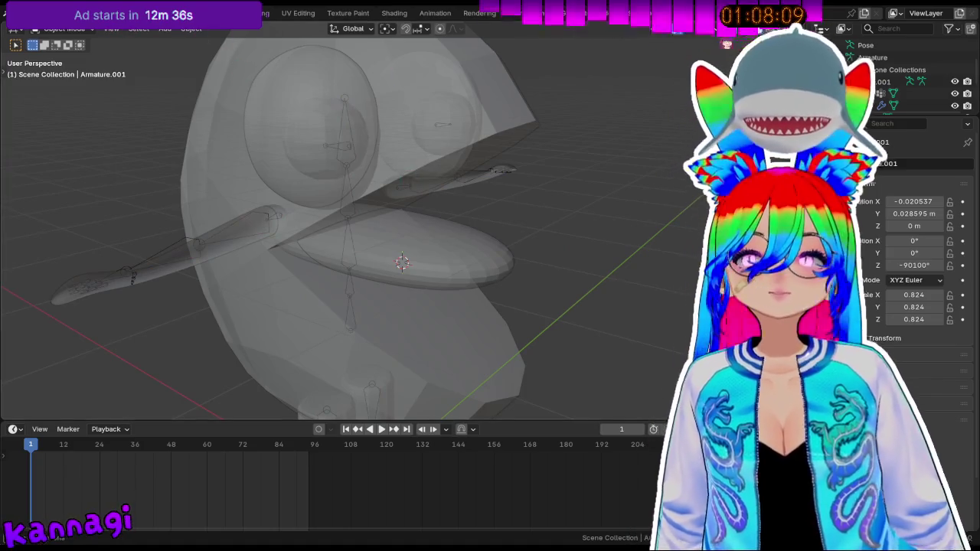
pyautogui.click(769, 29)
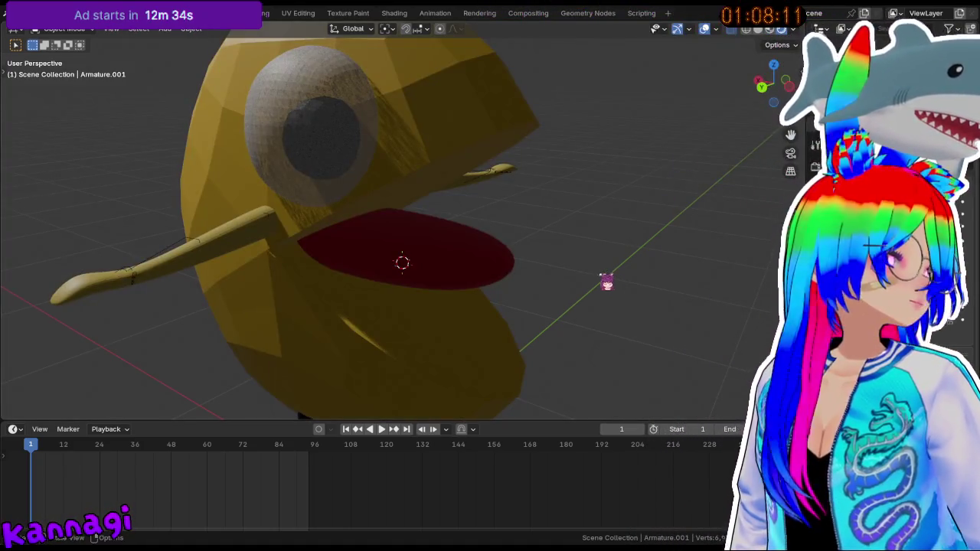
# - Zoom in on the character's arm and check the armature bones there
pyautogui.moveTo(391, 276); pyautogui.dragTo(284, 284, button='middle')
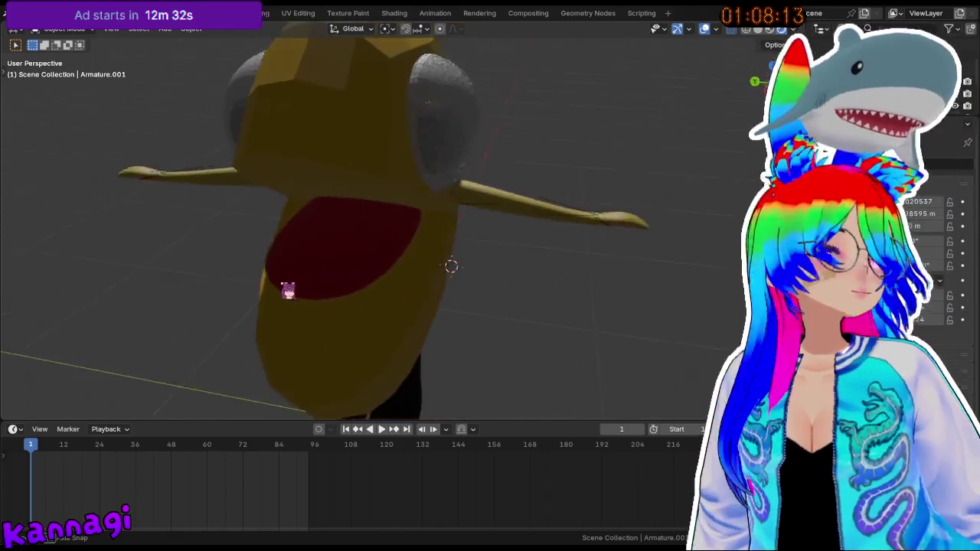
pyautogui.moveTo(459, 234); pyautogui.dragTo(394, 245, button='middle')
pyautogui.scroll(3, 379, 235)
pyautogui.scroll(3, 379, 235)
pyautogui.press('Tab')
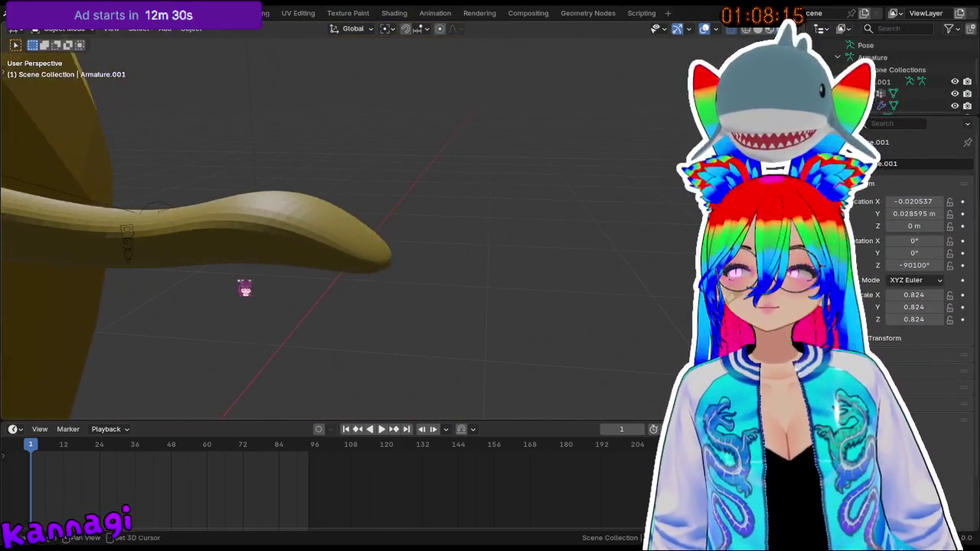
pyautogui.scroll(2, 307, 245)
pyautogui.press('Tab')
# - Inspect the arm mesh in Edit Mode, then return to editing the armature bones
pyautogui.click(408, 203)
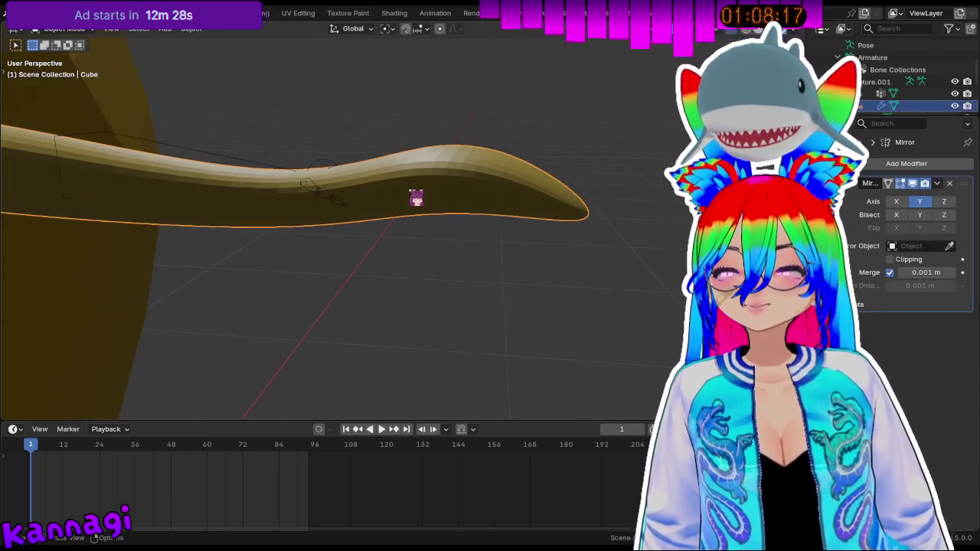
pyautogui.moveTo(409, 197); pyautogui.dragTo(409, 214, button='middle')
pyautogui.press('Tab')
pyautogui.moveTo(454, 177); pyautogui.dragTo(496, 216, button='middle')
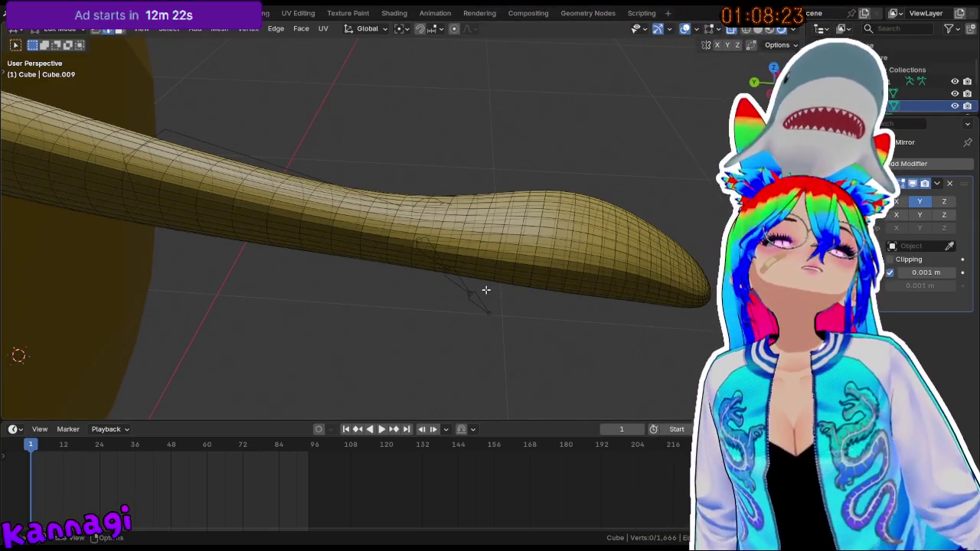
pyautogui.moveTo(436, 285); pyautogui.dragTo(462, 256, button='middle')
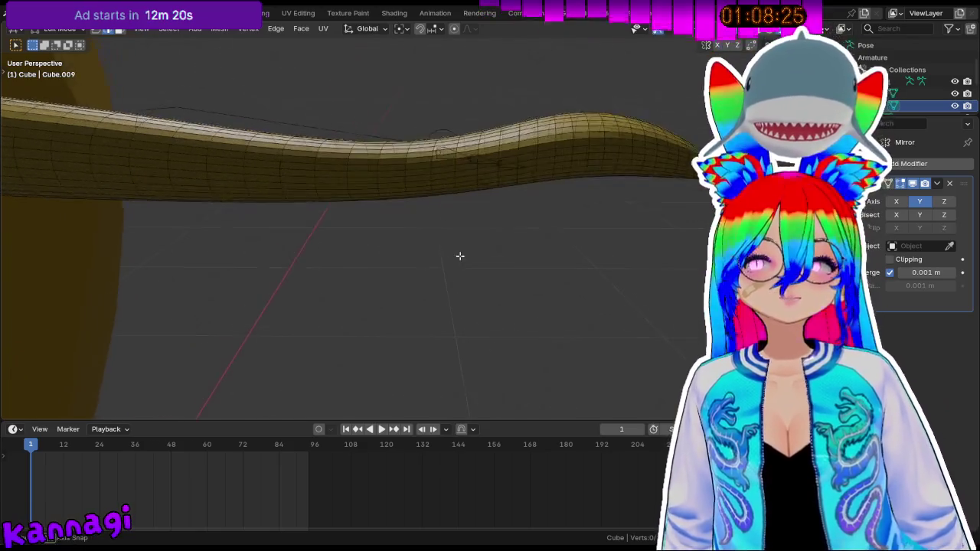
pyautogui.keyDown('ctrl'); pyautogui.moveTo(587, 261); pyautogui.dragTo(518, 228, button='middle'); pyautogui.keyUp('ctrl')
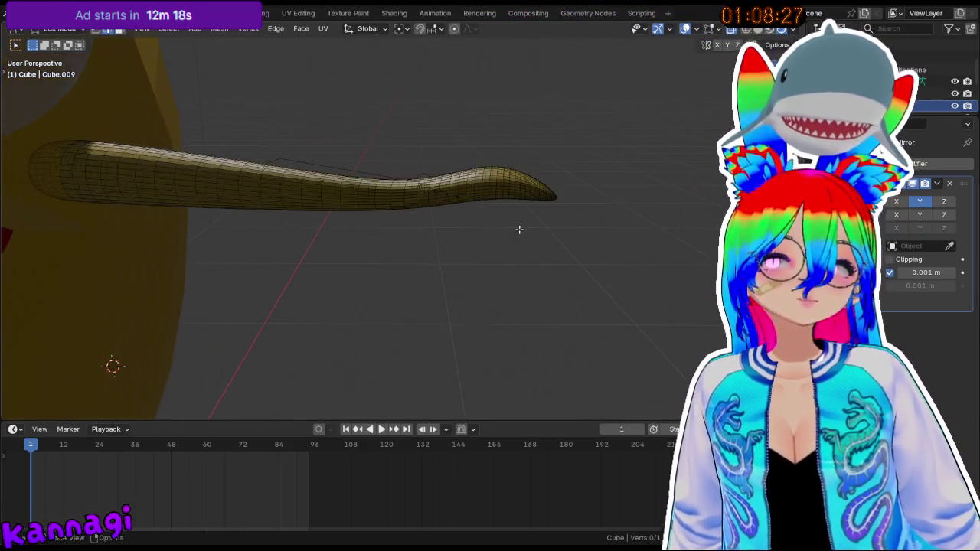
pyautogui.hotkey('alt', 'q')
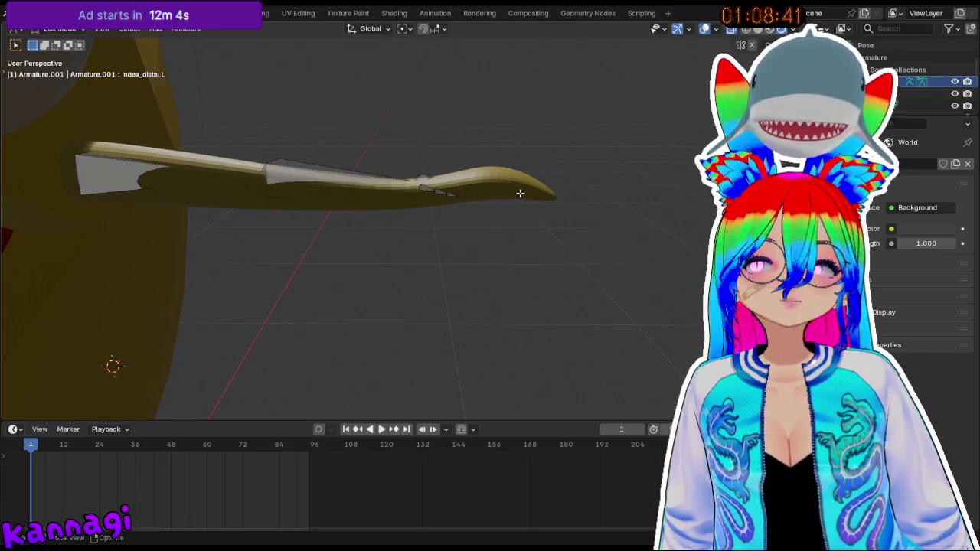
pyautogui.hotkey('ctrl', 'z')
pyautogui.press('Home')
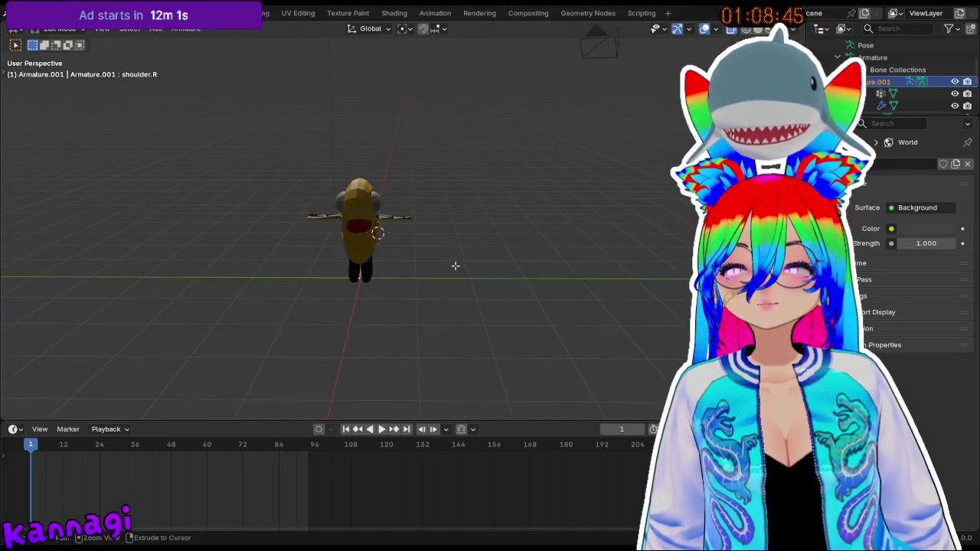
# - Add a Subdivision modifier (viewport 3, render 2) to arm mesh Cube.009 and enter Edit Mode
pyautogui.scroll(3, 453, 269)
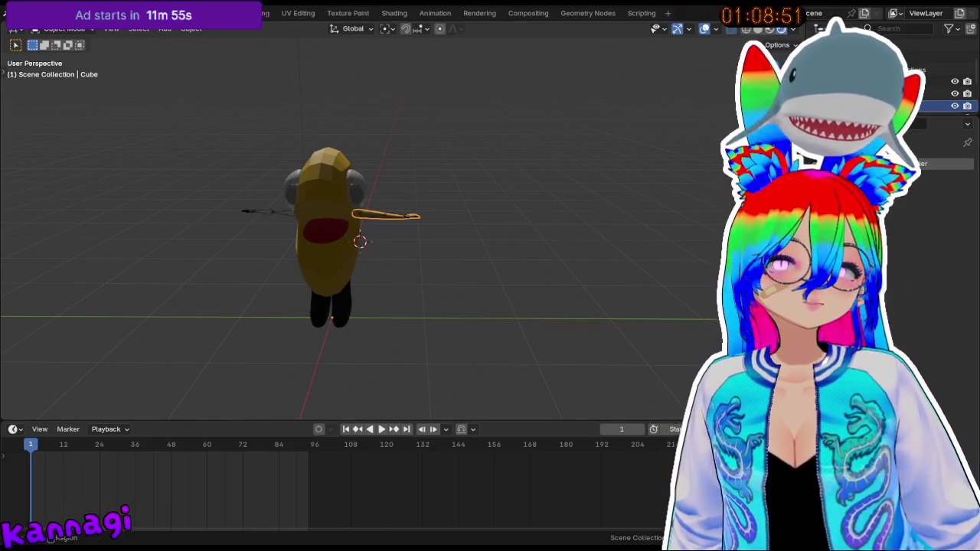
pyautogui.click(484, 234)
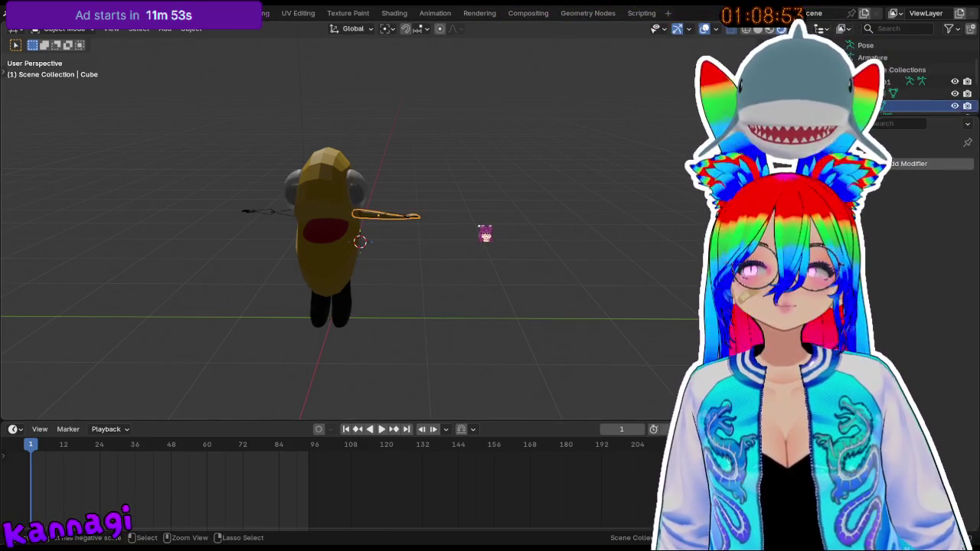
pyautogui.hotkey('ctrl', '3')
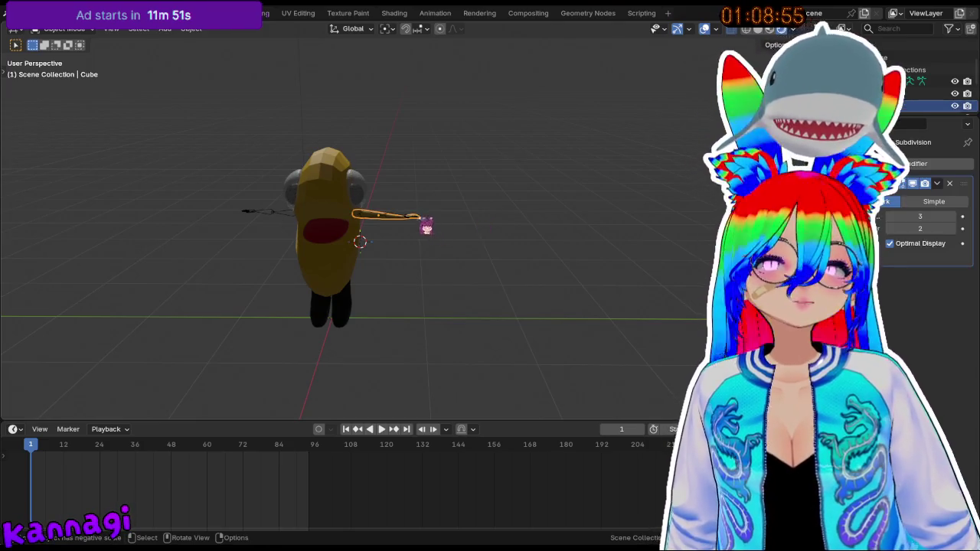
pyautogui.scroll(3, 421, 226)
pyautogui.scroll(3, 409, 229)
pyautogui.press('Tab')
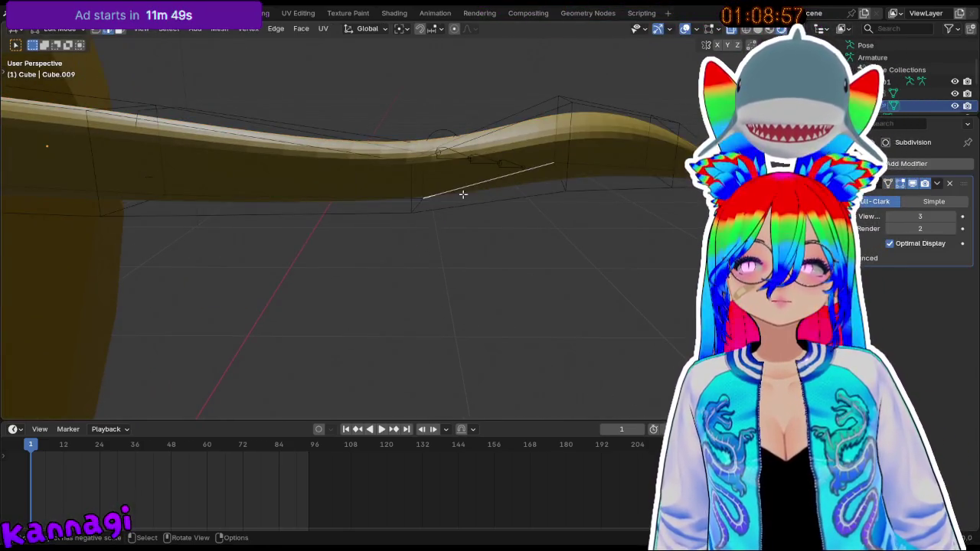
# - Add an edge loop near the arm's end and extrude a face outward for the thumb
pyautogui.moveTo(463, 195); pyautogui.dragTo(470, 205, button='middle')
pyautogui.click(482, 200)
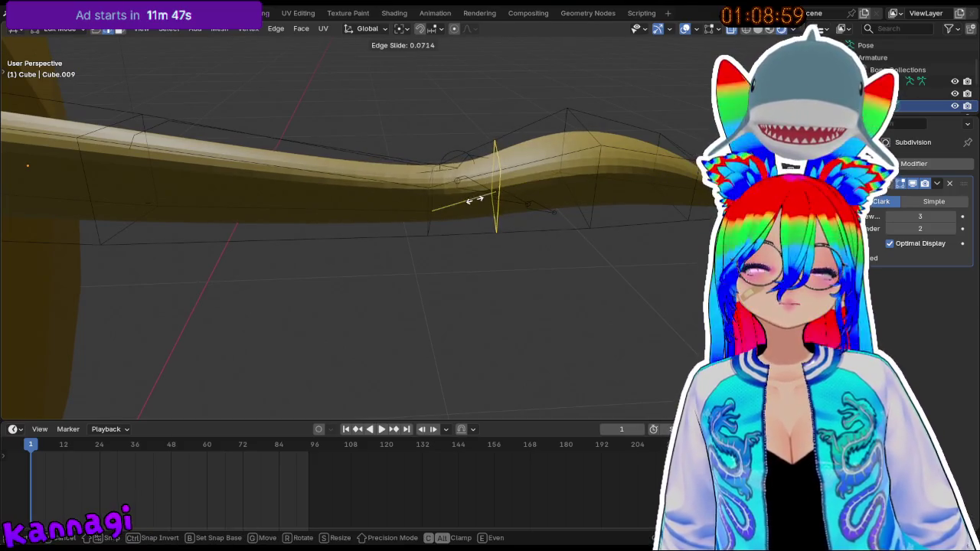
pyautogui.click(471, 199)
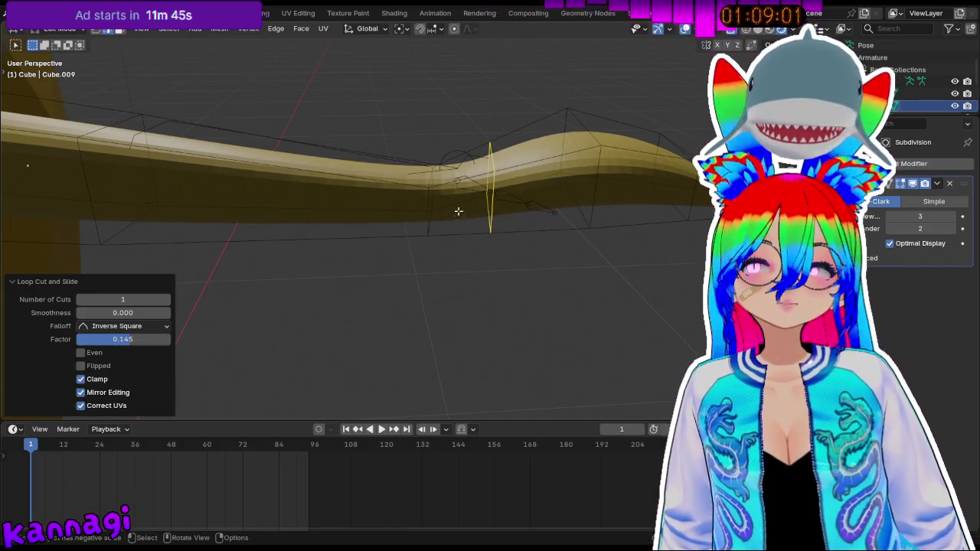
pyautogui.click(456, 212)
pyautogui.press('3')
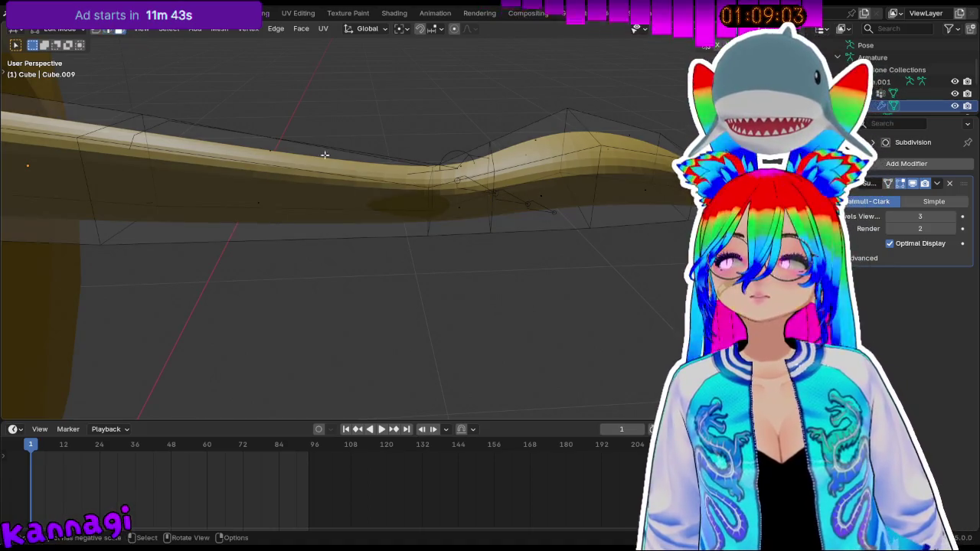
pyautogui.click(463, 203)
pyautogui.press('e')
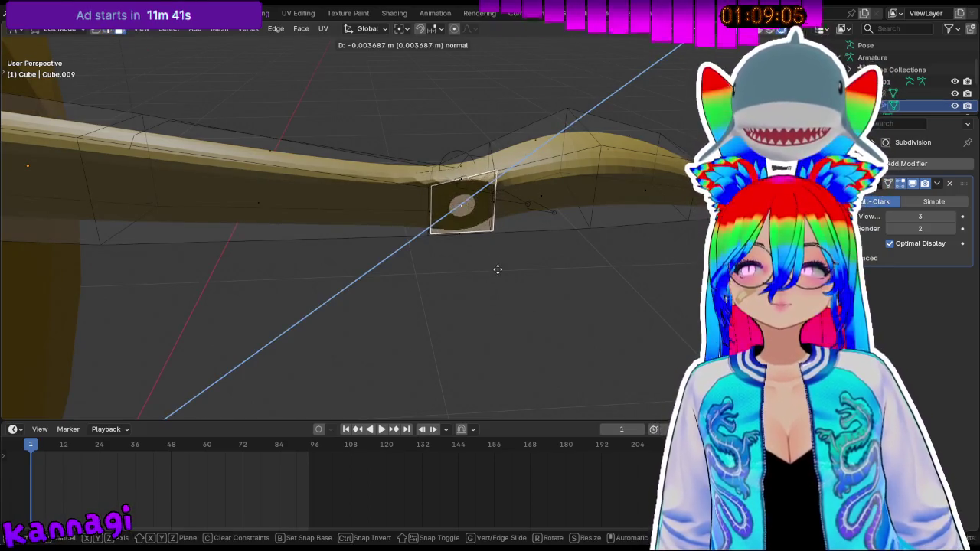
pyautogui.click(446, 291)
pyautogui.moveTo(446, 288)
pyautogui.mouseDown(button='middle')
pyautogui.moveTo(543, 262)
pyautogui.moveTo(524, 266)
pyautogui.mouseUp(button='middle')
# - Move the thumb face along Y and rotate it 71° about Z
pyautogui.press('g')
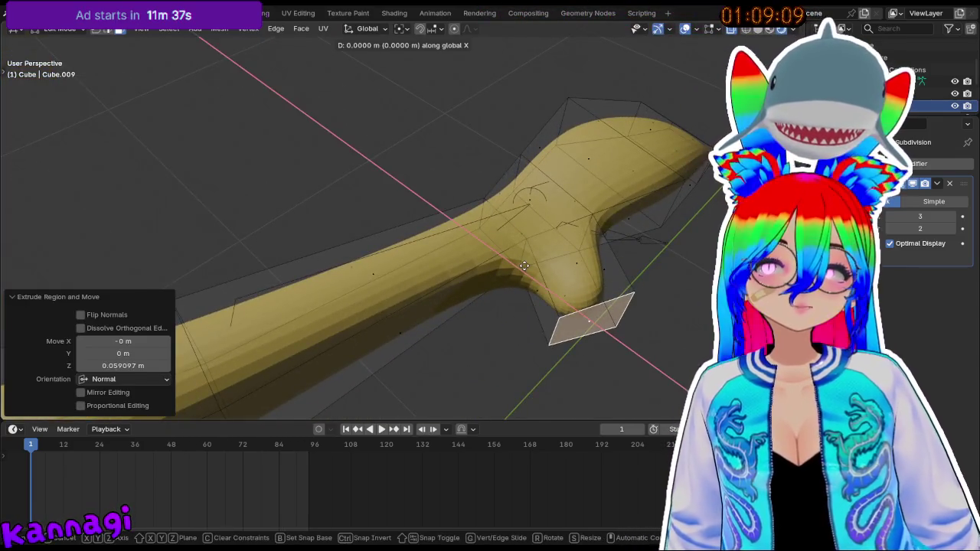
pyautogui.click(551, 264)
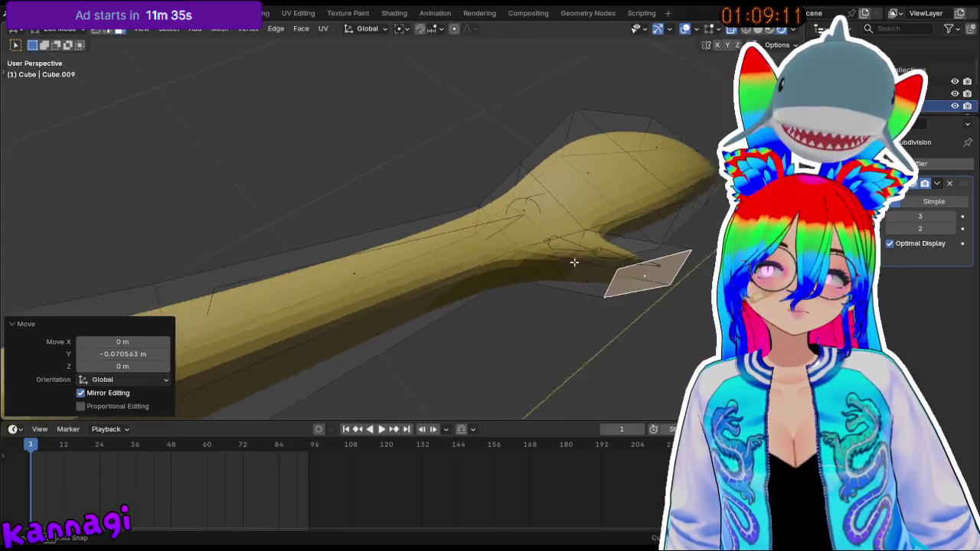
pyautogui.moveTo(551, 264); pyautogui.dragTo(482, 242, button='middle')
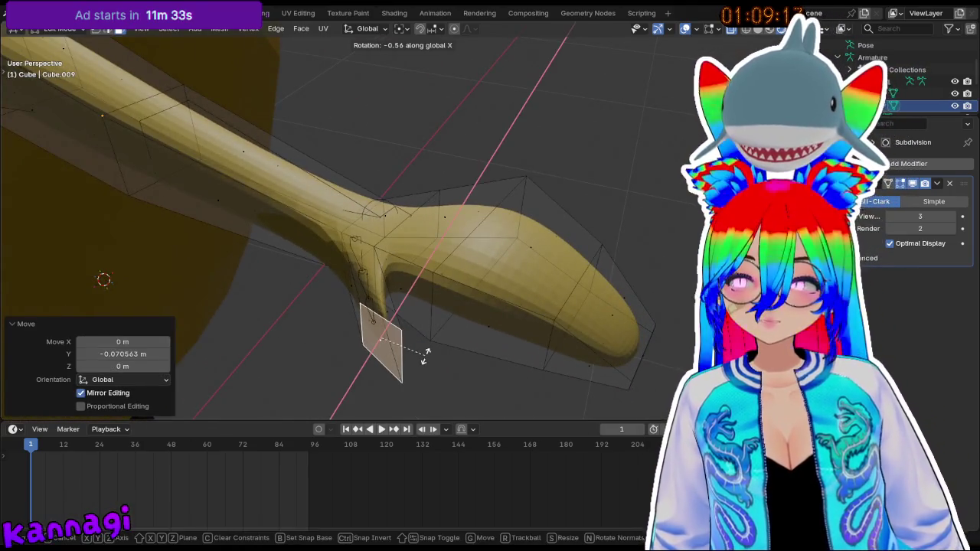
pyautogui.press('z')
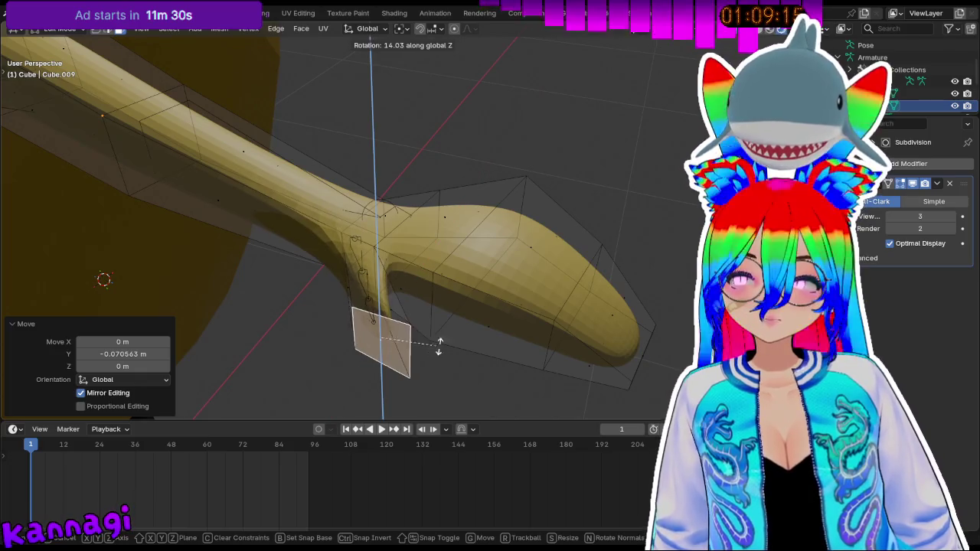
pyautogui.click(511, 208)
pyautogui.moveTo(511, 208)
pyautogui.mouseDown(button='middle')
pyautogui.moveTo(485, 296)
pyautogui.moveTo(496, 325)
pyautogui.mouseUp(button='middle')
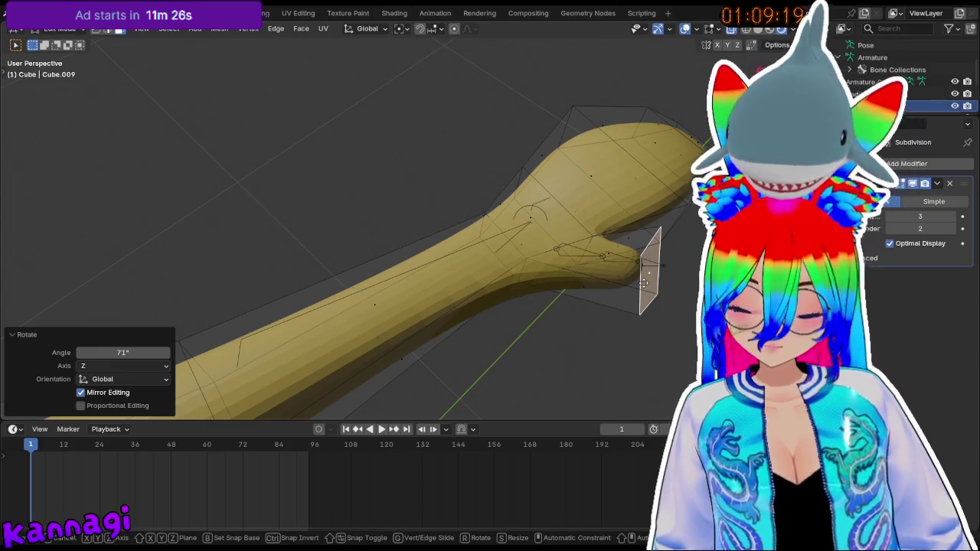
# - Shift the thumb face slightly along X and then along Y
pyautogui.press('g')
pyautogui.press('x')
pyautogui.click(659, 285)
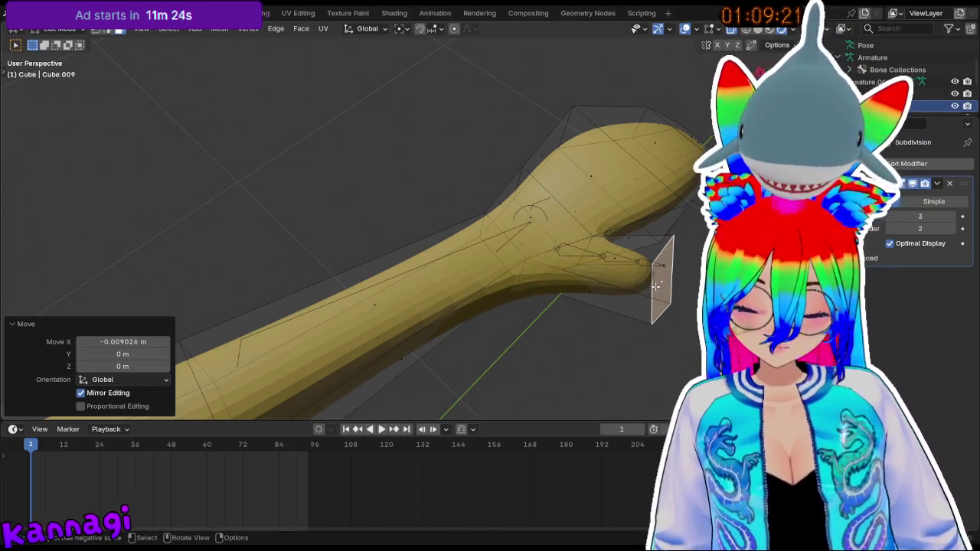
pyautogui.press('g')
pyautogui.press('y')
pyautogui.click(676, 273)
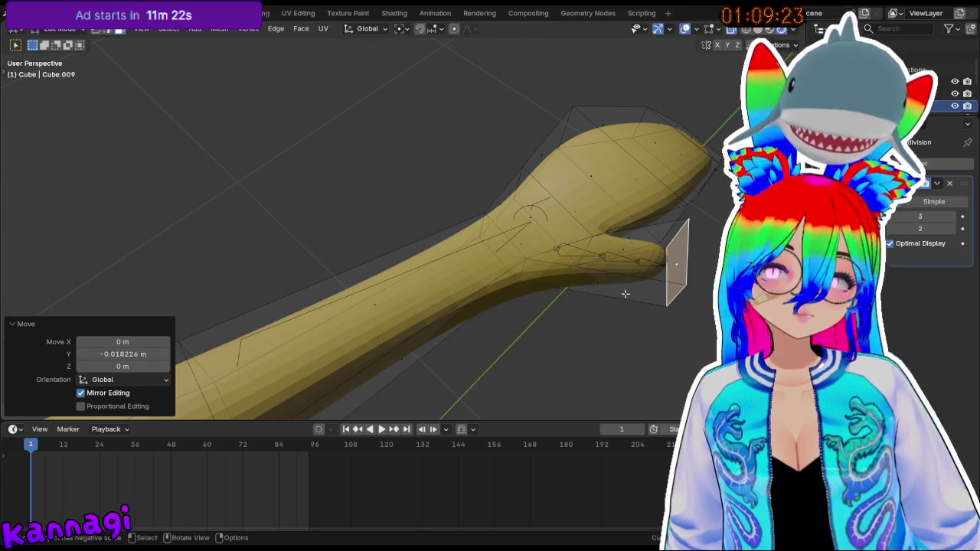
pyautogui.moveTo(626, 293)
pyautogui.mouseDown(button='middle')
pyautogui.moveTo(667, 295)
pyautogui.moveTo(649, 283)
pyautogui.mouseUp(button='middle')
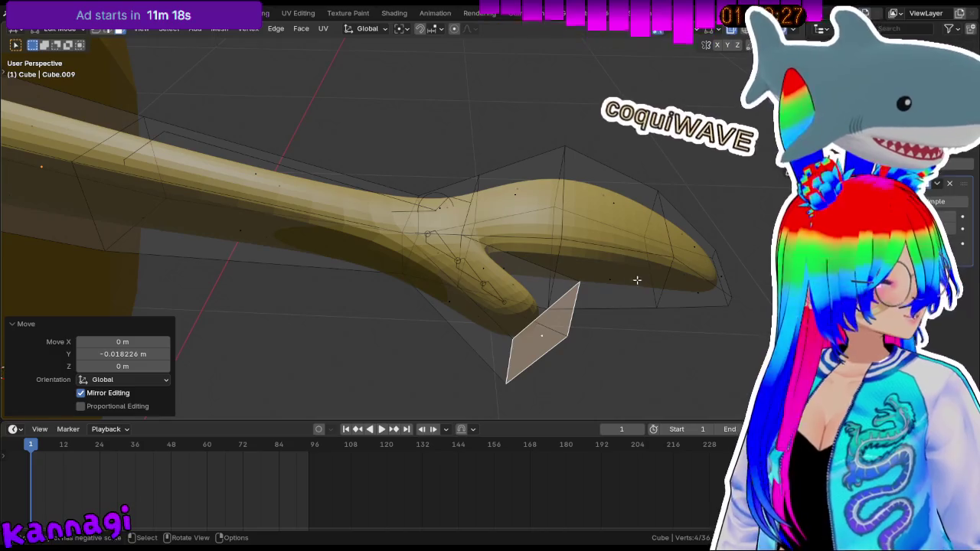
pyautogui.moveTo(516, 217)
pyautogui.mouseDown(button='middle')
pyautogui.moveTo(621, 207)
pyautogui.moveTo(689, 229)
pyautogui.moveTo(465, 211)
pyautogui.mouseUp(button='middle')
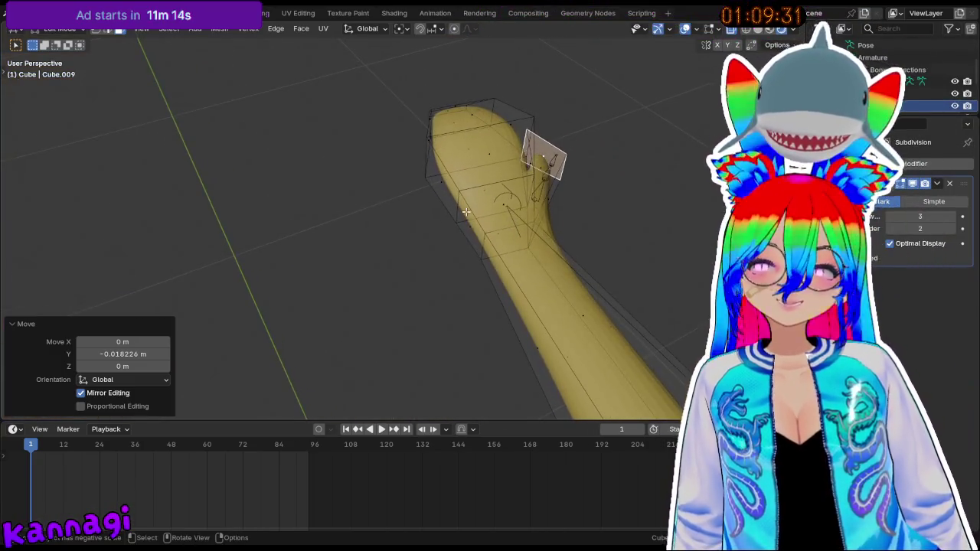
# - Move a neighbouring face along X and review the reshaped thumb on the whole character
pyautogui.click(465, 211)
pyautogui.press('g')
pyautogui.press('x')
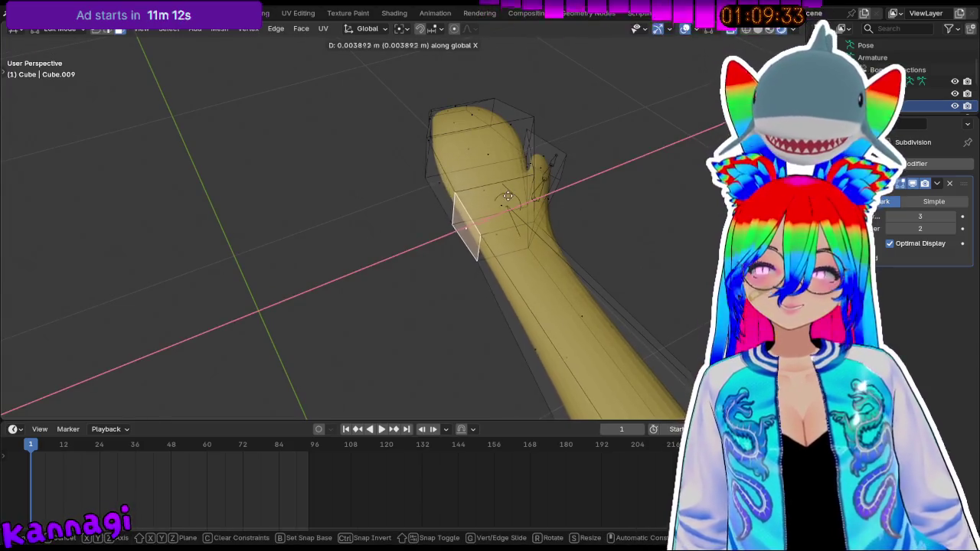
pyautogui.click(507, 197)
pyautogui.moveTo(508, 197)
pyautogui.mouseDown(button='middle')
pyautogui.moveTo(472, 120)
pyautogui.moveTo(648, 317)
pyautogui.moveTo(492, 186)
pyautogui.mouseUp(button='middle')
pyautogui.scroll(-5, 262, 245)
pyautogui.scroll(-4, 254, 245)
pyautogui.moveTo(253, 245)
pyautogui.mouseDown(button='middle')
pyautogui.moveTo(388, 273)
pyautogui.moveTo(183, 245)
pyautogui.mouseUp(button='middle')
pyautogui.moveTo(406, 259)
pyautogui.mouseDown(button='middle')
pyautogui.moveTo(376, 247)
pyautogui.moveTo(376, 284)
pyautogui.moveTo(408, 254)
pyautogui.mouseUp(button='middle')
pyautogui.scroll(5, 376, 284)
pyautogui.scroll(2, 407, 255)
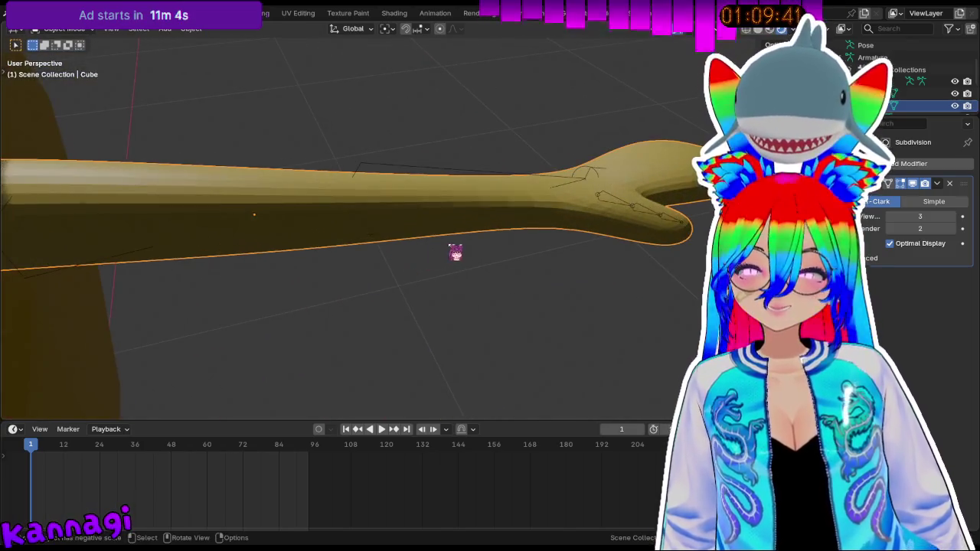
# - Apply All Transforms to the arm object Cube.009 in Object Mode
pyautogui.hotkey('shift', 'a')
pyautogui.press('Escape')
pyautogui.keyDown('ctrl'); pyautogui.moveTo(454, 215); pyautogui.dragTo(492, 150, button='middle'); pyautogui.keyUp('ctrl')
pyautogui.hotkey('ctrl', 'a')
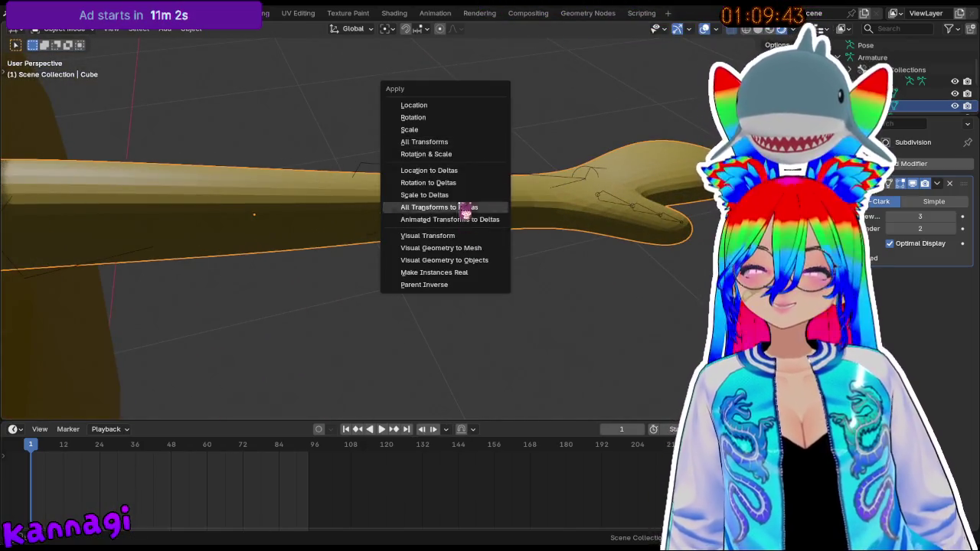
pyautogui.click(428, 142)
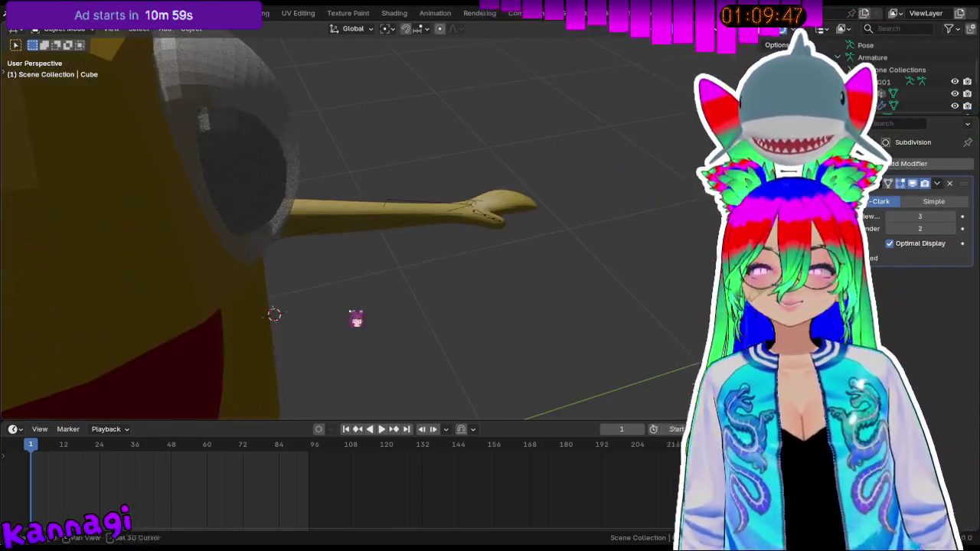
# - Reselect the arm, check it from the right side view, and enter Edit Mode
pyautogui.click(363, 212)
pyautogui.moveTo(363, 212)
pyautogui.mouseDown(button='middle')
pyautogui.moveTo(398, 258)
pyautogui.moveTo(529, 267)
pyautogui.moveTo(436, 217)
pyautogui.moveTo(555, 207)
pyautogui.mouseUp(button='middle')
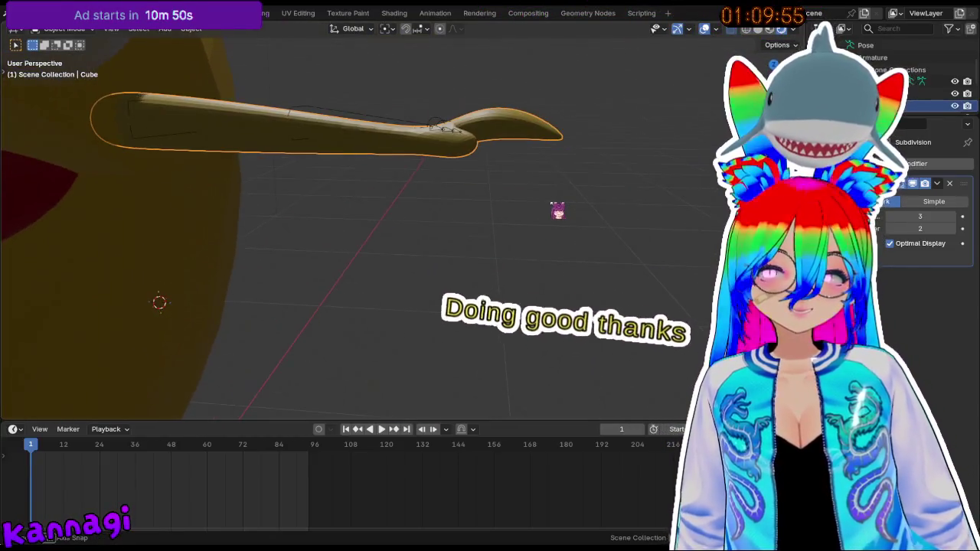
pyautogui.press('KP_3')
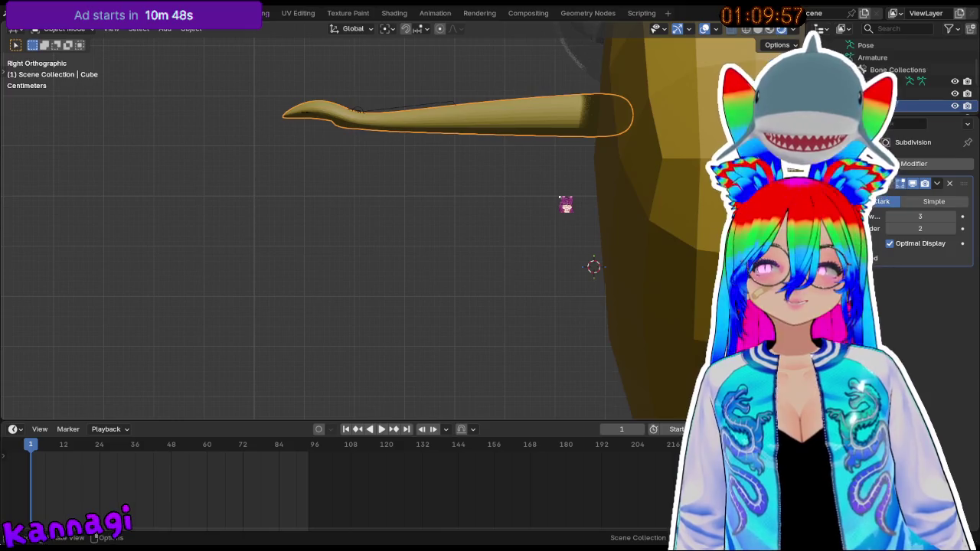
pyautogui.moveTo(565, 204)
pyautogui.mouseDown(button='middle')
pyautogui.moveTo(494, 149)
pyautogui.moveTo(678, 148)
pyautogui.moveTo(467, 130)
pyautogui.moveTo(491, 144)
pyautogui.mouseUp(button='middle')
pyautogui.press('Tab')
# - Scale the selected hand faces to 0 along Z, then return to Object Mode
pyautogui.moveTo(536, 120)
pyautogui.mouseDown(button='middle')
pyautogui.moveTo(457, 160)
pyautogui.moveTo(339, 186)
pyautogui.moveTo(388, 159)
pyautogui.mouseUp(button='middle')
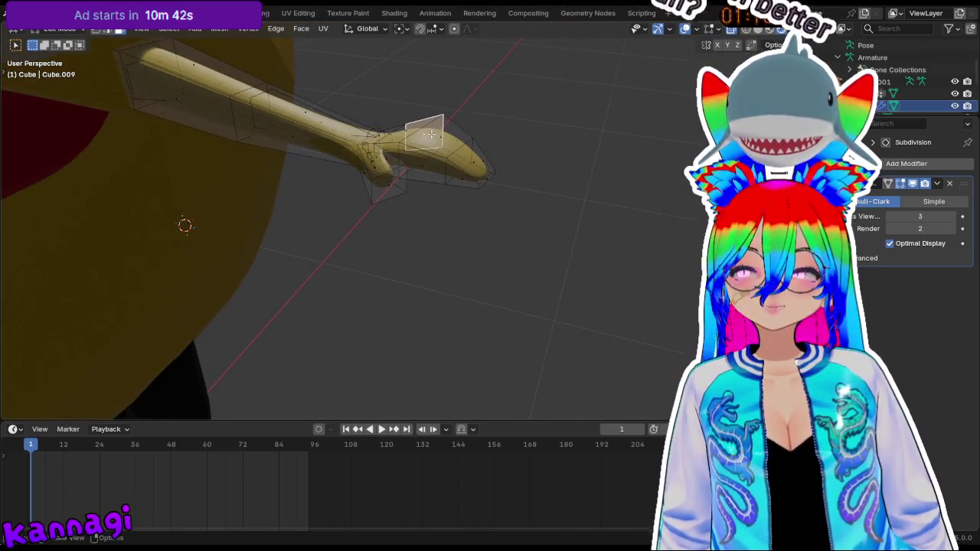
pyautogui.scroll(3, 431, 134)
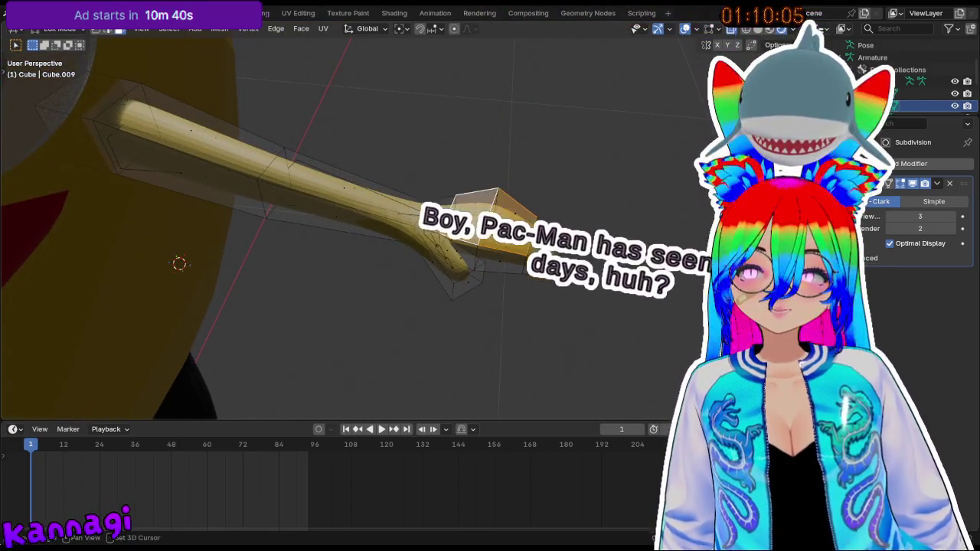
pyautogui.press('s')
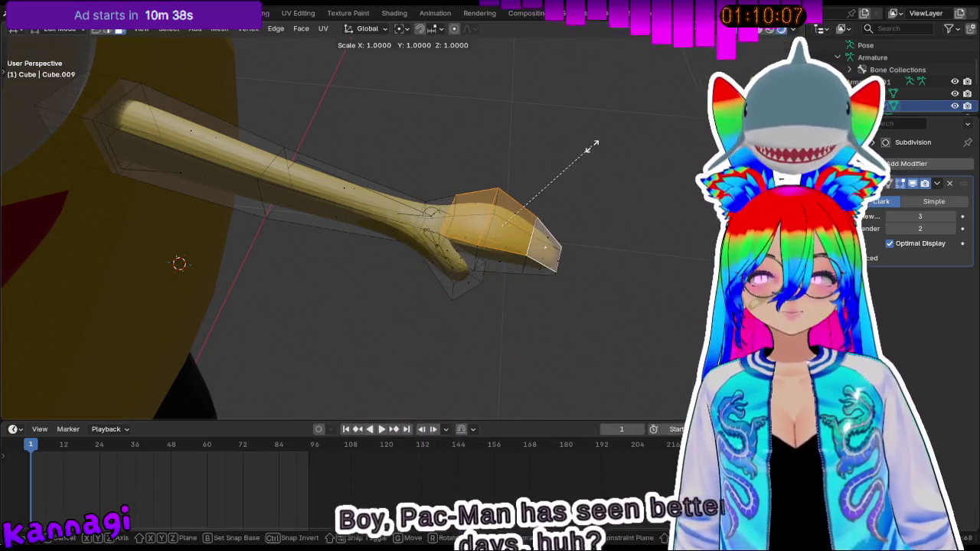
pyautogui.write('y0')
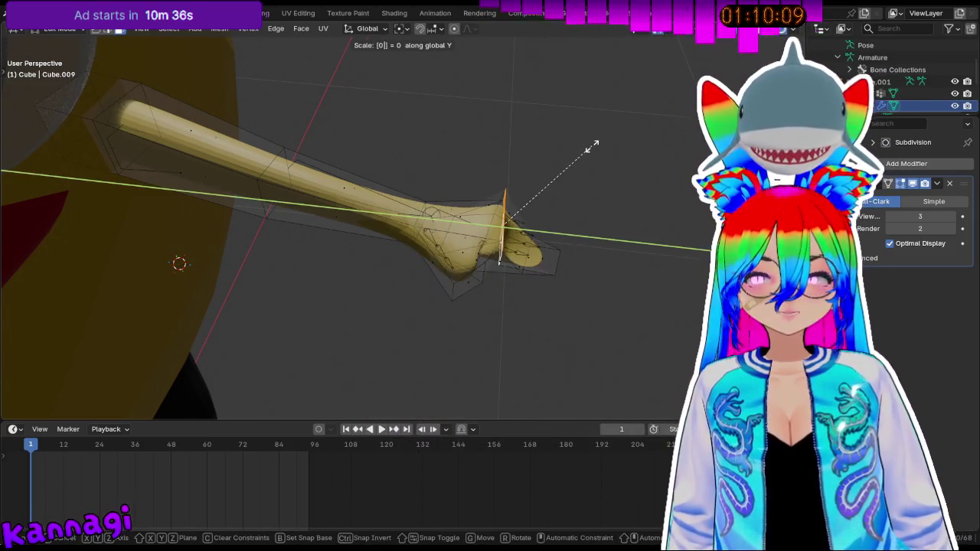
pyautogui.write('z')
pyautogui.press('Return')
pyautogui.moveTo(569, 159)
pyautogui.mouseDown(button='middle')
pyautogui.moveTo(555, 160)
pyautogui.moveTo(525, 87)
pyautogui.moveTo(597, 171)
pyautogui.mouseUp(button='middle')
pyautogui.press('Tab')
# - Reselect the arm object and apply all its transforms again
pyautogui.moveTo(585, 113)
pyautogui.mouseDown(button='middle')
pyautogui.moveTo(569, 142)
pyautogui.moveTo(282, 232)
pyautogui.mouseUp(button='middle')
pyautogui.moveTo(356, 136)
pyautogui.mouseDown(button='middle')
pyautogui.moveTo(455, 96)
pyautogui.moveTo(401, 89)
pyautogui.moveTo(454, 131)
pyautogui.moveTo(489, 118)
pyautogui.moveTo(487, 151)
pyautogui.mouseUp(button='middle')
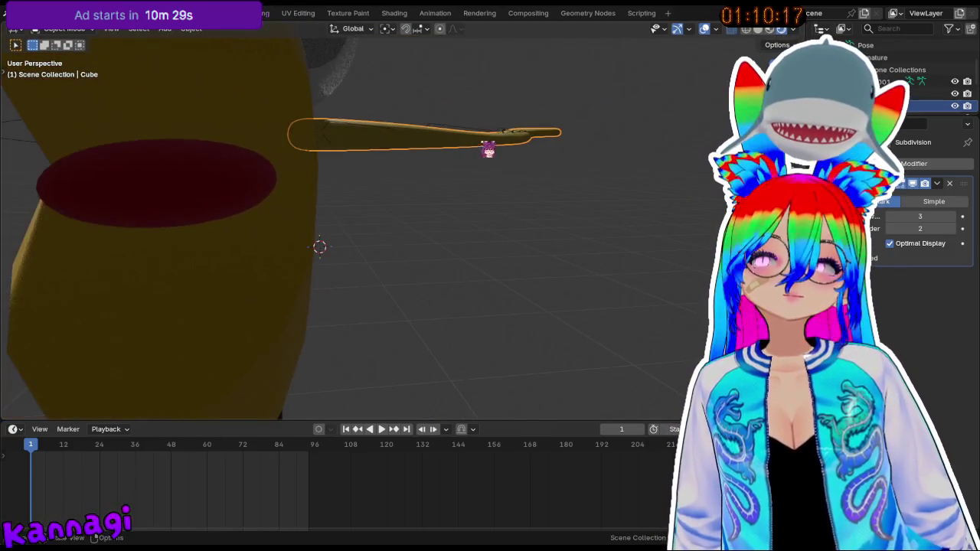
pyautogui.click(453, 135)
pyautogui.scroll(-5, 424, 181)
pyautogui.moveTo(247, 197)
pyautogui.mouseDown(button='middle')
pyautogui.moveTo(621, 234)
pyautogui.moveTo(620, 256)
pyautogui.moveTo(542, 291)
pyautogui.moveTo(528, 231)
pyautogui.mouseUp(button='middle')
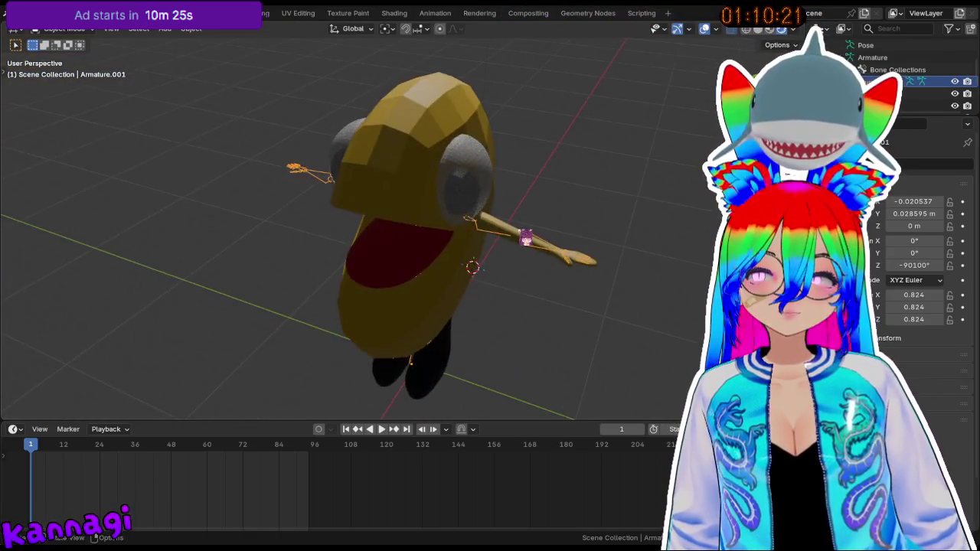
pyautogui.click(526, 237)
pyautogui.hotkey('ctrl', 'a')
pyautogui.click(518, 259)
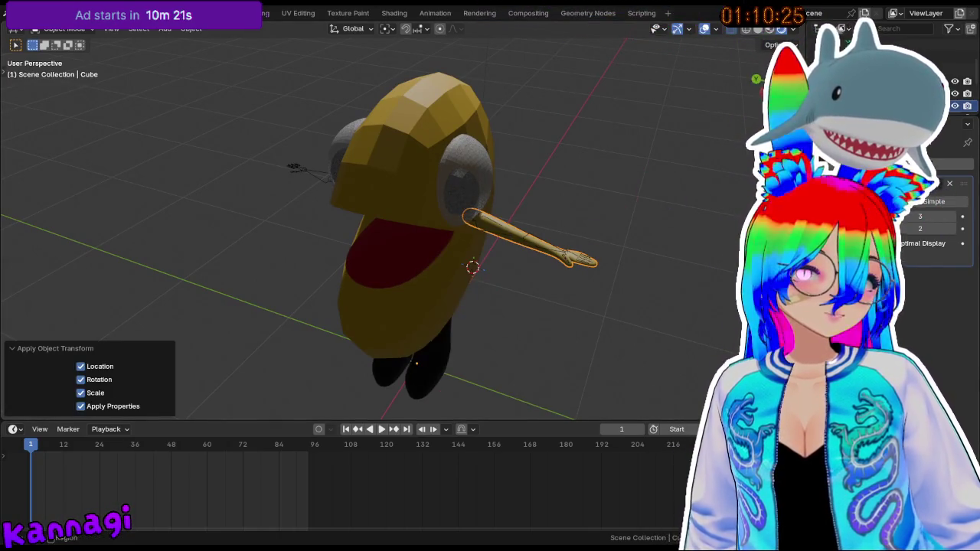
# - Add a Mirror modifier to arm Cube.009 with Y as the mirror axis
pyautogui.click(941, 163)
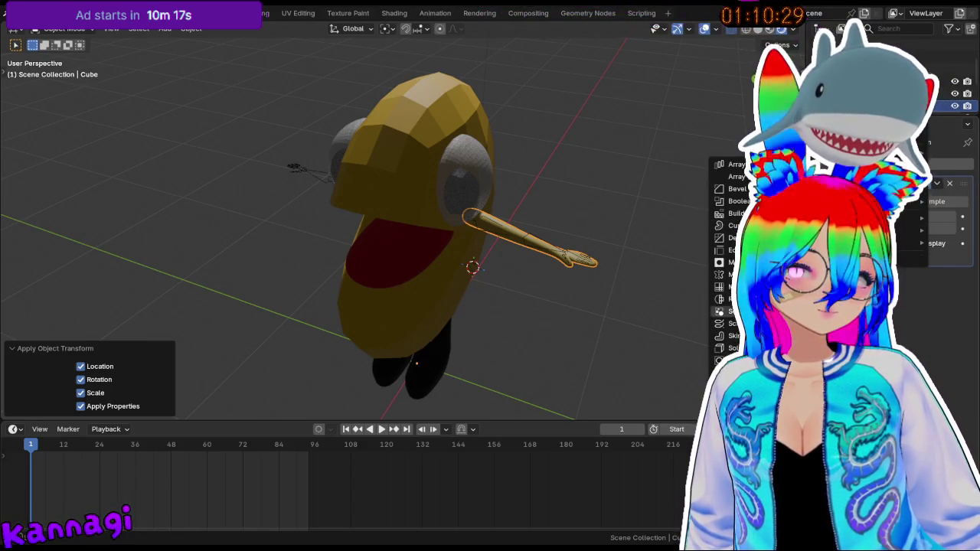
pyautogui.click(735, 274)
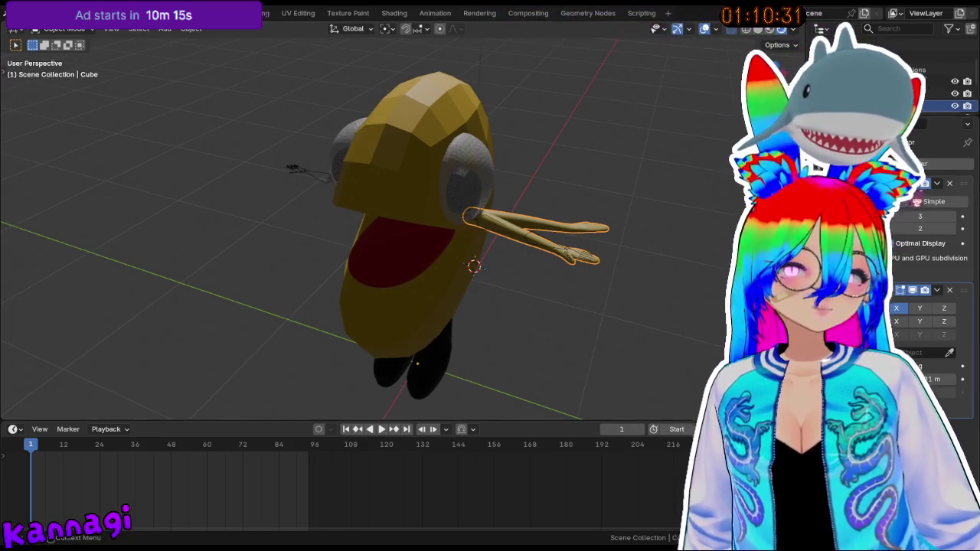
pyautogui.click(920, 307)
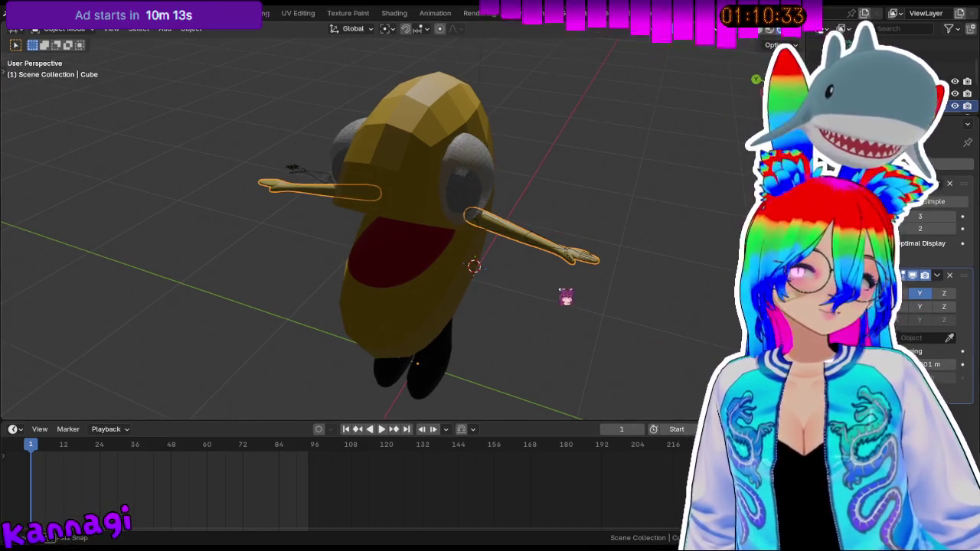
pyautogui.moveTo(564, 296); pyautogui.dragTo(676, 281, button='middle')
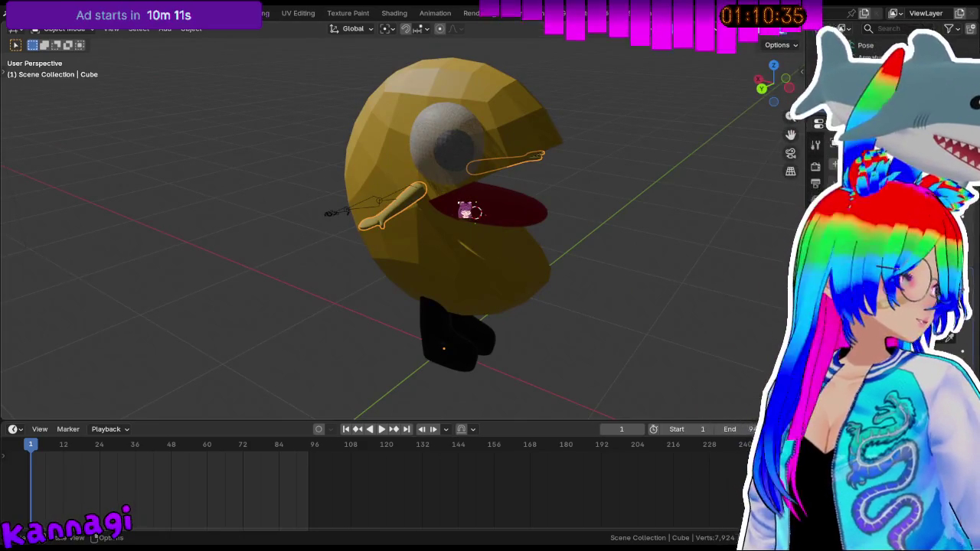
pyautogui.press('Tab')
# - Turn on X-ray see-through and enter Edit Mode on the armature Armature.001
pyautogui.moveTo(364, 173)
pyautogui.mouseDown(button='middle')
pyautogui.moveTo(304, 226)
pyautogui.moveTo(472, 215)
pyautogui.mouseUp(button='middle')
pyautogui.scroll(5, 303, 227)
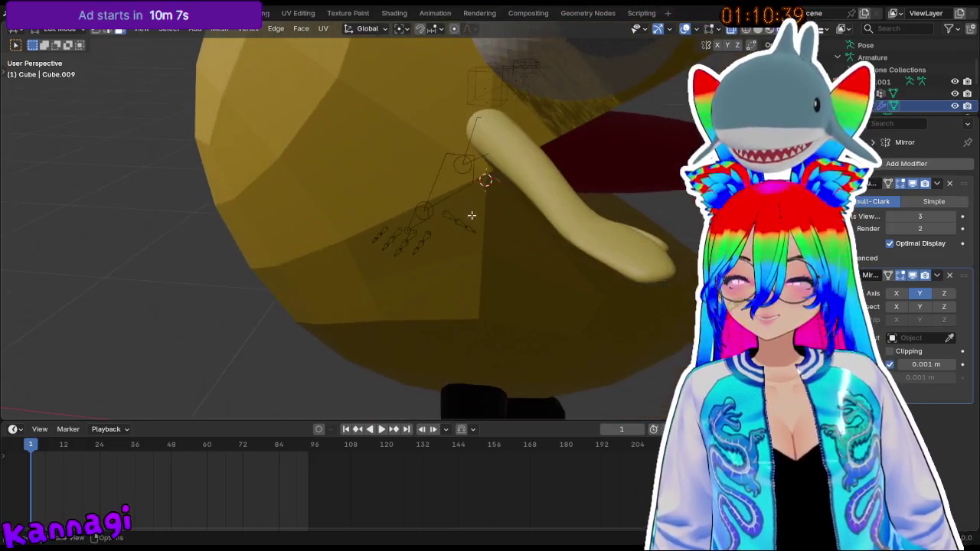
pyautogui.press('Tab')
pyautogui.click(483, 176)
pyautogui.click(476, 184)
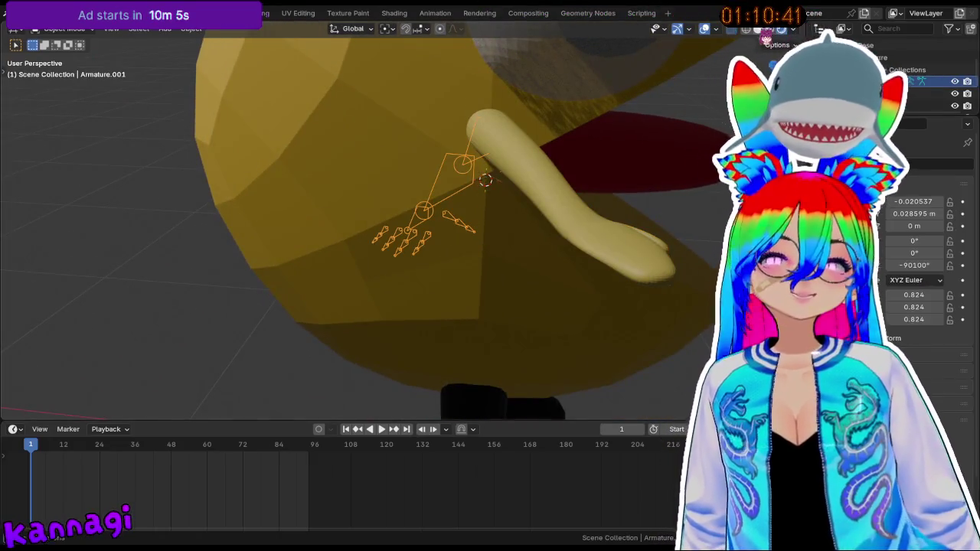
pyautogui.click(757, 29)
pyautogui.moveTo(525, 160); pyautogui.dragTo(528, 184, button='middle')
pyautogui.click(516, 150)
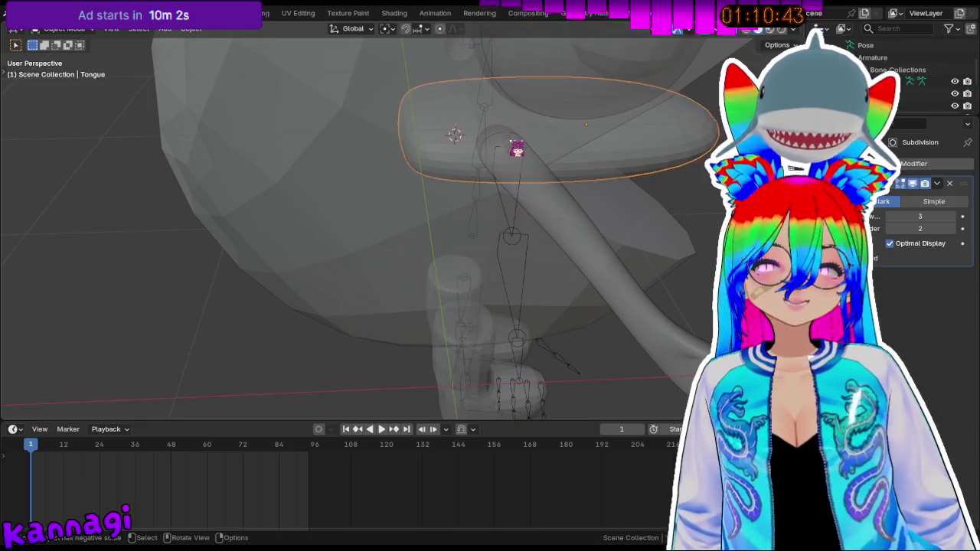
pyautogui.click(513, 151)
pyautogui.click(521, 213)
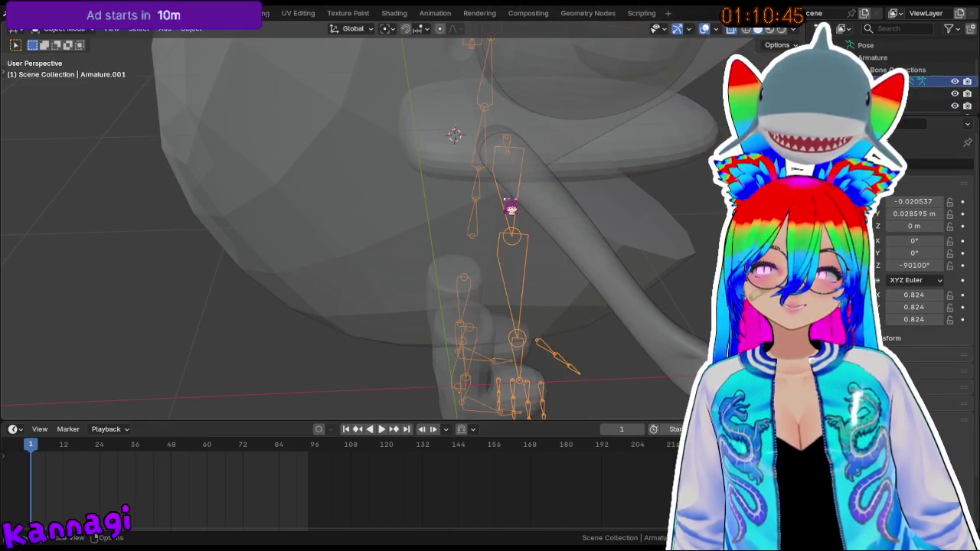
pyautogui.press('Tab')
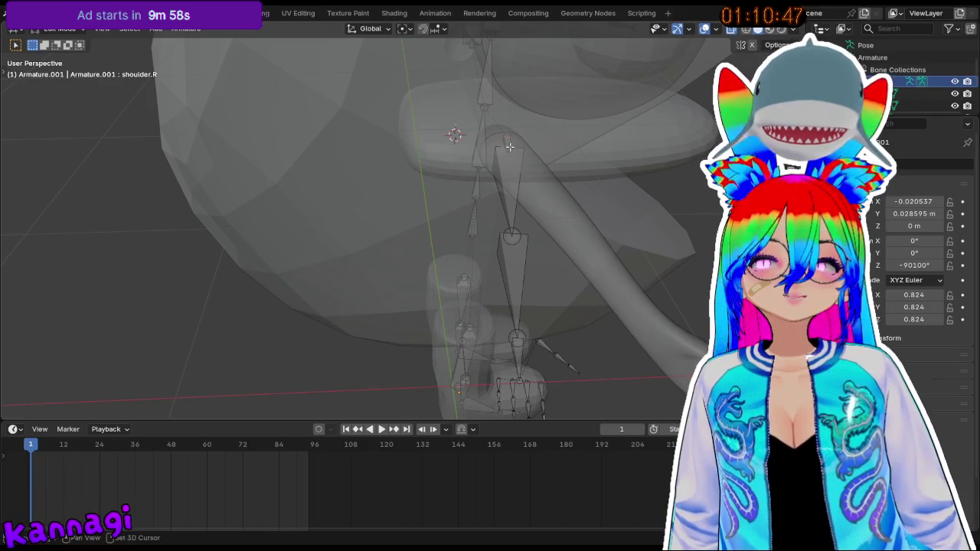
# - Box-select the right arm and hand bones, rotate them on Z, and move them
pyautogui.keyDown('shift'); pyautogui.moveTo(521, 335); pyautogui.dragTo(650, 287, button='middle'); pyautogui.keyUp('shift')
pyautogui.moveTo(624, 247); pyautogui.dragTo(713, 328)
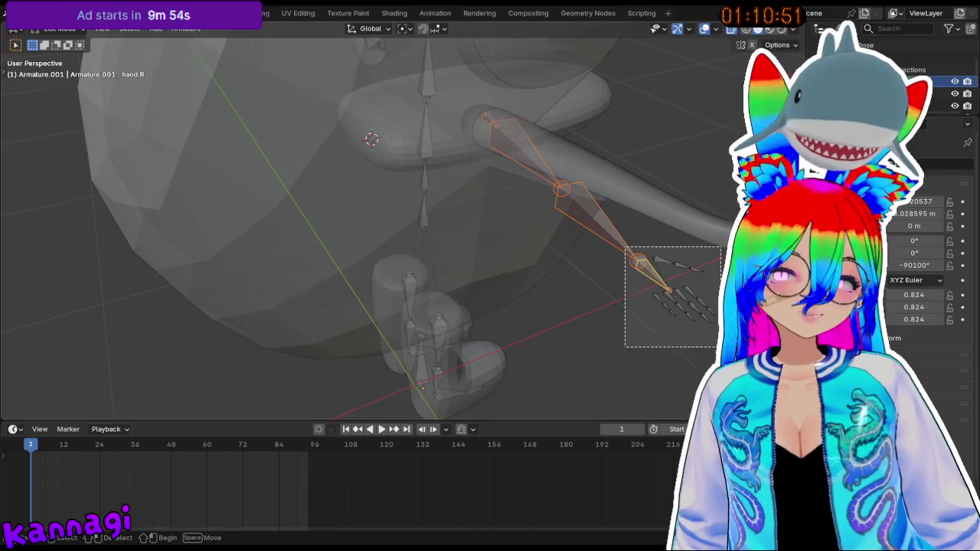
pyautogui.moveTo(714, 327); pyautogui.dragTo(693, 279, button='middle')
pyautogui.press('r')
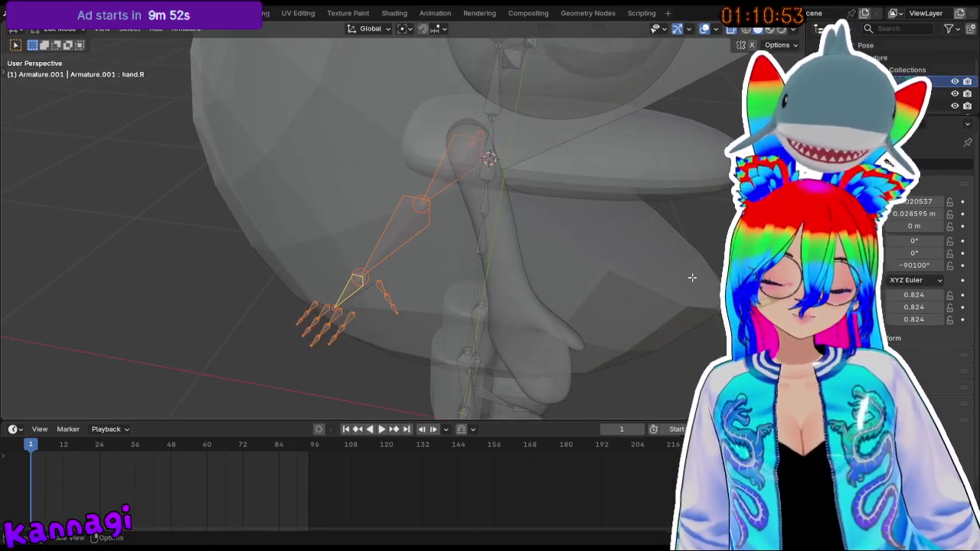
pyautogui.press('z')
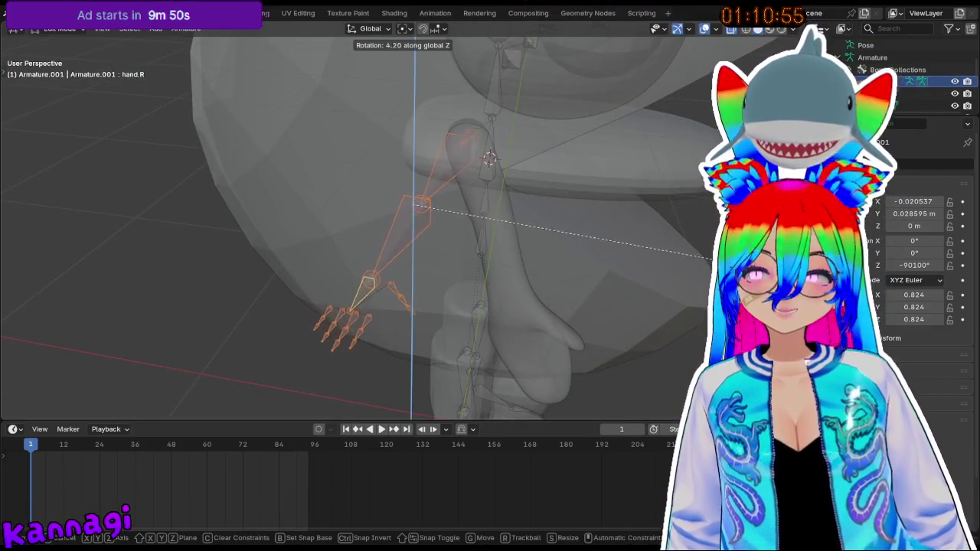
pyautogui.press('Return')
pyautogui.press('g')
pyautogui.press('y')
pyautogui.press('z')
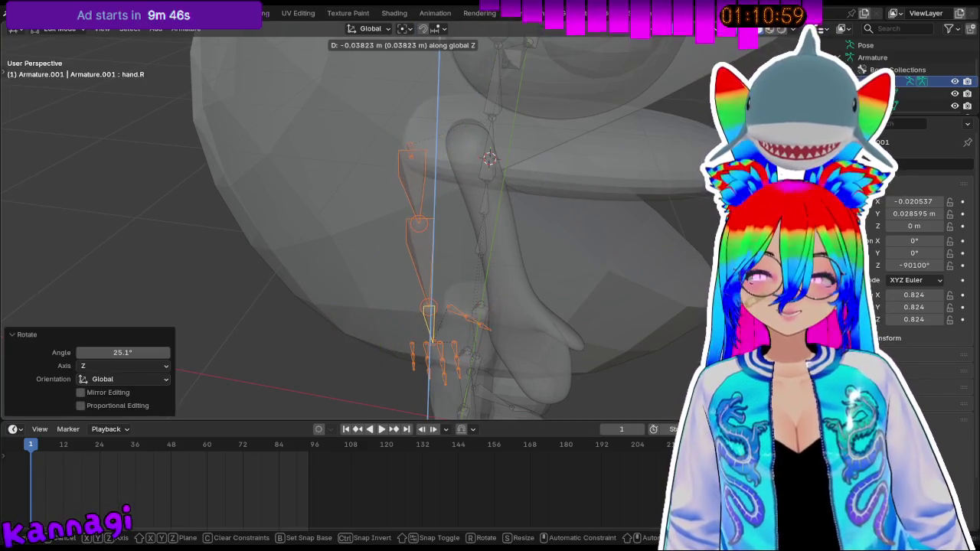
pyautogui.press('x')
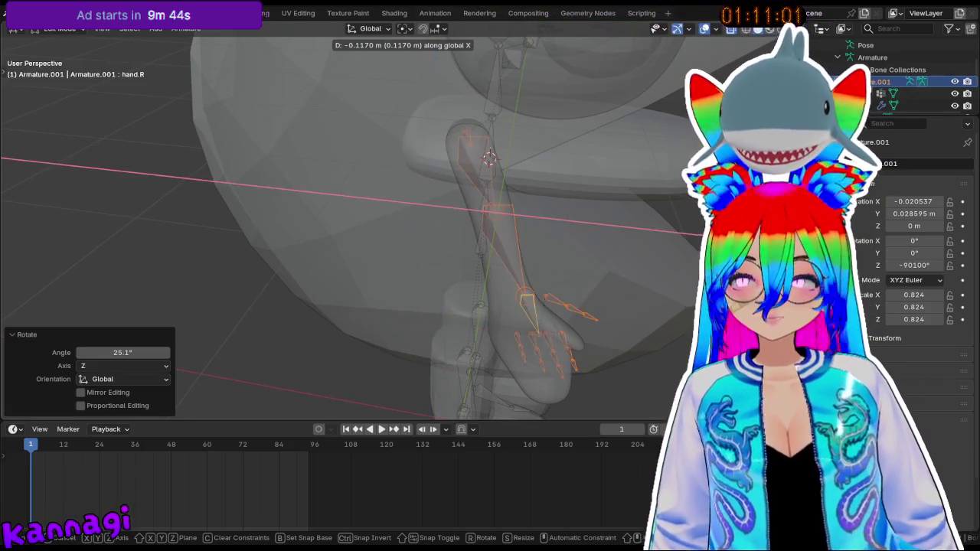
pyautogui.press('Return')
# - Nudge the hand bone slightly along Z and Y to fit the hand mesh
pyautogui.moveTo(692, 211); pyautogui.dragTo(680, 205, button='middle')
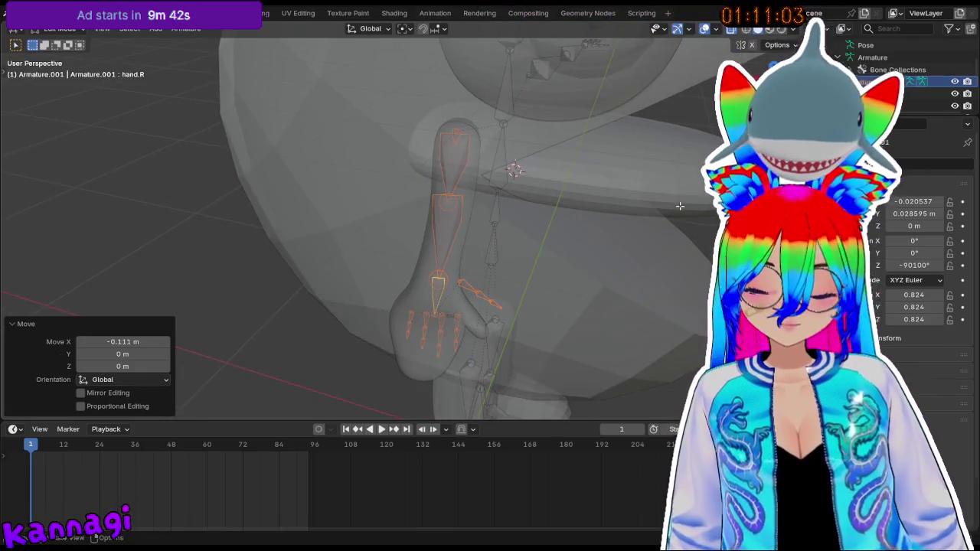
pyautogui.press('g')
pyautogui.press('y')
pyautogui.press('z')
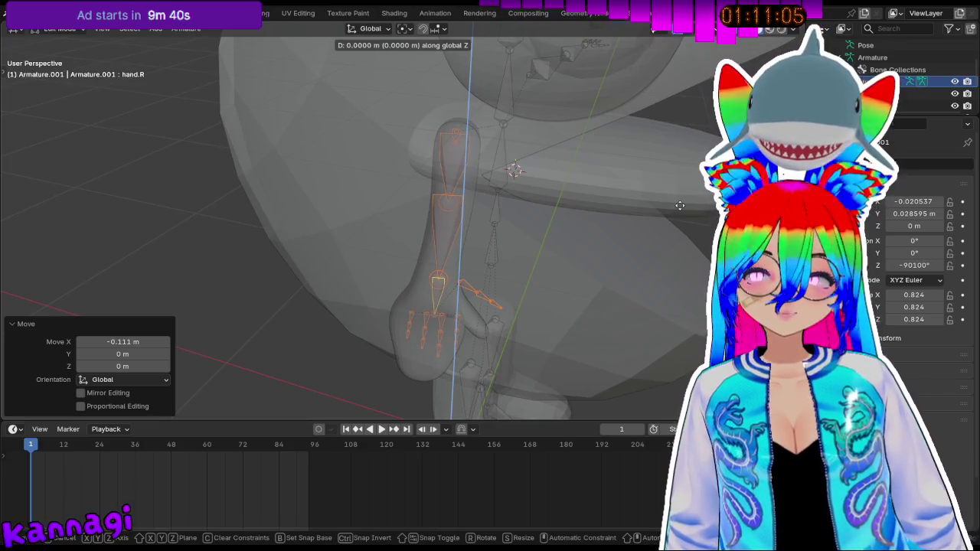
pyautogui.click(639, 217)
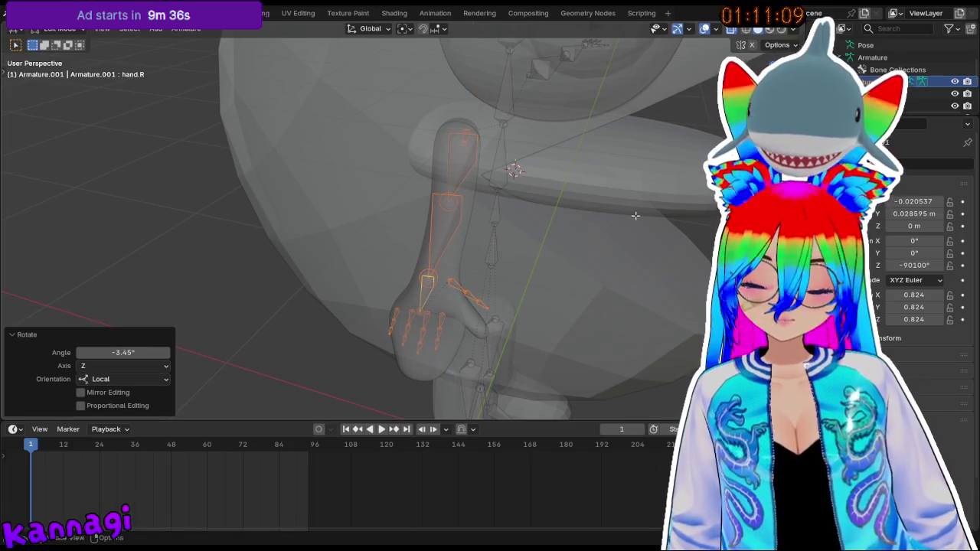
pyautogui.press('g')
pyautogui.press('y')
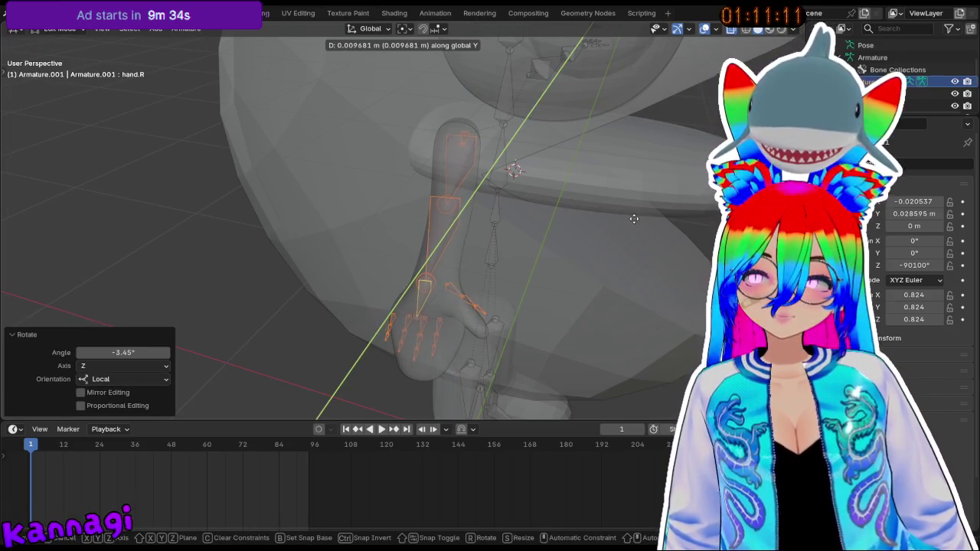
pyautogui.click(640, 220)
# - Shift the hand bones -0.001553 m along X, then box-select the thumb bones
pyautogui.moveTo(640, 219)
pyautogui.mouseDown(button='middle')
pyautogui.moveTo(580, 266)
pyautogui.moveTo(332, 127)
pyautogui.moveTo(334, 114)
pyautogui.moveTo(529, 240)
pyautogui.moveTo(569, 234)
pyautogui.moveTo(542, 268)
pyautogui.moveTo(498, 143)
pyautogui.mouseUp(button='middle')
pyautogui.press('f')
pyautogui.press('g')
pyautogui.press('x')
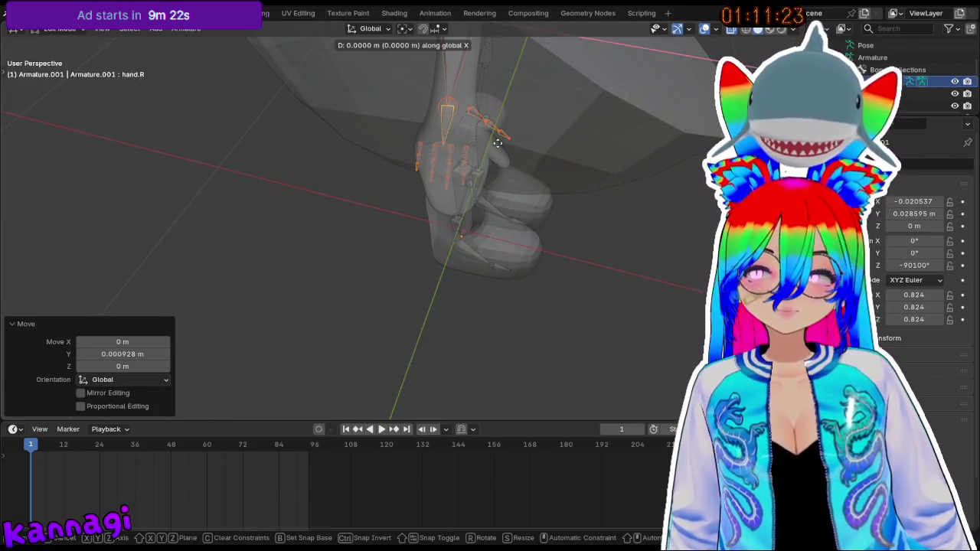
pyautogui.click(498, 143)
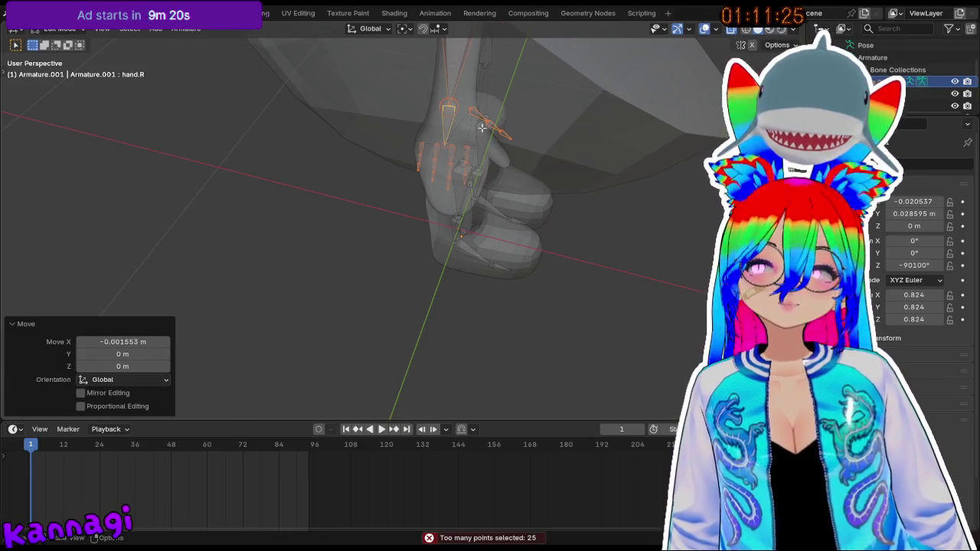
pyautogui.click(478, 115)
pyautogui.moveTo(469, 103); pyautogui.dragTo(513, 136)
pyautogui.scroll(3, 513, 135)
# - Move the thumb bone freely toward the thumb, then deselect it
pyautogui.moveTo(514, 136)
pyautogui.mouseDown(button='middle')
pyautogui.moveTo(501, 179)
pyautogui.moveTo(499, 86)
pyautogui.mouseUp(button='middle')
pyautogui.moveTo(543, 155); pyautogui.dragTo(543, 155)
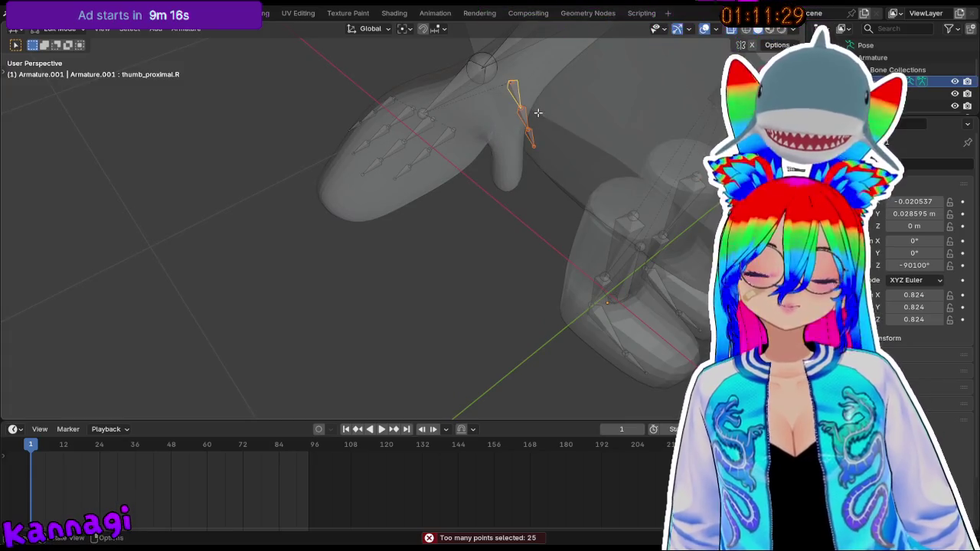
pyautogui.press('g')
pyautogui.click(519, 137)
pyautogui.moveTo(519, 137)
pyautogui.mouseDown(button='middle')
pyautogui.moveTo(521, 109)
pyautogui.moveTo(494, 77)
pyautogui.moveTo(487, 232)
pyautogui.moveTo(540, 305)
pyautogui.moveTo(444, 295)
pyautogui.moveTo(489, 229)
pyautogui.moveTo(587, 218)
pyautogui.moveTo(536, 167)
pyautogui.moveTo(613, 234)
pyautogui.moveTo(551, 228)
pyautogui.moveTo(448, 367)
pyautogui.moveTo(451, 345)
pyautogui.mouseUp(button='middle')
pyautogui.click(540, 305)
# - Reselect the thumb bone and shift it vertically along Z
pyautogui.scroll(-6, 608, 225)
pyautogui.scroll(5, 451, 345)
pyautogui.moveTo(446, 278); pyautogui.dragTo(672, 356, button='middle')
pyautogui.moveTo(521, 288); pyautogui.dragTo(565, 338)
pyautogui.press('g')
pyautogui.press('z')
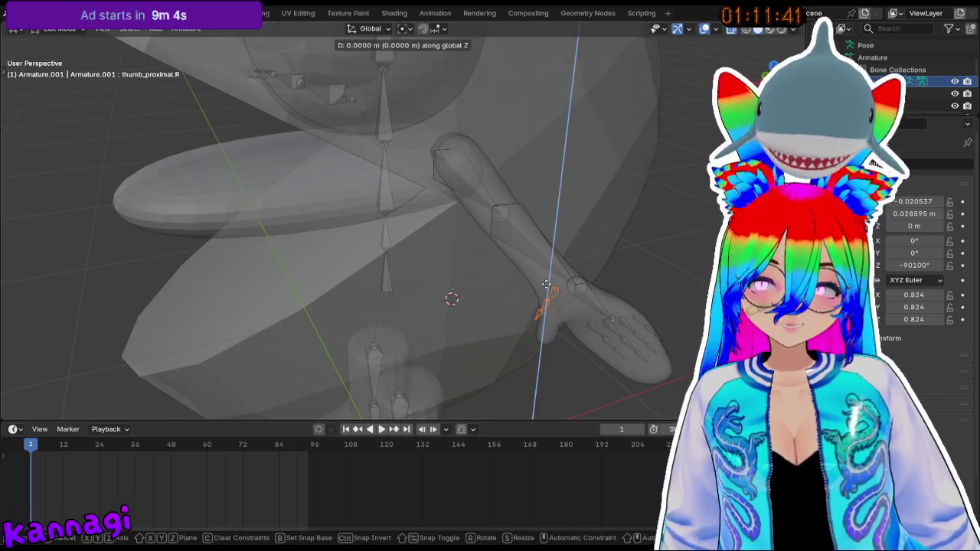
pyautogui.click(549, 289)
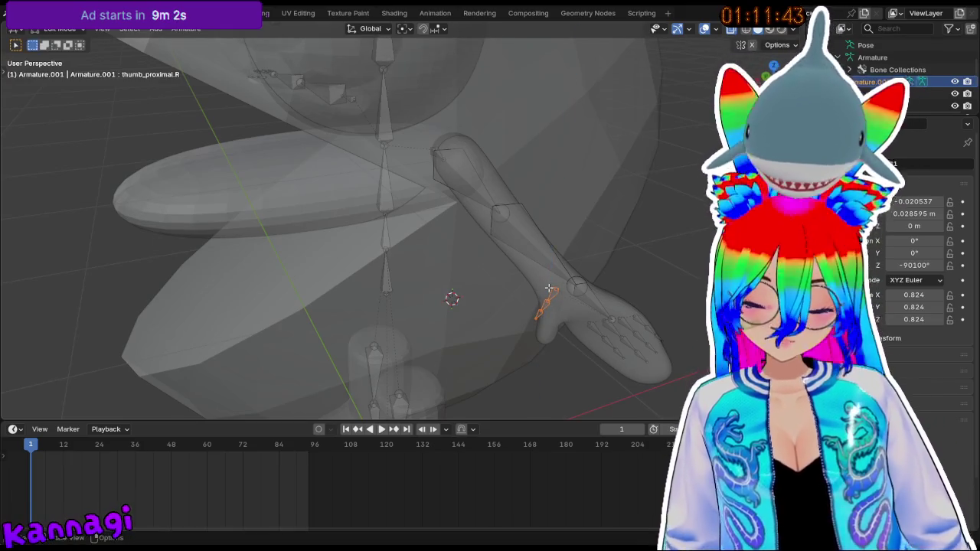
# - Shift the thumb bone along Y and rotate it 11.7° around Z
pyautogui.press('g')
pyautogui.press('y')
pyautogui.click(551, 299)
pyautogui.press('r')
pyautogui.press('z')
pyautogui.click(625, 297)
# - In the front orthographic view, lower the thumb bones along Z
pyautogui.moveTo(623, 299)
pyautogui.mouseDown(button='middle')
pyautogui.moveTo(568, 286)
pyautogui.moveTo(596, 300)
pyautogui.mouseUp(button='middle')
pyautogui.moveTo(526, 273)
pyautogui.mouseDown(button='middle')
pyautogui.moveTo(506, 245)
pyautogui.moveTo(484, 179)
pyautogui.mouseUp(button='middle')
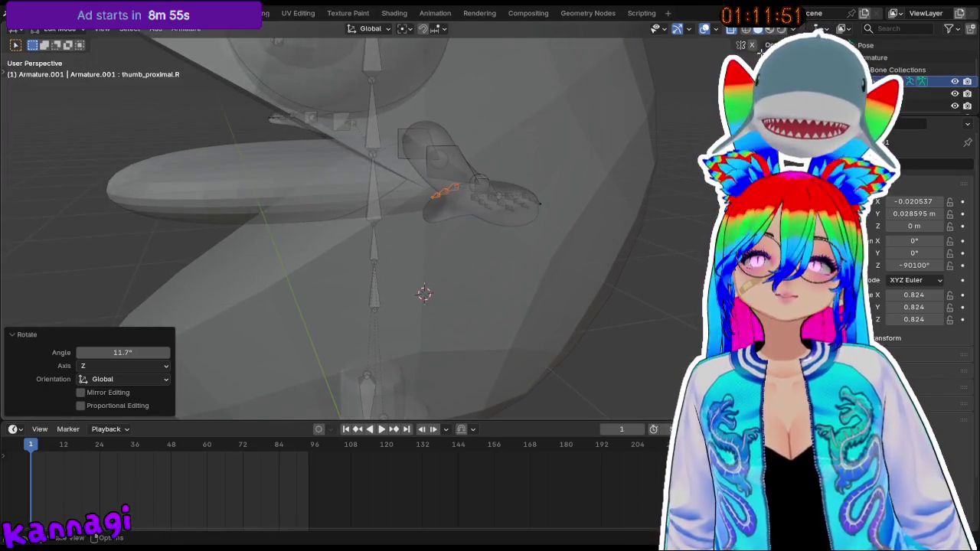
pyautogui.press('KP_Decimal')
pyautogui.press('KP_1')
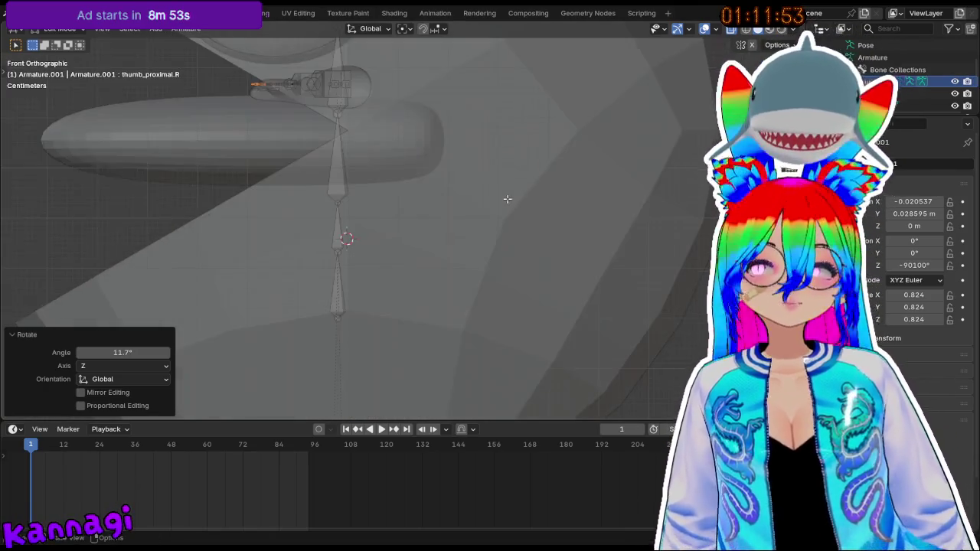
pyautogui.scroll(2, 490, 197)
pyautogui.moveTo(429, 192)
pyautogui.keyDown('shift'); pyautogui.mouseDown(button='middle')
pyautogui.moveTo(419, 189)
pyautogui.moveTo(435, 236)
pyautogui.mouseUp(button='middle'); pyautogui.keyUp('shift')
pyautogui.scroll(2, 418, 189)
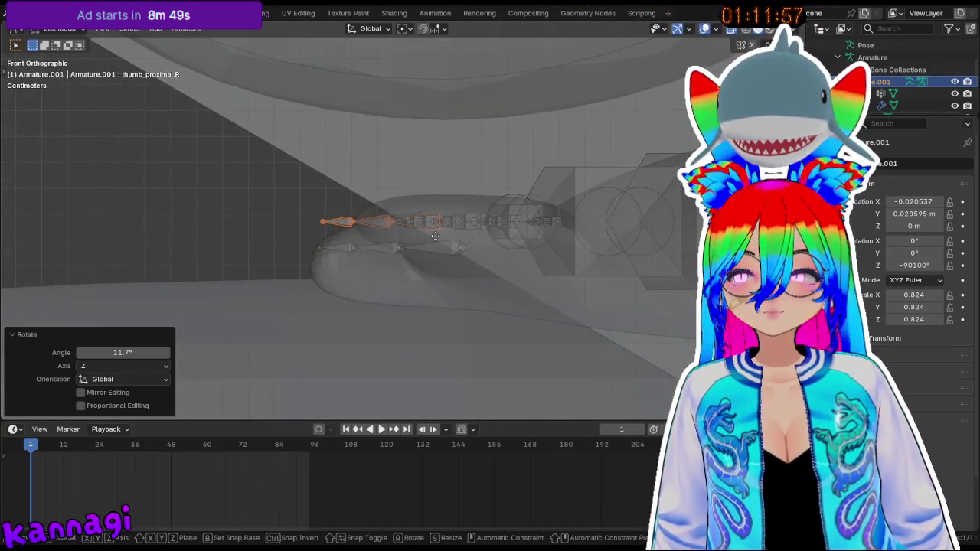
pyautogui.press('g')
pyautogui.press('z')
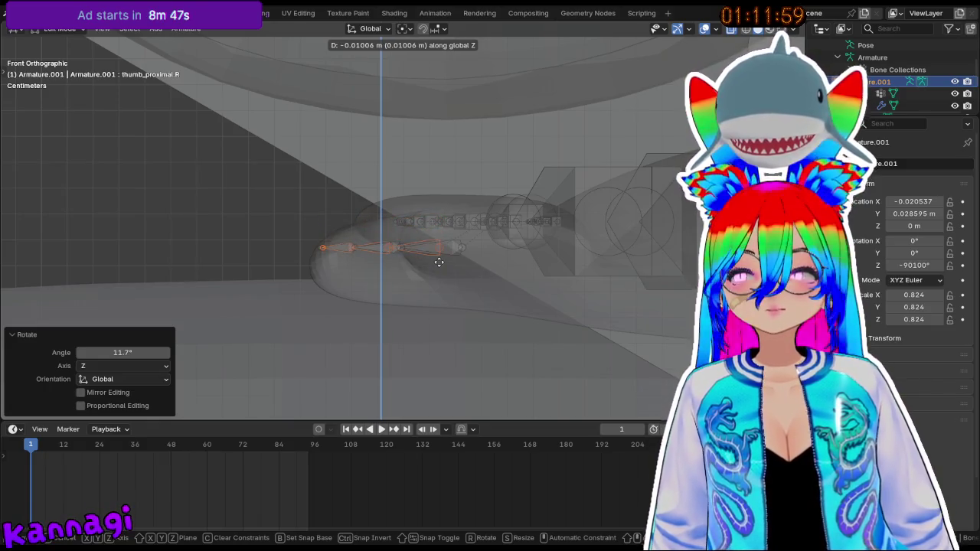
pyautogui.click(439, 262)
# - Nudge the thumb bones slightly sideways and return to a perspective view
pyautogui.press('g')
pyautogui.press('y')
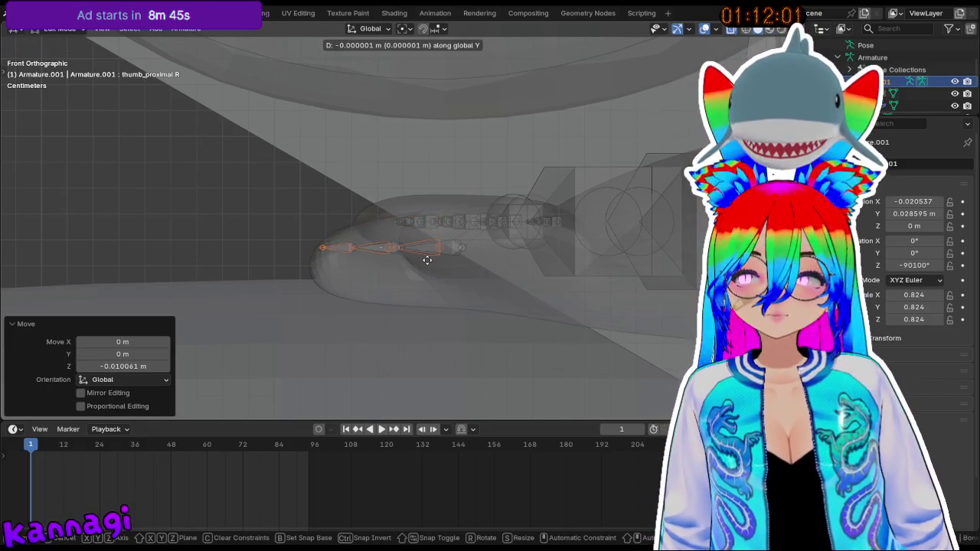
pyautogui.click(449, 263)
pyautogui.moveTo(448, 263)
pyautogui.mouseDown(button='middle')
pyautogui.moveTo(359, 254)
pyautogui.moveTo(429, 288)
pyautogui.moveTo(341, 205)
pyautogui.moveTo(376, 186)
pyautogui.moveTo(329, 209)
pyautogui.moveTo(433, 244)
pyautogui.moveTo(431, 273)
pyautogui.moveTo(417, 275)
pyautogui.moveTo(454, 177)
pyautogui.moveTo(459, 199)
pyautogui.moveTo(489, 230)
pyautogui.moveTo(586, 252)
pyautogui.moveTo(525, 258)
pyautogui.moveTo(620, 246)
pyautogui.mouseUp(button='middle')
# - Leave bone editing, check the Body mesh, and switch to Material Preview shading
pyautogui.hotkey('ctrl', 'Tab')
pyautogui.scroll(-5, 490, 230)
pyautogui.click(512, 263)
pyautogui.press('Tab')
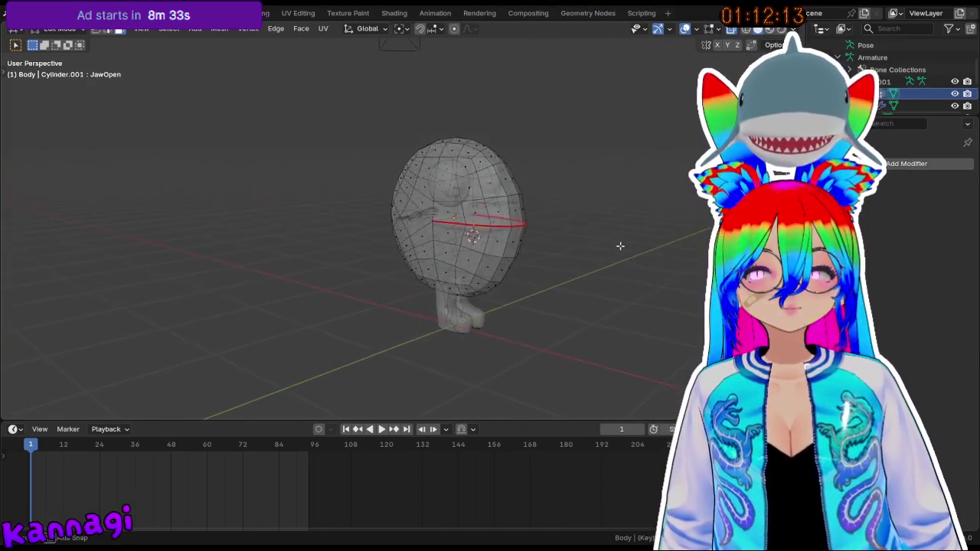
pyautogui.press('Tab')
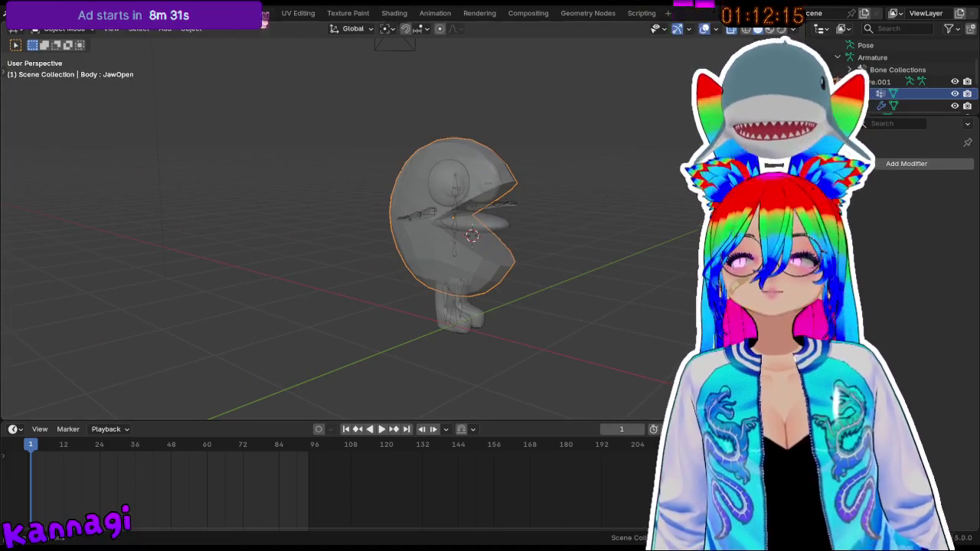
pyautogui.press('z')
pyautogui.press('2')
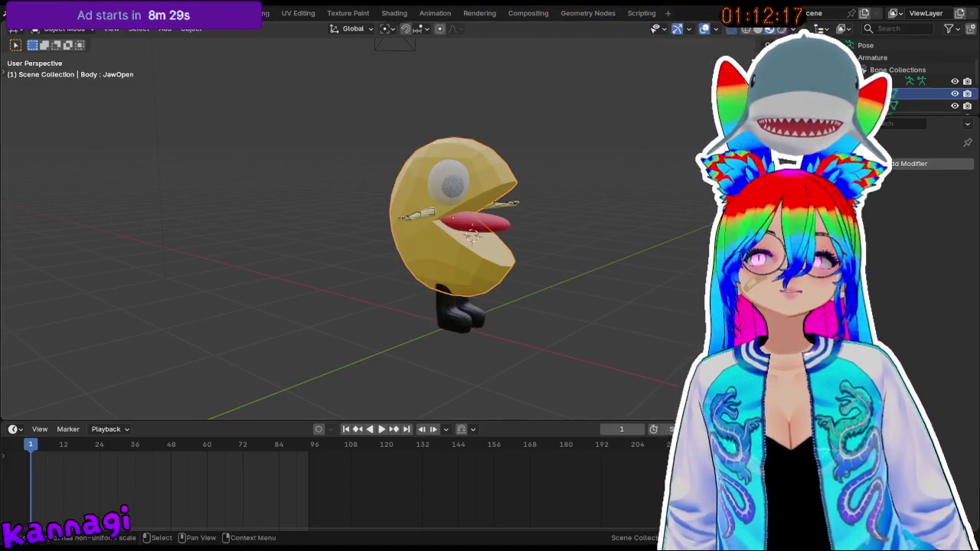
# - Select the left and right legs, briefly toggling Edit Mode to check them
pyautogui.press('Tab')
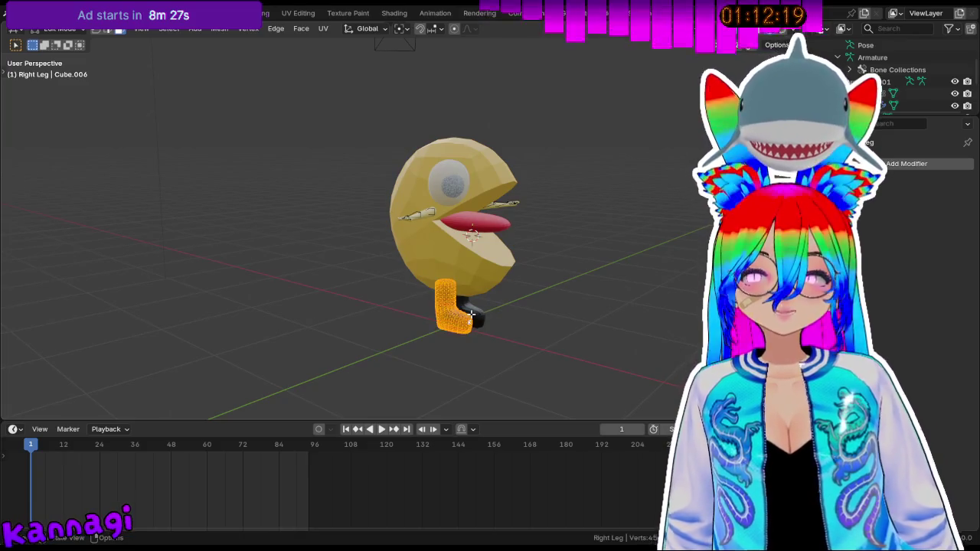
pyautogui.press('Tab')
pyautogui.moveTo(471, 314); pyautogui.dragTo(498, 336, button='middle')
pyautogui.click(498, 337)
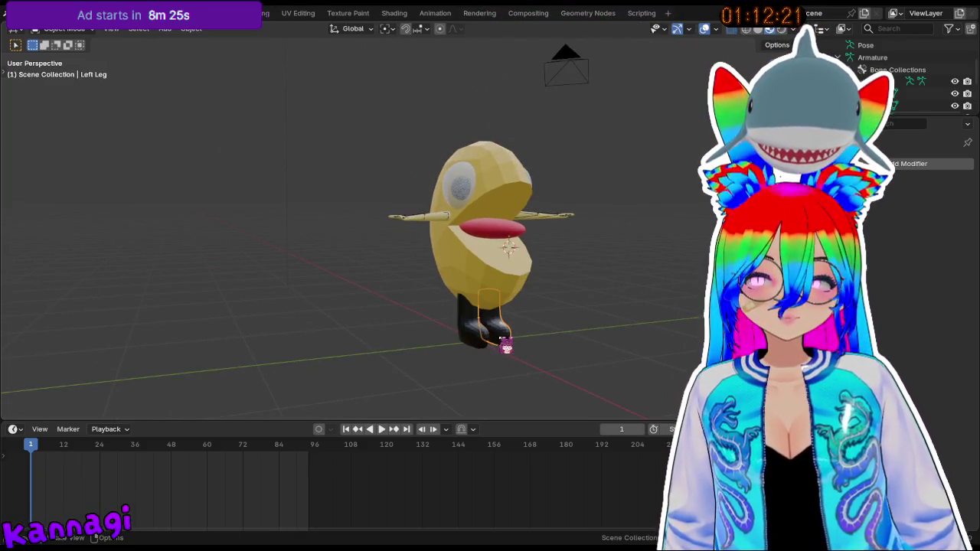
pyautogui.click(490, 341)
pyautogui.press('Tab')
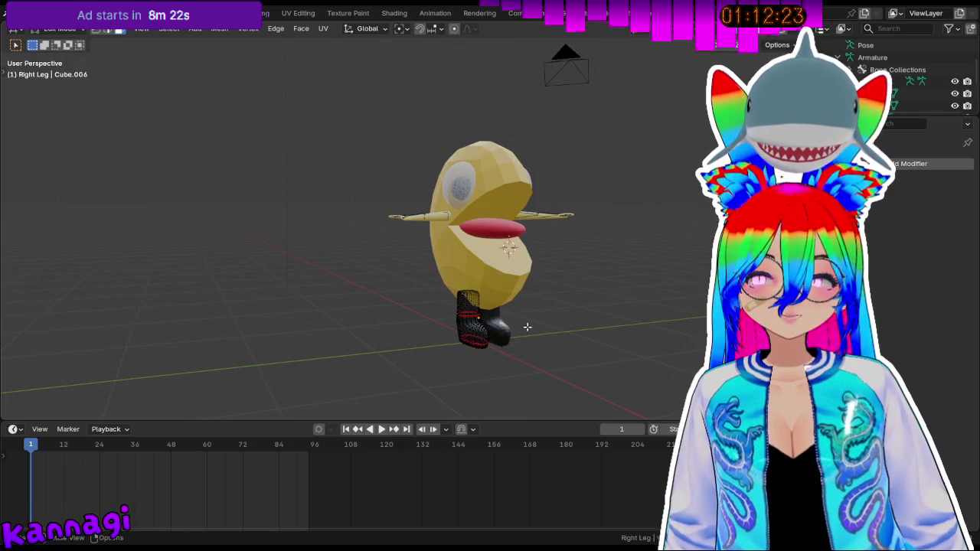
pyautogui.press('Tab')
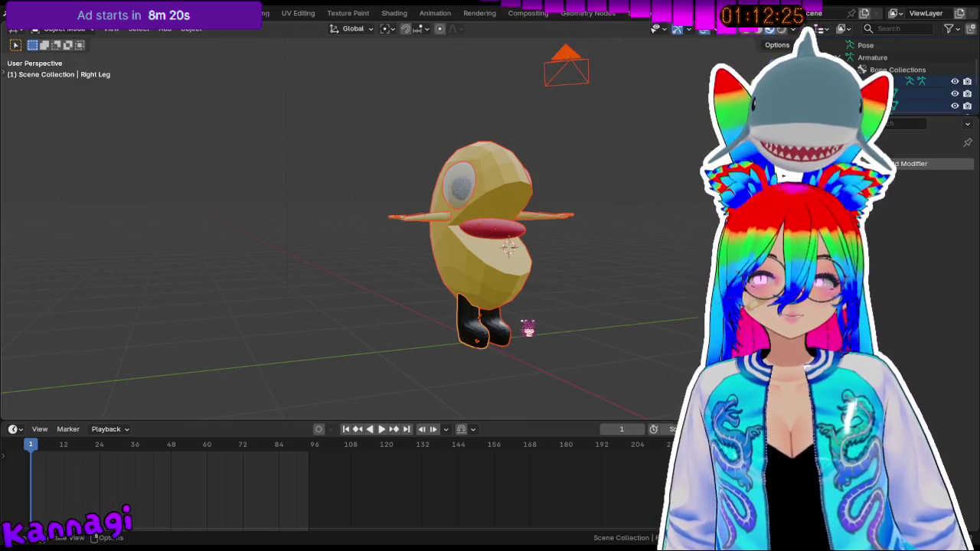
# - Box-select both boots, select all their vertices in Edit Mode, and open UV Editing
pyautogui.moveTo(430, 324); pyautogui.dragTo(545, 360)
pyautogui.moveTo(538, 362); pyautogui.dragTo(525, 350, button='middle')
pyautogui.press('Tab')
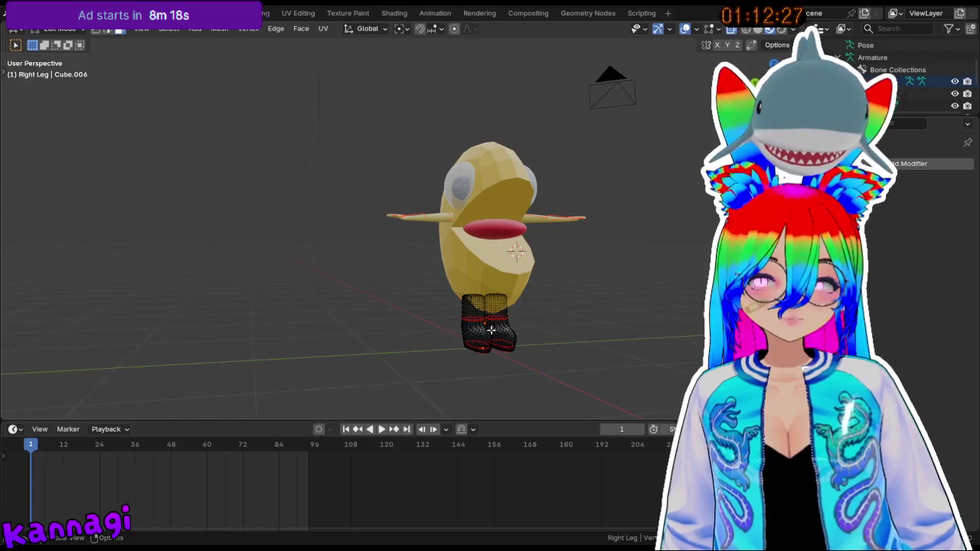
pyautogui.press('a')
pyautogui.click(295, 14)
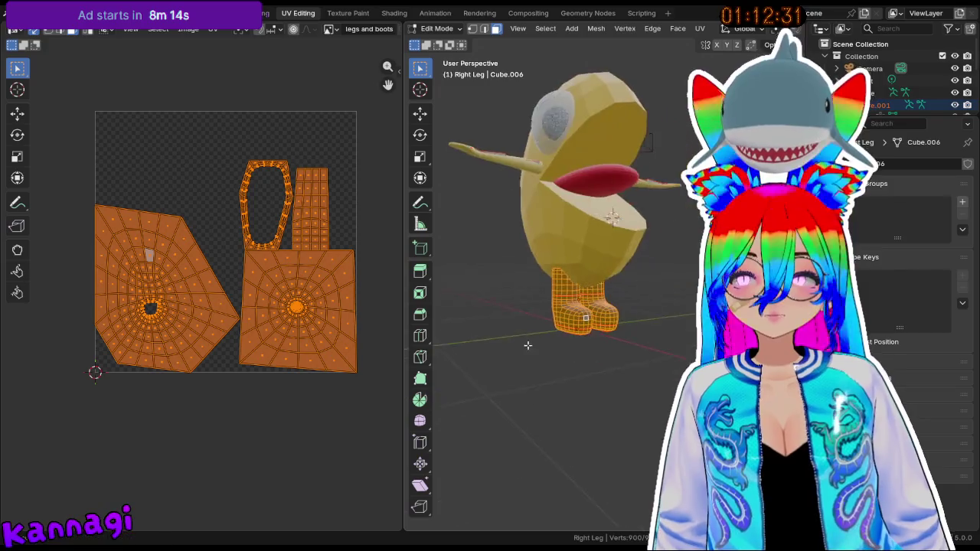
# - Select only the linked front boot geometry, delimited at seams
pyautogui.scroll(4, 535, 372)
pyautogui.scroll(2, 551, 360)
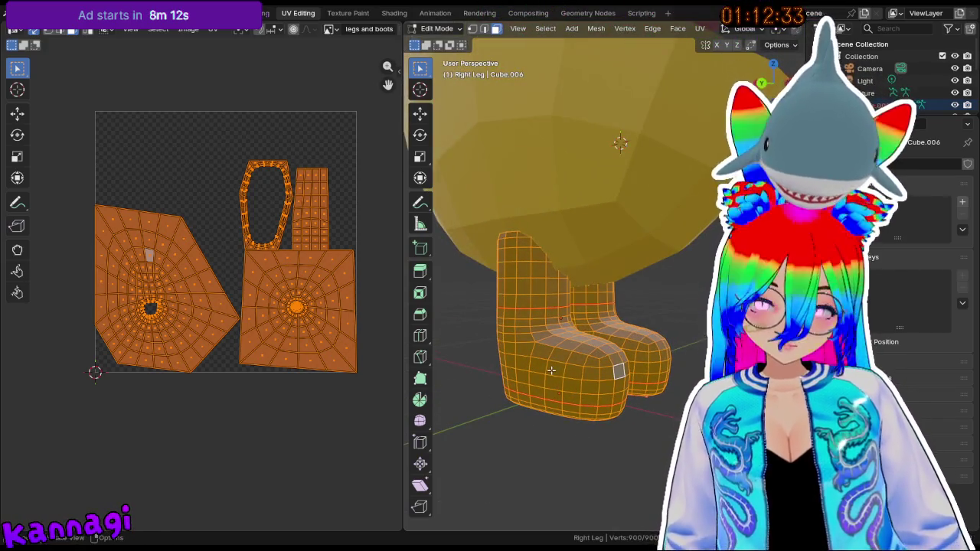
pyautogui.hotkey('alt', 'a')
pyautogui.press('l')
pyautogui.click(536, 492)
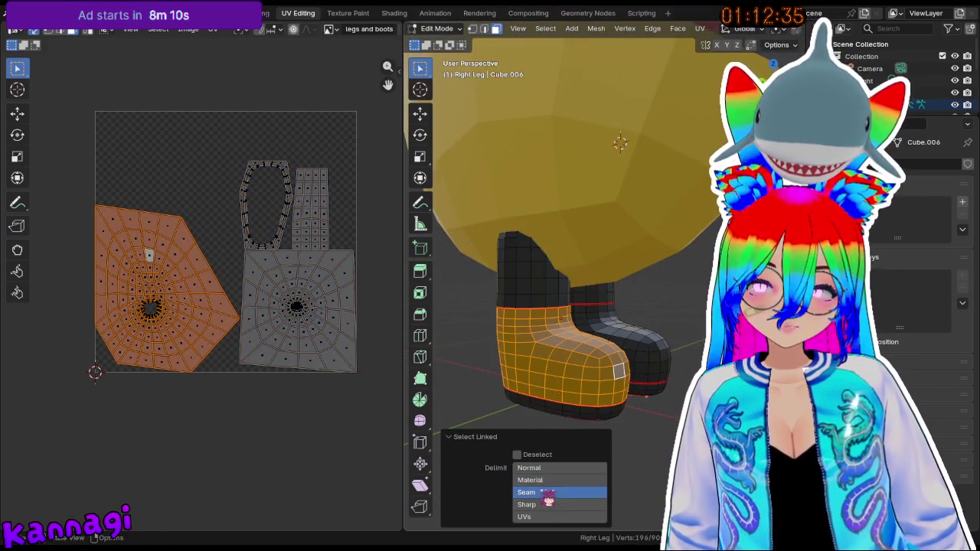
# - Switch to Texture Paint with red, try a fill, and undo it
pyautogui.click(443, 31)
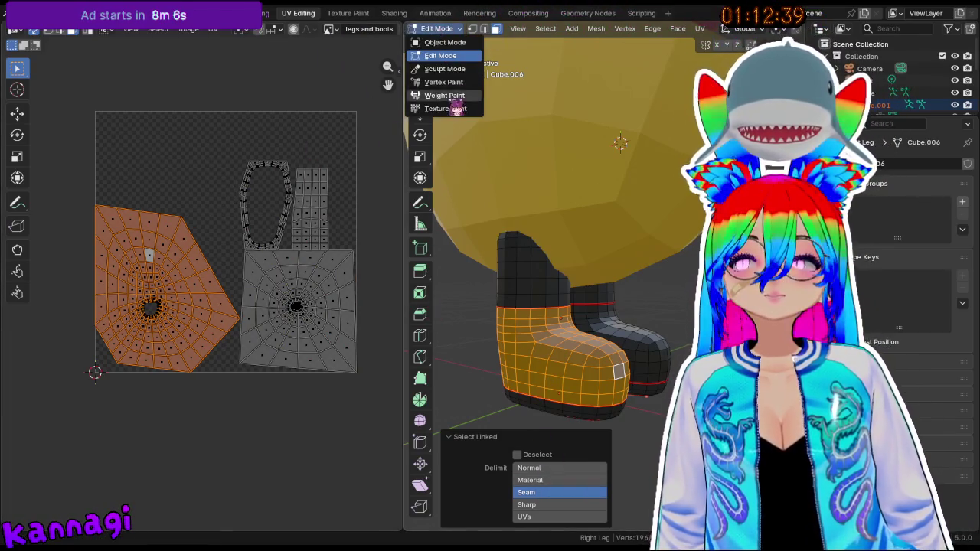
pyautogui.click(457, 109)
pyautogui.click(513, 47)
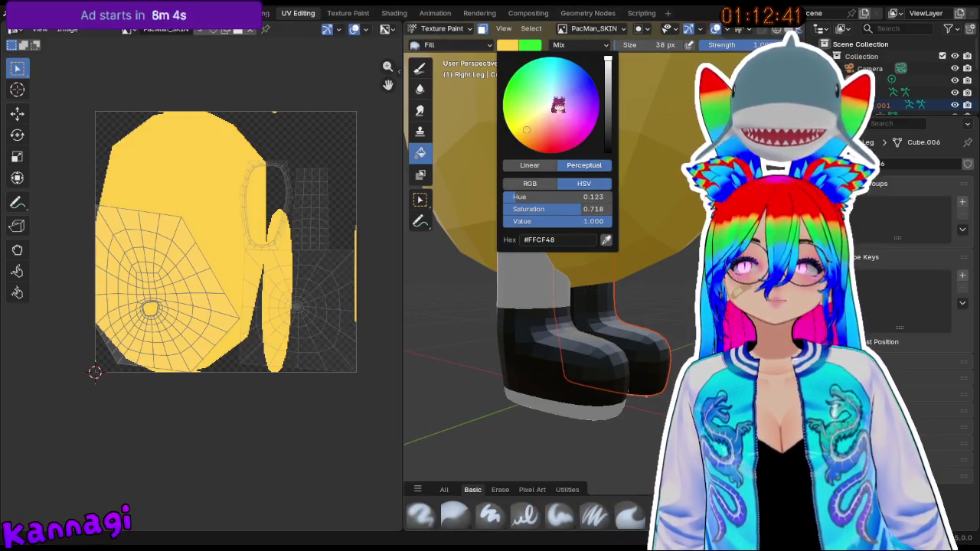
pyautogui.click(556, 377)
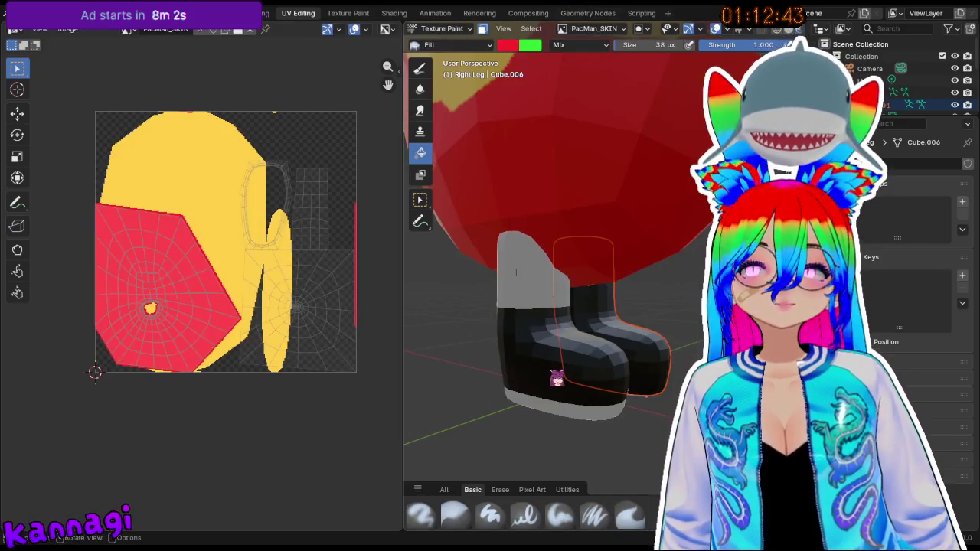
pyautogui.hotkey('ctrl', 'z')
# - Set the 'legs and boots' image as the paint texture and fill the boot red
pyautogui.click(586, 28)
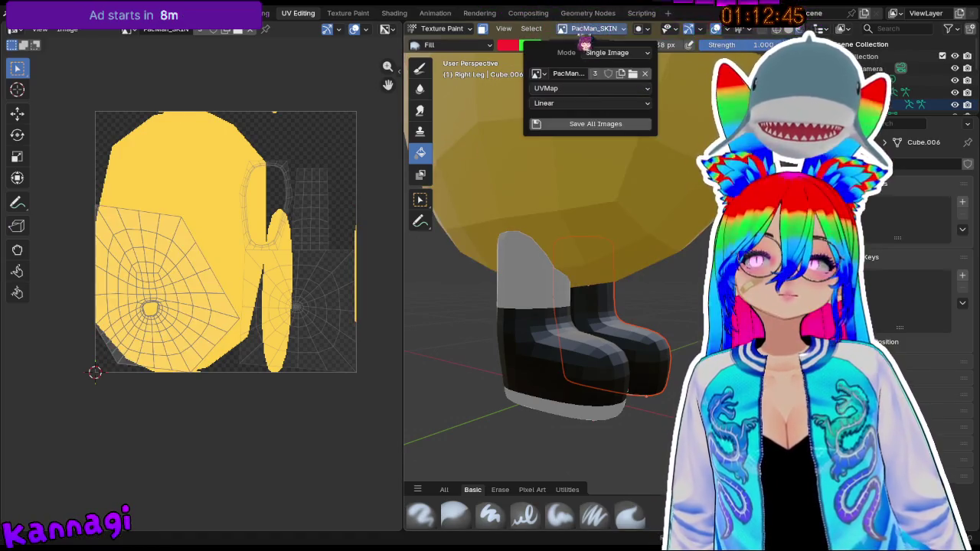
pyautogui.click(537, 73)
pyautogui.click(535, 186)
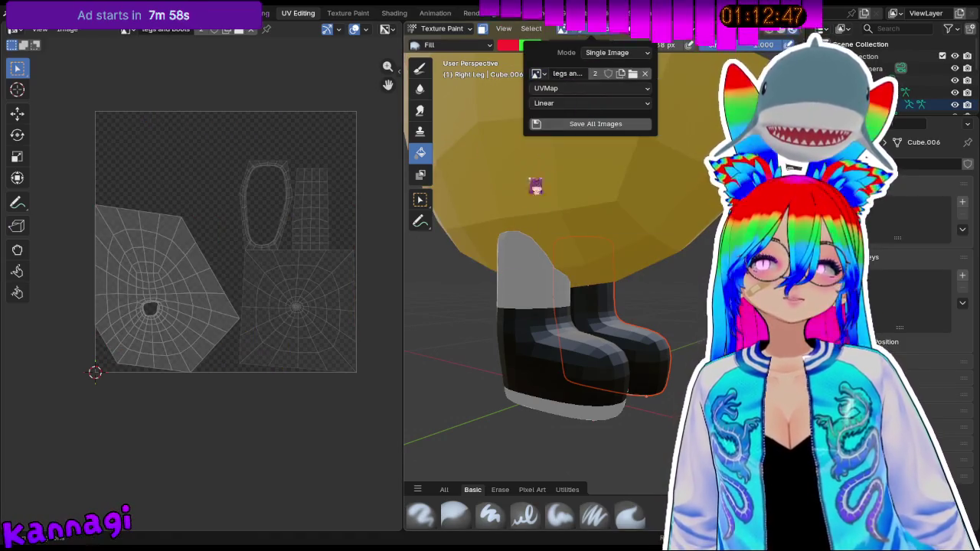
pyautogui.click(551, 368)
pyautogui.moveTo(458, 322)
pyautogui.mouseDown(button='middle')
pyautogui.moveTo(501, 336)
pyautogui.moveTo(516, 325)
pyautogui.moveTo(510, 332)
pyautogui.mouseUp(button='middle')
pyautogui.press('Tab')
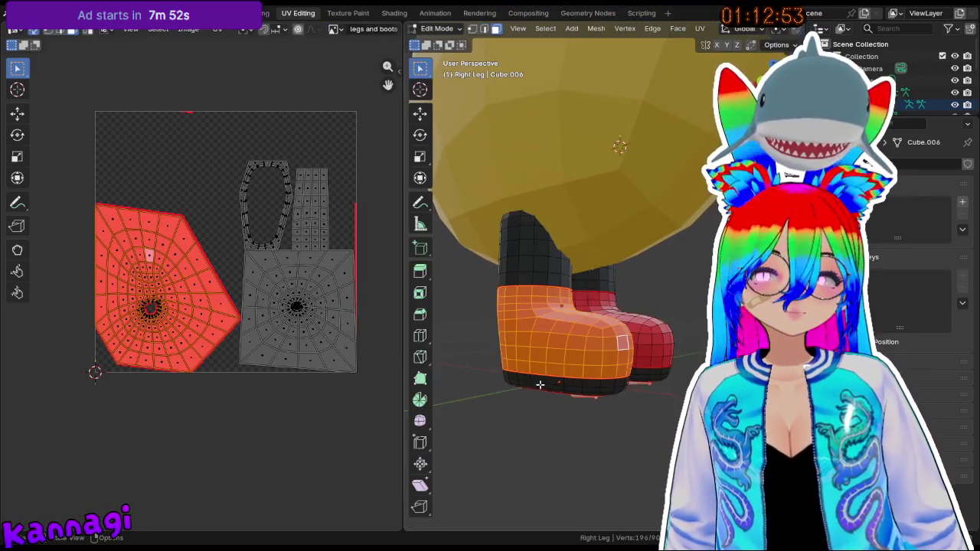
# - Select the boot sole with L, return to Texture Paint, and set the paint colour to black
pyautogui.press('l')
pyautogui.click(477, 411)
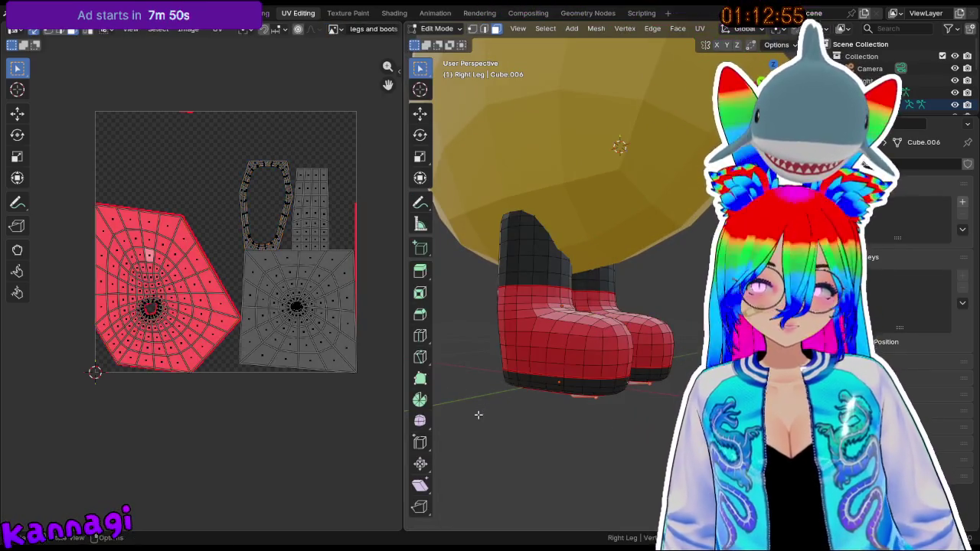
pyautogui.press('l')
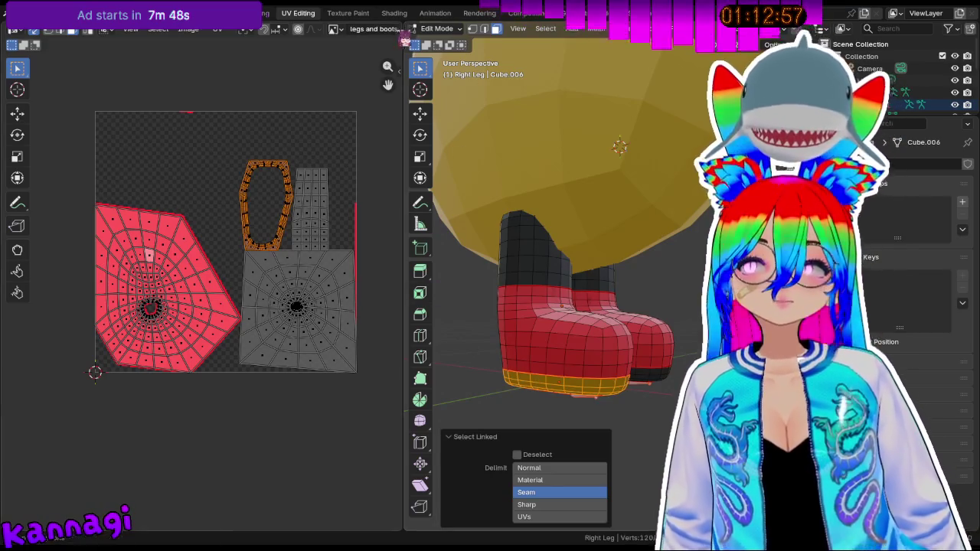
pyautogui.click(444, 28)
pyautogui.click(459, 105)
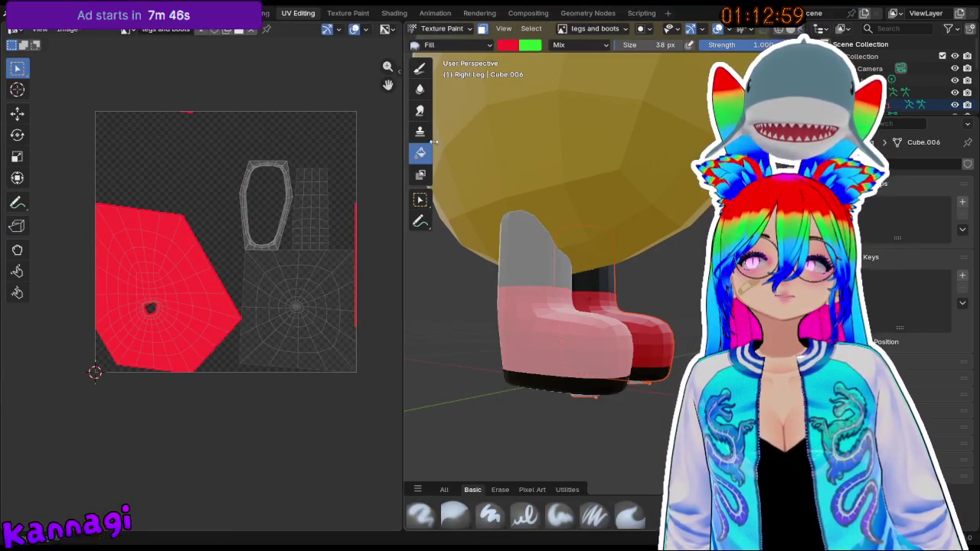
pyautogui.click(520, 47)
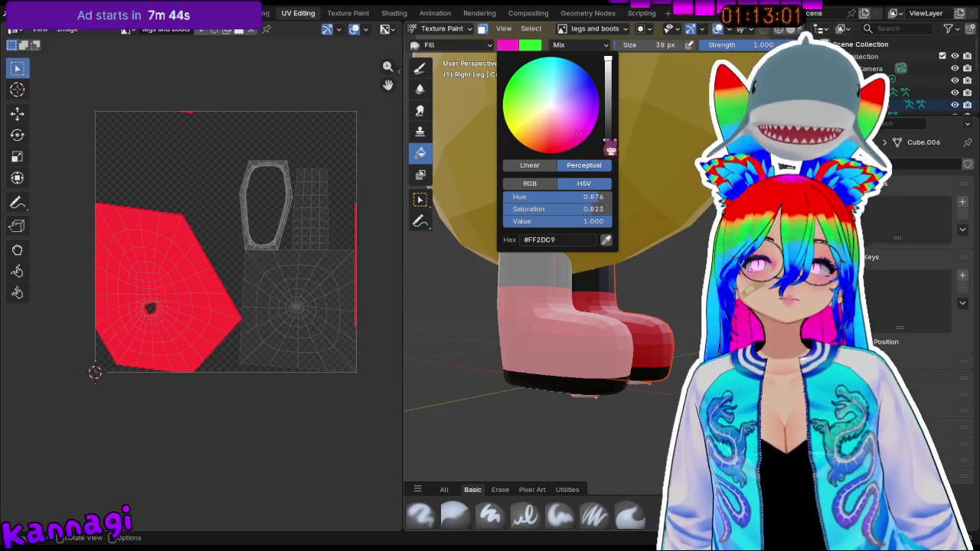
pyautogui.click(608, 151)
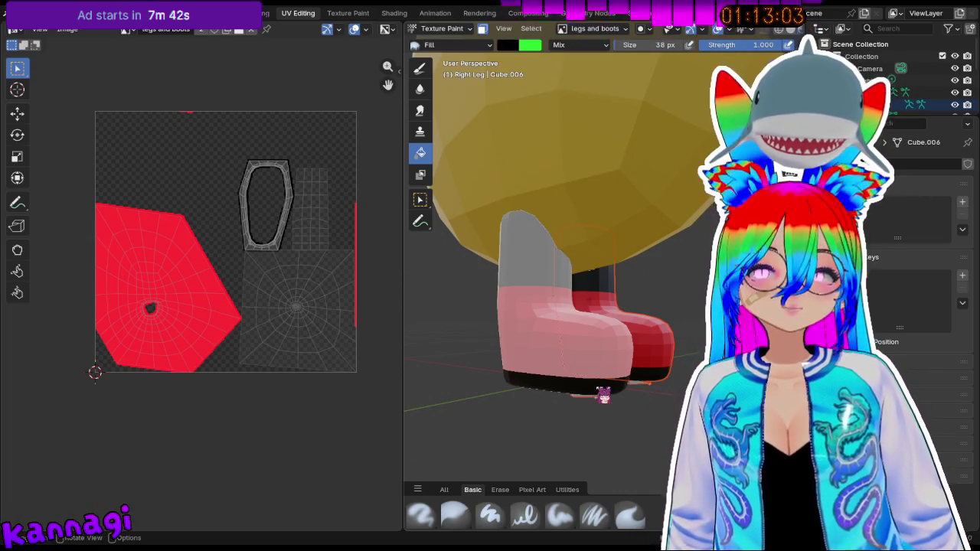
# - Select the connected upper-leg faces and sample the body's yellow as the paint colour
pyautogui.click(467, 28)
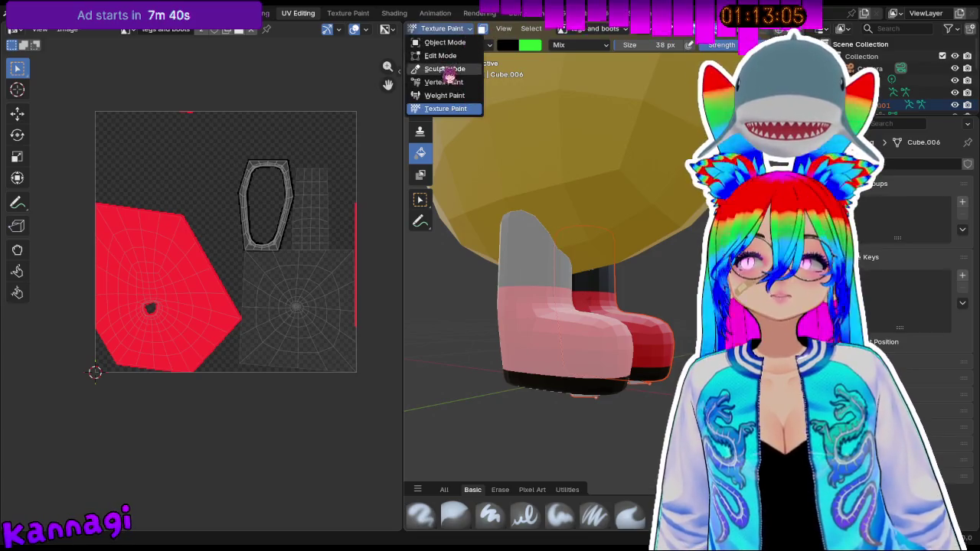
pyautogui.click(444, 56)
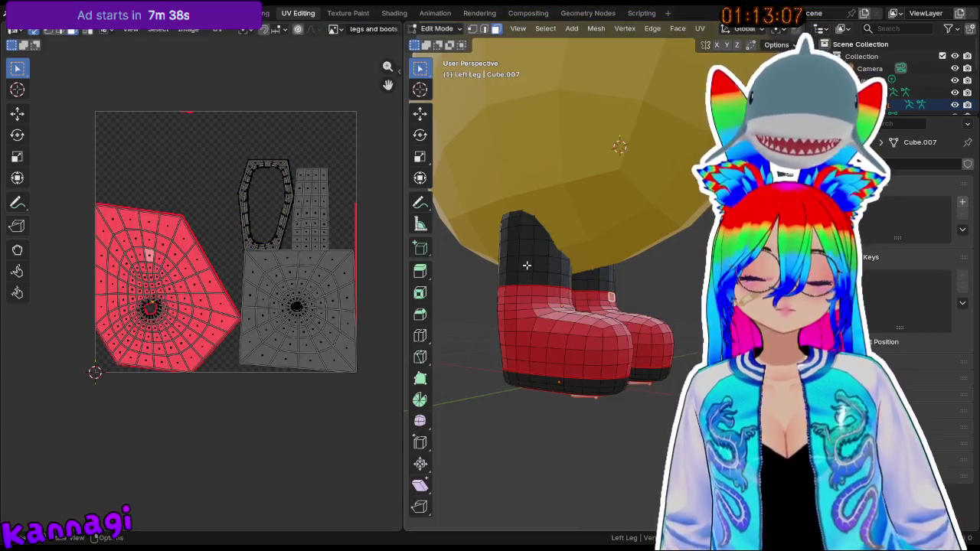
pyautogui.press('l')
pyautogui.click(662, 288)
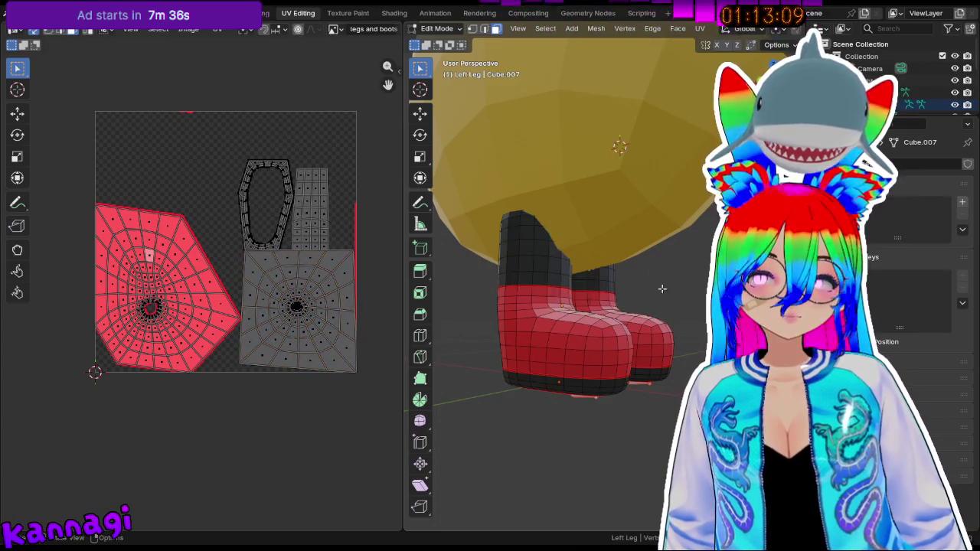
pyautogui.press('l')
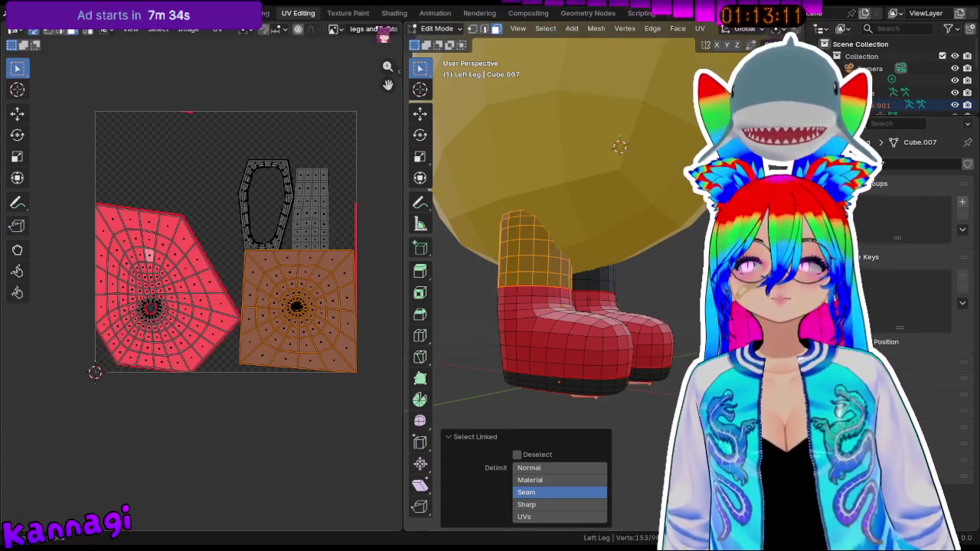
pyautogui.click(457, 31)
pyautogui.click(457, 108)
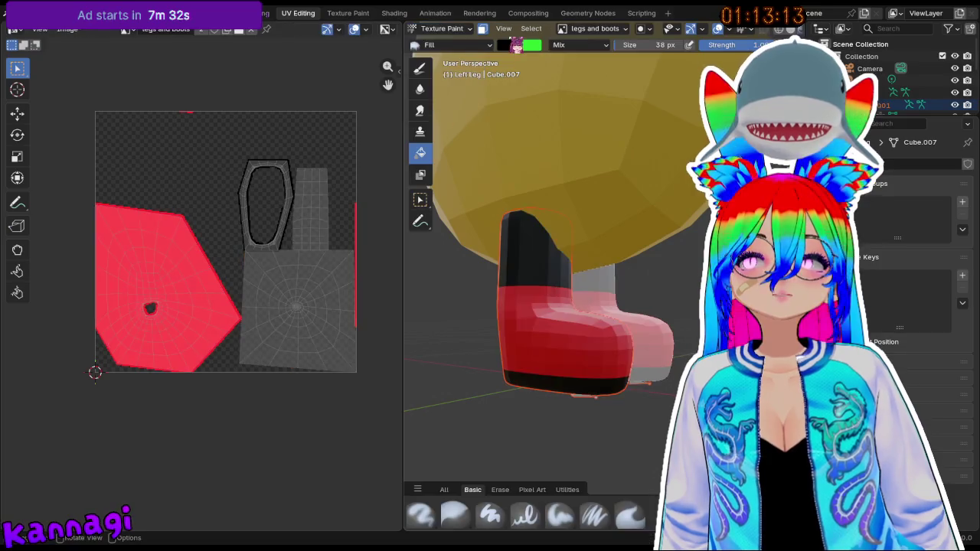
pyautogui.click(508, 44)
pyautogui.click(610, 243)
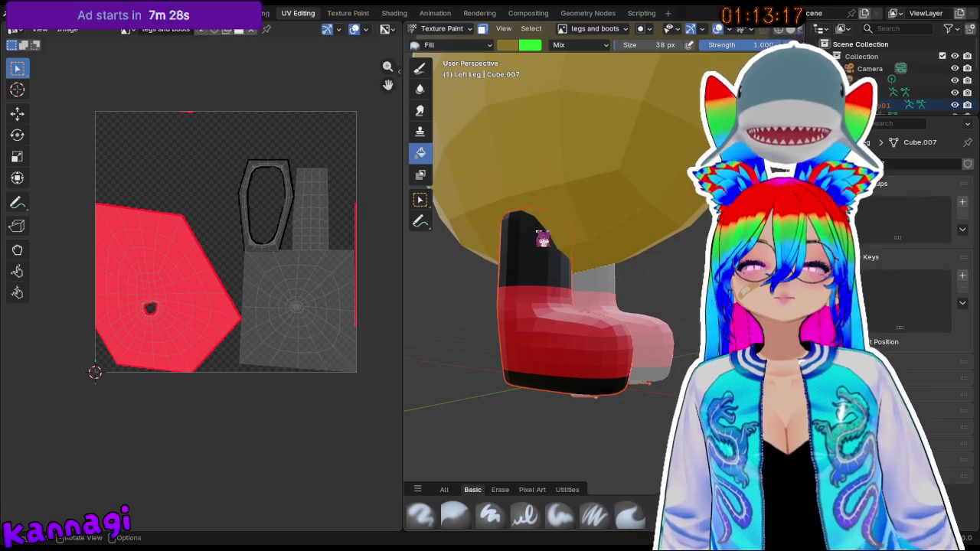
# - Toggle between Edit Mode and Texture Paint to check the left boot's selected faces
pyautogui.moveTo(542, 239); pyautogui.dragTo(520, 243, button='middle')
pyautogui.press('Tab')
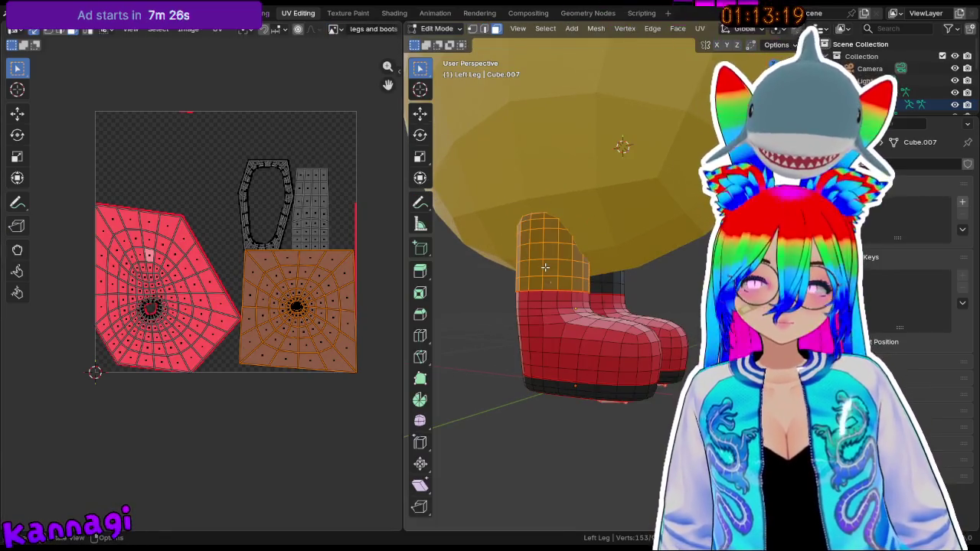
pyautogui.press('Tab')
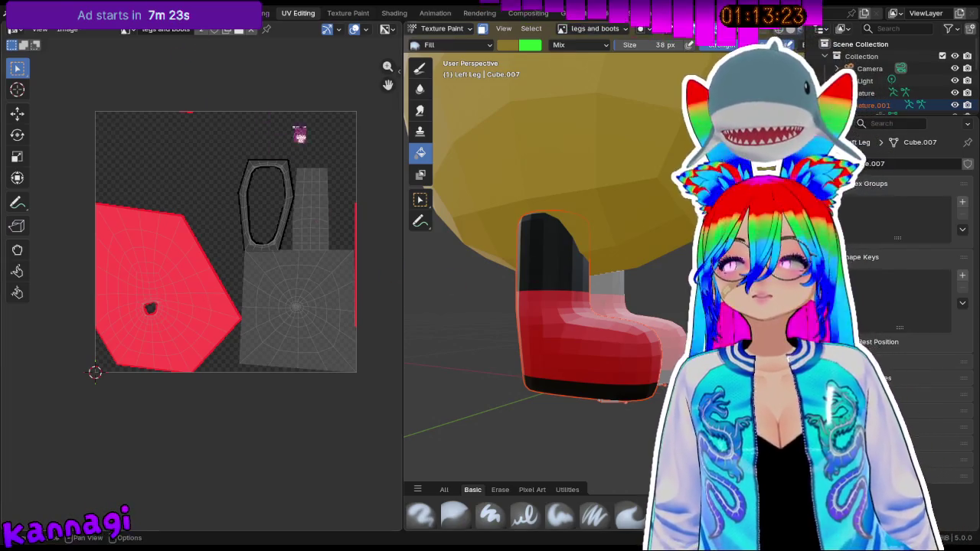
pyautogui.press('Tab')
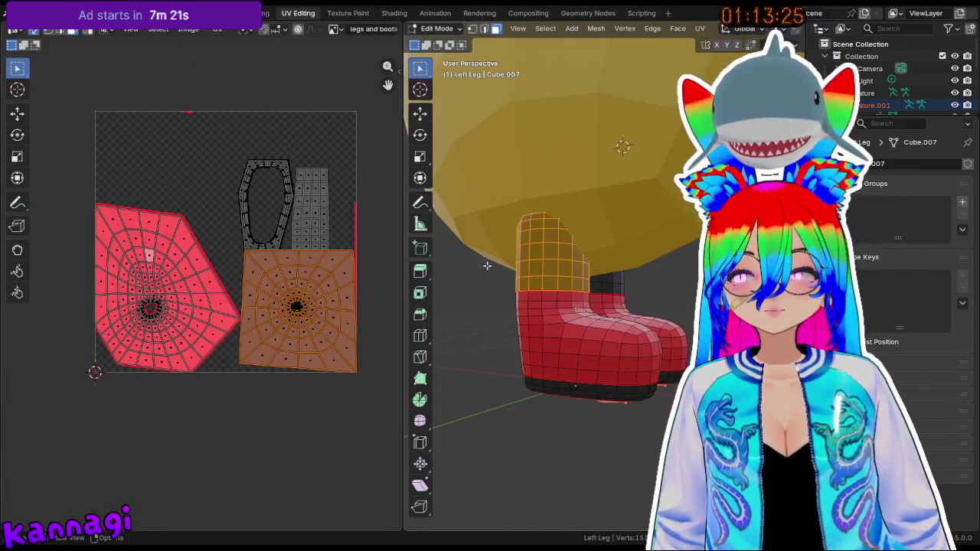
pyautogui.click(446, 33)
pyautogui.click(445, 108)
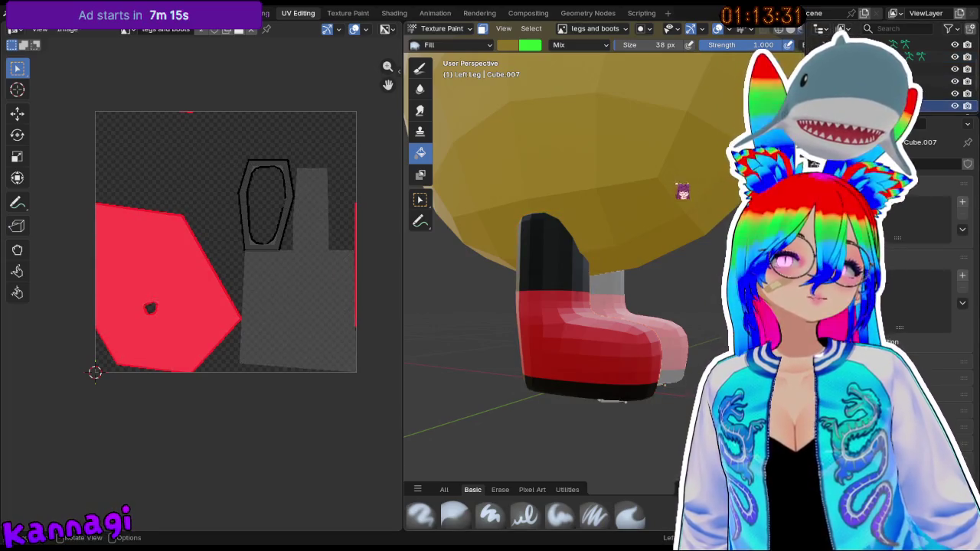
pyautogui.press('Tab')
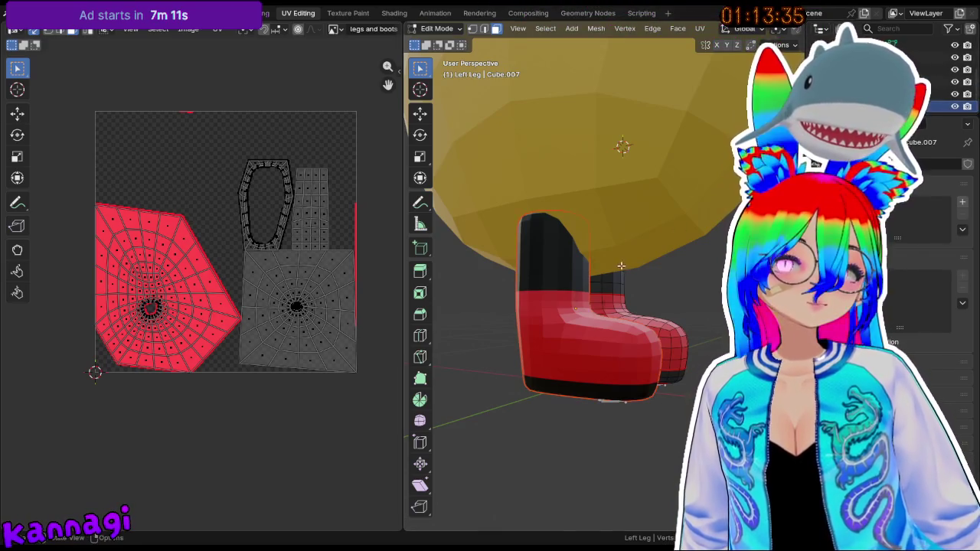
pyautogui.hotkey('ctrl', 'Tab')
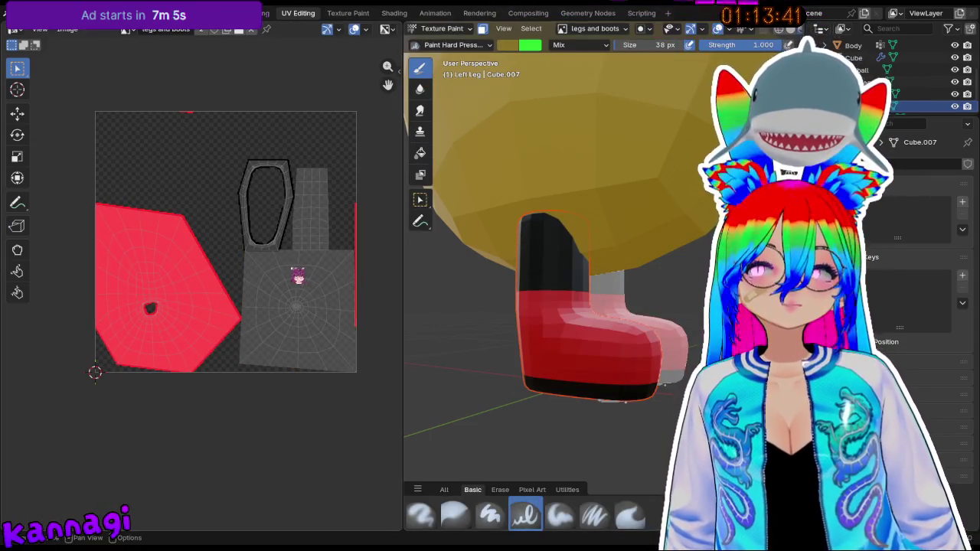
pyautogui.scroll(1, 309, 268)
pyautogui.press('Tab')
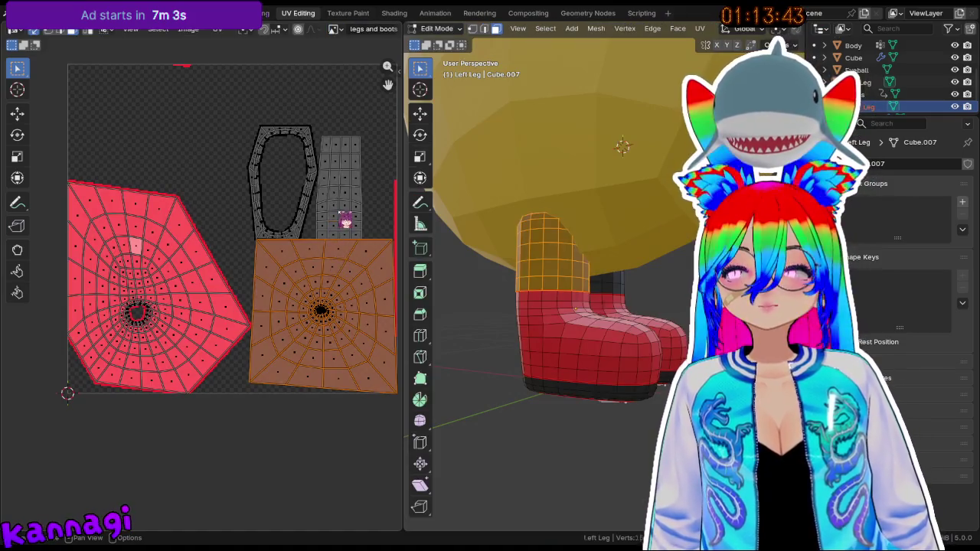
# - Select the whole grey UV island with Ctrl+L and inspect the boot in texture painting
pyautogui.click(344, 219)
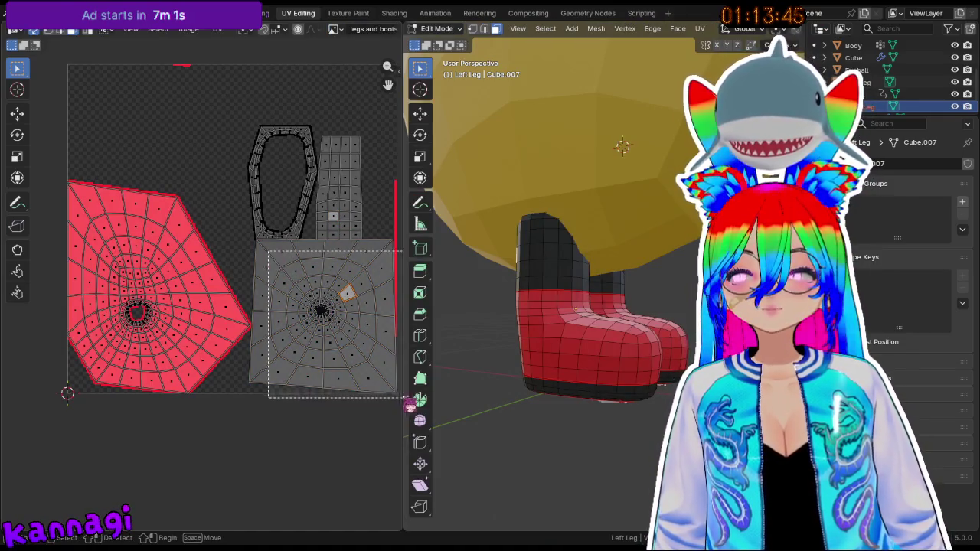
pyautogui.hotkey('ctrl', 'l')
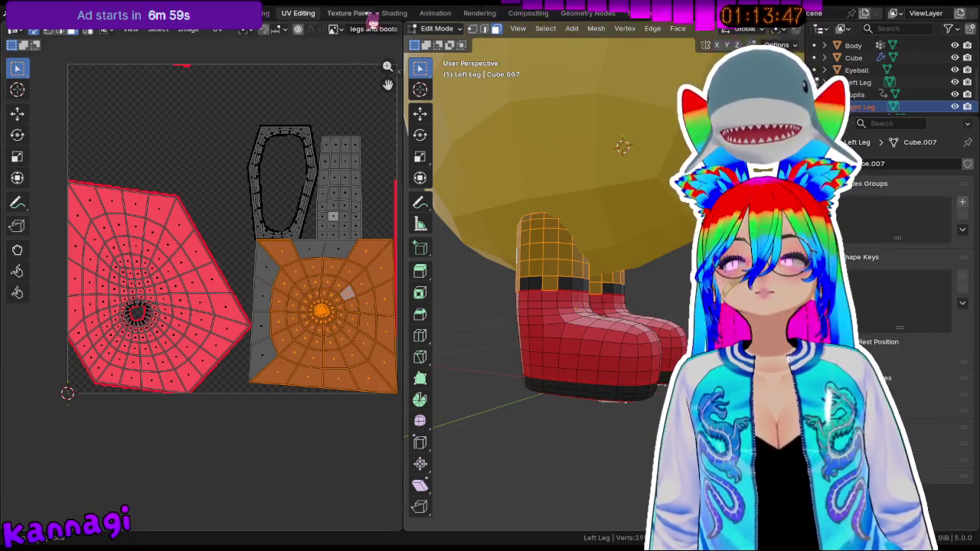
pyautogui.hotkey('ctrl', 'pagedown')
pyautogui.moveTo(423, 285)
pyautogui.mouseDown(button='middle')
pyautogui.moveTo(645, 411)
pyautogui.moveTo(619, 349)
pyautogui.mouseUp(button='middle')
pyautogui.scroll(4, 617, 307)
pyautogui.press('Tab')
pyautogui.scroll(2, 559, 314)
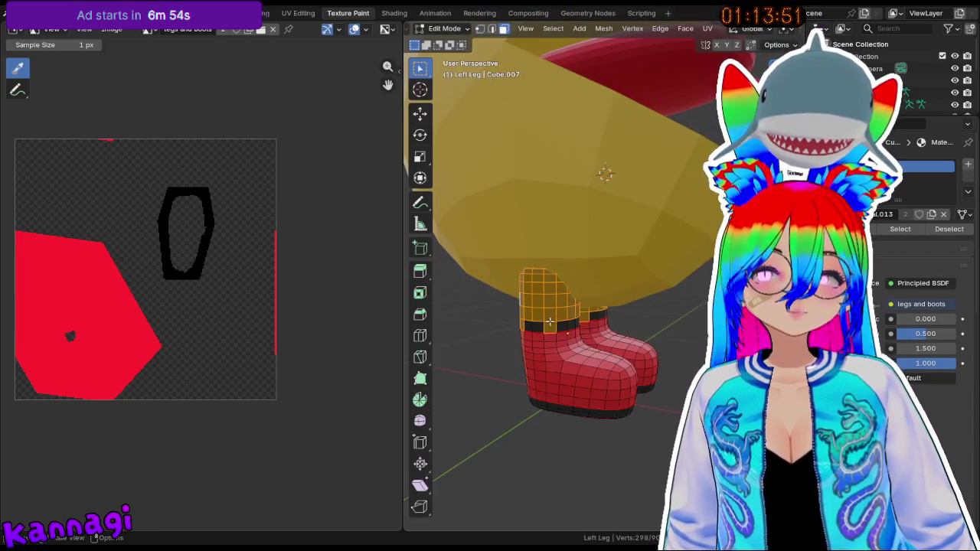
# - Reselect the linked upper-leg faces and check them in Texture Paint mode
pyautogui.click(551, 311)
pyautogui.hotkey('ctrl', 'l')
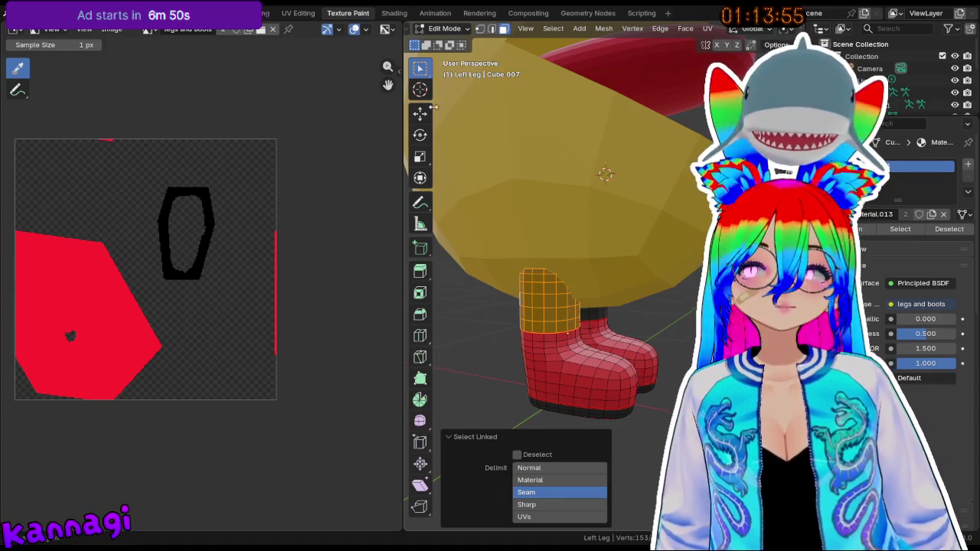
pyautogui.click(456, 30)
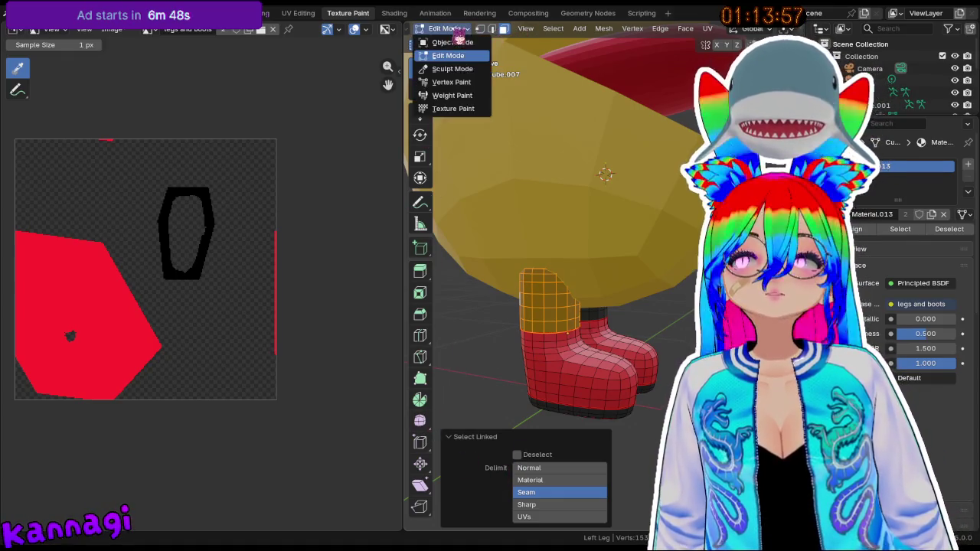
pyautogui.click(455, 108)
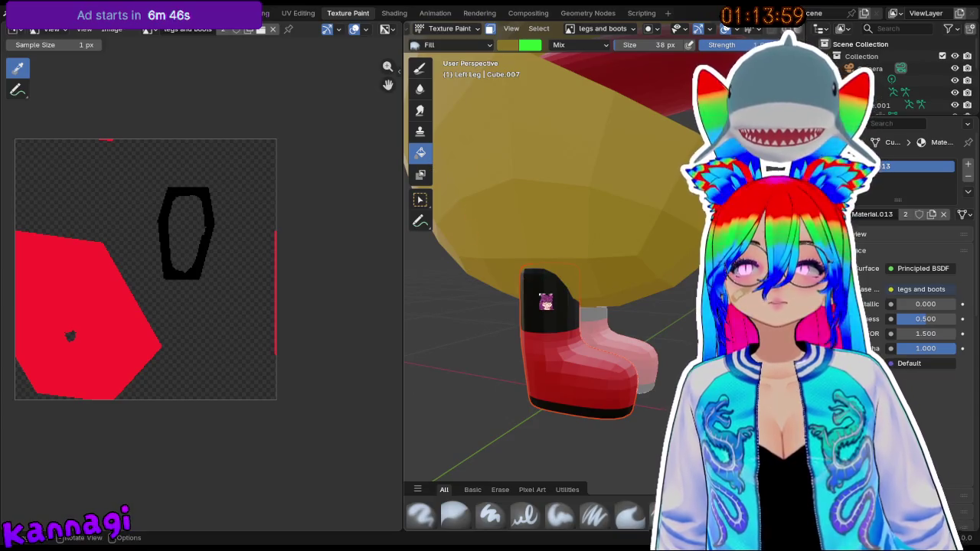
pyautogui.moveTo(541, 293)
pyautogui.mouseDown(button='middle')
pyautogui.moveTo(448, 236)
pyautogui.moveTo(529, 267)
pyautogui.moveTo(564, 183)
pyautogui.moveTo(587, 275)
pyautogui.mouseUp(button='middle')
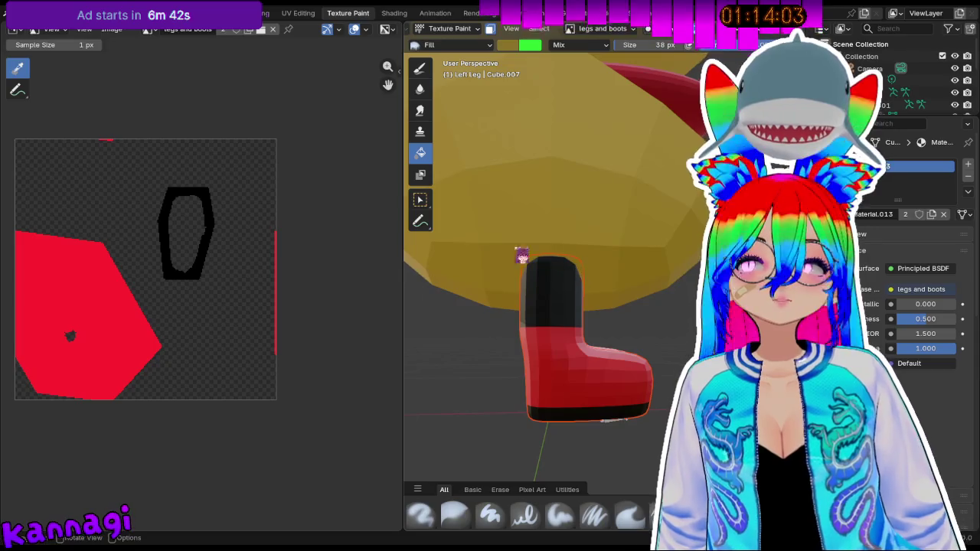
pyautogui.press('Tab')
pyautogui.scroll(1, 519, 264)
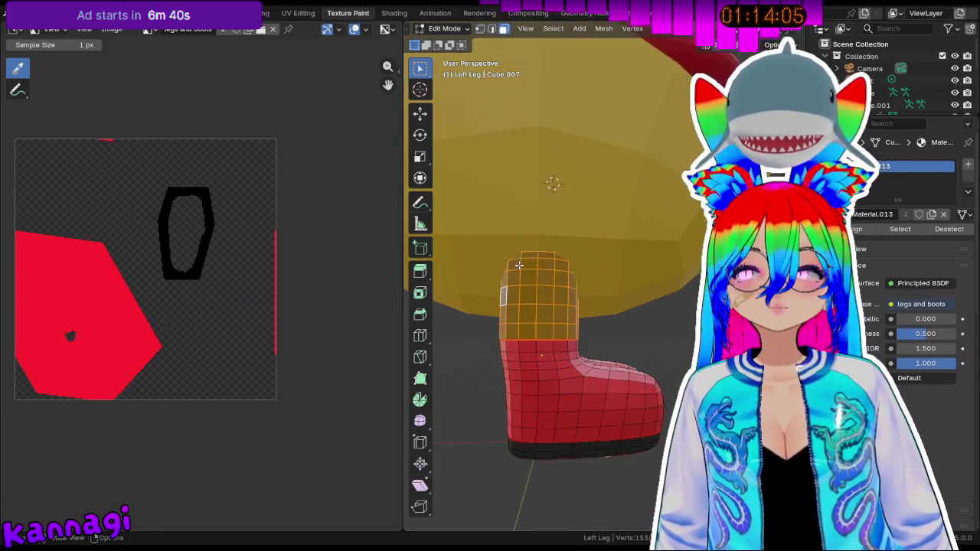
pyautogui.scroll(1, 519, 264)
pyautogui.moveTo(306, 326); pyautogui.dragTo(206, 342)
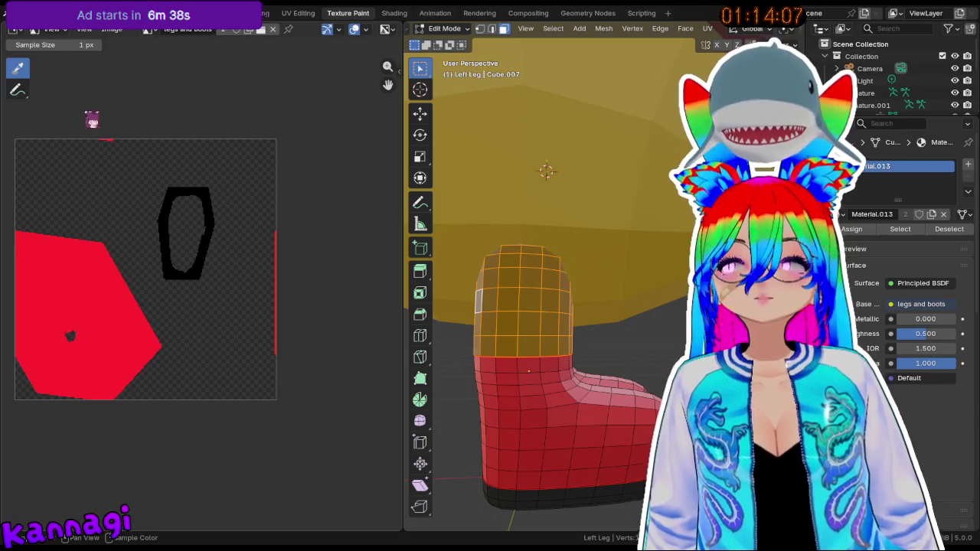
# - Open the image options, then go through UV Editing to the Shading workspace
pyautogui.click(126, 30)
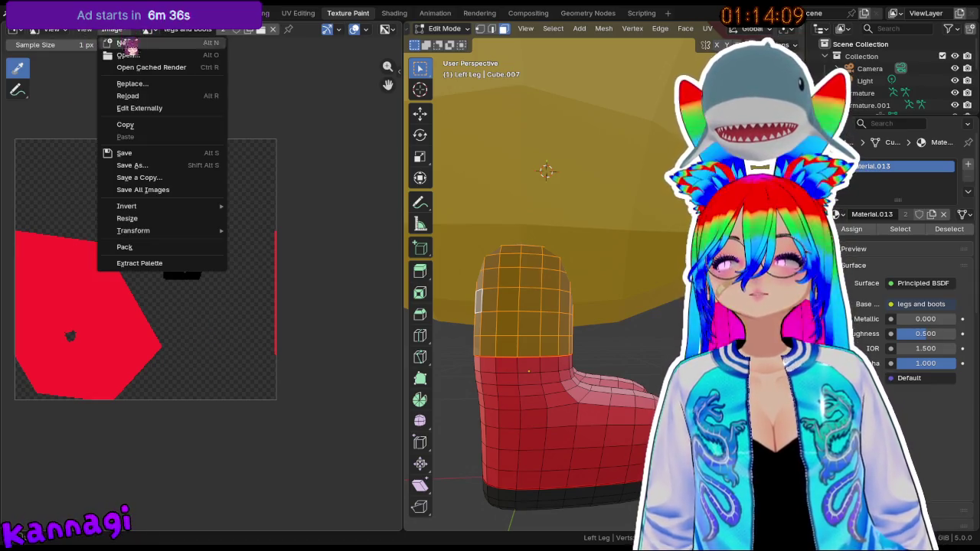
pyautogui.click(147, 153)
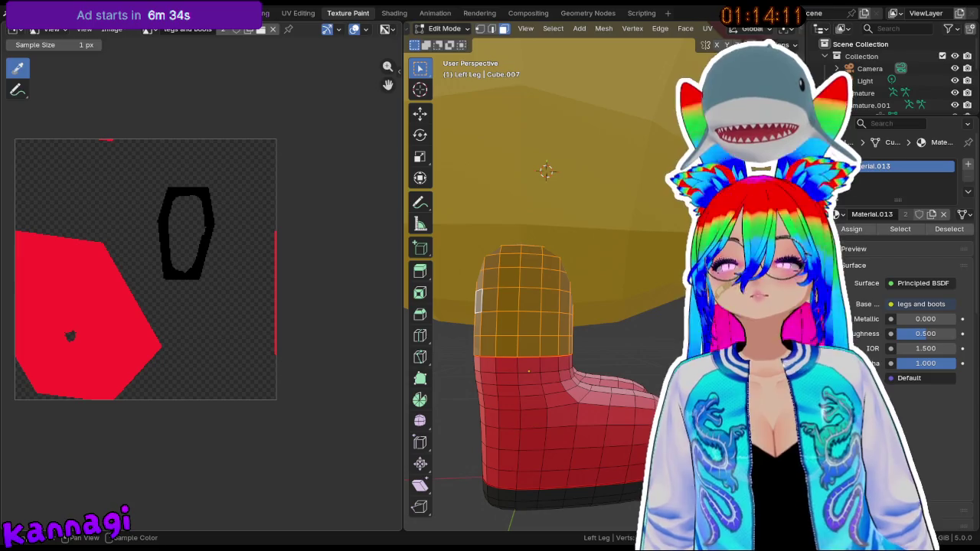
pyautogui.click(297, 14)
pyautogui.click(396, 15)
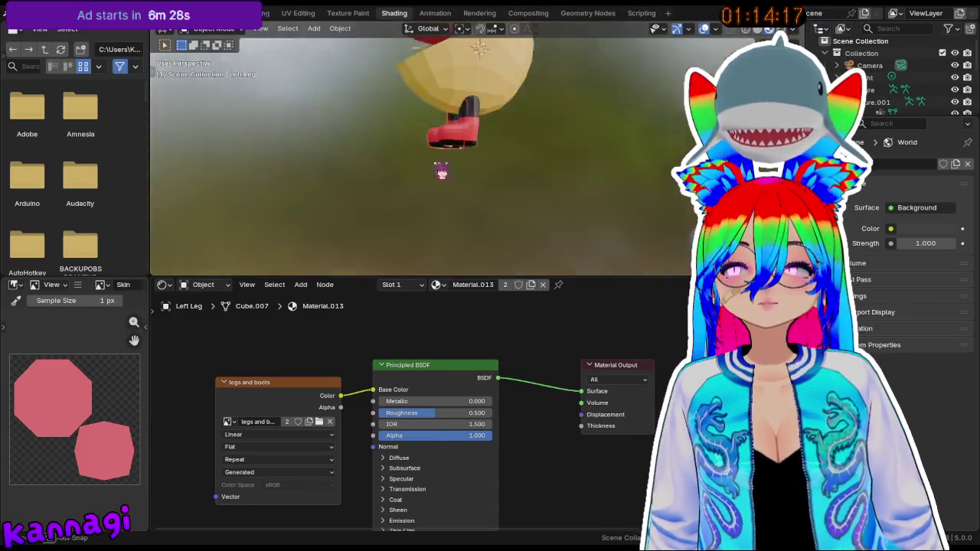
# - Assign the 'legs and boots' image, then replace the left leg's material with a new one
pyautogui.moveTo(439, 170); pyautogui.dragTo(613, 194, button='middle')
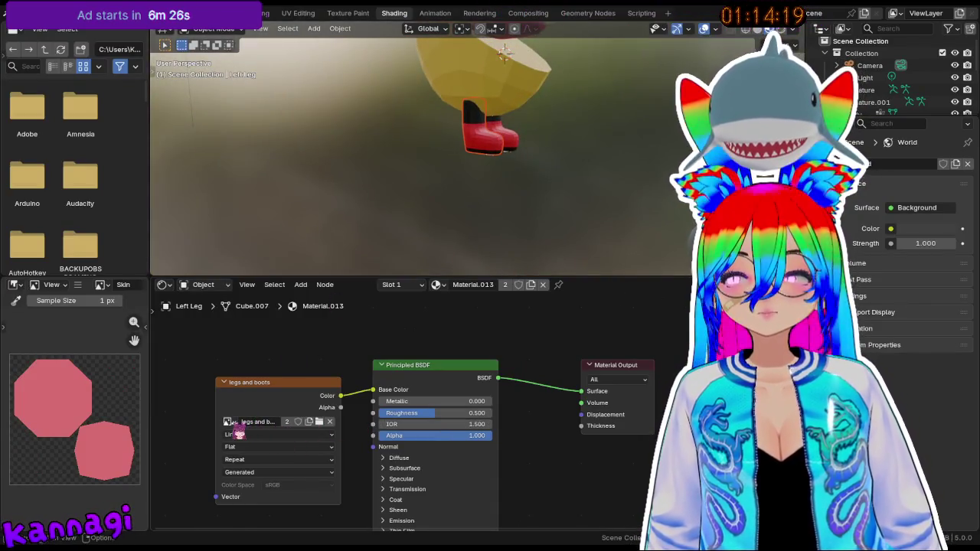
pyautogui.click(227, 422)
pyautogui.click(259, 305)
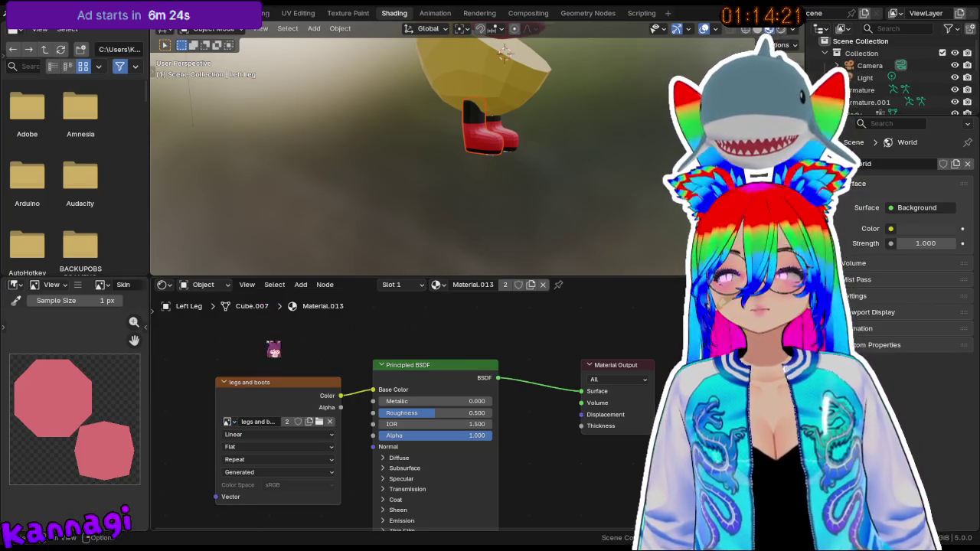
pyautogui.click(817, 337)
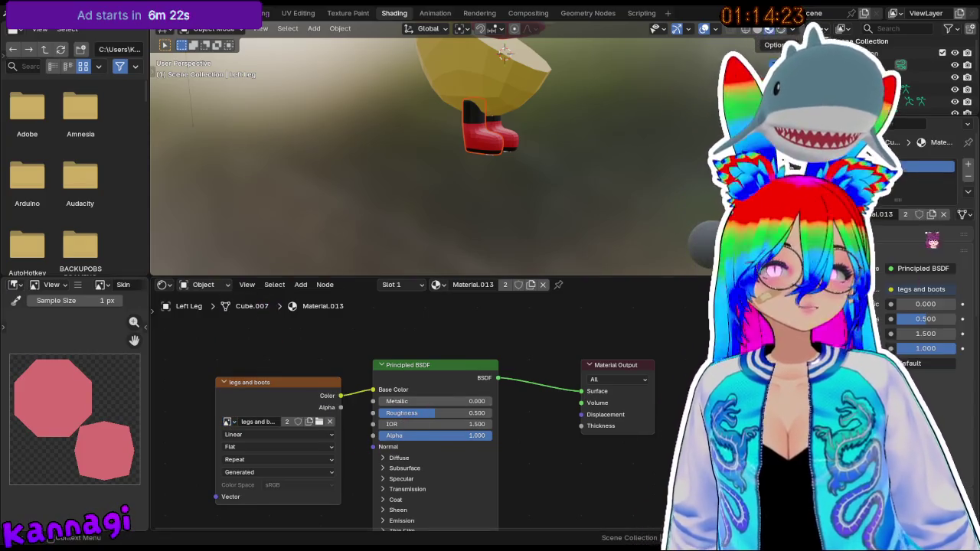
pyautogui.click(968, 176)
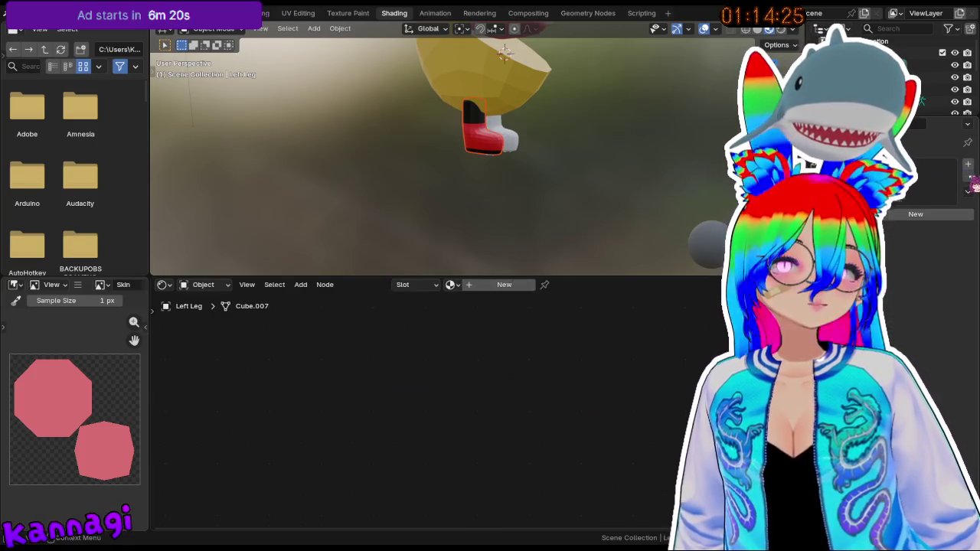
pyautogui.click(476, 287)
# - Check which image is being painted in the UV Editing and Texture Paint workspaces, then return to Shading
pyautogui.hotkey('shift', 'a')
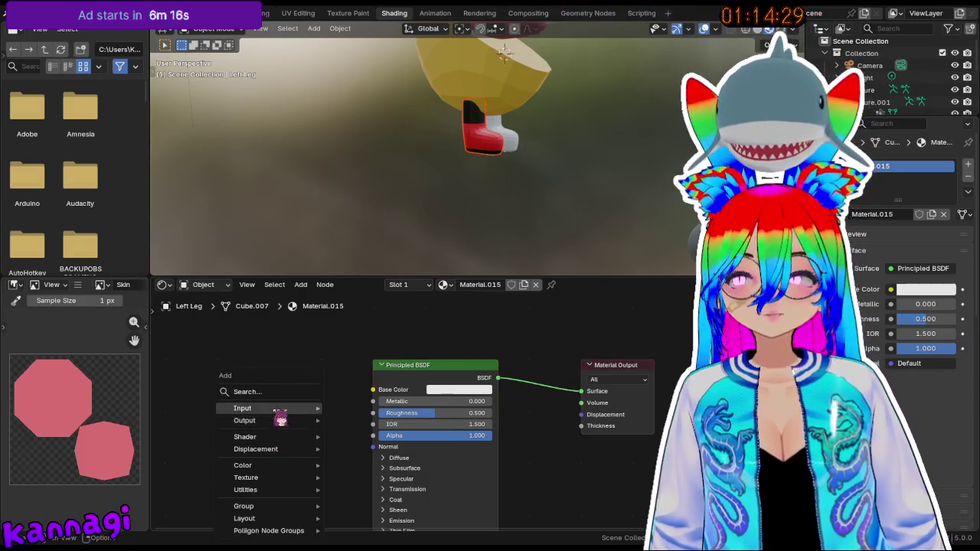
pyautogui.click(302, 14)
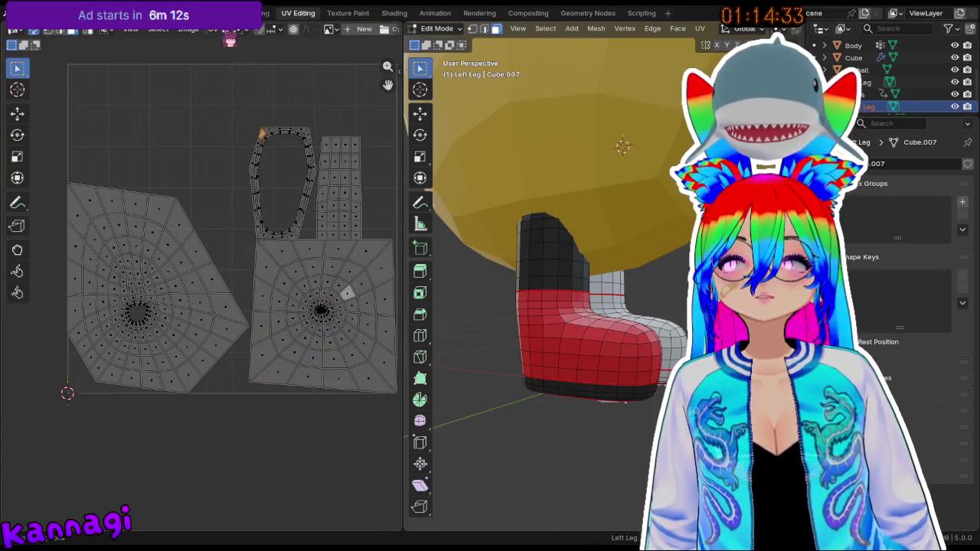
pyautogui.click(246, 13)
pyautogui.click(347, 13)
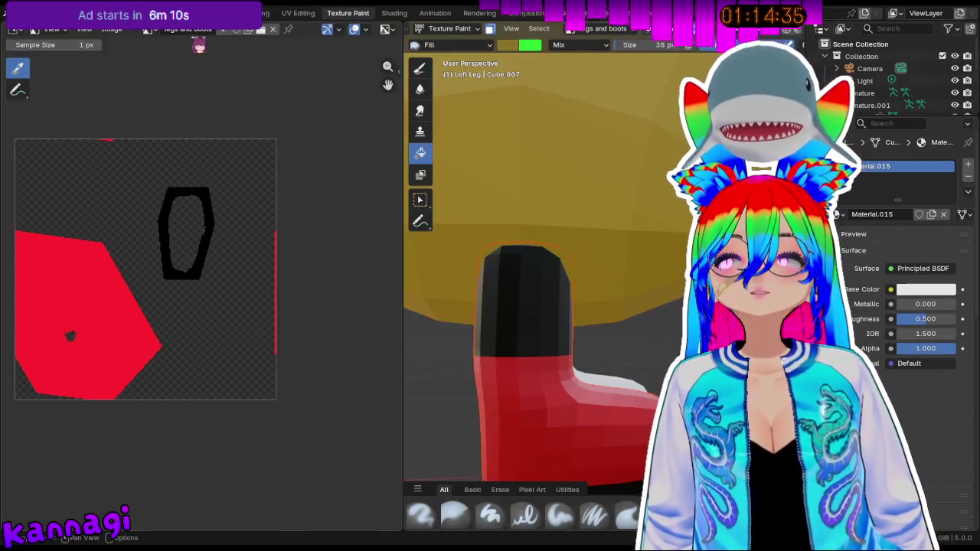
pyautogui.click(147, 29)
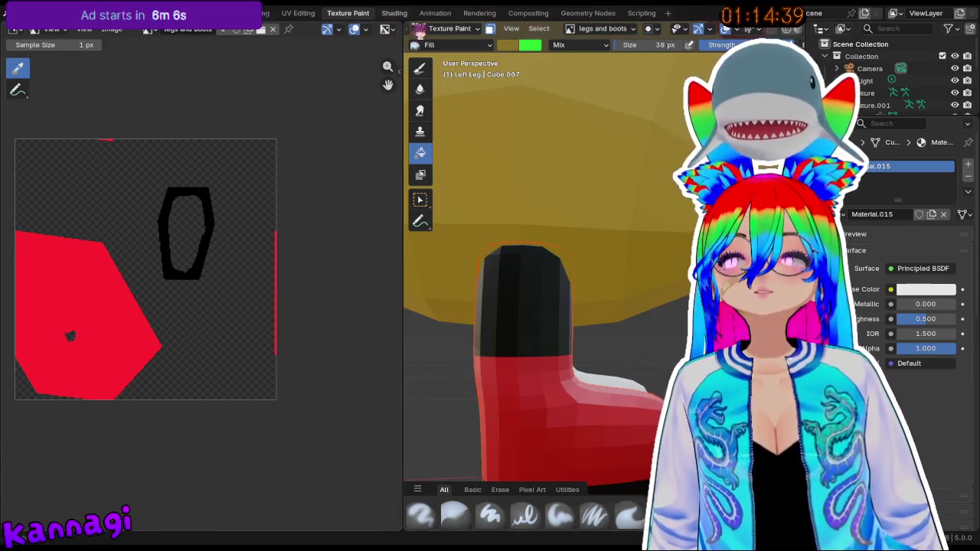
pyautogui.click(394, 13)
# - Add an Image Texture node via Shift+A search and set it to 'legs and boots'
pyautogui.hotkey('shift', 'a')
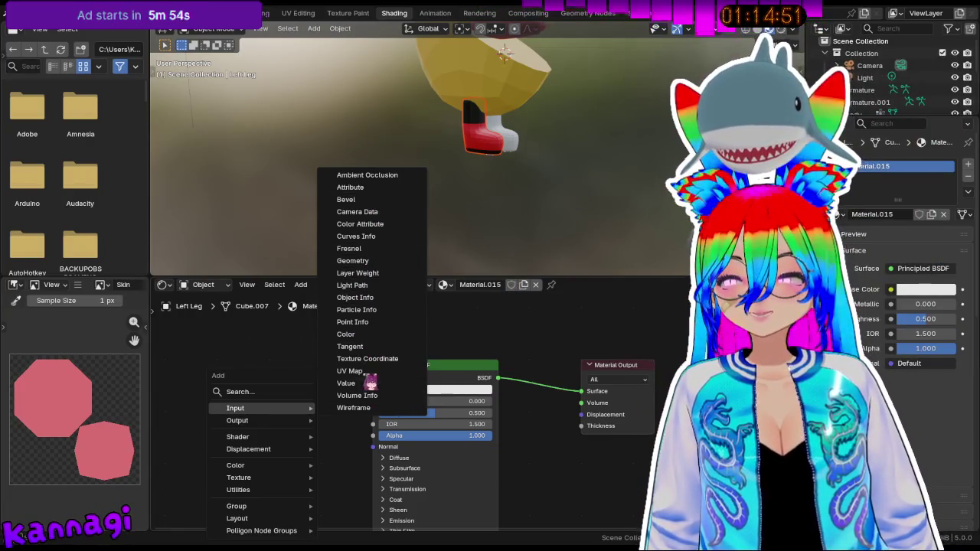
pyautogui.hotkey('shift', 'a')
pyautogui.write('w')
pyautogui.press('BackSpace')
pyautogui.write('image')
pyautogui.press('Return')
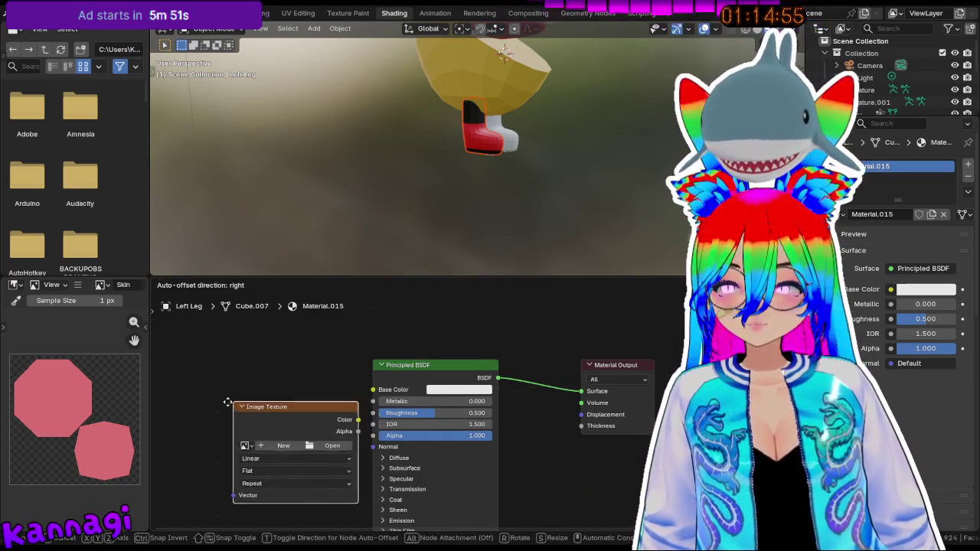
pyautogui.click(197, 381)
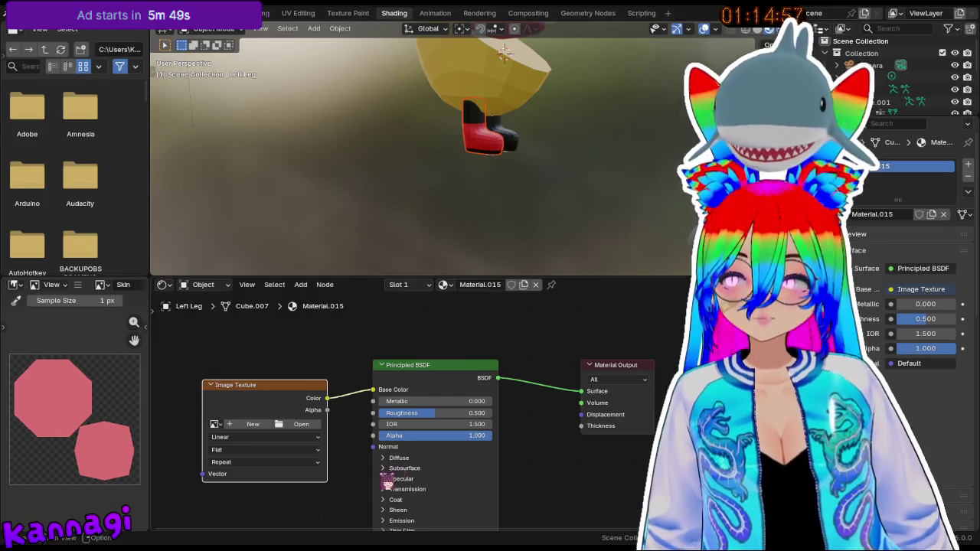
pyautogui.click(226, 430)
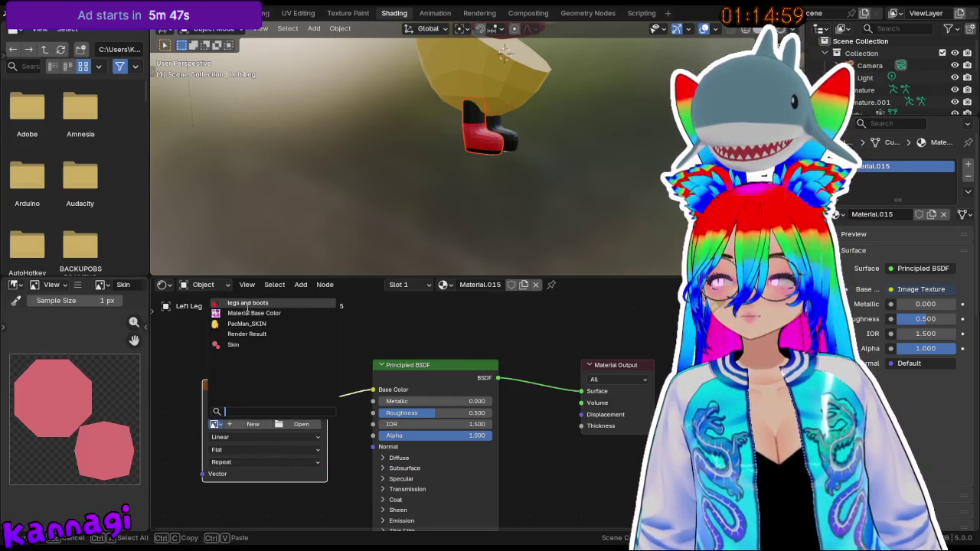
pyautogui.click(254, 312)
pyautogui.moveTo(538, 252)
pyautogui.mouseDown(button='middle')
pyautogui.moveTo(510, 221)
pyautogui.moveTo(538, 211)
pyautogui.mouseUp(button='middle')
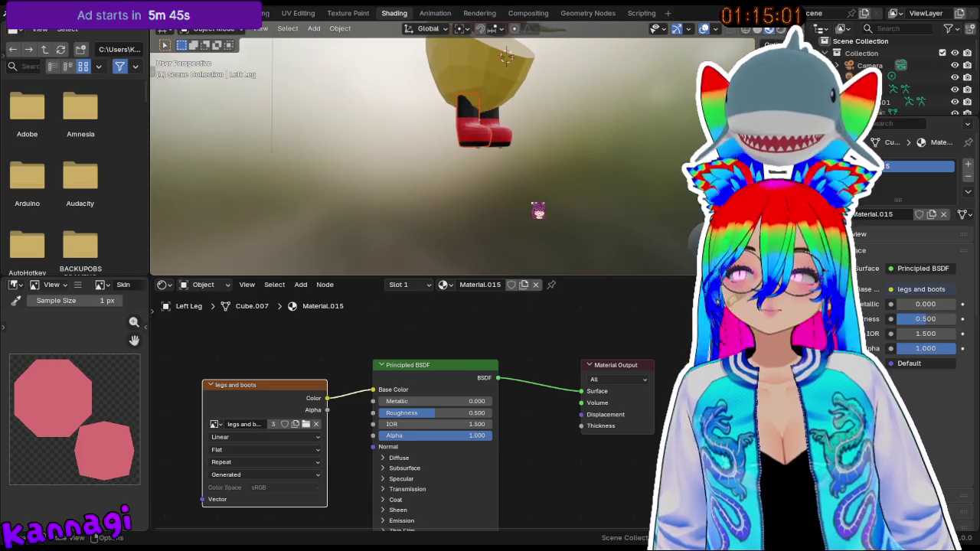
pyautogui.click(363, 17)
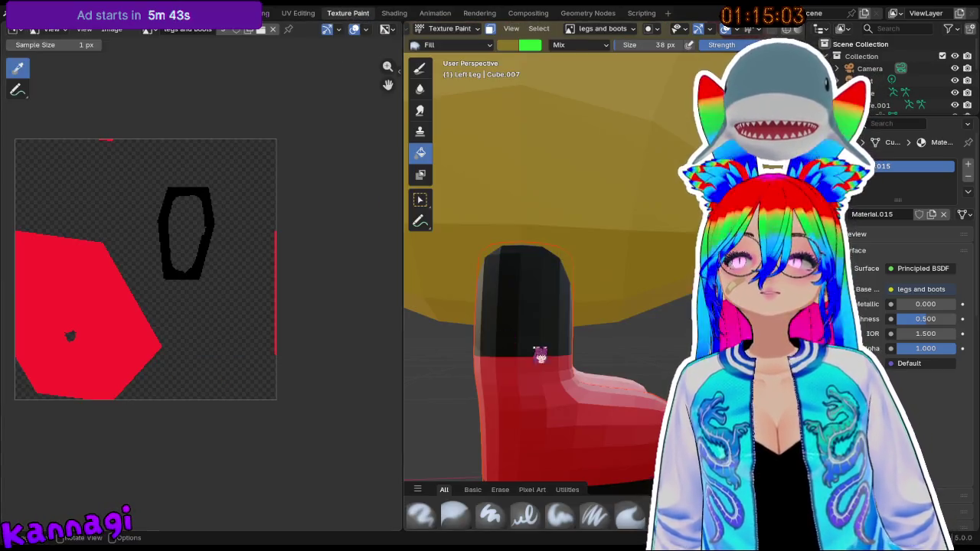
# - Select the left leg's black upper part in Edit Mode and return to Texture Paint
pyautogui.press('Tab')
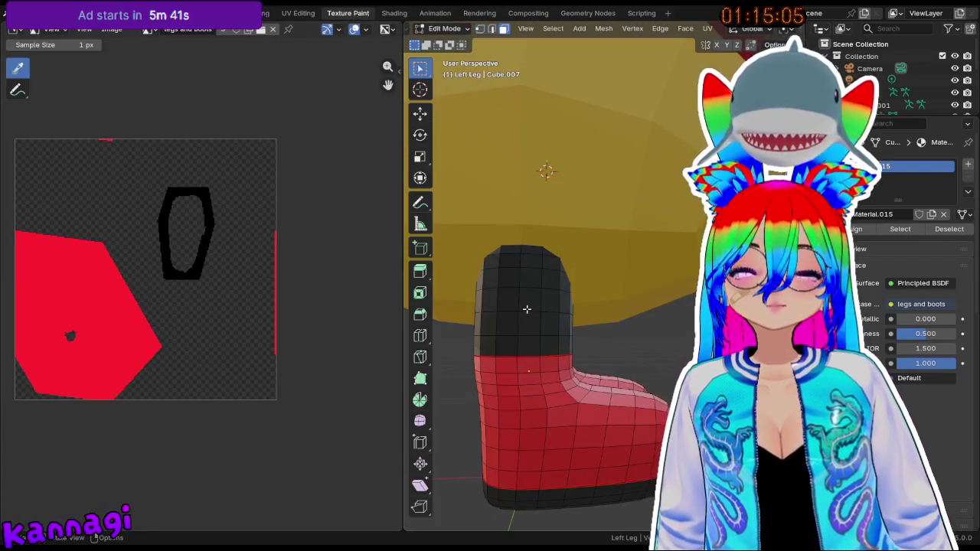
pyautogui.press('l')
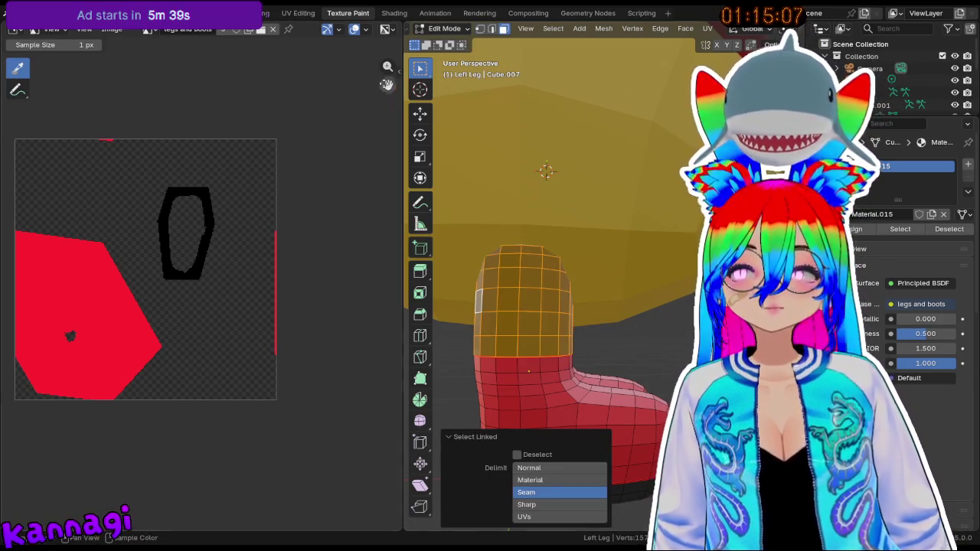
pyautogui.click(457, 30)
pyautogui.click(458, 109)
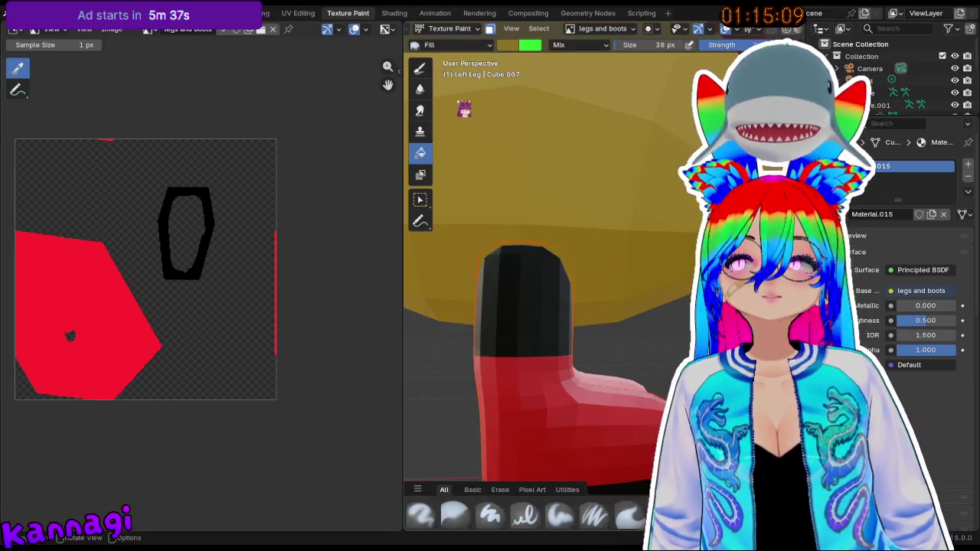
pyautogui.moveTo(541, 297)
pyautogui.mouseDown(button='middle')
pyautogui.moveTo(510, 334)
pyautogui.moveTo(633, 245)
pyautogui.moveTo(586, 263)
pyautogui.mouseUp(button='middle')
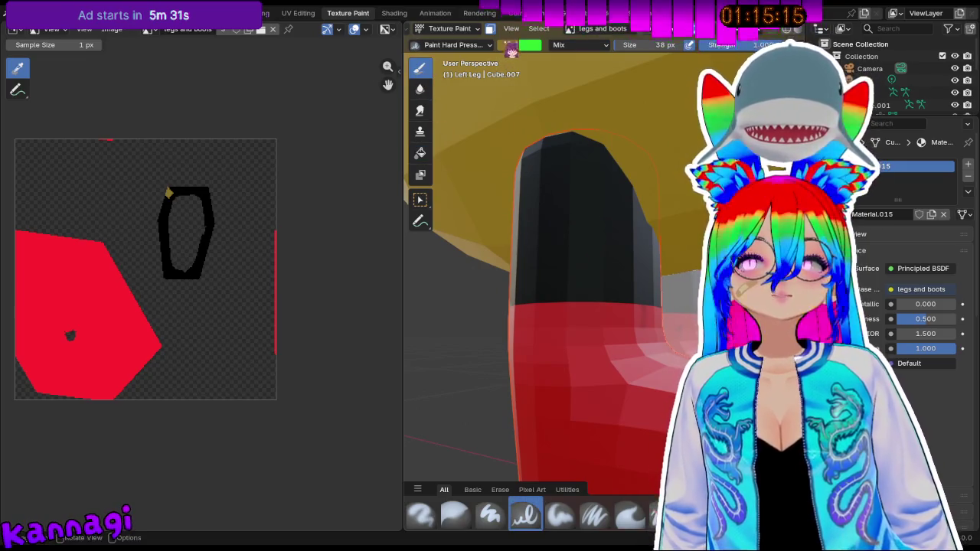
# - Disable the face mask, set the Image Editor to Paint, and brush an olive-yellow patch on the texture
pyautogui.click(490, 28)
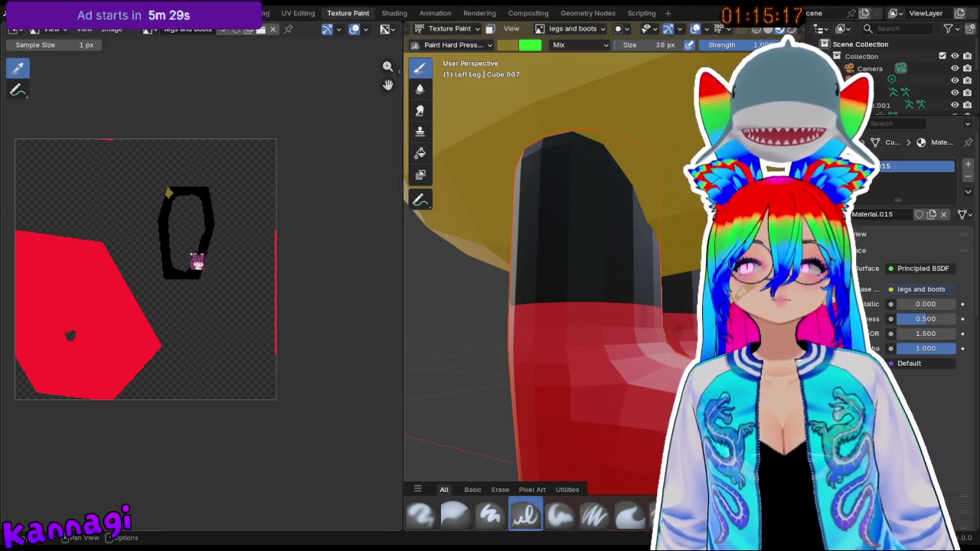
pyautogui.click(54, 29)
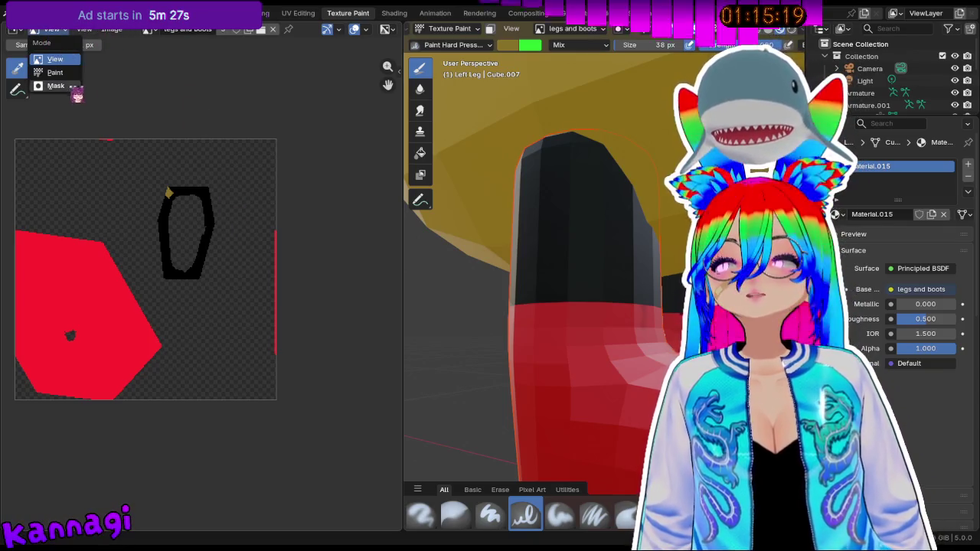
pyautogui.click(46, 67)
pyautogui.moveTo(225, 310)
pyautogui.mouseDown()
pyautogui.moveTo(197, 295)
pyautogui.moveTo(214, 332)
pyautogui.moveTo(233, 344)
pyautogui.moveTo(255, 330)
pyautogui.mouseUp()
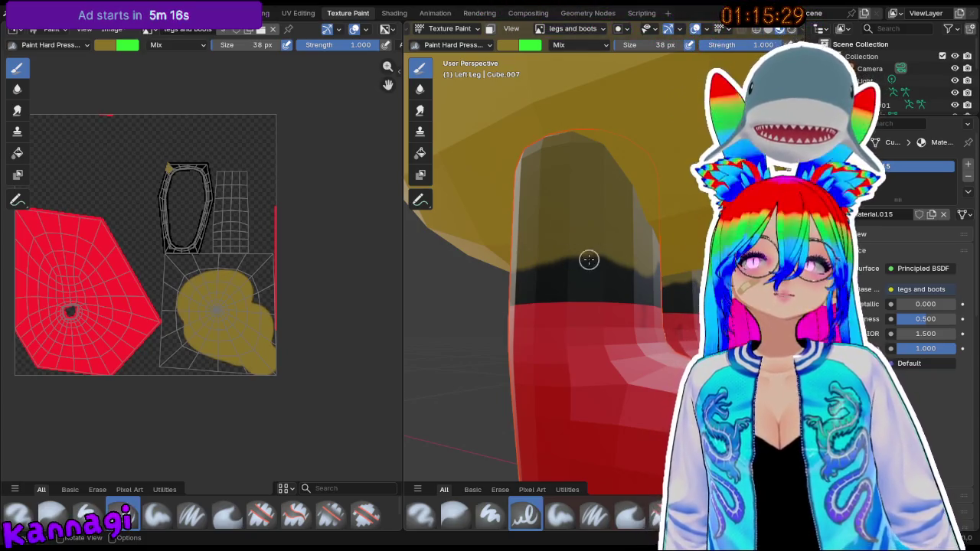
pyautogui.moveTo(910, 116); pyautogui.dragTo(911, 251)
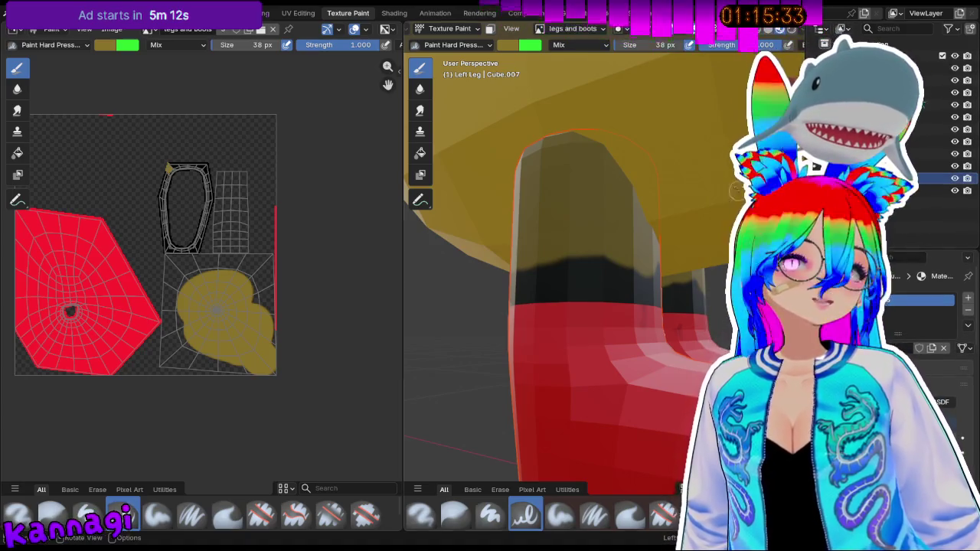
pyautogui.press('Tab')
pyautogui.press('Tab')
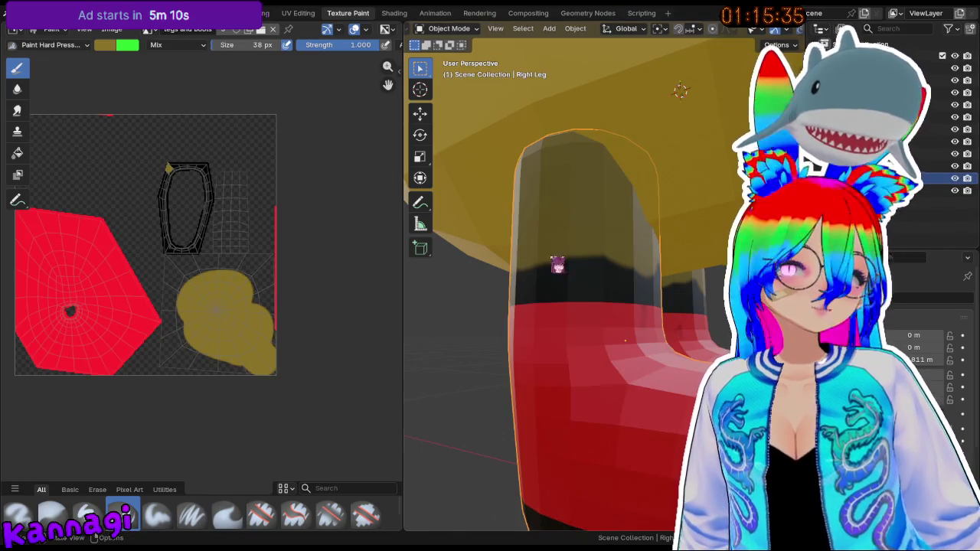
# - Put the Right Leg in Texture Paint with the Fill tool and fill its upper part olive
pyautogui.click(449, 28)
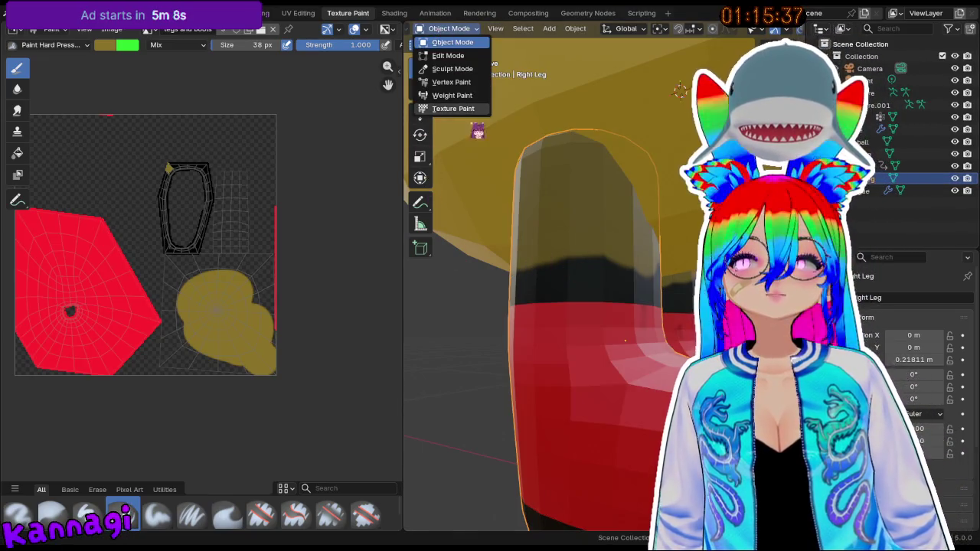
pyautogui.click(459, 120)
pyautogui.click(419, 153)
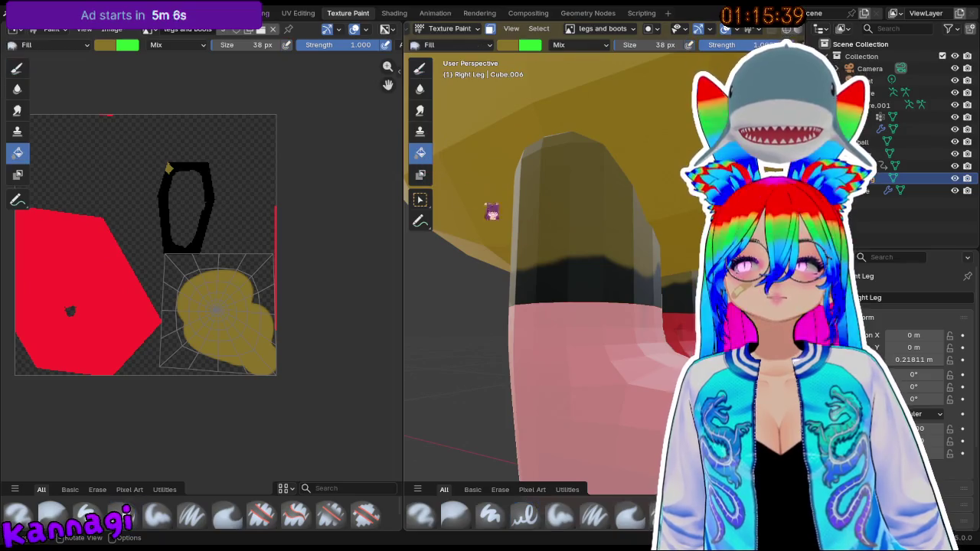
pyautogui.click(564, 283)
pyautogui.moveTo(564, 284); pyautogui.dragTo(604, 282, button='middle')
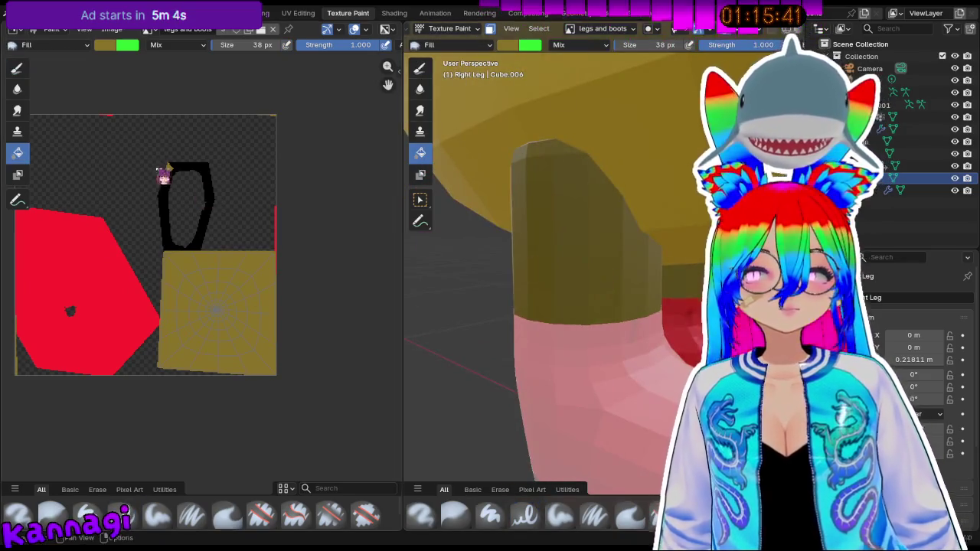
pyautogui.scroll(-4, 249, 163)
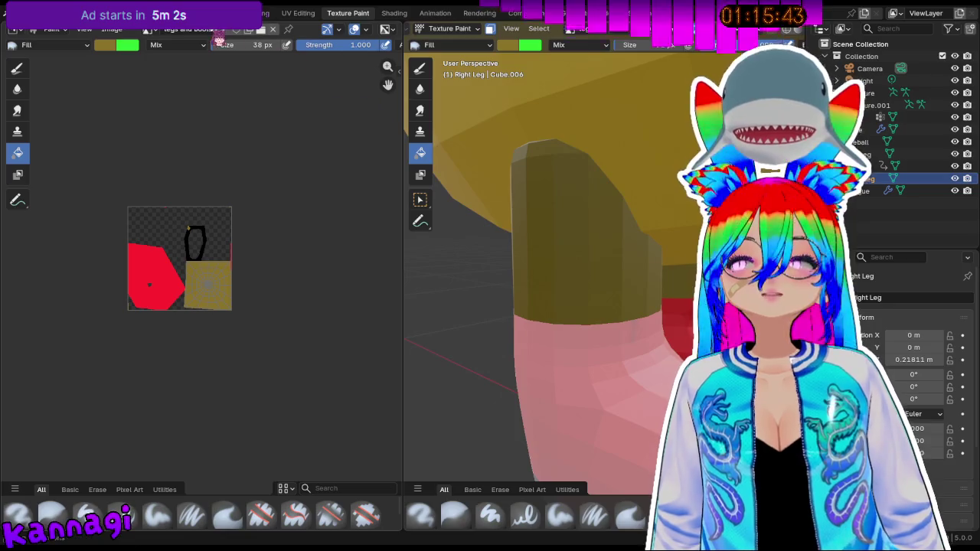
# - Eyedrop the body yellow from PacMan_SKIN and fill the upper right leg on 'legs and boots'
pyautogui.click(153, 28)
pyautogui.click(192, 74)
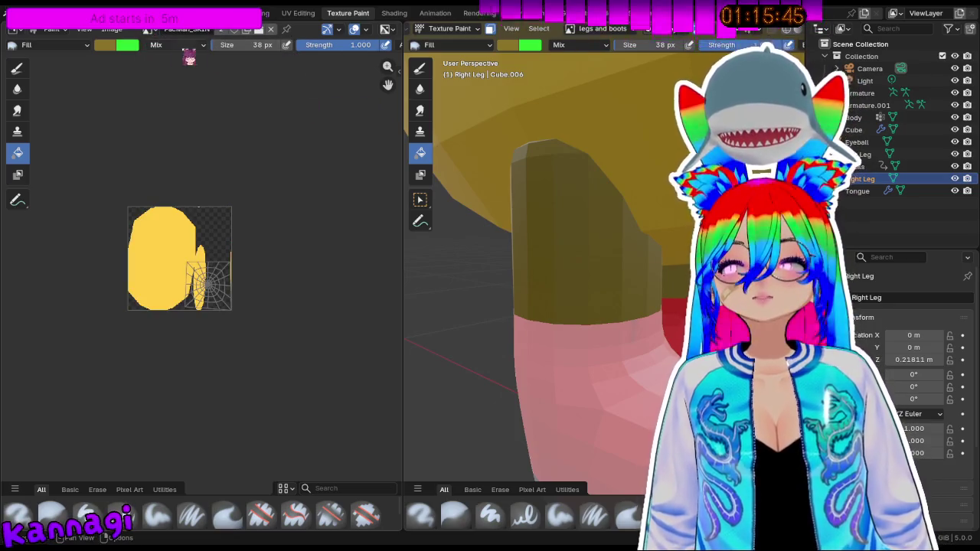
pyautogui.click(115, 48)
pyautogui.click(207, 241)
pyautogui.click(168, 249)
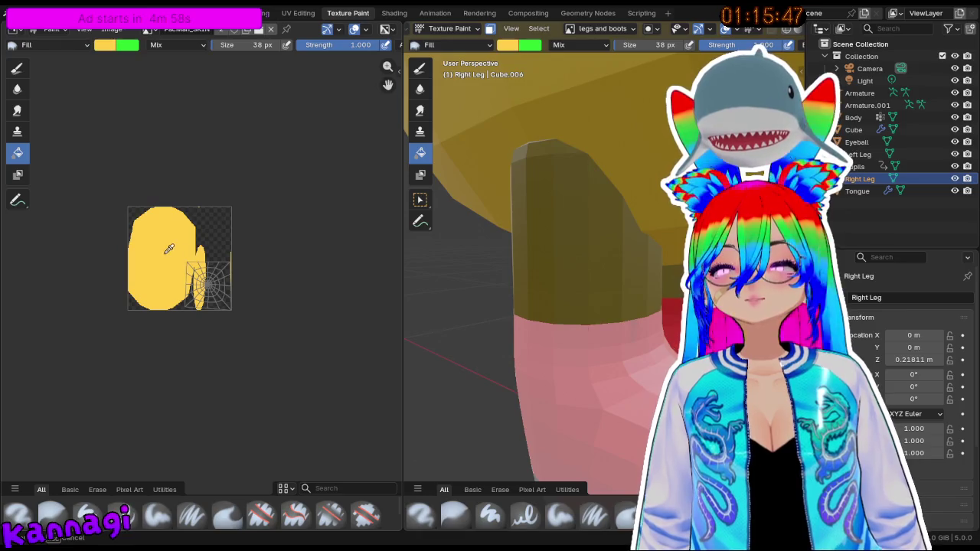
pyautogui.click(153, 28)
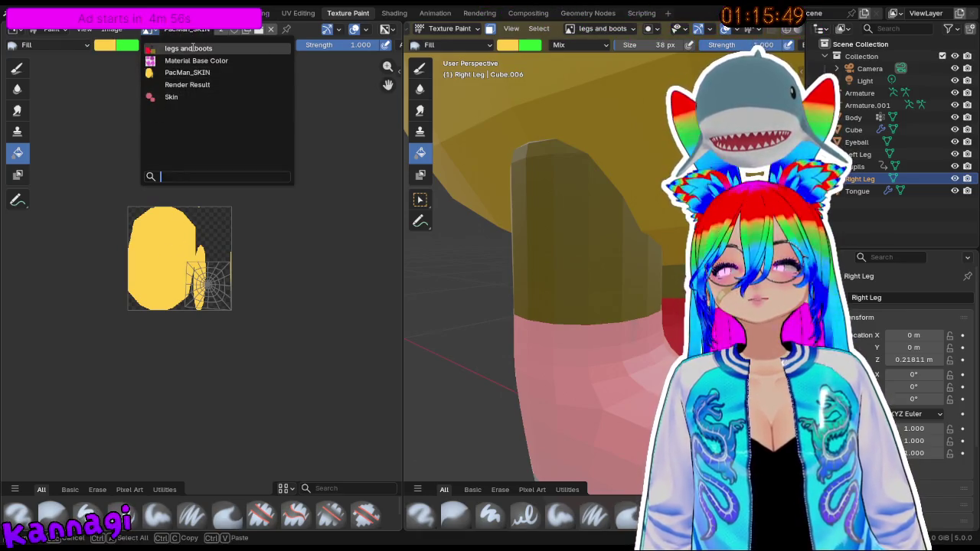
pyautogui.click(184, 49)
pyautogui.click(583, 247)
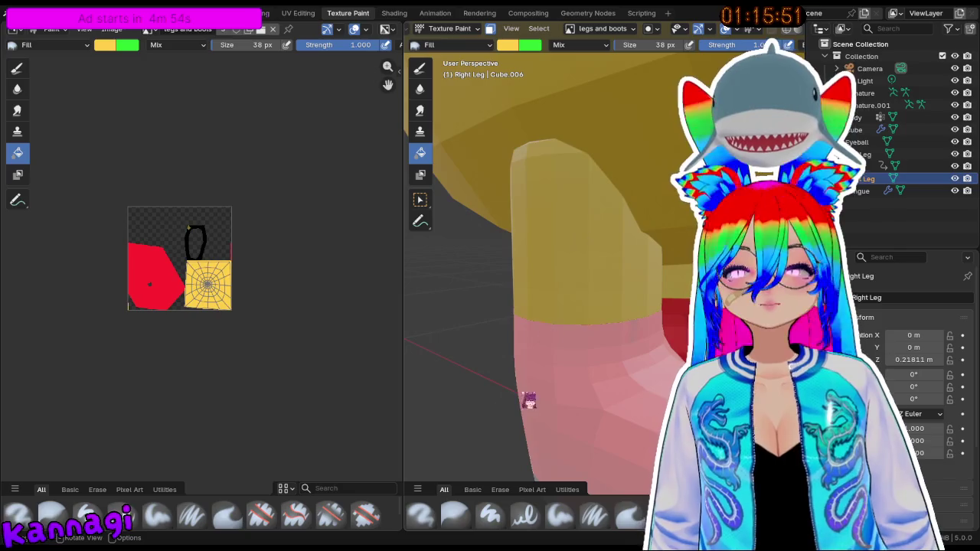
pyautogui.scroll(-3, 447, 187)
pyautogui.scroll(-2, 538, 258)
pyautogui.press('Tab')
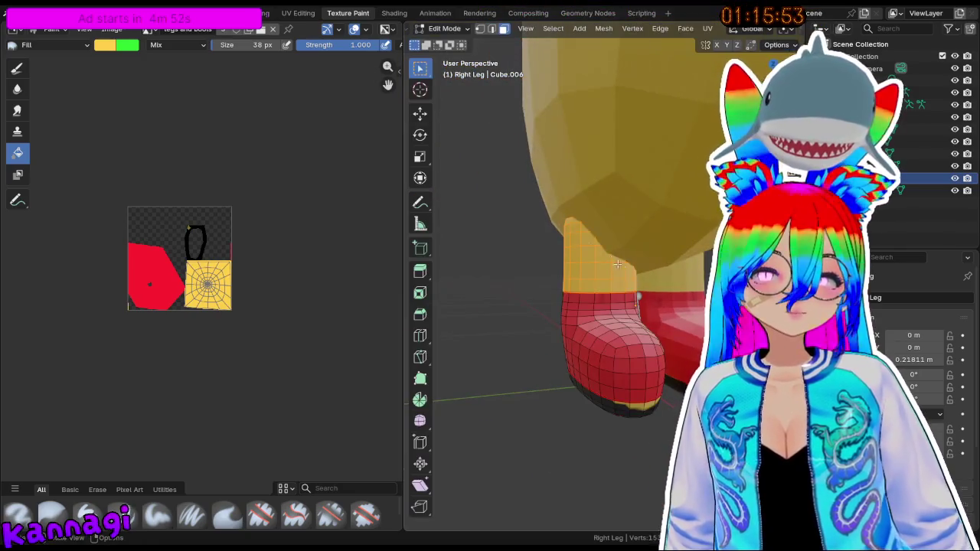
# - Frame the yellow UV square, view the boot from below, and select the linked sole faces
pyautogui.scroll(1, 262, 263)
pyautogui.scroll(3, 284, 251)
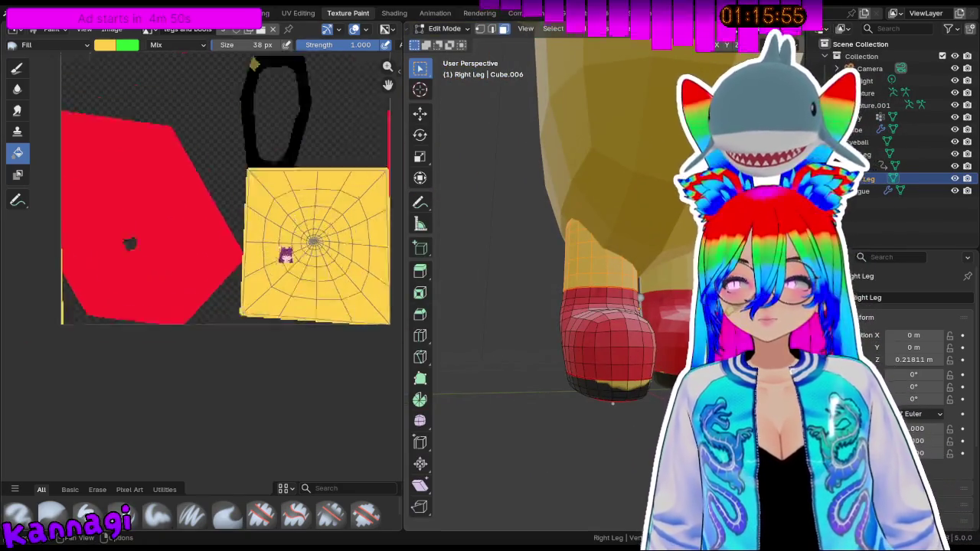
pyautogui.scroll(2, 357, 137)
pyautogui.moveTo(356, 138); pyautogui.dragTo(225, 291, button='middle')
pyautogui.moveTo(582, 352)
pyautogui.mouseDown(button='middle')
pyautogui.moveTo(618, 386)
pyautogui.moveTo(597, 375)
pyautogui.mouseUp(button='middle')
pyautogui.scroll(1, 188, 216)
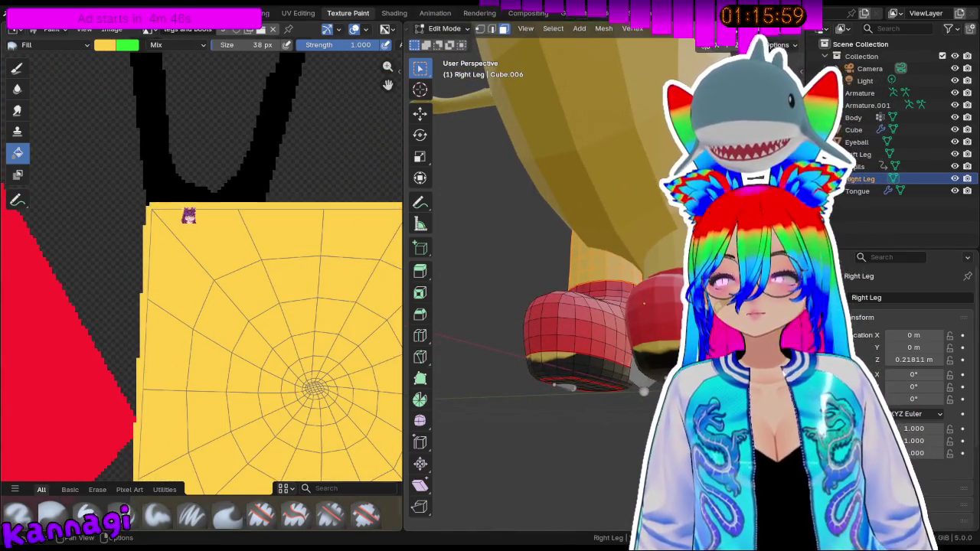
pyautogui.press('Tab')
pyautogui.press('Tab')
pyautogui.press('a')
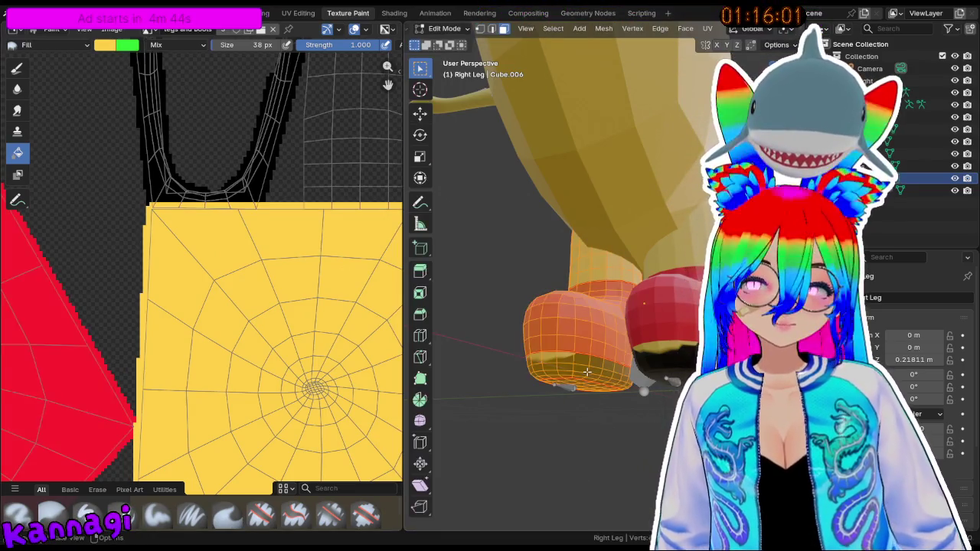
pyautogui.press('Tab')
pyautogui.press('Tab')
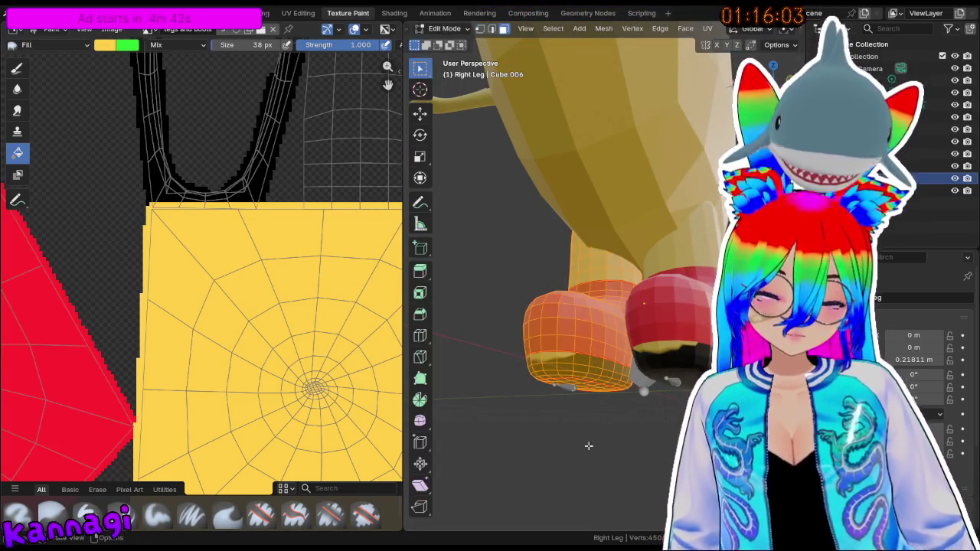
pyautogui.hotkey('alt', 'a')
pyautogui.press('l')
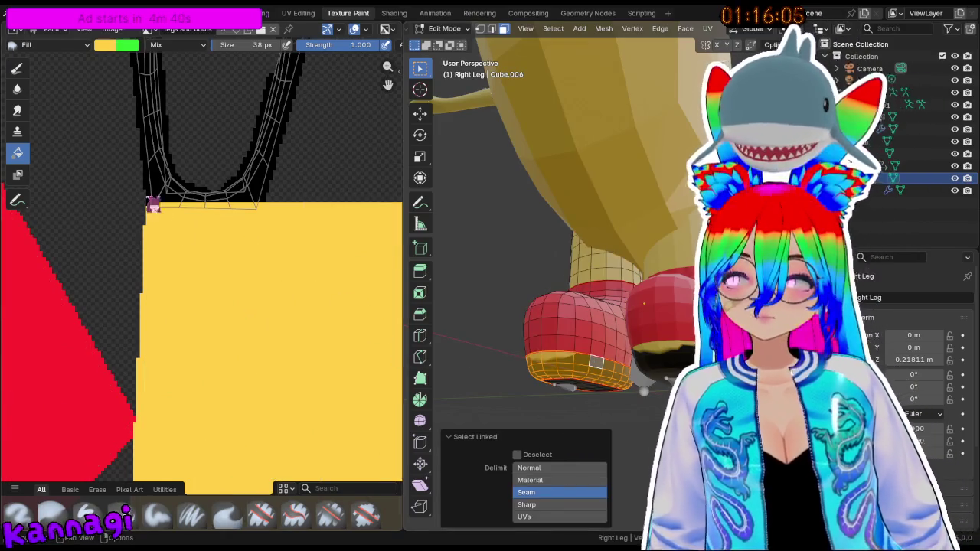
# - Sample black as the paint colour, fill the sole with it, then undo the unwanted fill
pyautogui.click(107, 45)
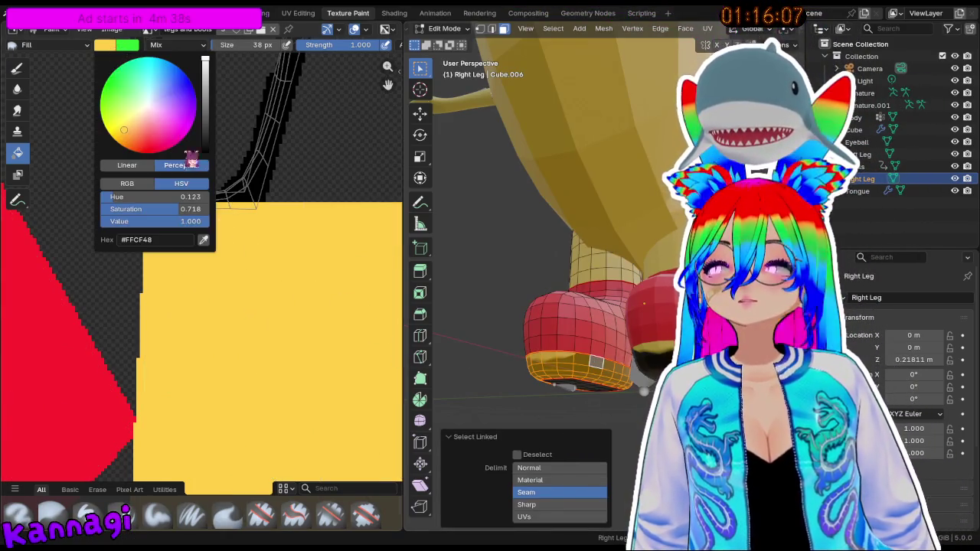
pyautogui.click(204, 239)
pyautogui.click(256, 192)
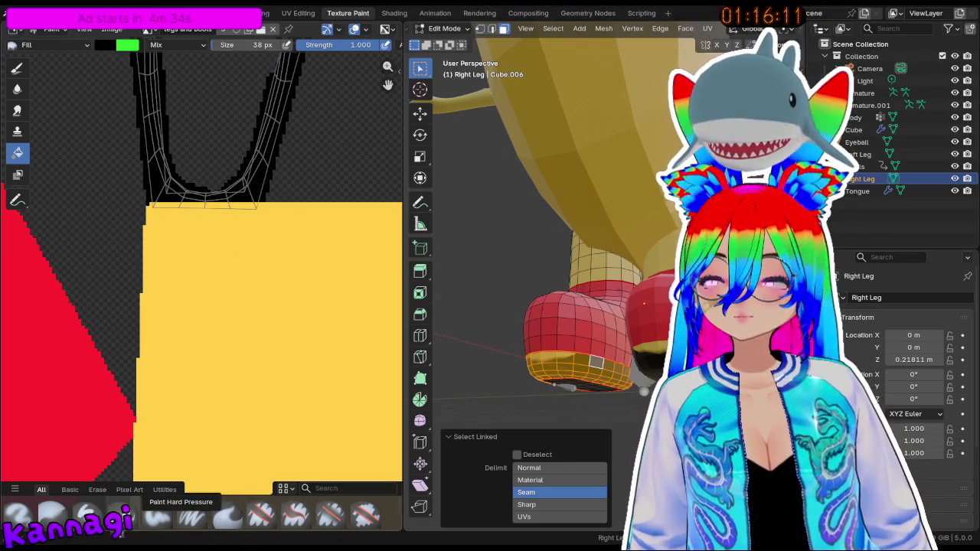
pyautogui.click(123, 514)
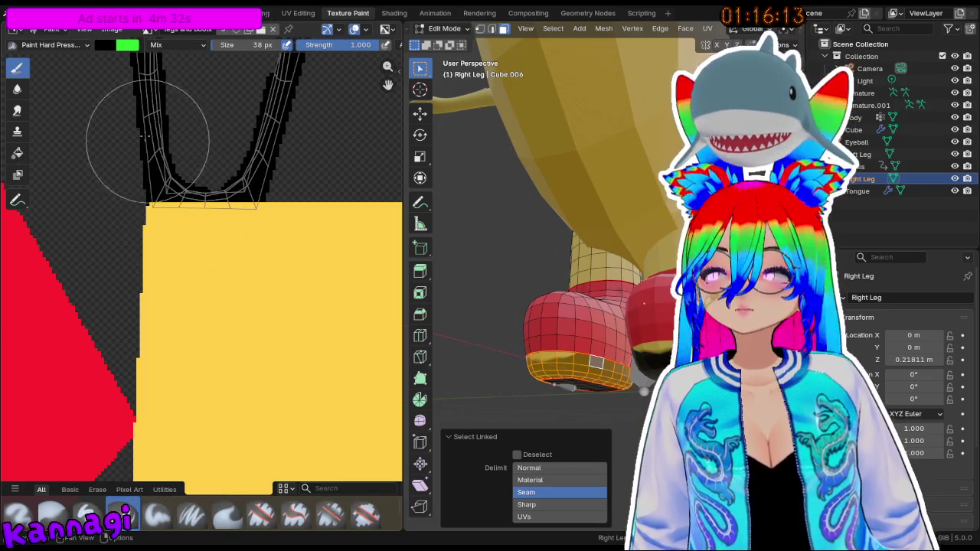
pyautogui.click(17, 152)
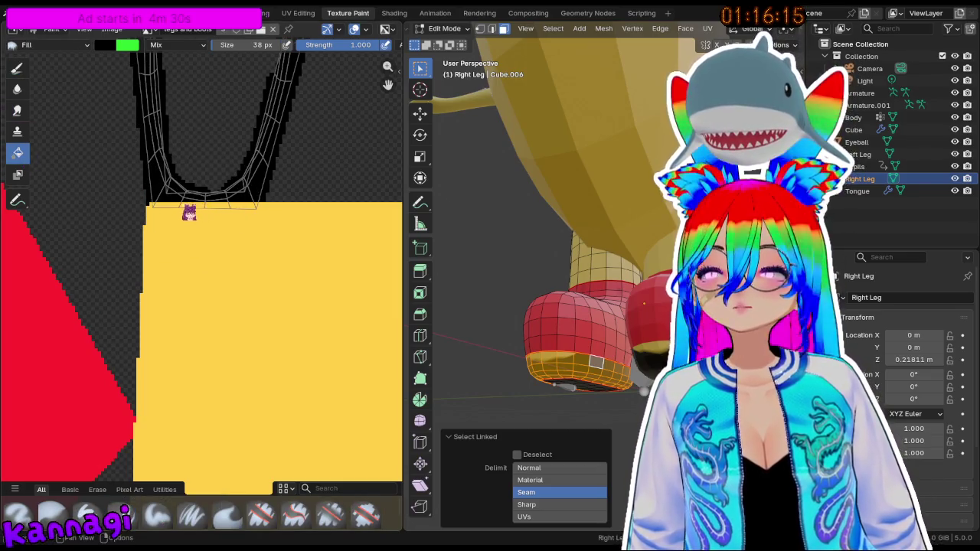
pyautogui.click(192, 229)
pyautogui.hotkey('ctrl', 'z')
# - Try filling the boot's bottom rim black, then undo both black fills
pyautogui.keyDown('alt'); pyautogui.click(555, 381); pyautogui.keyUp('alt')
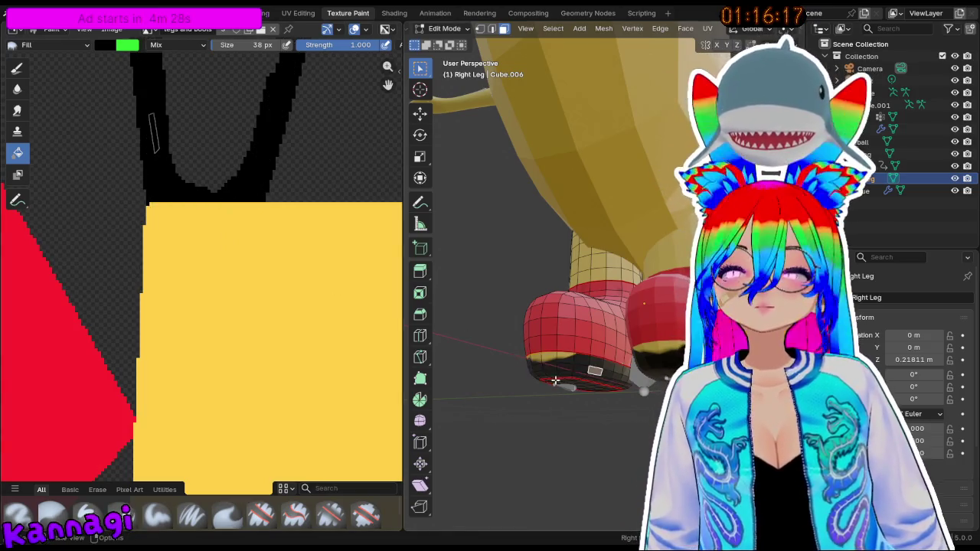
pyautogui.click(444, 28)
pyautogui.click(453, 112)
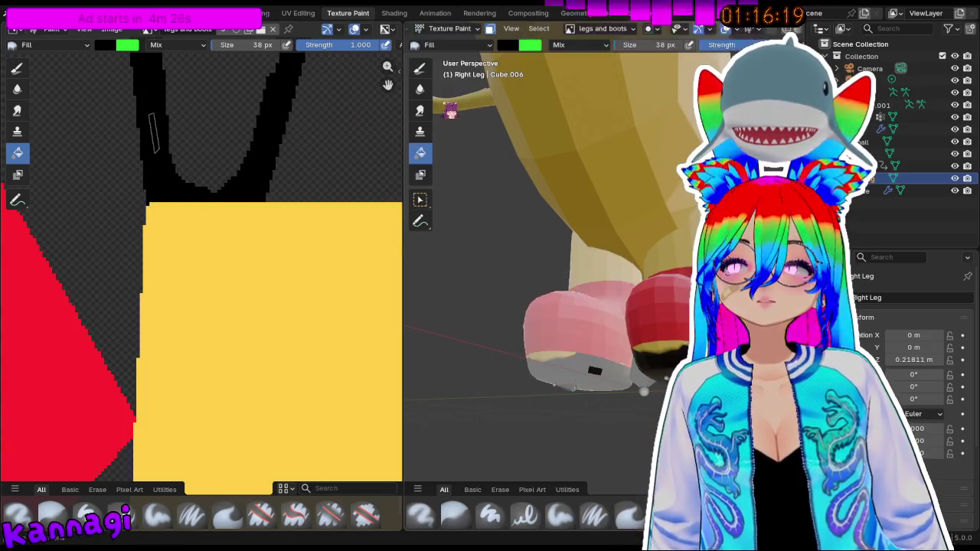
pyautogui.press('Tab')
pyautogui.press('a')
pyautogui.press('Tab')
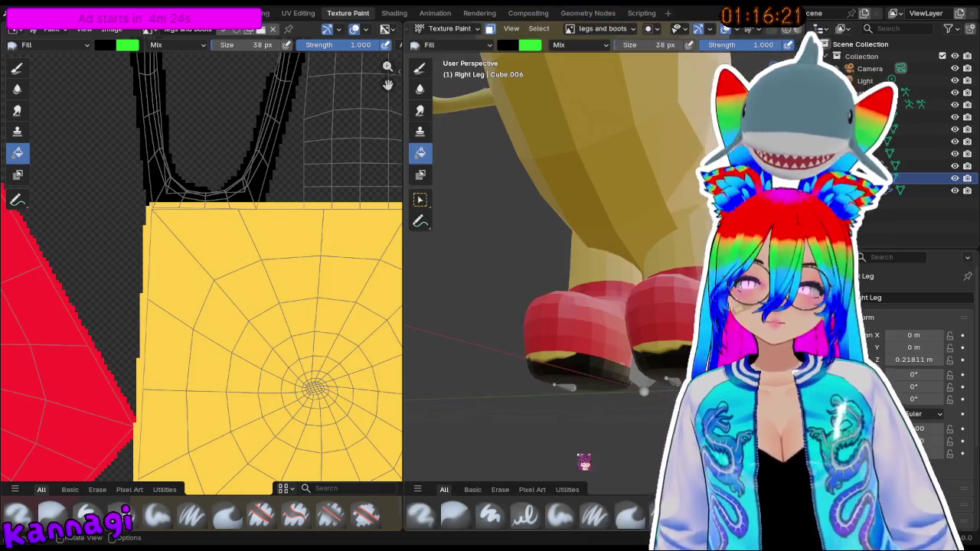
pyautogui.click(587, 359)
pyautogui.press('Tab')
pyautogui.hotkey('ctrl', 'z')
pyautogui.hotkey('ctrl', 'z')
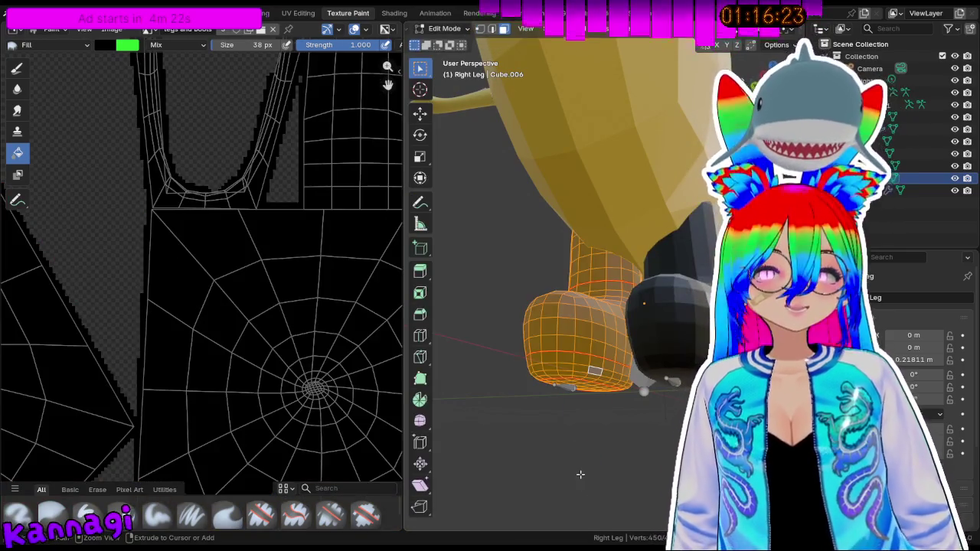
pyautogui.hotkey('ctrl', 'z')
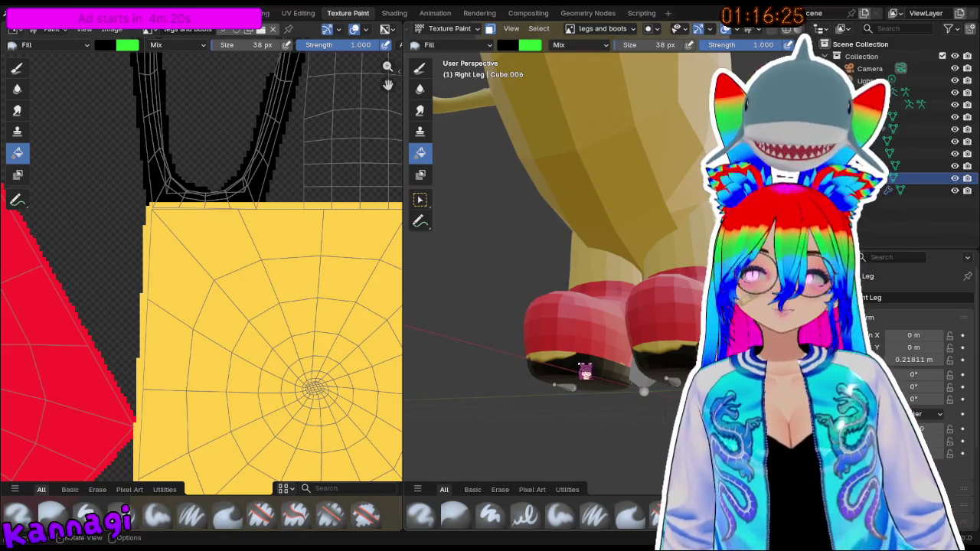
# - Reselect the whole sole up to its seams with Ctrl+L and check it in Texture Paint
pyautogui.click(444, 28)
pyautogui.click(451, 65)
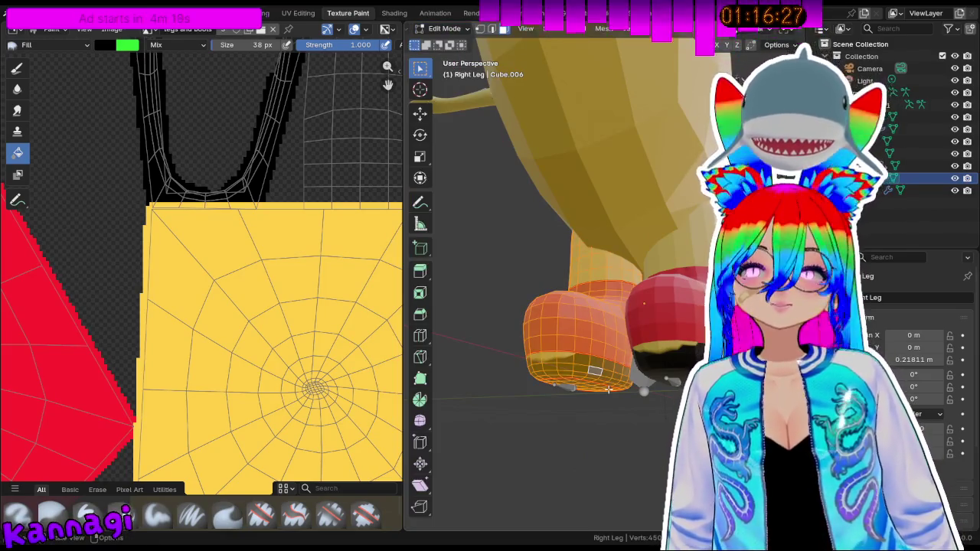
pyautogui.keyDown('alt'); pyautogui.click(597, 398); pyautogui.keyUp('alt')
pyautogui.hotkey('ctrl', 'l')
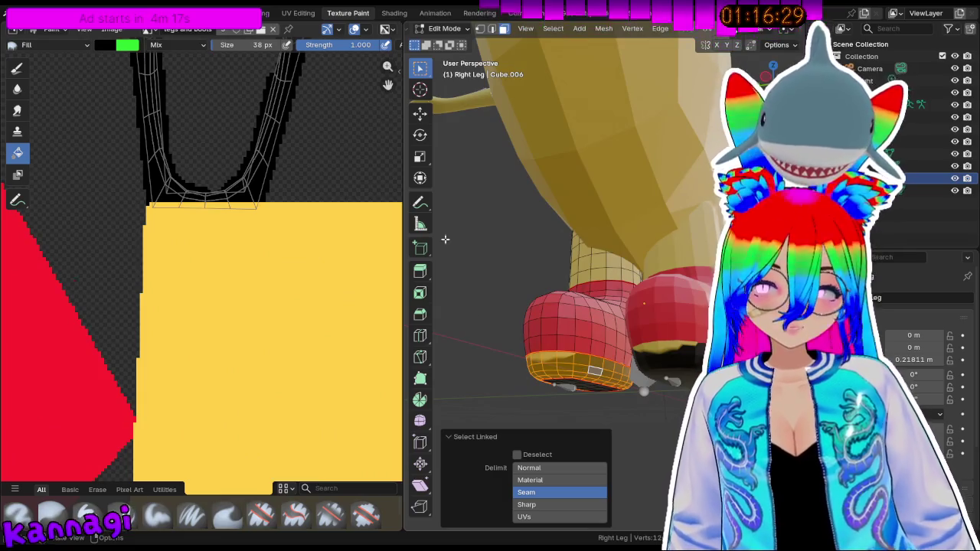
pyautogui.click(436, 31)
pyautogui.click(455, 126)
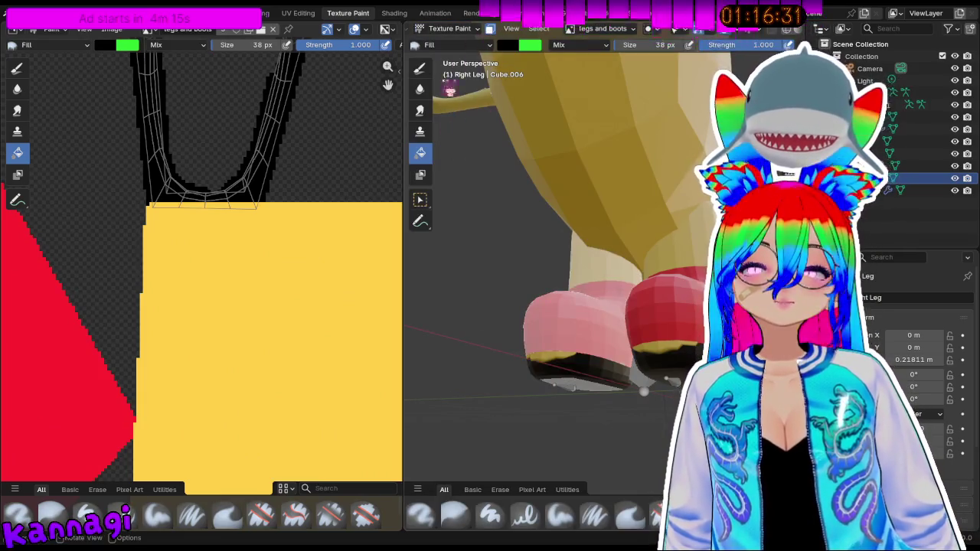
pyautogui.moveTo(518, 332)
pyautogui.mouseDown(button='middle')
pyautogui.moveTo(567, 337)
pyautogui.moveTo(536, 321)
pyautogui.moveTo(664, 350)
pyautogui.mouseUp(button='middle')
pyautogui.press('Tab')
# - Switch to the Layout workspace and orbit around the whole Pac-Man character
pyautogui.scroll(-3, 664, 351)
pyautogui.click(444, 28)
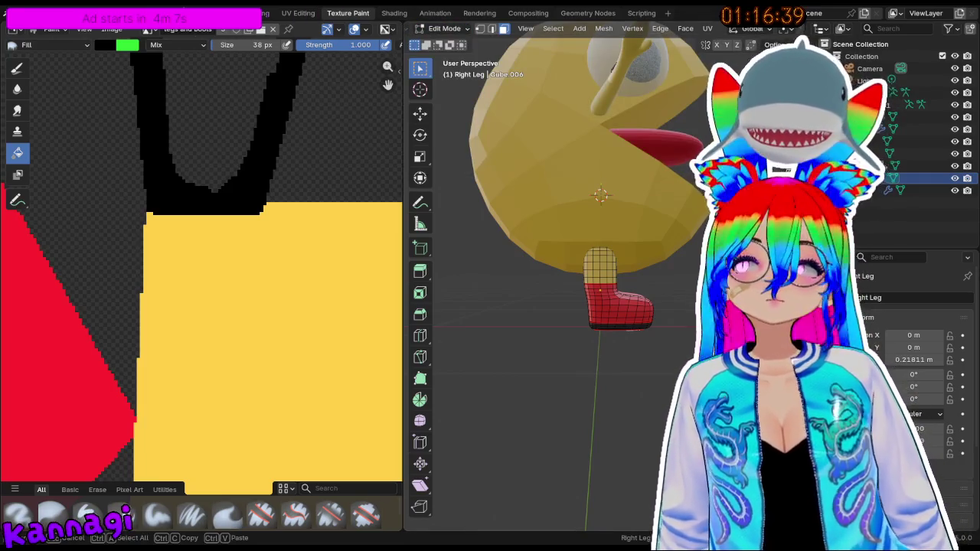
pyautogui.hotkey('ctrl', 'pageup')
pyautogui.hotkey('ctrl', 'pageup')
pyautogui.hotkey('ctrl', 'pageup')
pyautogui.moveTo(404, 317)
pyautogui.mouseDown(button='middle')
pyautogui.moveTo(385, 284)
pyautogui.moveTo(540, 291)
pyautogui.moveTo(341, 299)
pyautogui.mouseUp(button='middle')
# - Select the Body and raise its JawOpen shape key from 0.000 to 1.000
pyautogui.moveTo(641, 286)
pyautogui.mouseDown(button='middle')
pyautogui.moveTo(449, 277)
pyautogui.moveTo(698, 337)
pyautogui.mouseUp(button='middle')
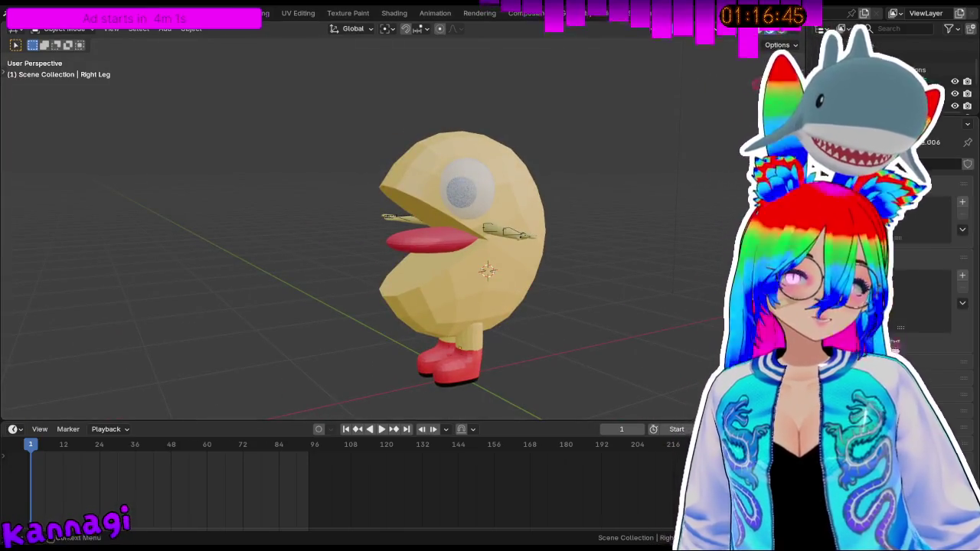
pyautogui.click(515, 283)
pyautogui.press('Tab')
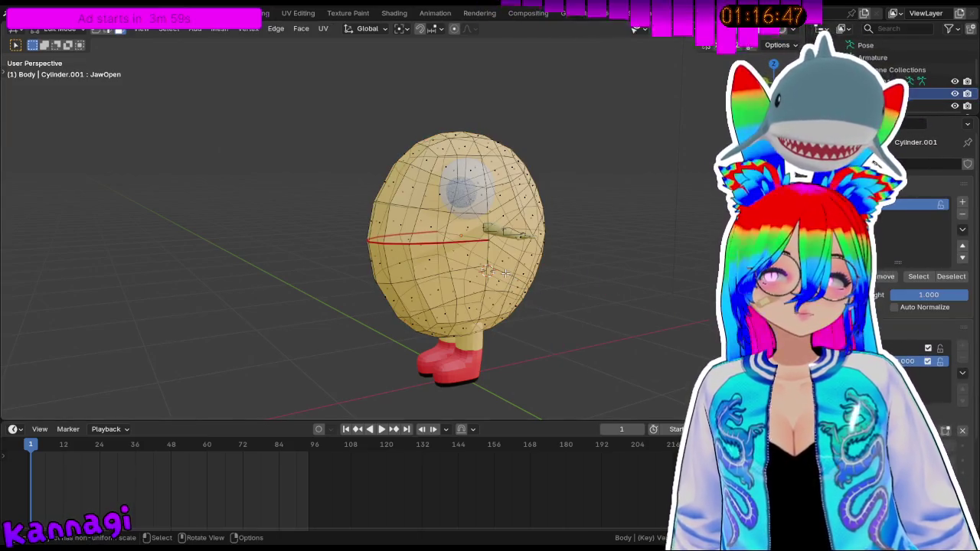
pyautogui.press('Tab')
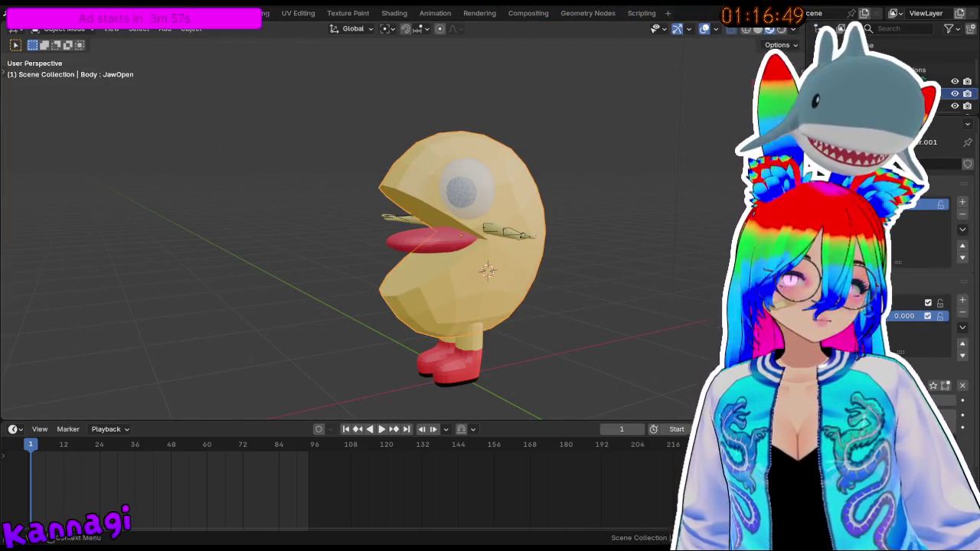
pyautogui.moveTo(903, 316); pyautogui.dragTo(923, 316)
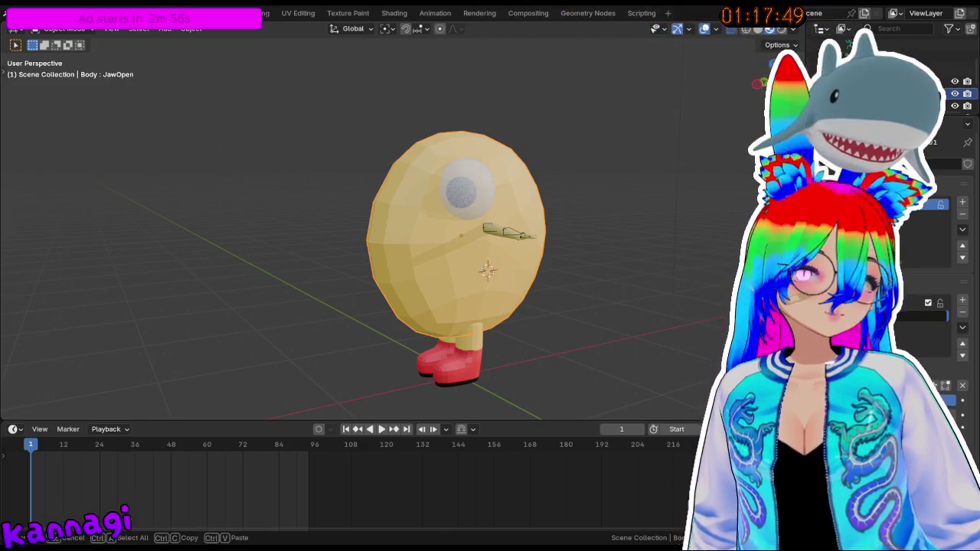
# - Enter the shape key value directly, drop it to 0, then set it back to 1.000
pyautogui.click(915, 316)
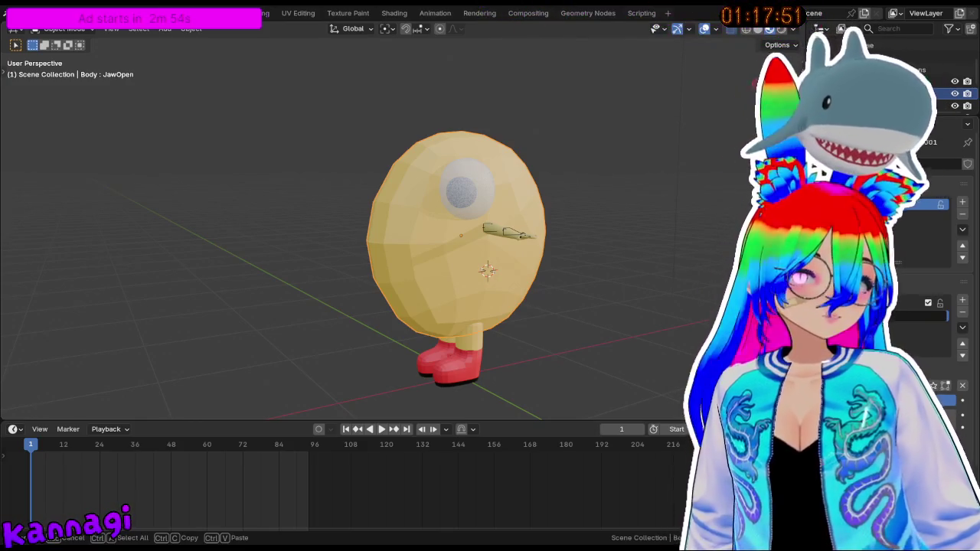
pyautogui.press('Return')
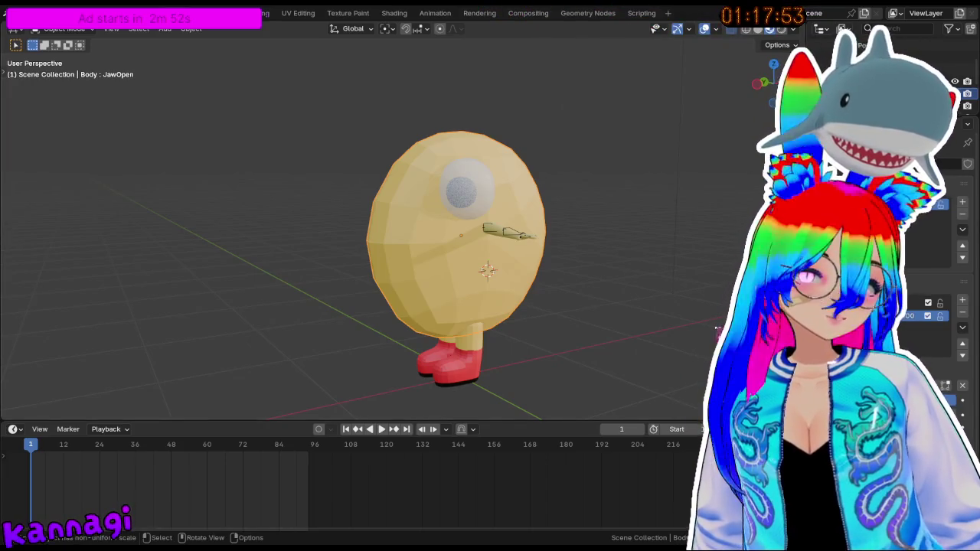
pyautogui.moveTo(459, 229)
pyautogui.mouseDown(button='middle')
pyautogui.moveTo(520, 230)
pyautogui.moveTo(490, 230)
pyautogui.mouseUp(button='middle')
pyautogui.moveTo(903, 315)
pyautogui.mouseDown()
pyautogui.moveTo(880, 315)
pyautogui.moveTo(919, 315)
pyautogui.mouseUp()
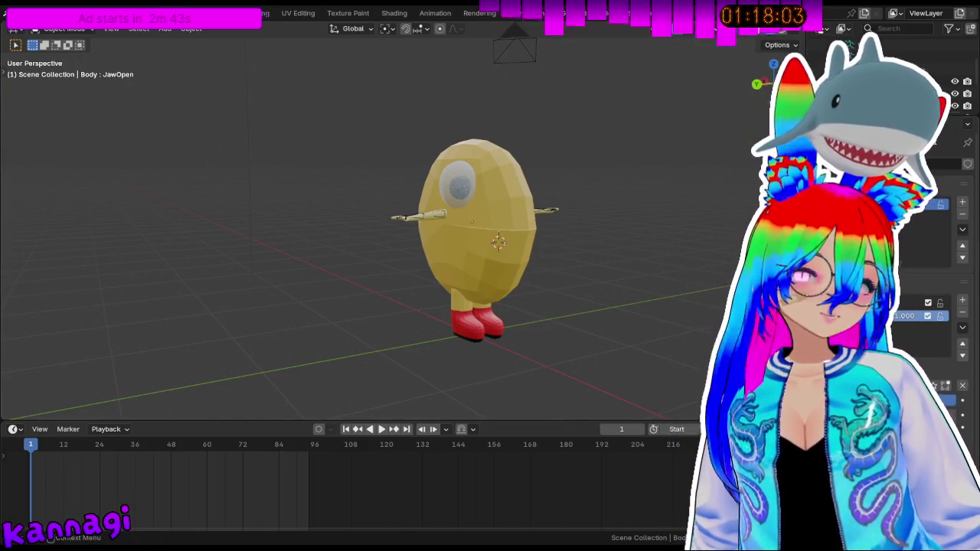
pyautogui.doubleClick(922, 303)
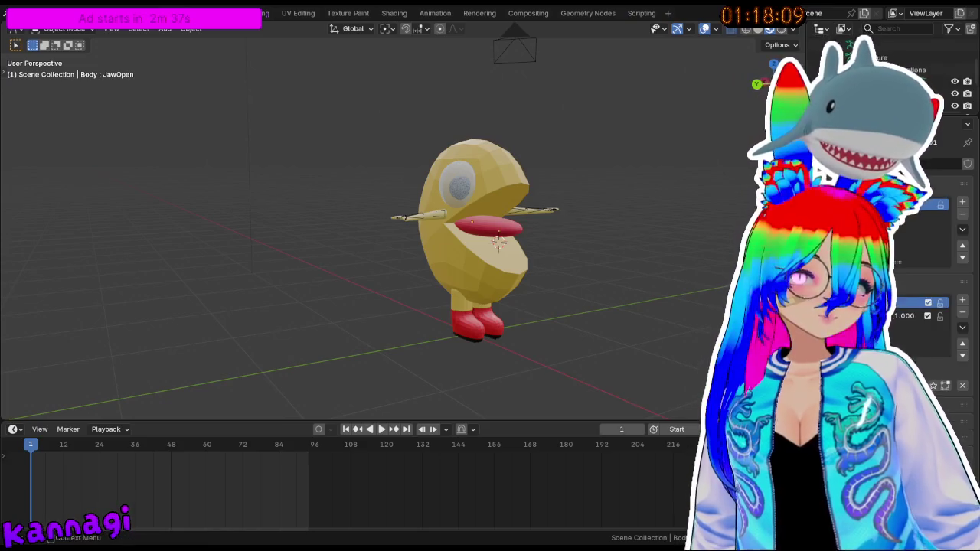
pyautogui.press('Return')
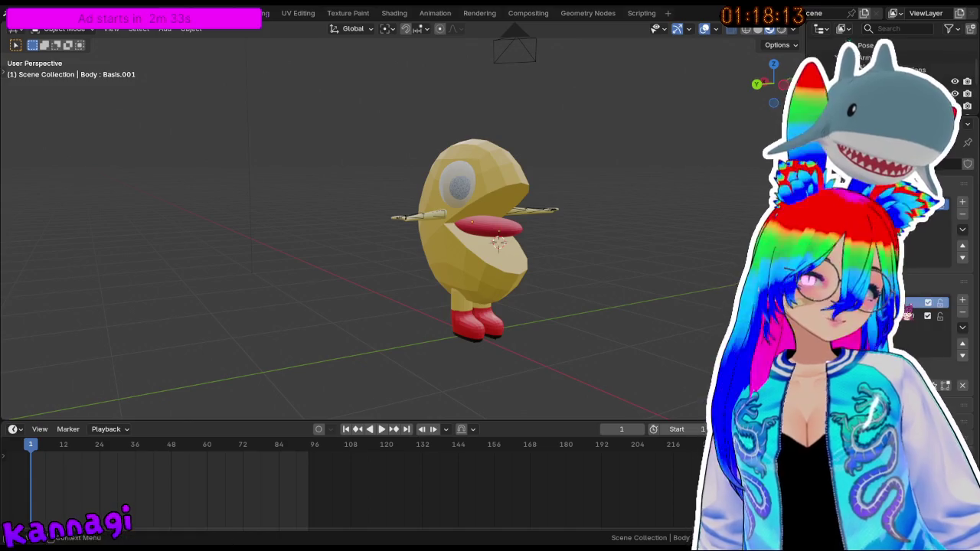
# - Rename the shape key, then slide jawOpen through 0.643 to test the mouth opening and closing
pyautogui.doubleClick(918, 315)
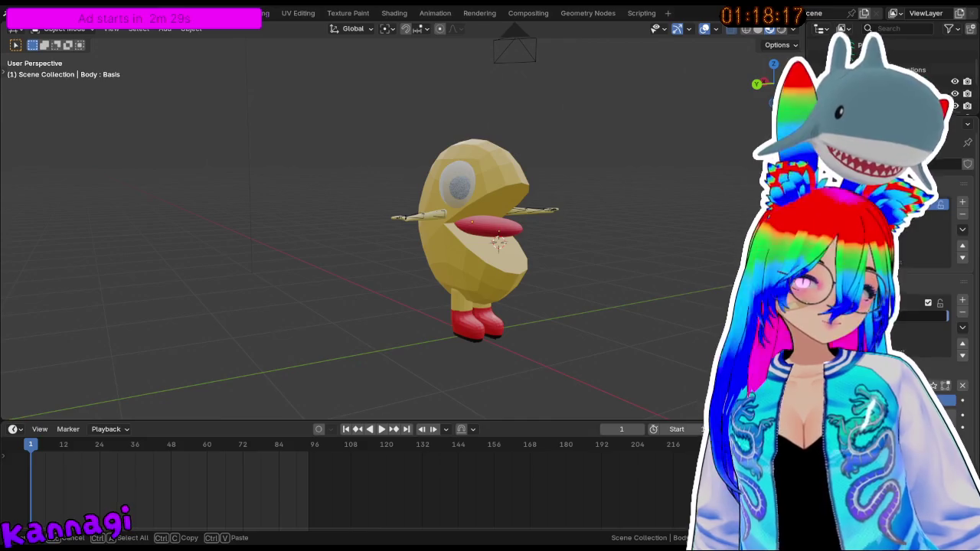
pyautogui.click(914, 303)
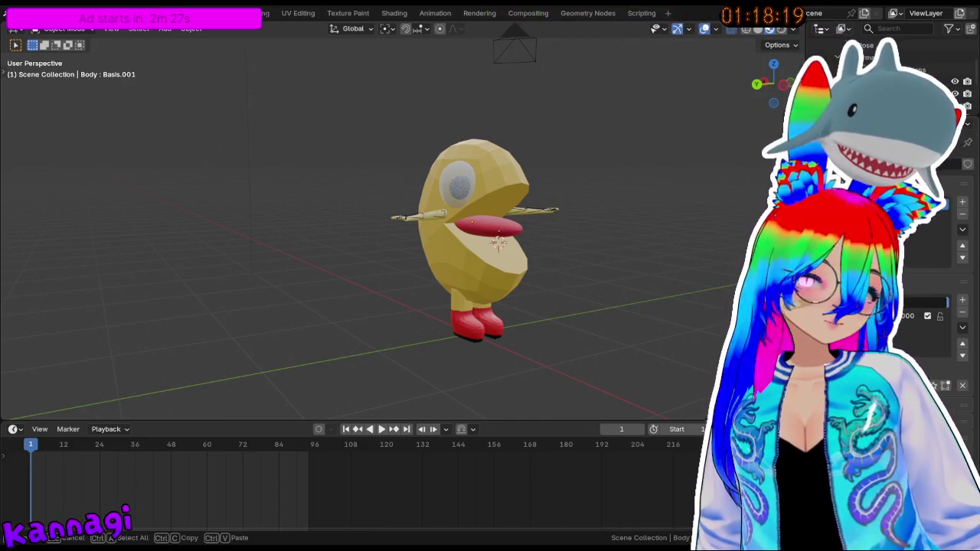
pyautogui.press('Return')
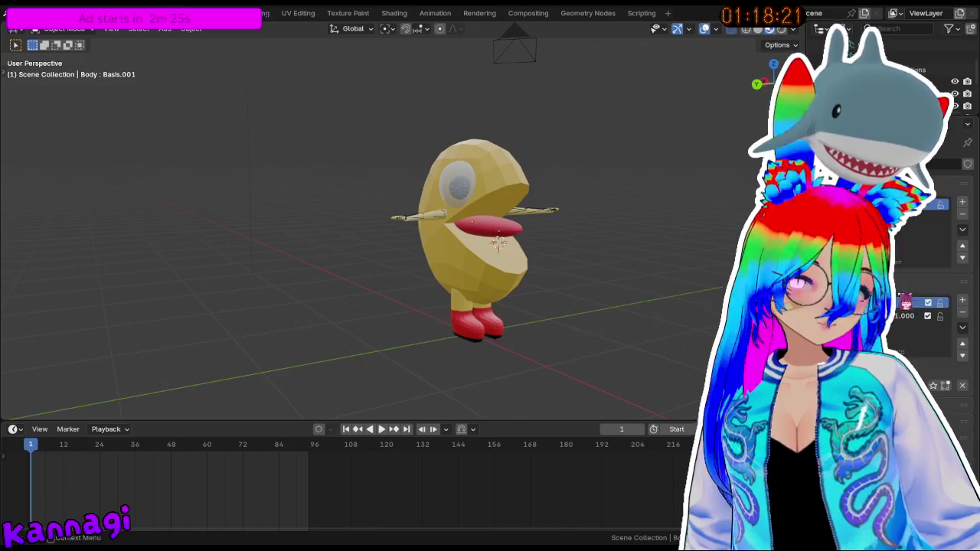
pyautogui.click(911, 315)
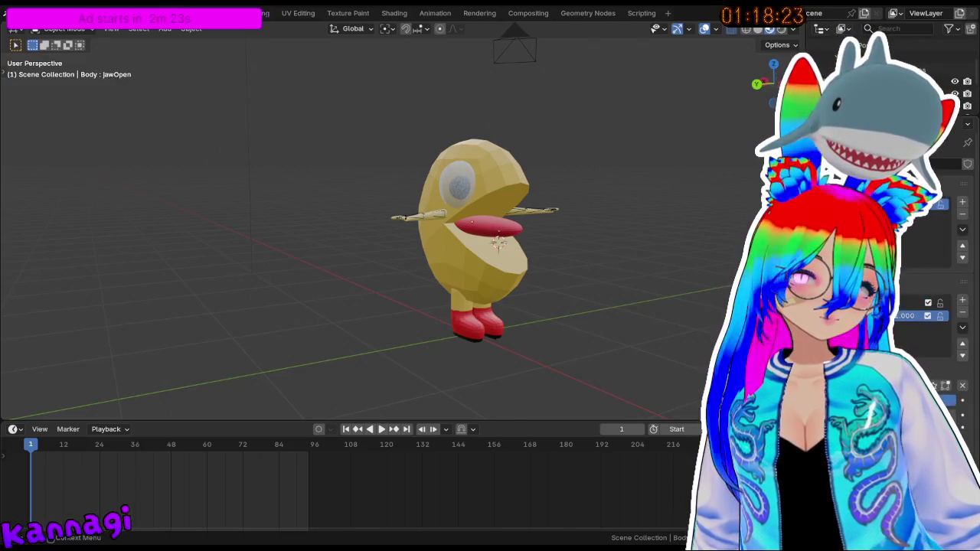
pyautogui.moveTo(904, 315)
pyautogui.mouseDown()
pyautogui.moveTo(880, 315)
pyautogui.moveTo(911, 315)
pyautogui.mouseUp()
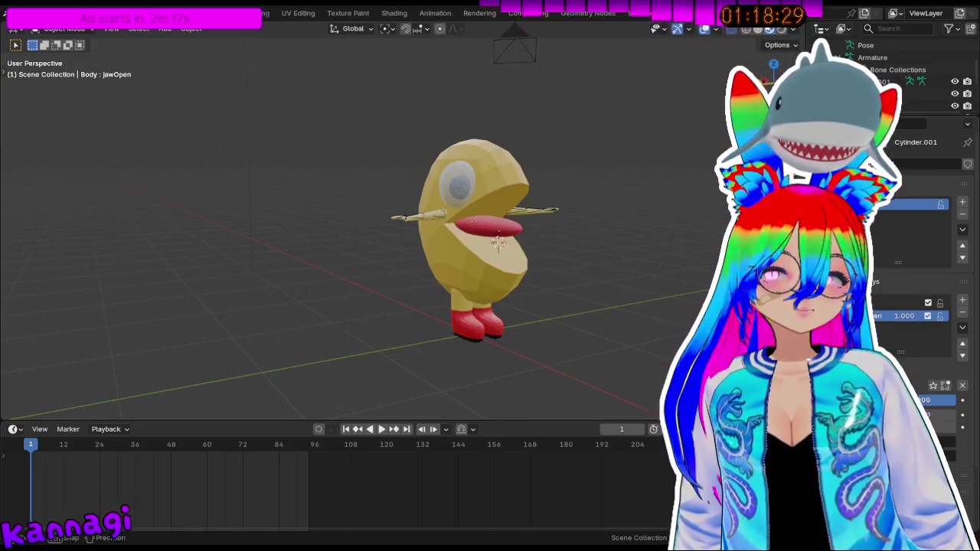
pyautogui.moveTo(911, 315); pyautogui.dragTo(900, 316)
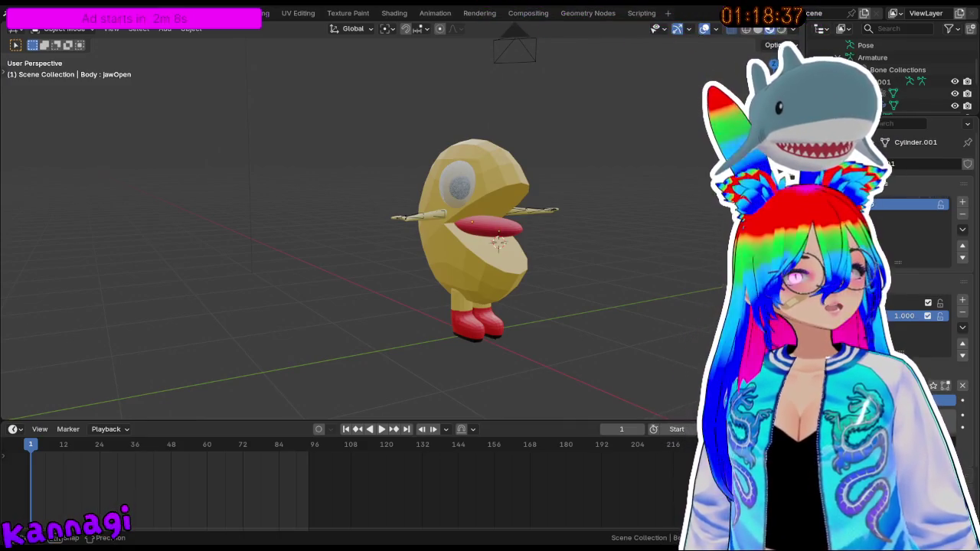
pyautogui.moveTo(904, 315)
pyautogui.mouseDown()
pyautogui.moveTo(888, 316)
pyautogui.moveTo(918, 316)
pyautogui.mouseUp()
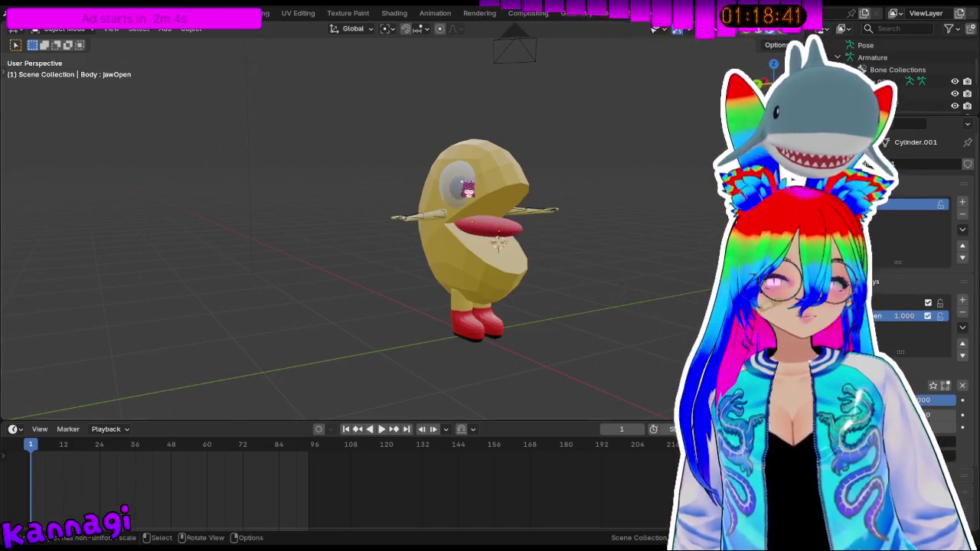
# - Return jawOpen to full, inspect the face, reselect the body and save enemy_beholder.blend
pyautogui.moveTo(475, 230); pyautogui.dragTo(513, 192, button='middle')
pyautogui.moveTo(414, 213); pyautogui.dragTo(489, 191, button='middle')
pyautogui.scroll(3, 490, 191)
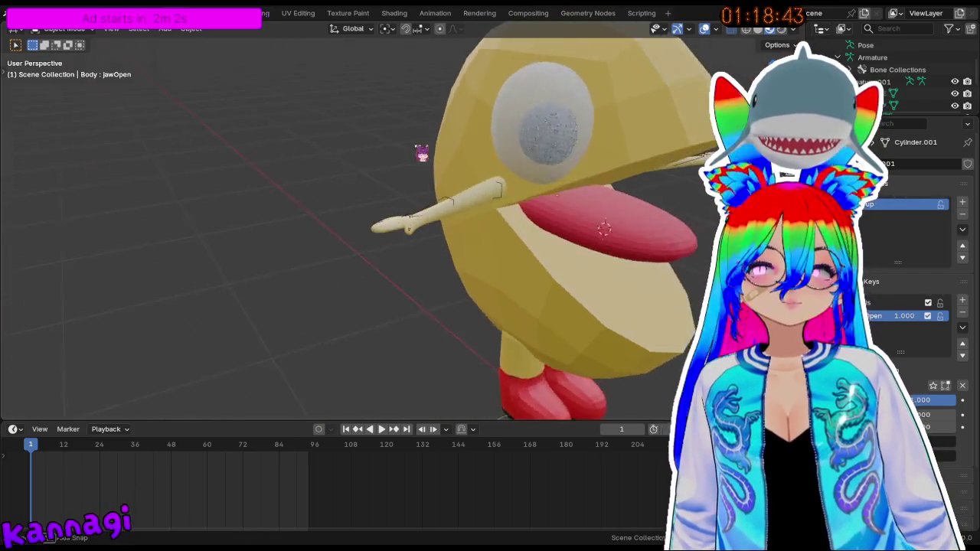
pyautogui.click(524, 149)
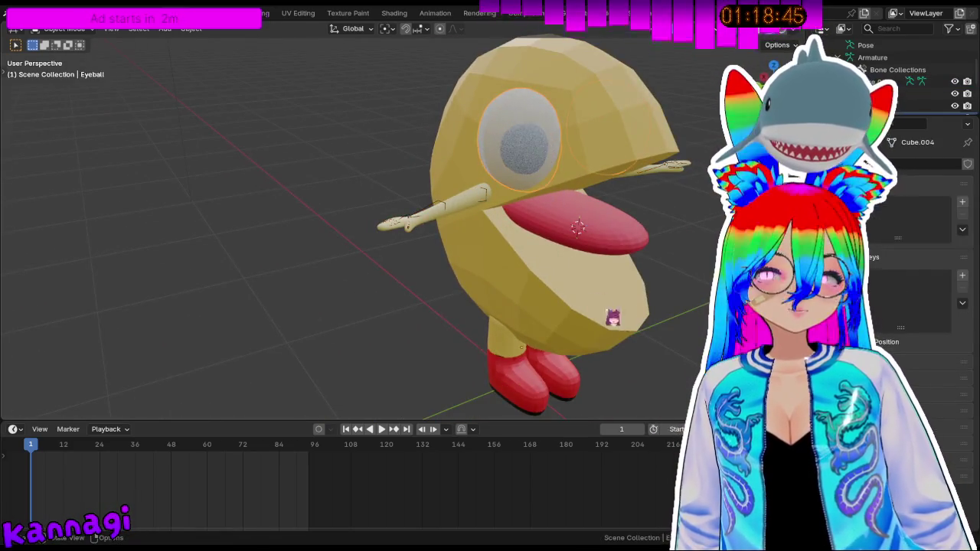
pyautogui.click(609, 290)
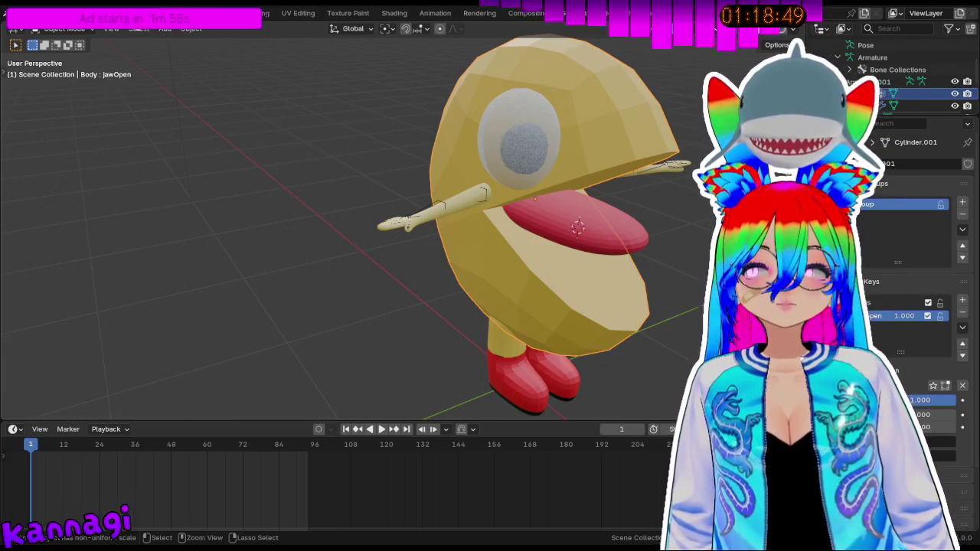
pyautogui.hotkey('ctrl', 's')
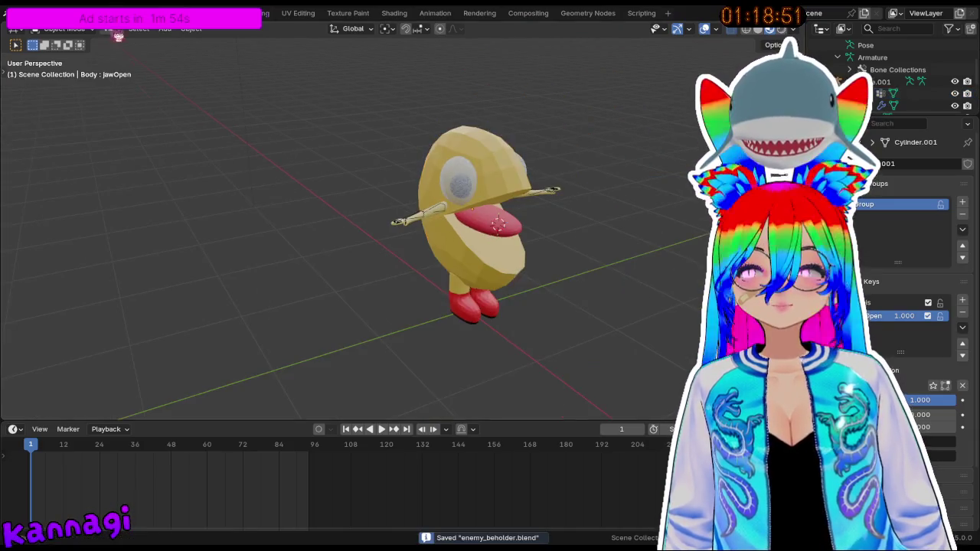
pyautogui.moveTo(380, 254); pyautogui.dragTo(393, 245, button='middle')
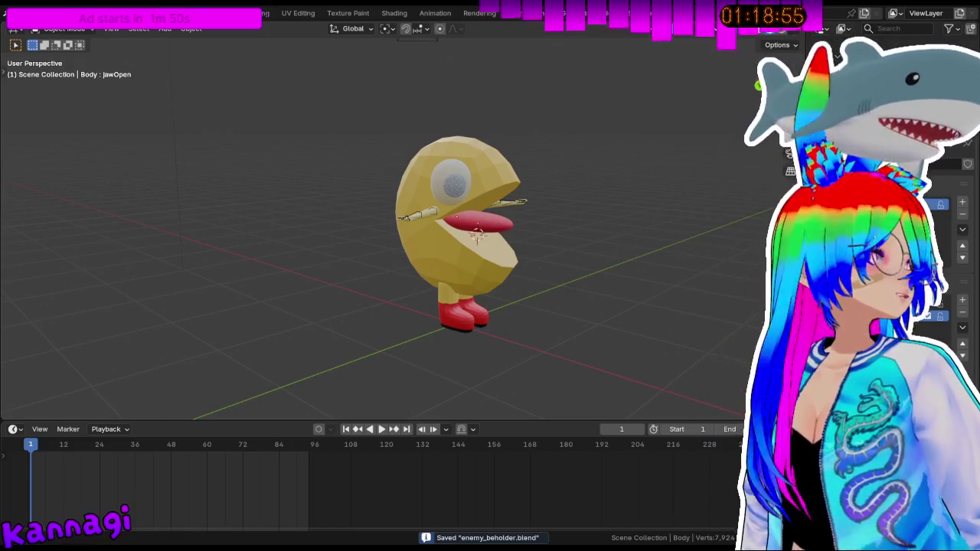
pyautogui.click(16, 13)
pyautogui.moveTo(45, 198)
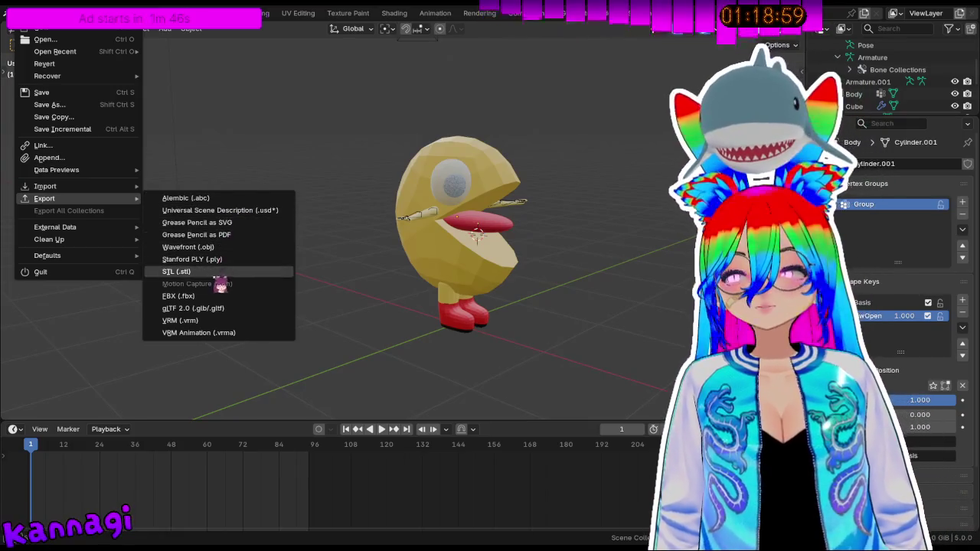
# - Try a VRM (.vrm) export, dismiss the Armature Selection prompt, and select Armature in the Outliner
pyautogui.click(222, 320)
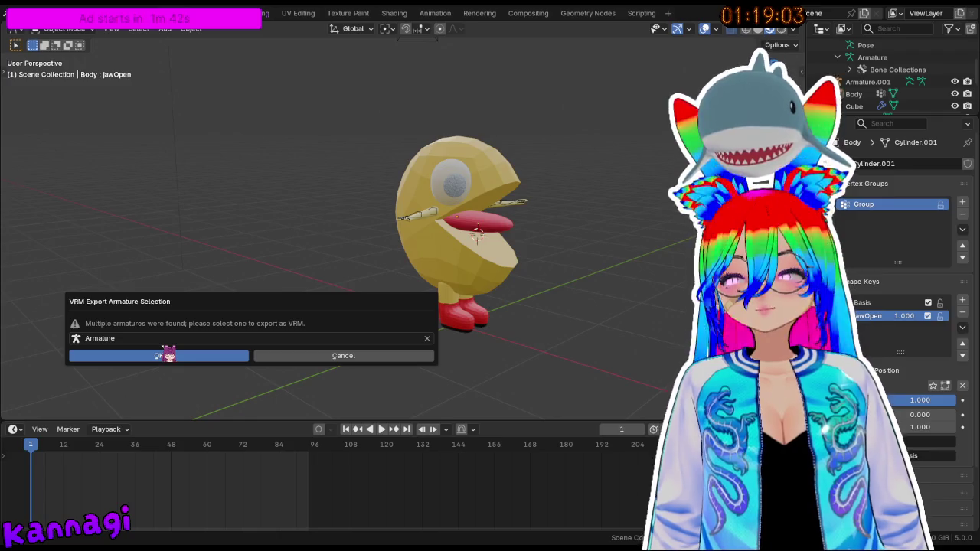
pyautogui.click(166, 355)
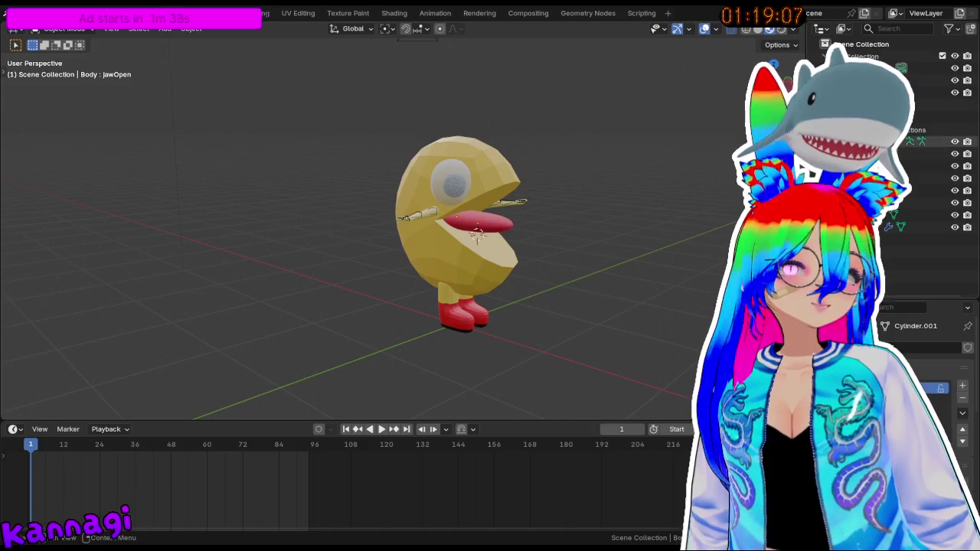
pyautogui.click(919, 91)
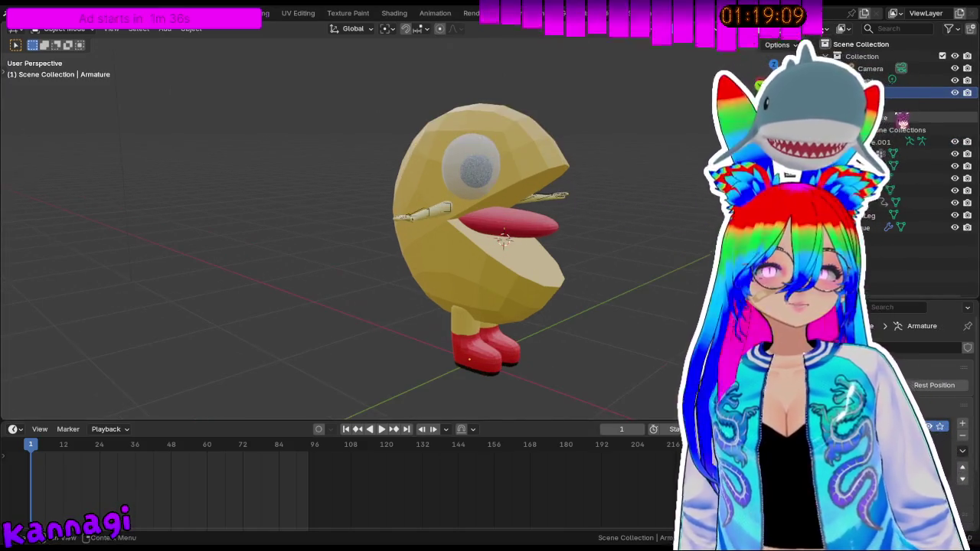
# - Move the old Armature along the X axis, away from Armature.001
pyautogui.click(918, 141)
pyautogui.moveTo(459, 230); pyautogui.dragTo(536, 237, button='middle')
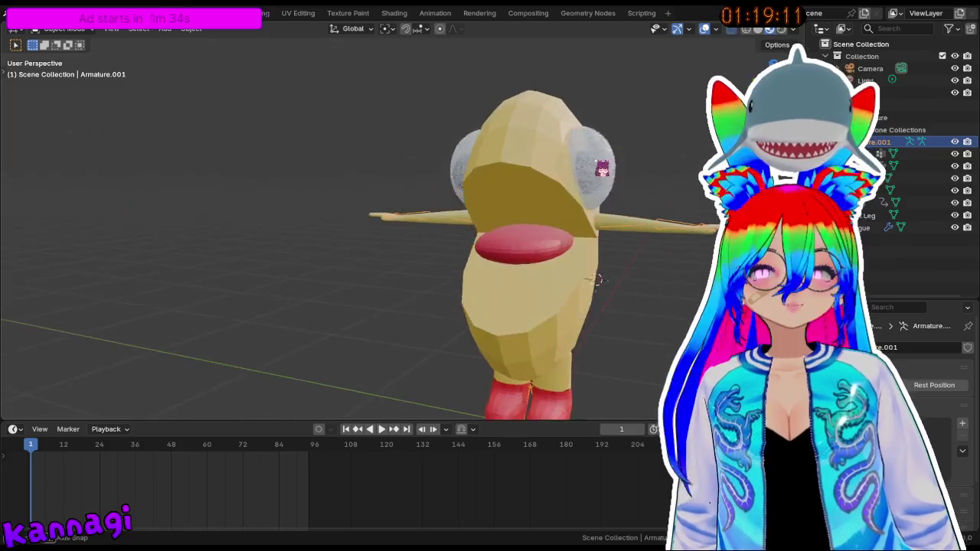
pyautogui.click(918, 92)
pyautogui.moveTo(597, 279); pyautogui.dragTo(586, 328, button='middle')
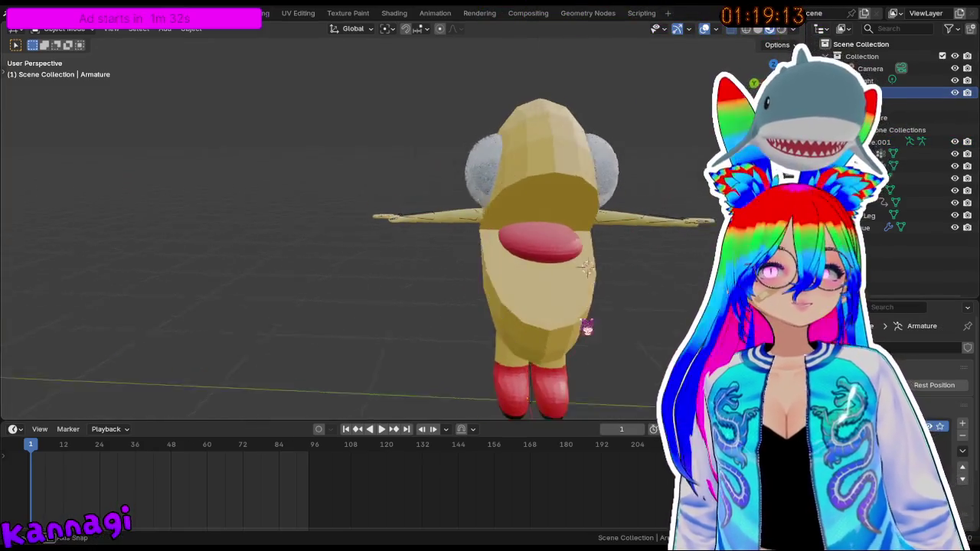
pyautogui.press('g')
pyautogui.press('x')
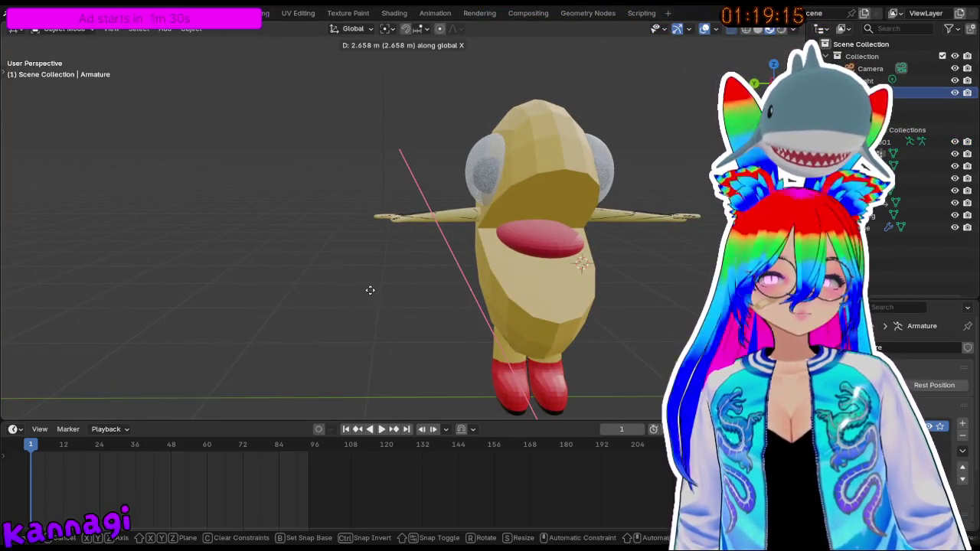
pyautogui.click(604, 351)
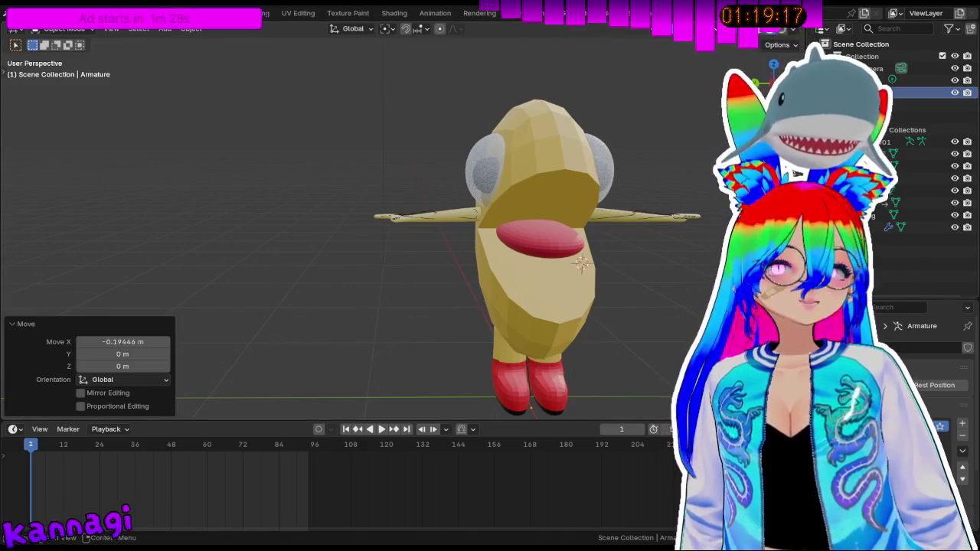
# - Delete the extra armature and rename Armature.001 to 'Armature'
pyautogui.press('Delete')
pyautogui.click(918, 92)
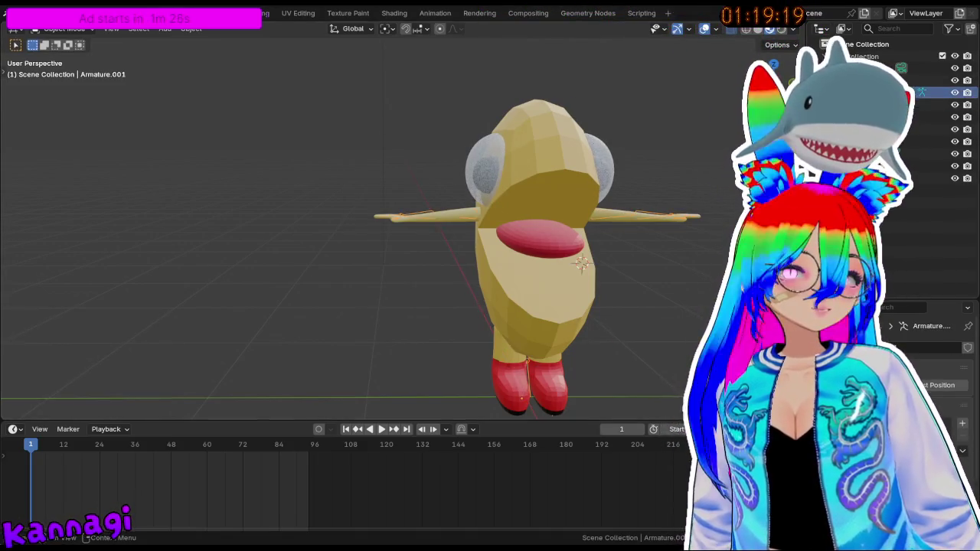
pyautogui.write('Armature')
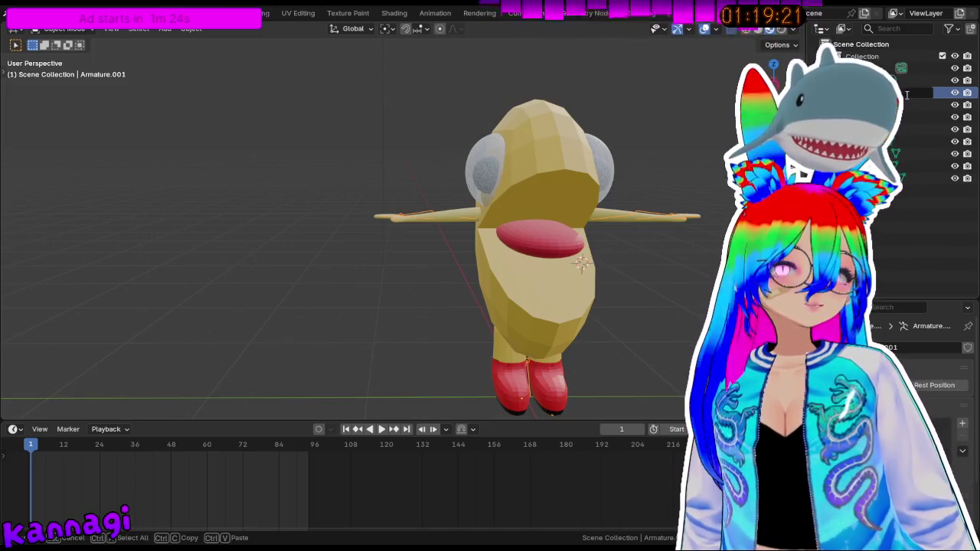
pyautogui.press('Return')
pyautogui.moveTo(284, 256); pyautogui.dragTo(344, 286, button='middle')
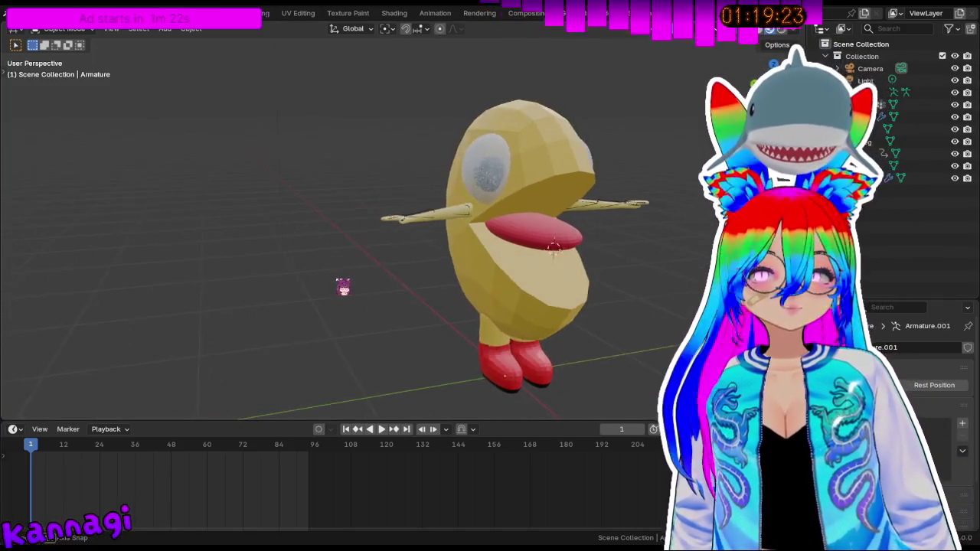
pyautogui.click(21, 13)
pyautogui.moveTo(45, 199)
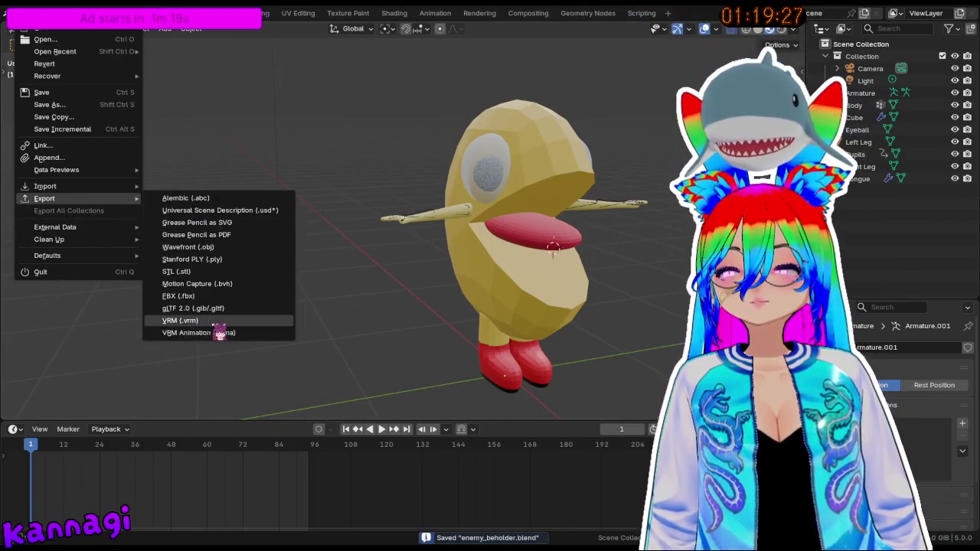
# - Retry the VRM export, cancel at the Tongue negative-scale error, and select the Tongue
pyautogui.click(206, 320)
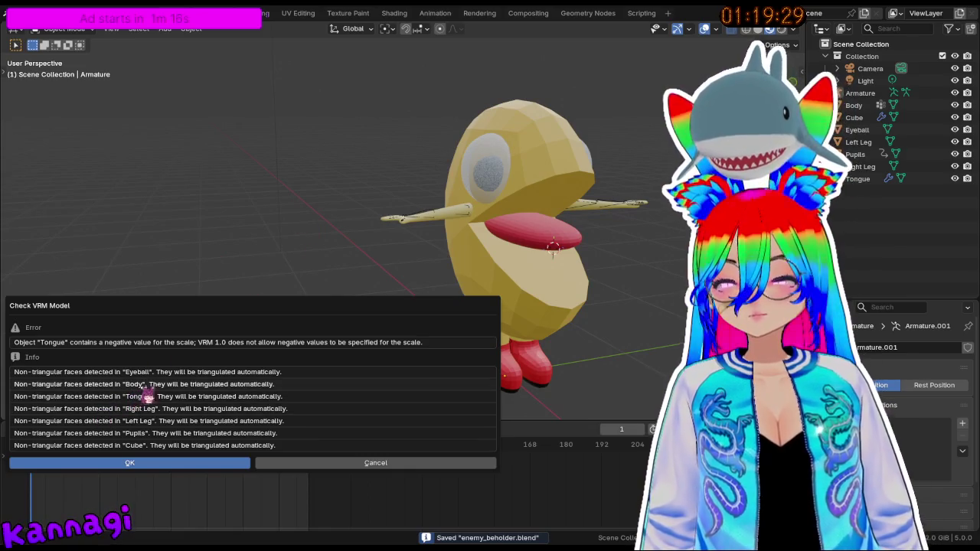
pyautogui.click(196, 465)
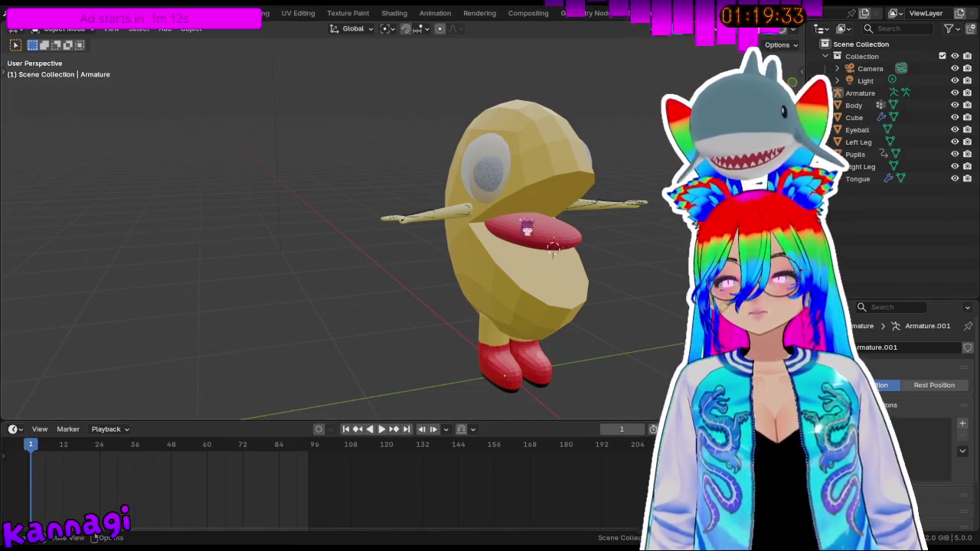
pyautogui.click(23, 13)
pyautogui.moveTo(45, 198)
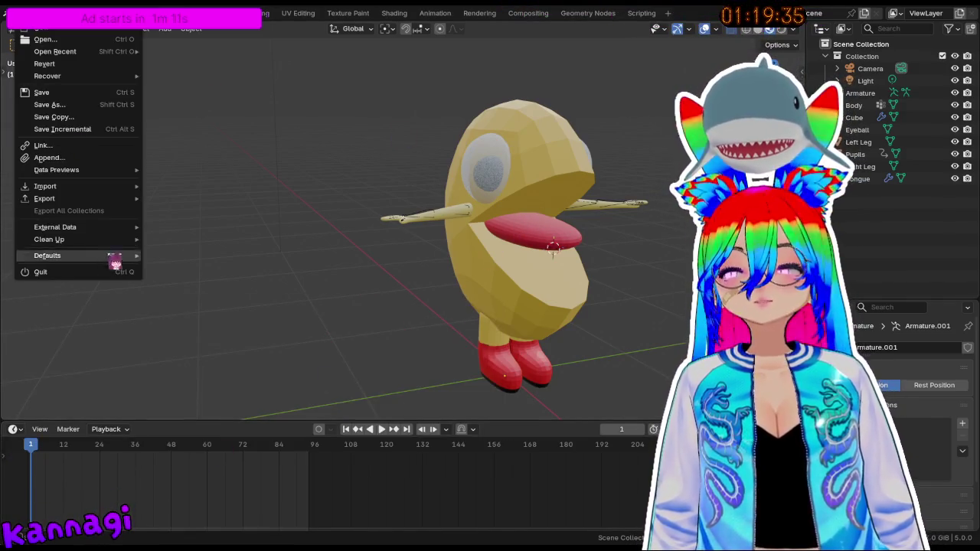
pyautogui.click(243, 320)
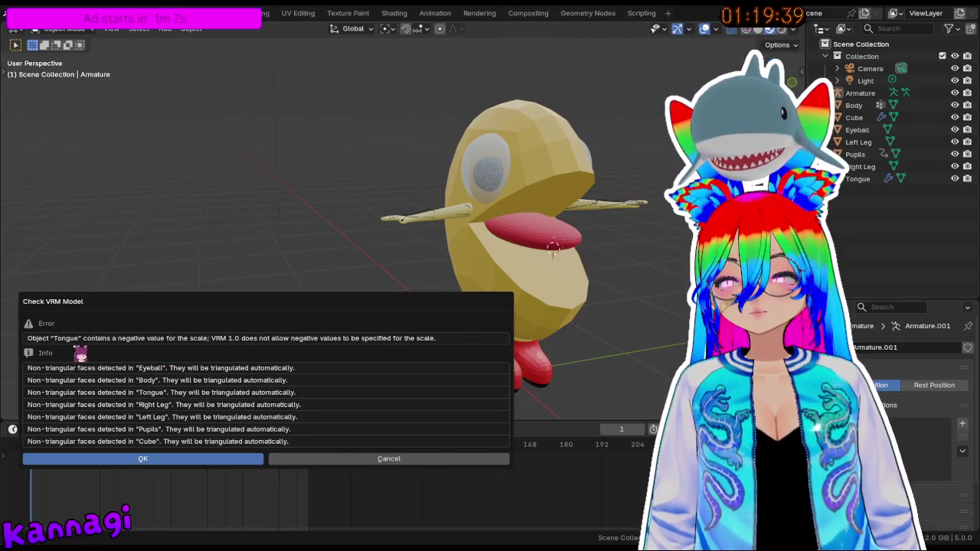
pyautogui.click(380, 459)
pyautogui.click(536, 245)
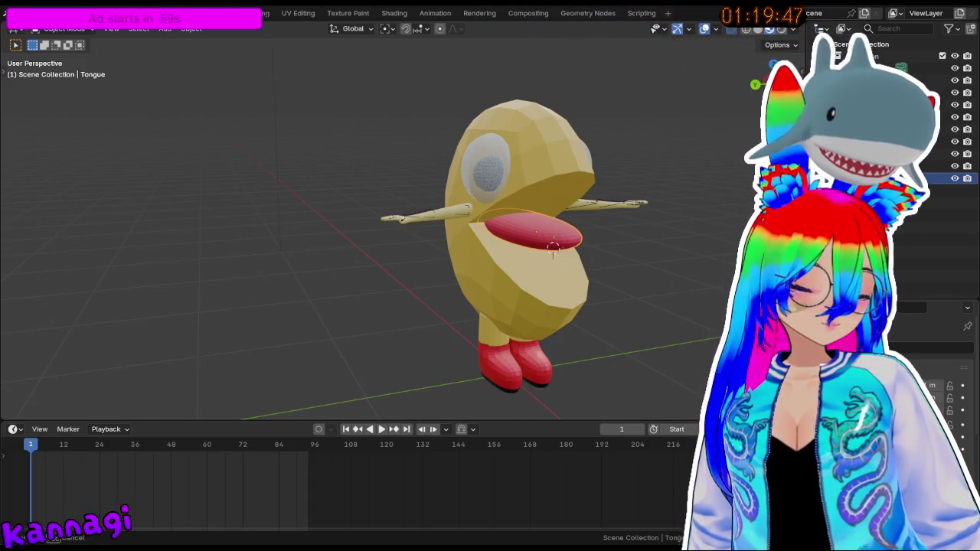
# - Scale the tongue slightly larger and save enemy_beholder.blend again
pyautogui.click(553, 247)
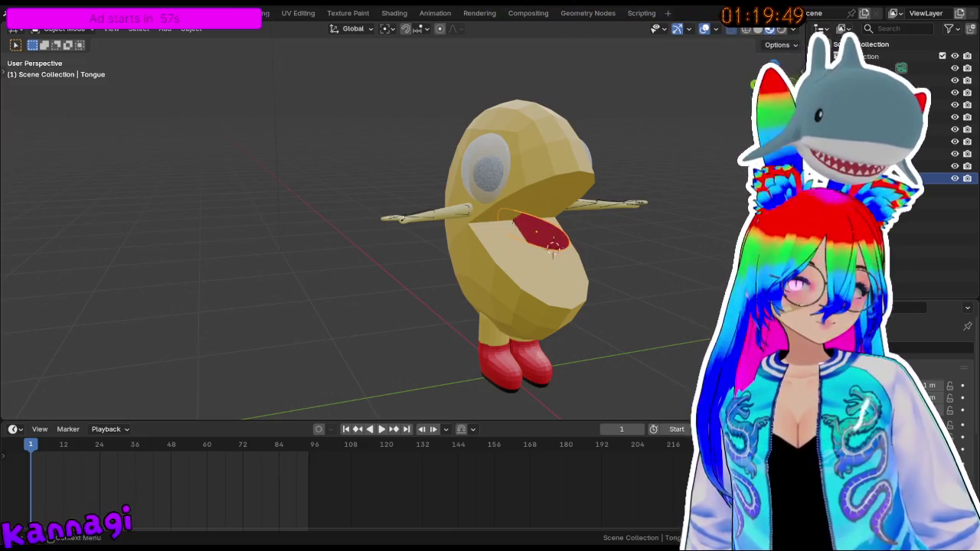
pyautogui.hotkey('ctrl', 'z')
pyautogui.moveTo(553, 246)
pyautogui.mouseDown(button='middle')
pyautogui.moveTo(612, 278)
pyautogui.moveTo(579, 262)
pyautogui.mouseUp(button='middle')
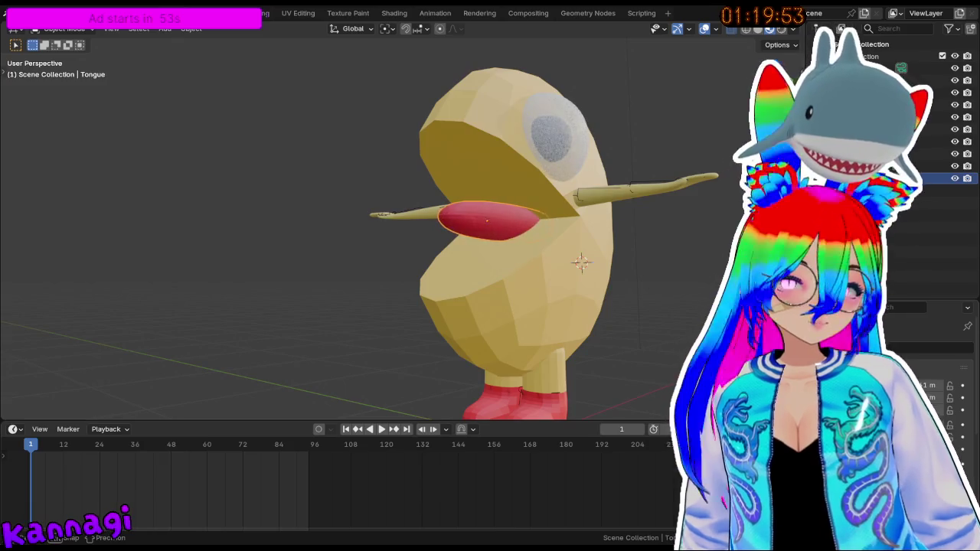
pyautogui.click(581, 262)
pyautogui.moveTo(581, 263)
pyautogui.mouseDown(button='middle')
pyautogui.moveTo(641, 302)
pyautogui.moveTo(590, 273)
pyautogui.moveTo(539, 276)
pyautogui.moveTo(564, 281)
pyautogui.mouseUp(button='middle')
pyautogui.hotkey('ctrl', 's')
pyautogui.click(12, 13)
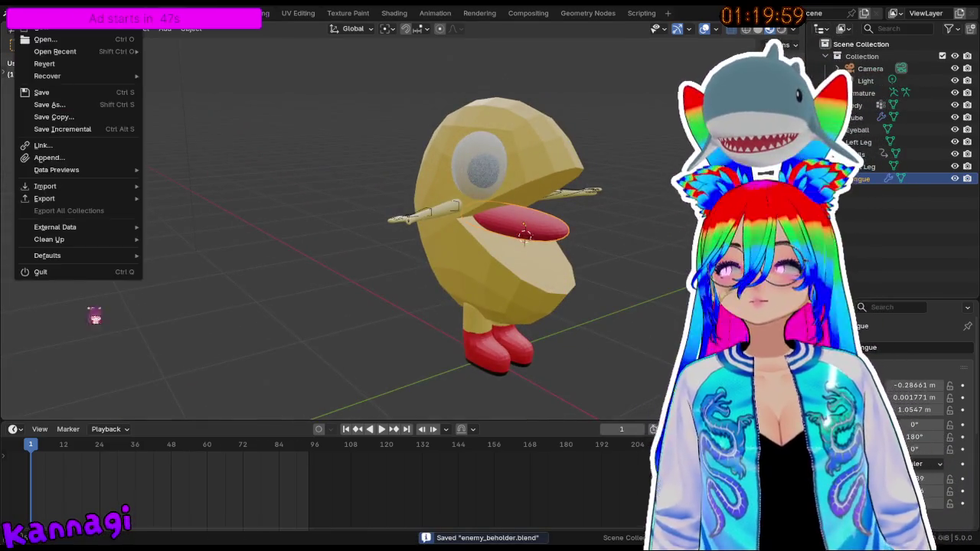
pyautogui.moveTo(44, 198)
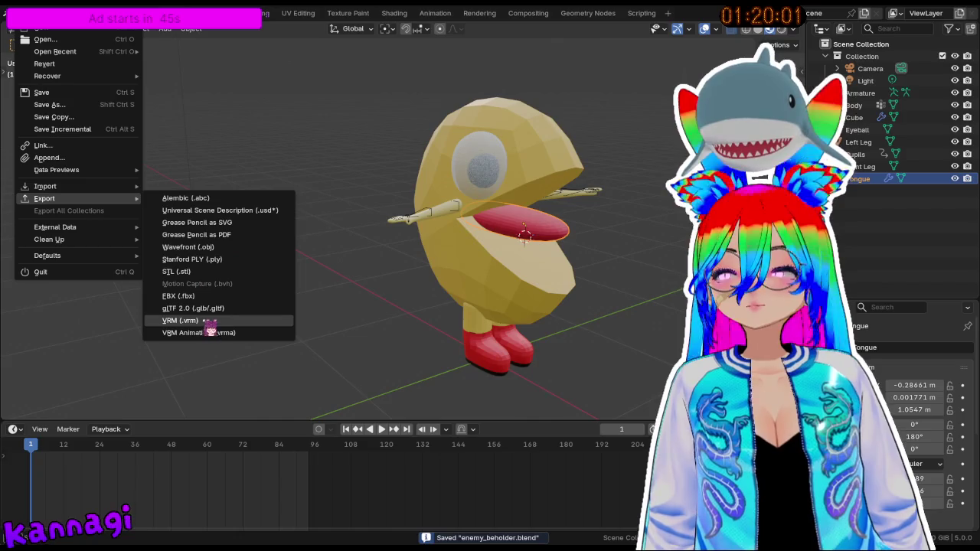
pyautogui.click(426, 331)
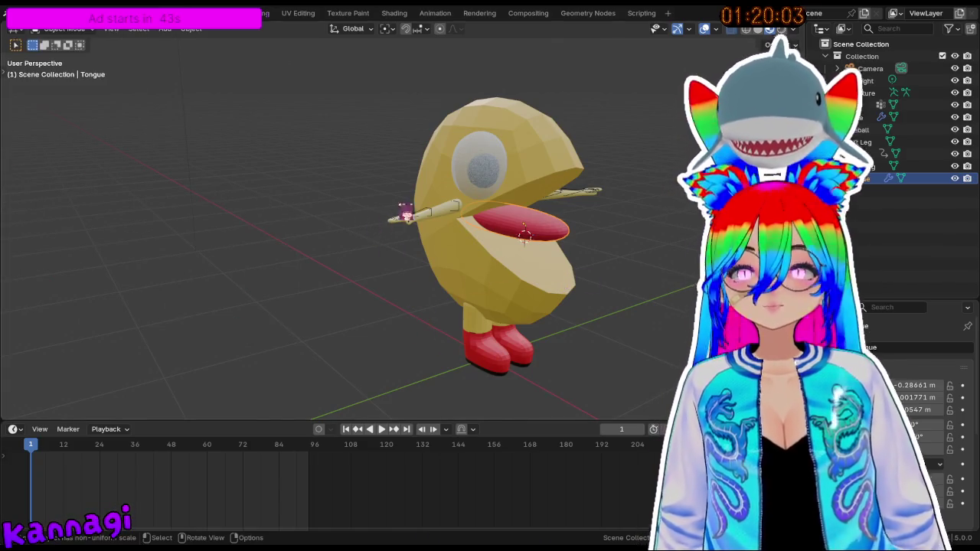
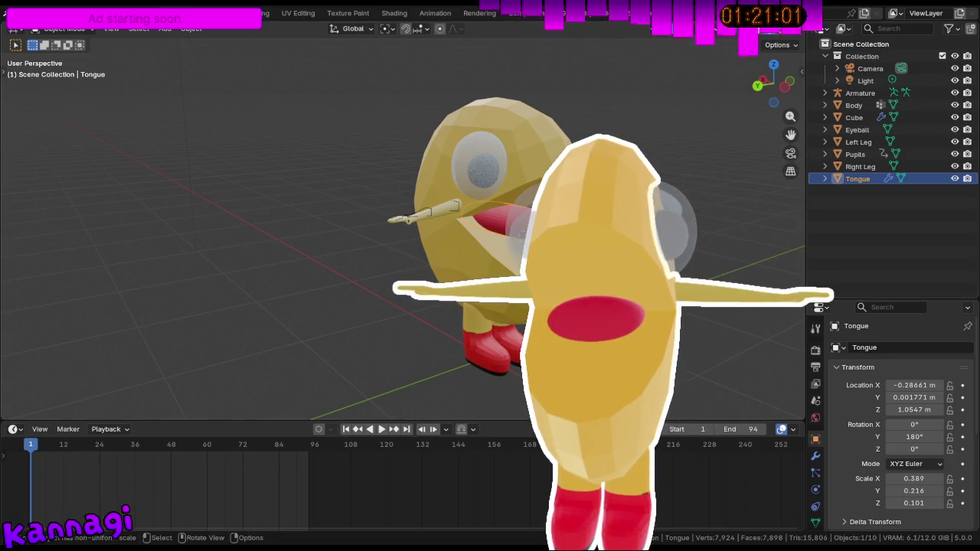
# - Select the Body and Cube objects from the outliner and the viewport
pyautogui.click(853, 105)
pyautogui.click(853, 117)
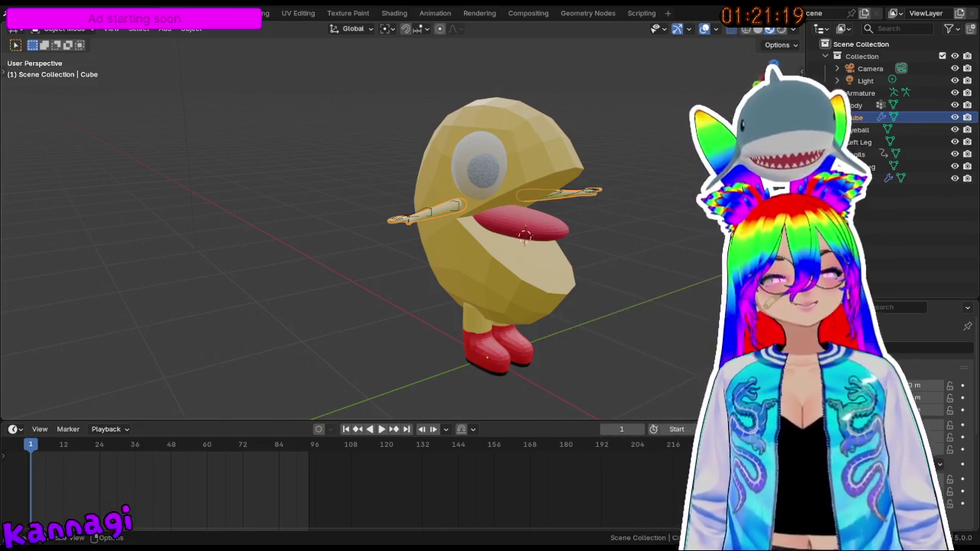
pyautogui.click(616, 218)
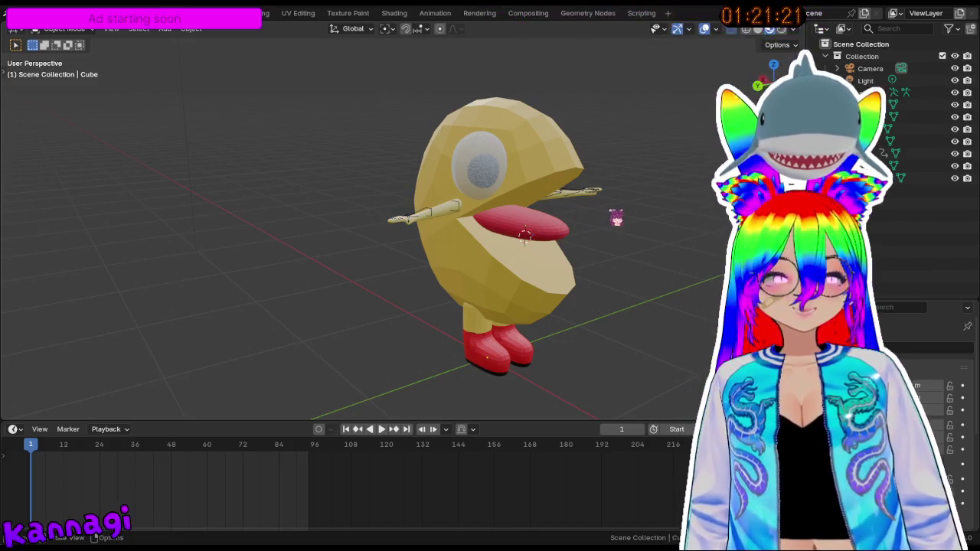
pyautogui.click(565, 224)
pyautogui.click(571, 237)
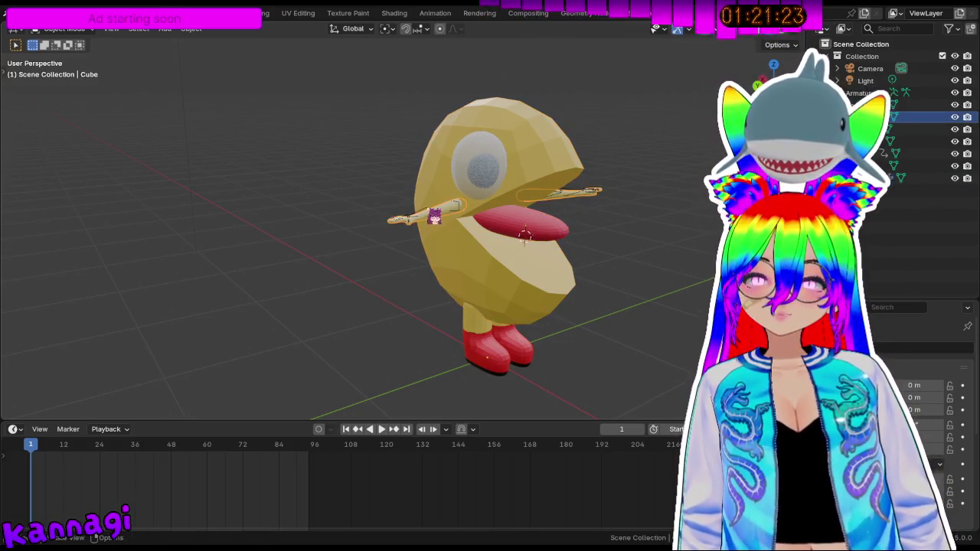
pyautogui.moveTo(587, 245); pyautogui.dragTo(452, 227, button='middle')
# - Select every object with A, making the Armature the active one
pyautogui.press('a')
pyautogui.scroll(4, 452, 227)
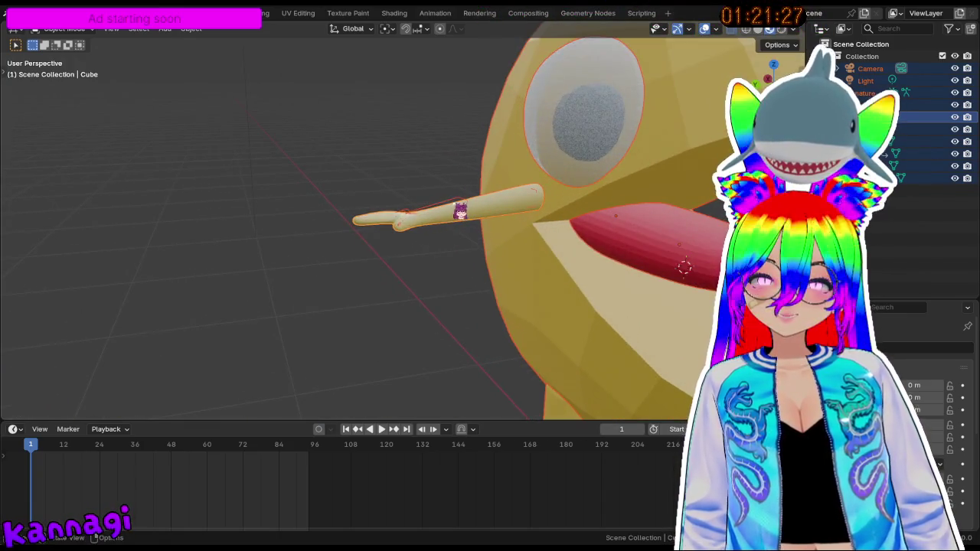
pyautogui.click(459, 212)
pyautogui.scroll(-2, 460, 212)
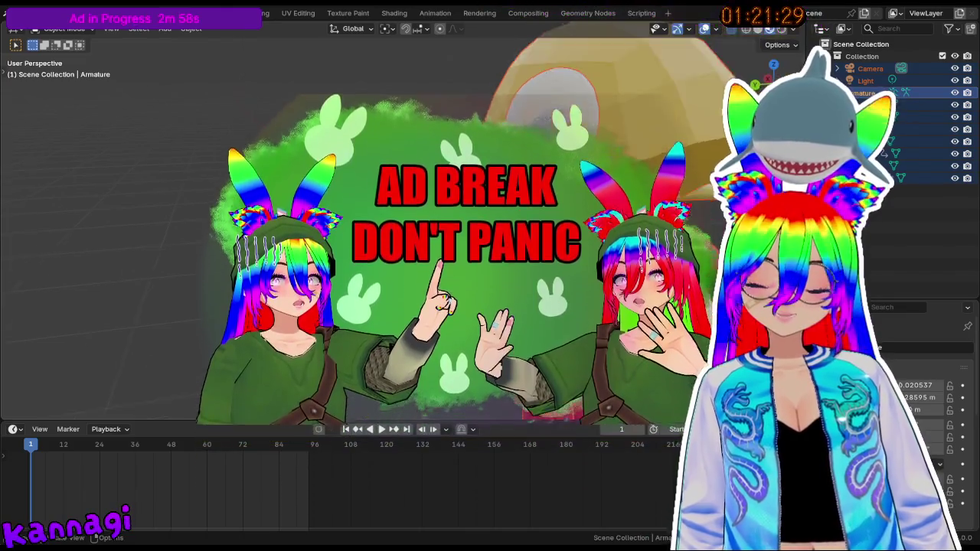
pyautogui.hotkey('alt', 'a')
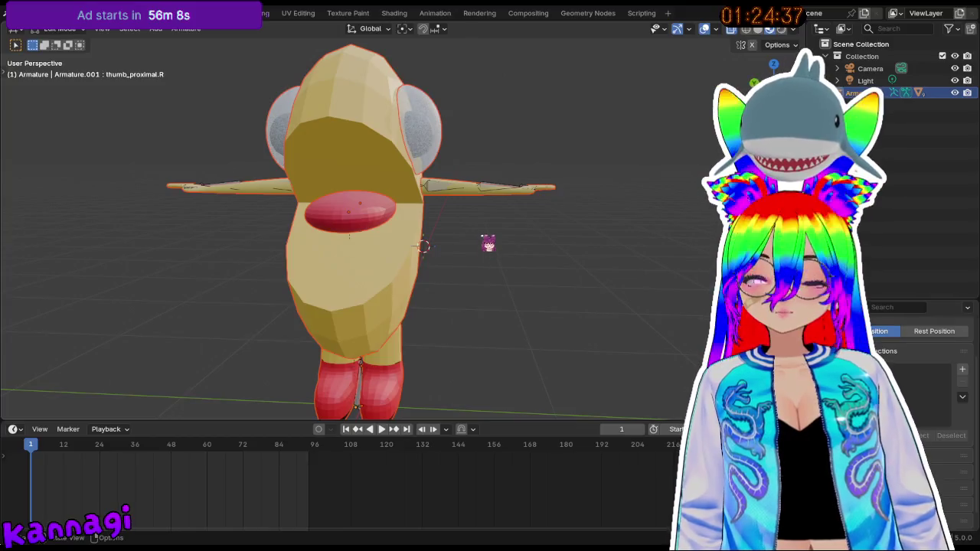
# - Leave armature Edit Mode and select the Left Arm, then the Body, from a front view
pyautogui.press('Tab')
pyautogui.click(475, 197)
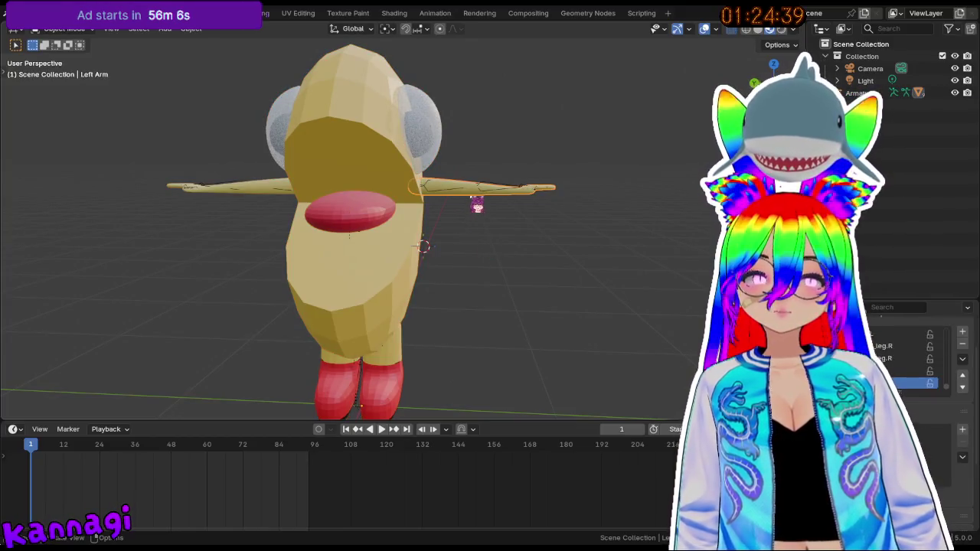
pyautogui.scroll(2, 519, 212)
pyautogui.click(369, 264)
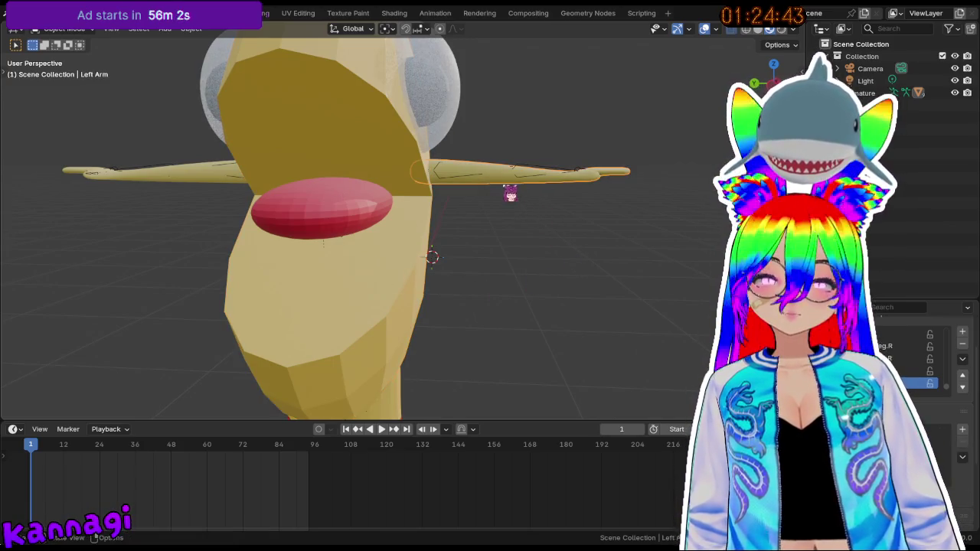
pyautogui.keyDown('shift'); pyautogui.moveTo(543, 220); pyautogui.dragTo(540, 220, button='middle'); pyautogui.keyUp('shift')
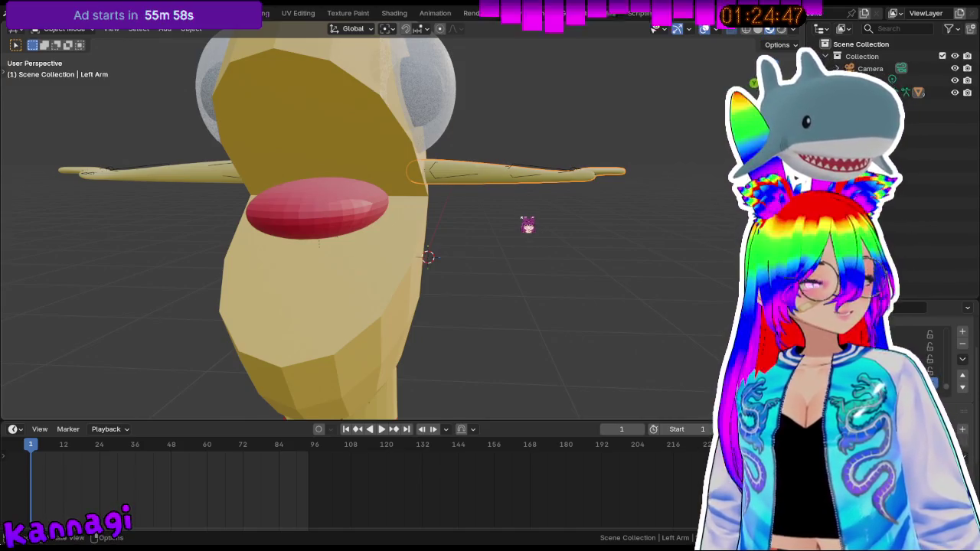
pyautogui.moveTo(525, 222); pyautogui.dragTo(421, 288, button='middle')
pyautogui.scroll(-3, 421, 287)
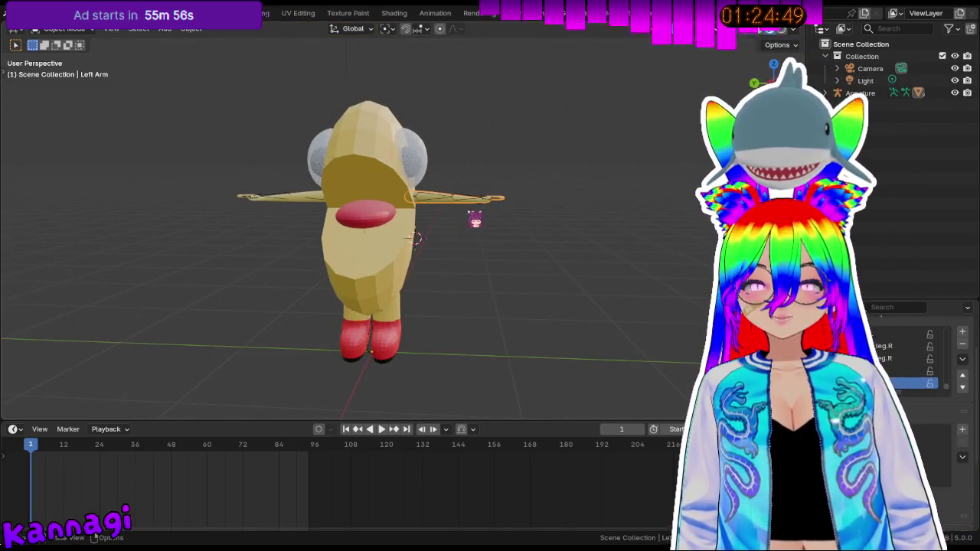
pyautogui.click(466, 234)
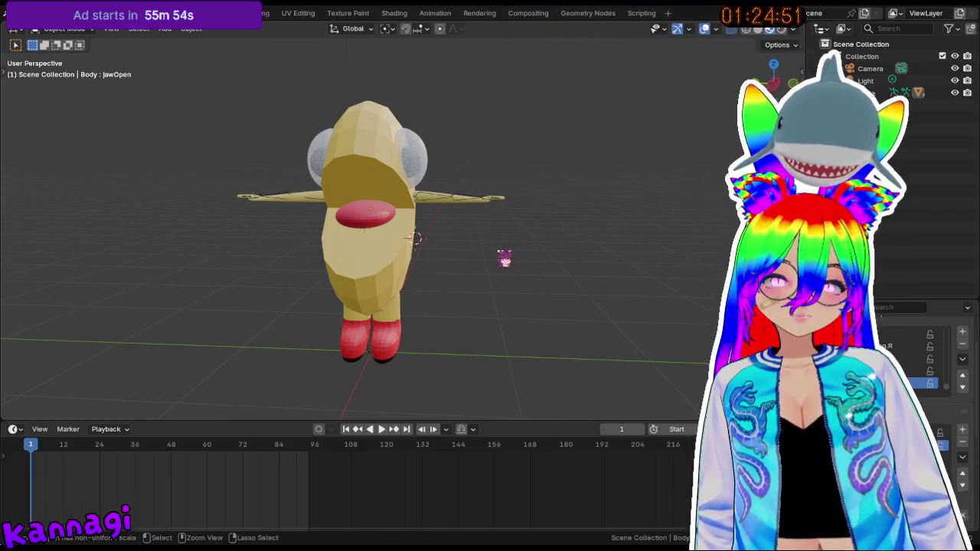
# - Make the armature active, toggle its Edit Mode, then select Body, armature and Left Arm
pyautogui.press('[')
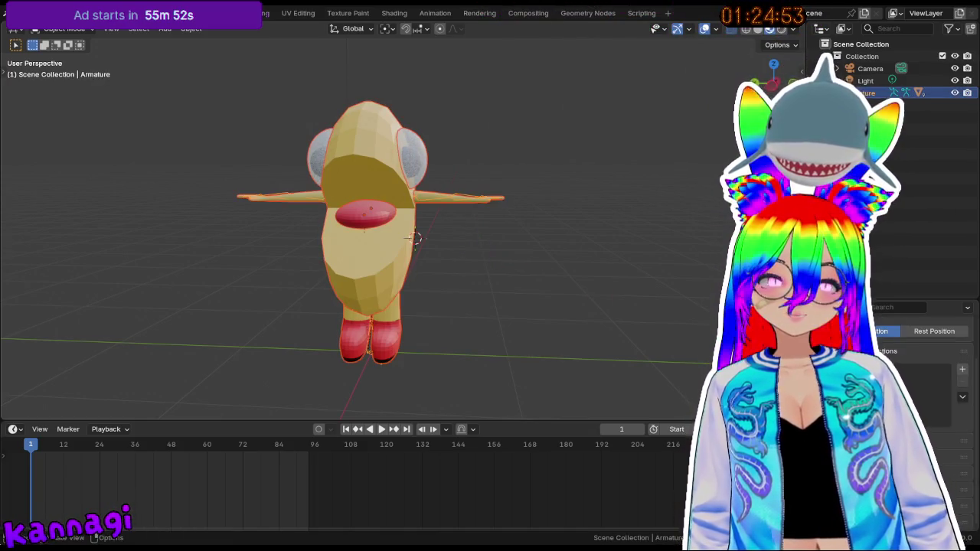
pyautogui.press('Tab')
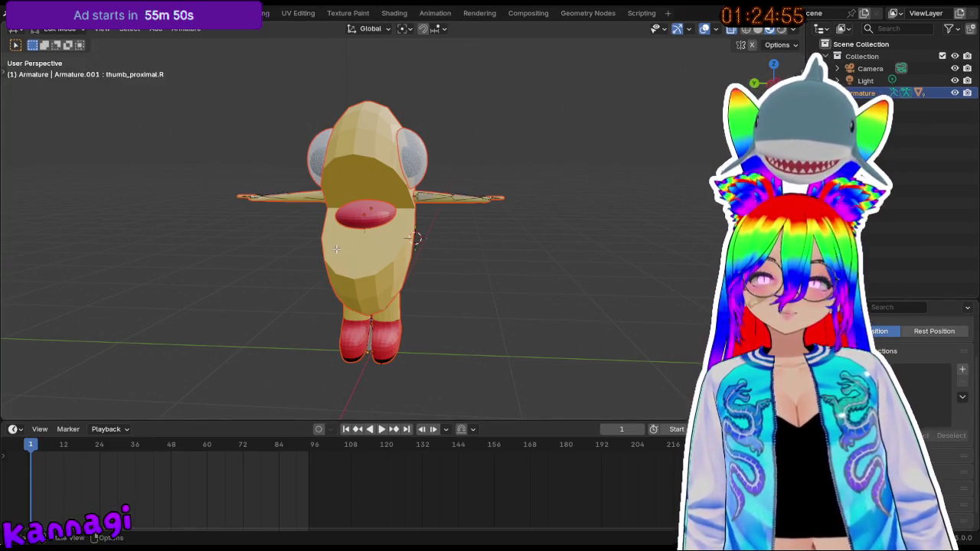
pyautogui.press('Tab')
pyautogui.click(391, 260)
pyautogui.click(418, 202)
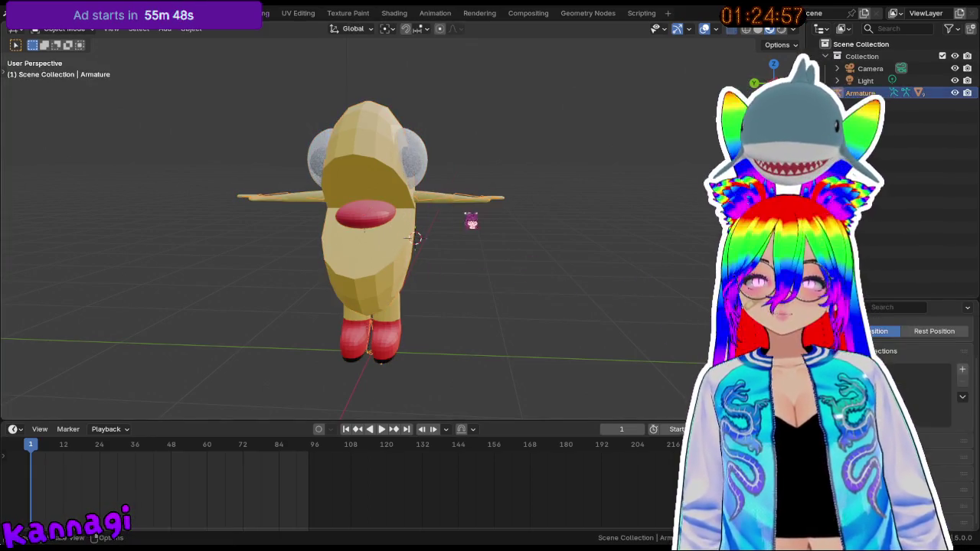
pyautogui.click(451, 205)
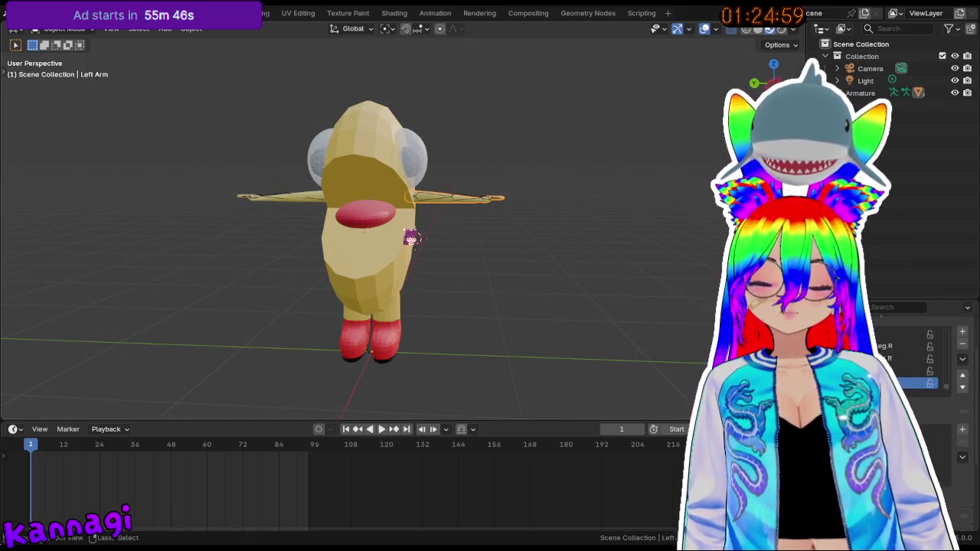
# - Select Body then the armature, toggle Edit Mode again, and reselect Body
pyautogui.click(411, 238)
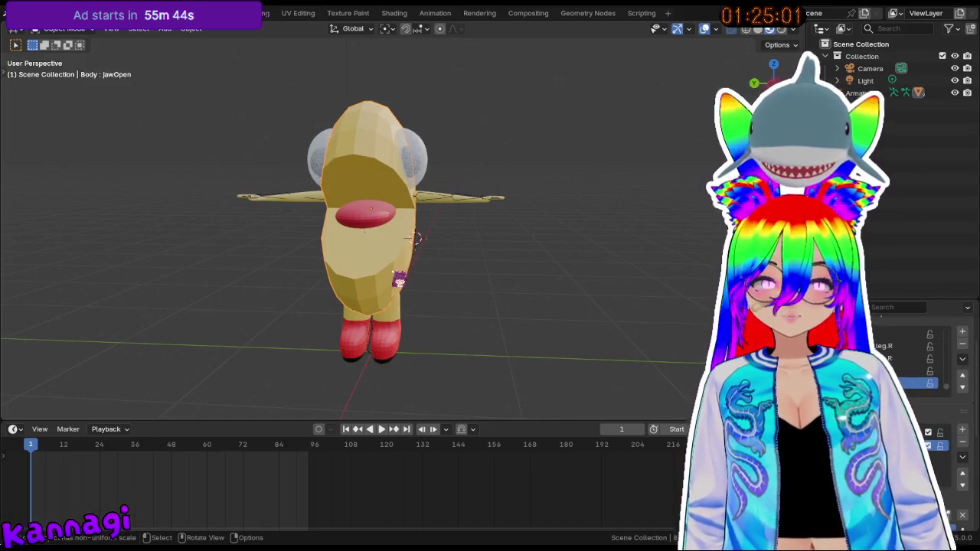
pyautogui.click(414, 238)
pyautogui.press('Tab')
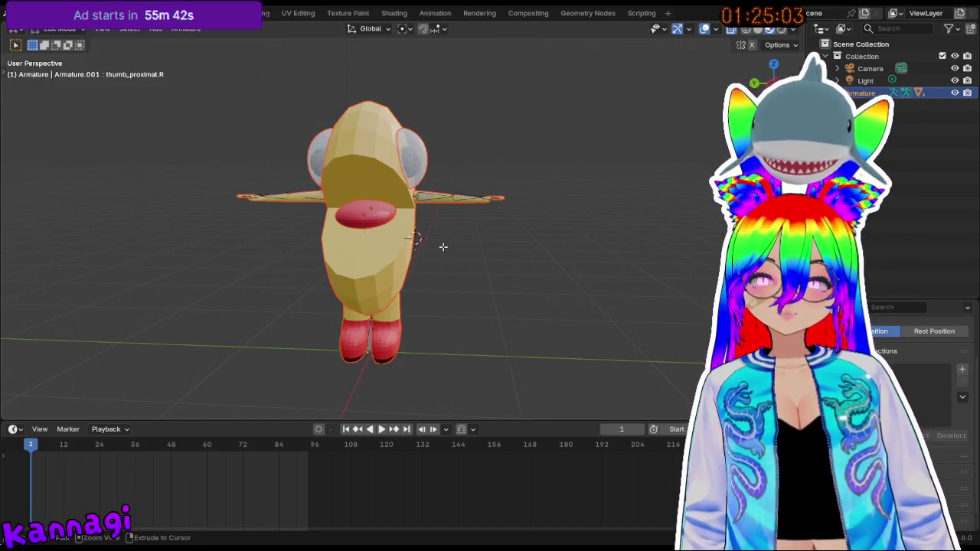
pyautogui.press('Tab')
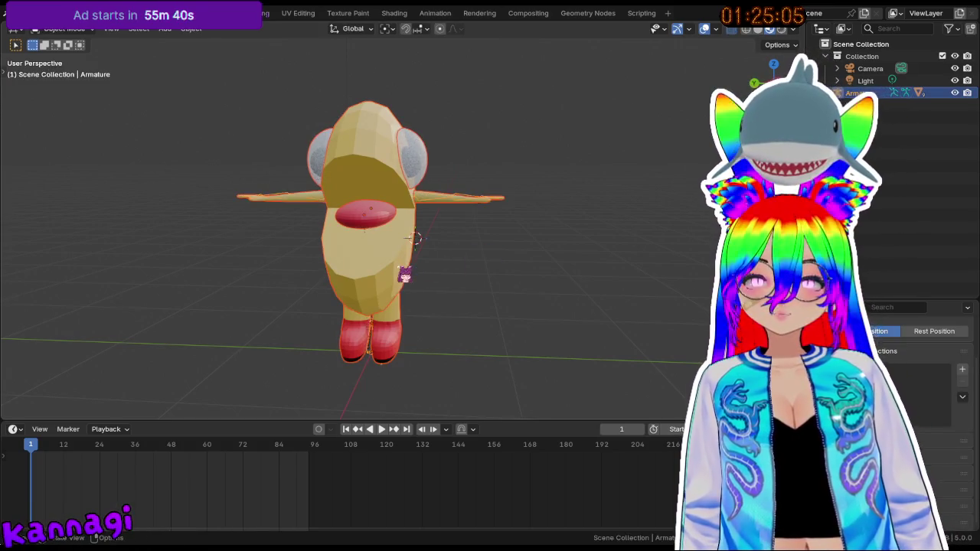
pyautogui.click(404, 276)
# - Undo, then revert to an earlier step from Edit > Undo History
pyautogui.hotkey('ctrl', 'z')
pyautogui.hotkey('ctrl', 'z')
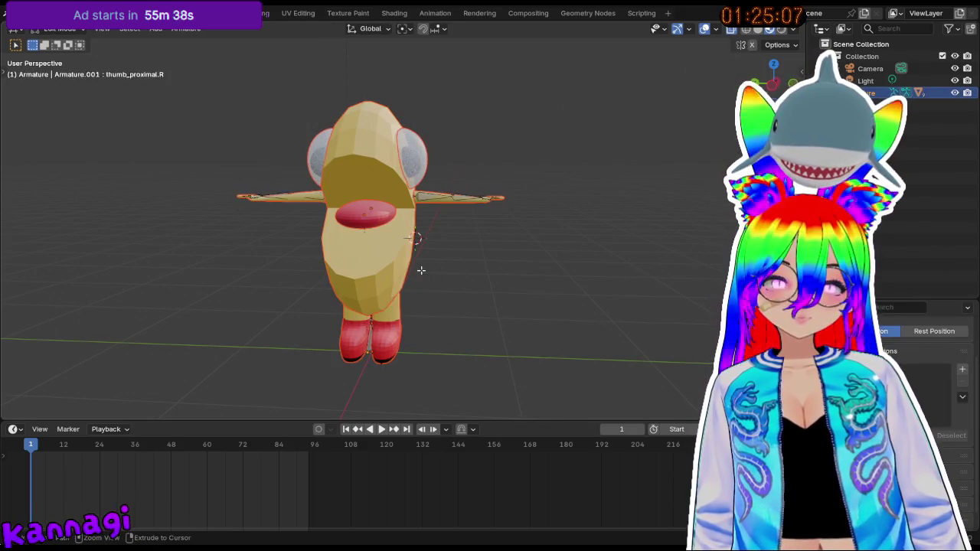
pyautogui.click(28, 13)
pyautogui.moveTo(77, 51)
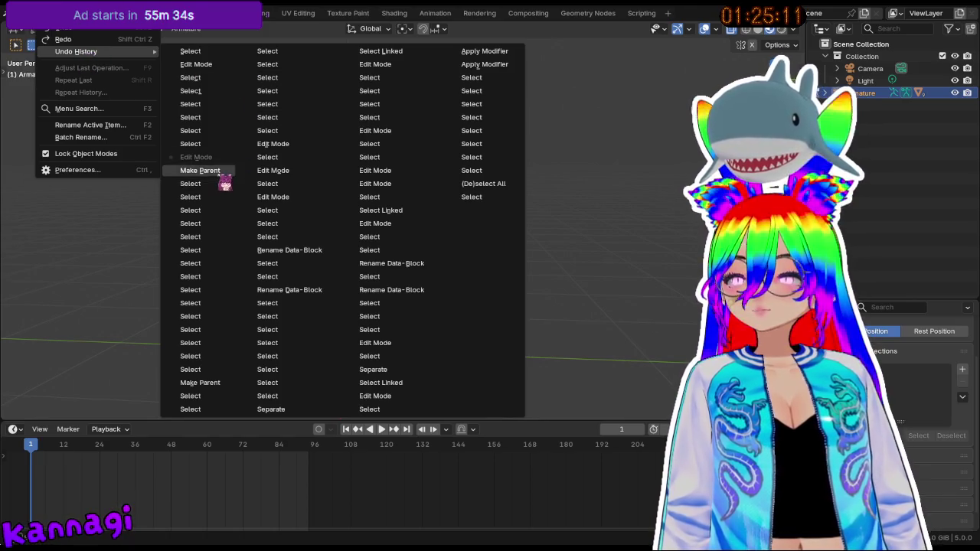
pyautogui.click(216, 190)
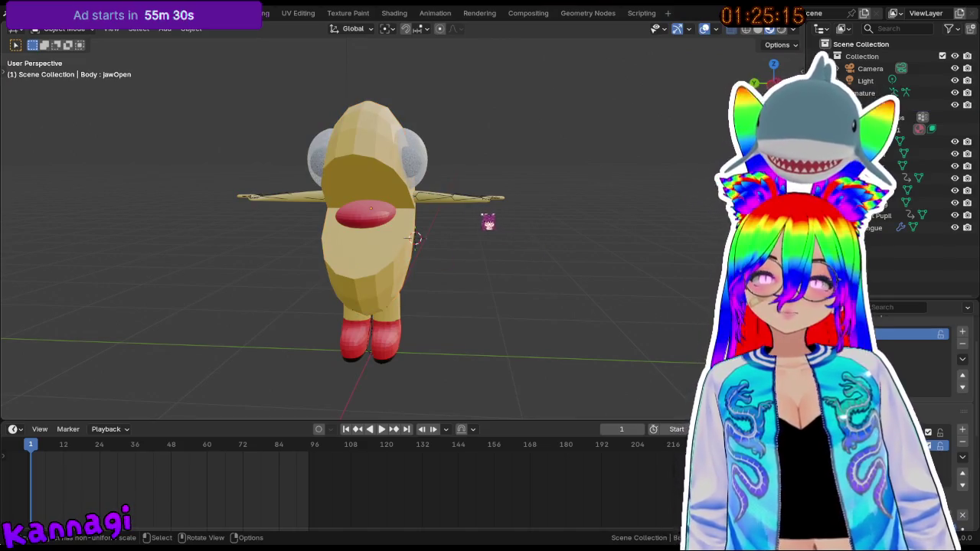
# - Select the Eyeball and then the Body, undoing and redoing the last change
pyautogui.click(432, 205)
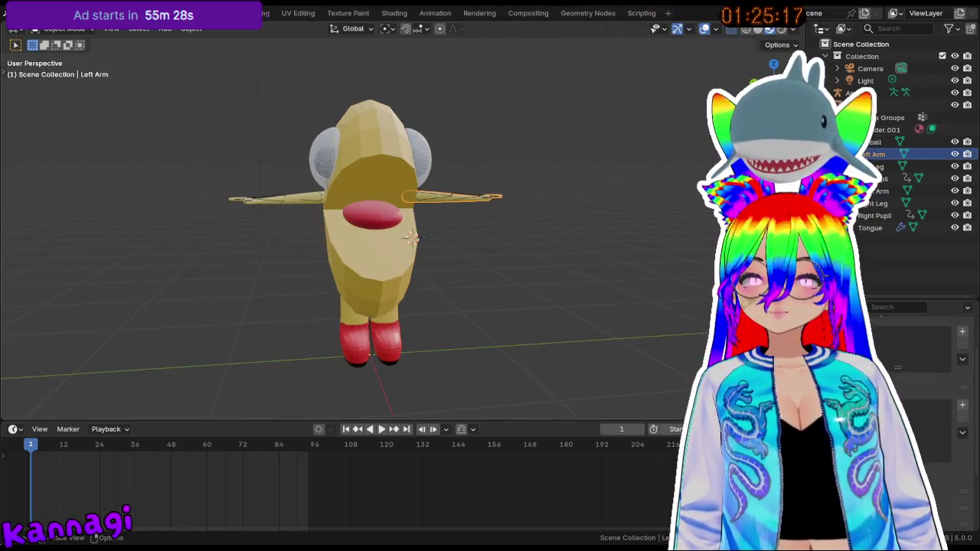
pyautogui.click(888, 141)
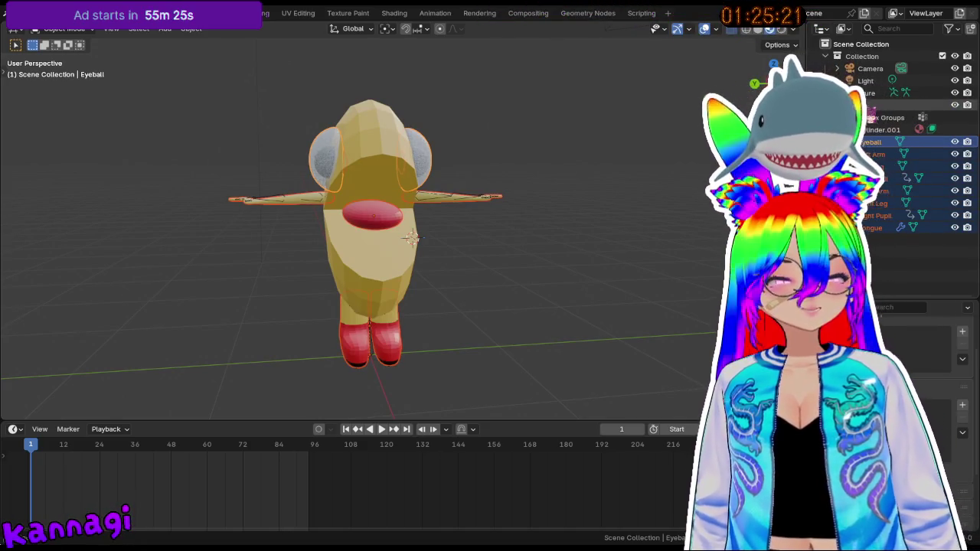
pyautogui.click(411, 238)
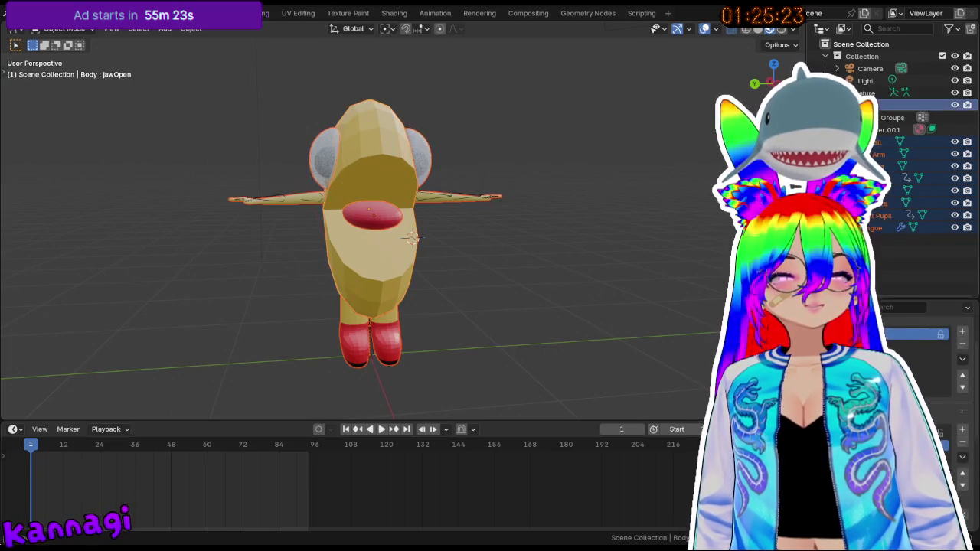
pyautogui.press('ctrl')
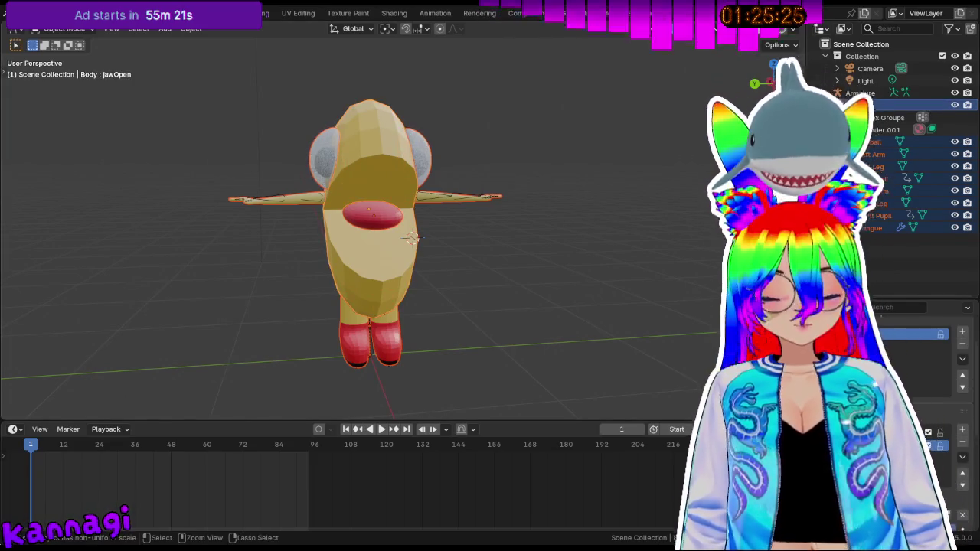
pyautogui.hotkey('ctrl', 'z')
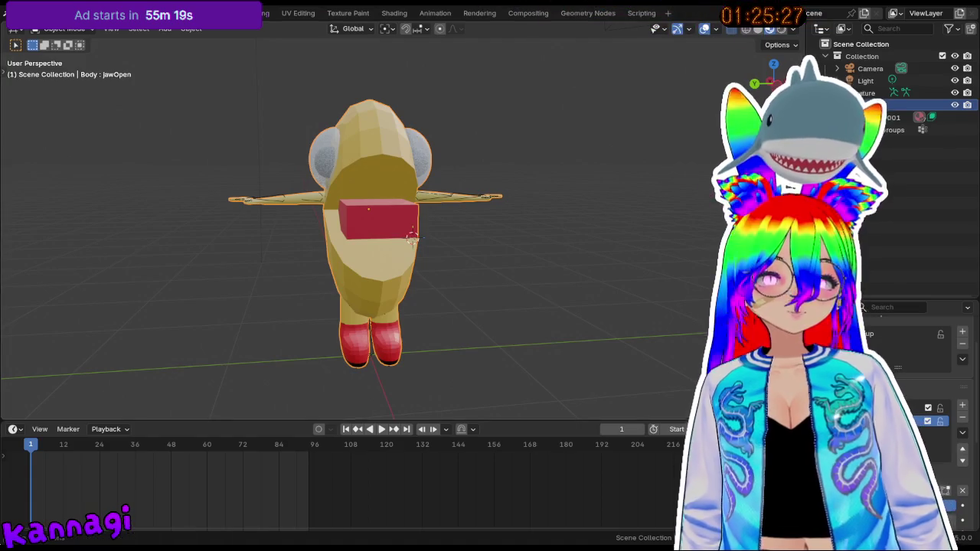
pyautogui.hotkey('ctrl', 'shift', 'z')
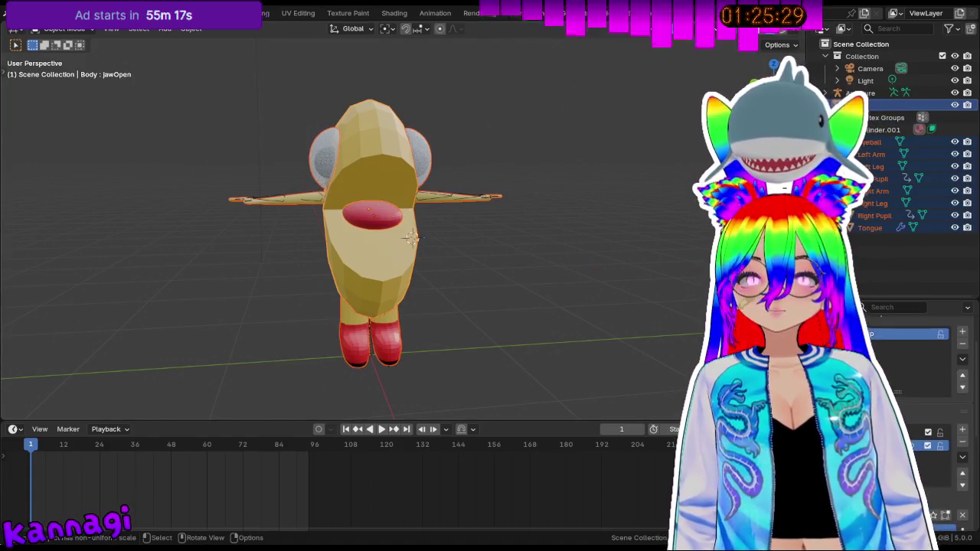
# - Click through Tongue, arms, Right Leg and Eyeball, ending on the Body's Object context menu
pyautogui.click(389, 244)
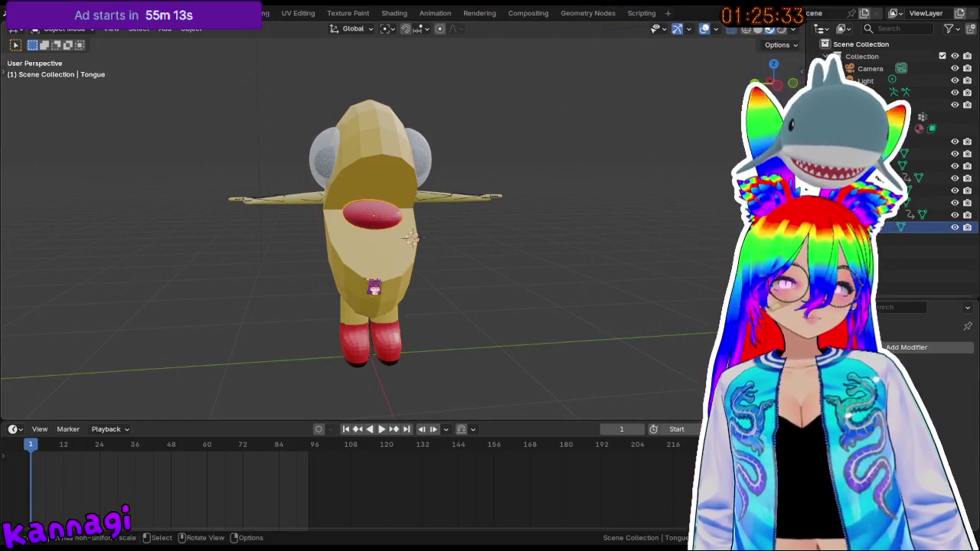
pyautogui.click(471, 206)
pyautogui.click(352, 337)
pyautogui.click(332, 307)
pyautogui.click(283, 214)
pyautogui.click(335, 168)
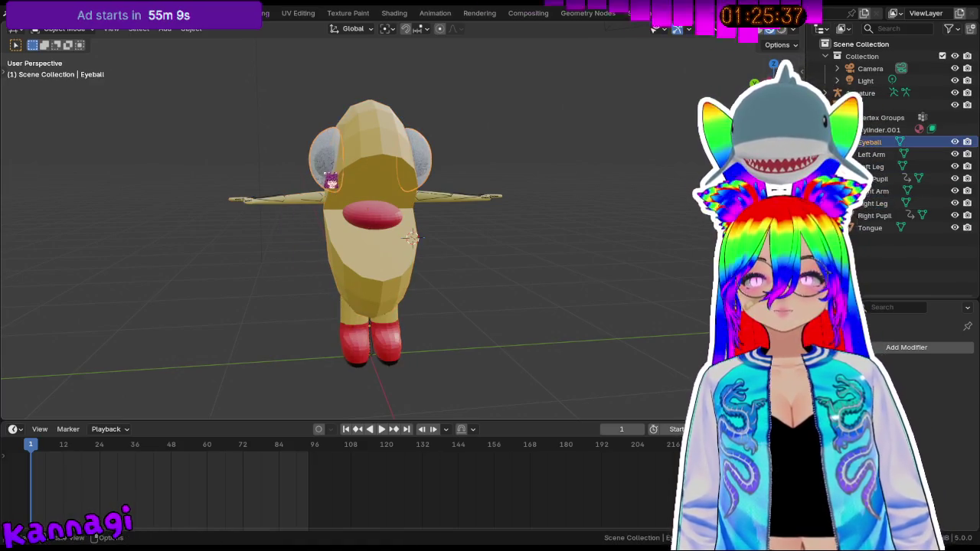
pyautogui.click(384, 201)
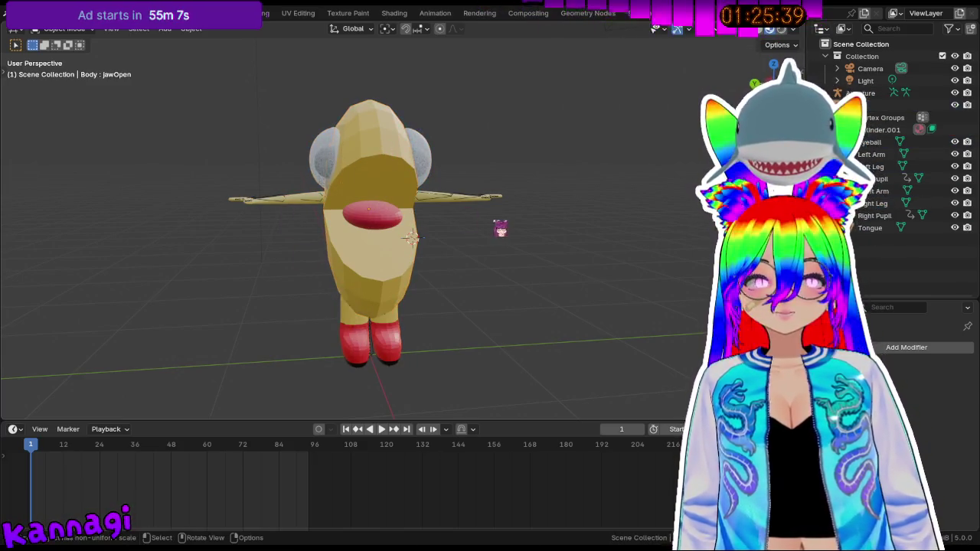
pyautogui.rightClick(416, 193)
# - Shade the Body and Tongue smooth from the Object context menu
pyautogui.click(387, 166)
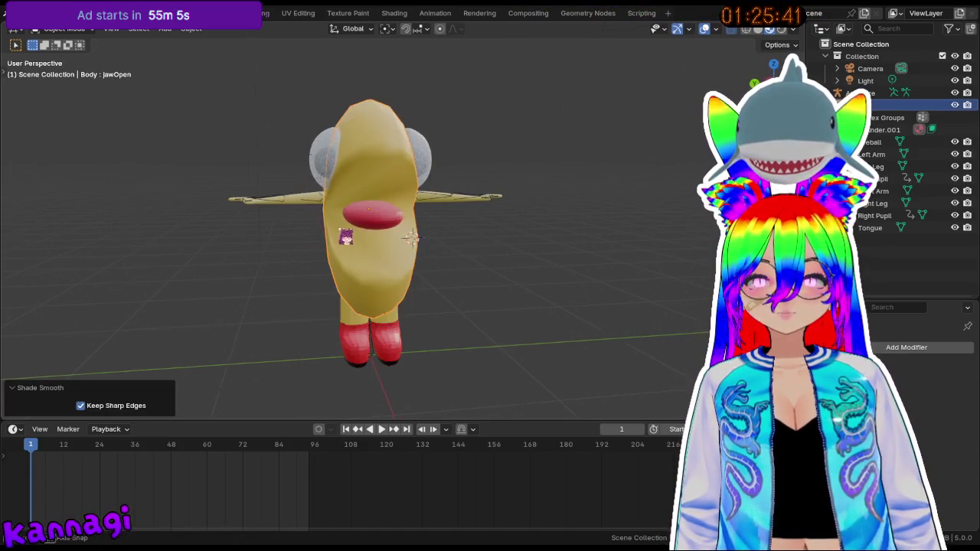
pyautogui.moveTo(386, 165); pyautogui.dragTo(452, 230, button='middle')
pyautogui.click(392, 157)
pyautogui.click(458, 222)
pyautogui.rightClick(458, 222)
pyautogui.click(456, 221)
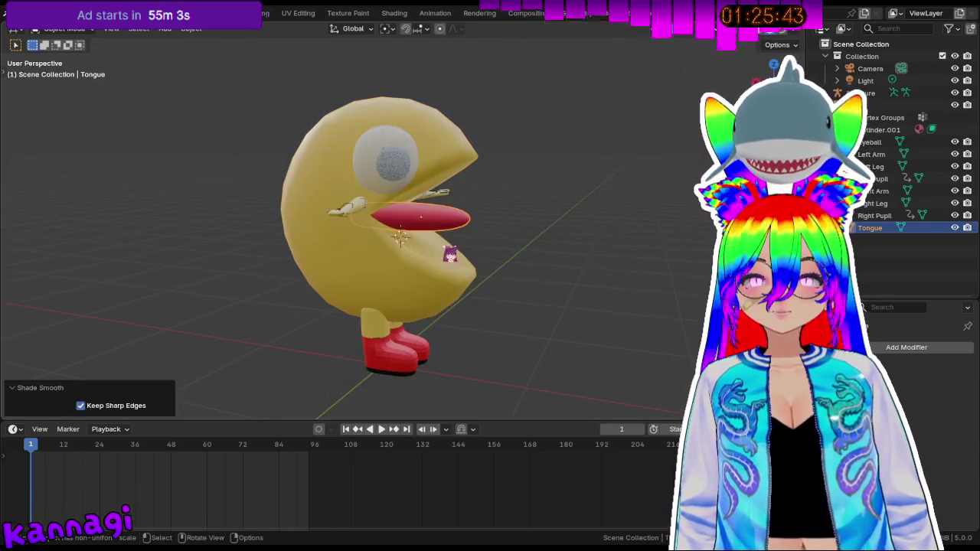
pyautogui.click(348, 208)
pyautogui.rightClick(346, 215)
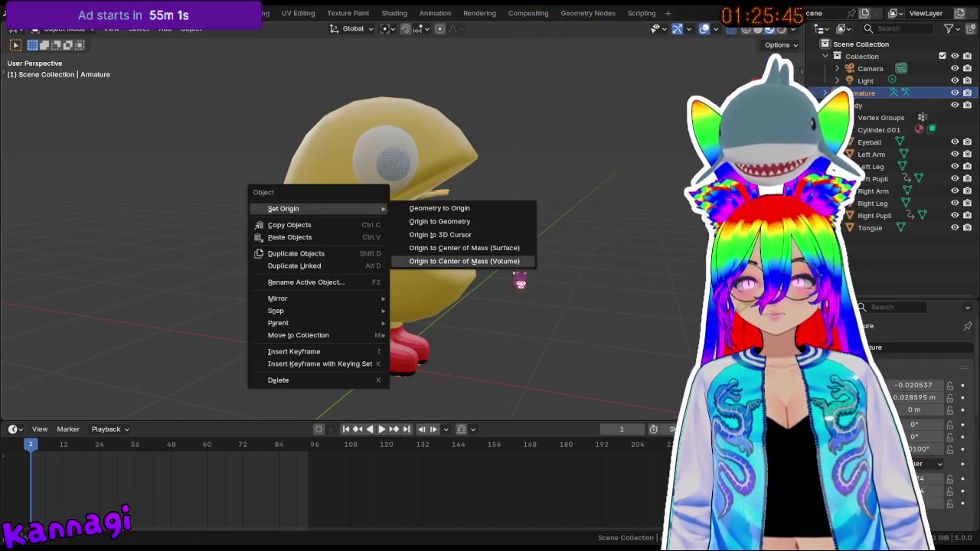
pyautogui.click(521, 280)
pyautogui.scroll(3, 328, 230)
pyautogui.scroll(2, 267, 199)
# - Shade the right and left arms smooth
pyautogui.click(267, 199)
pyautogui.rightClick(264, 198)
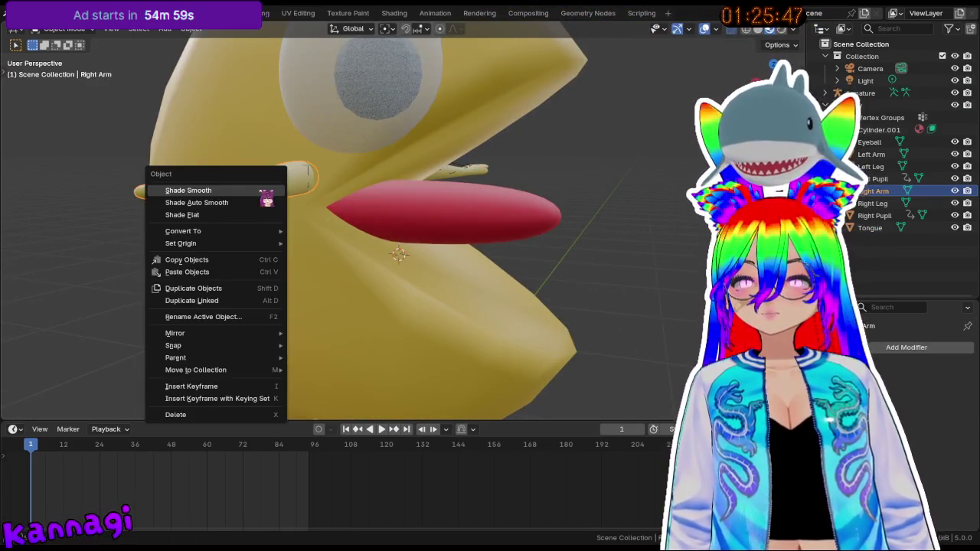
pyautogui.click(262, 198)
pyautogui.moveTo(487, 232); pyautogui.dragTo(515, 191, button='middle')
pyautogui.click(516, 191)
pyautogui.rightClick(518, 192)
pyautogui.click(517, 192)
# - Shade the left and right legs smooth
pyautogui.moveTo(431, 212)
pyautogui.mouseDown(button='middle')
pyautogui.moveTo(451, 255)
pyautogui.moveTo(439, 278)
pyautogui.mouseUp(button='middle')
pyautogui.click(439, 278)
pyautogui.rightClick(440, 277)
pyautogui.click(439, 277)
pyautogui.moveTo(430, 323); pyautogui.dragTo(389, 327, button='middle')
pyautogui.click(389, 327)
pyautogui.rightClick(391, 327)
pyautogui.click(390, 325)
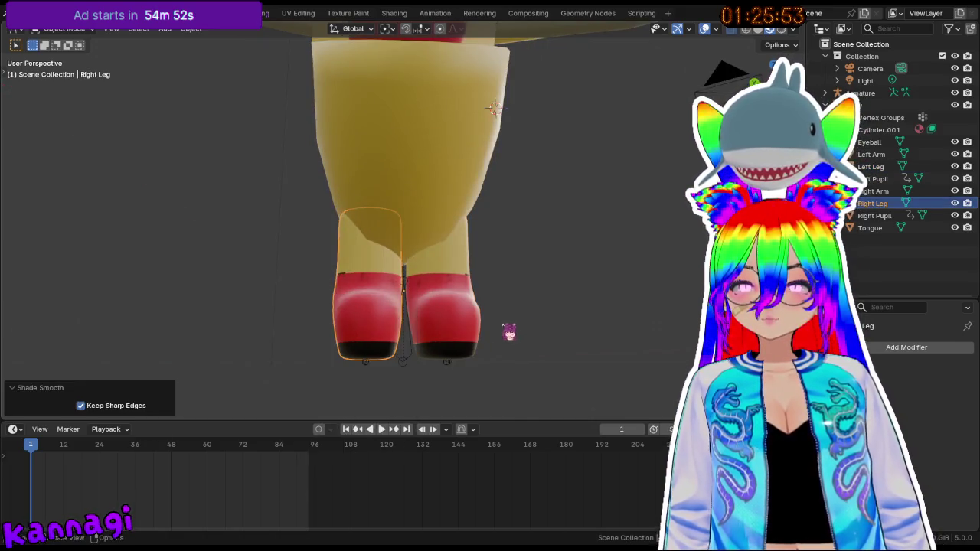
pyautogui.press('a')
pyautogui.hotkey('shift', 'a')
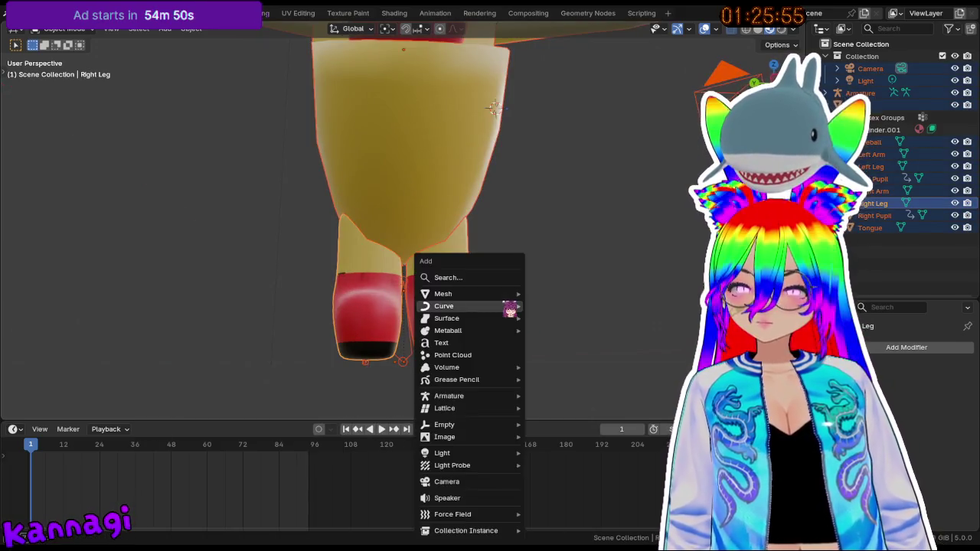
pyautogui.press('Tab')
pyautogui.press('a')
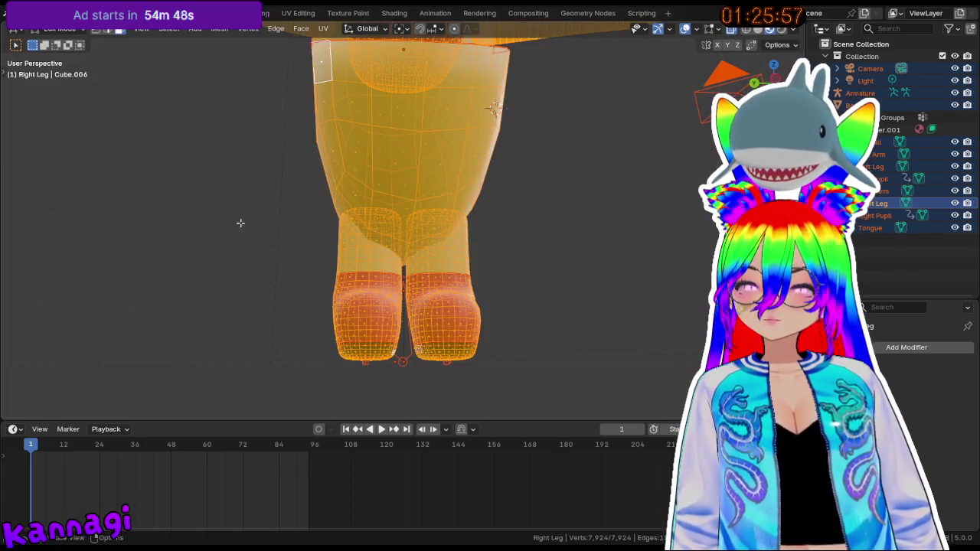
pyautogui.hotkey('alt', 'a')
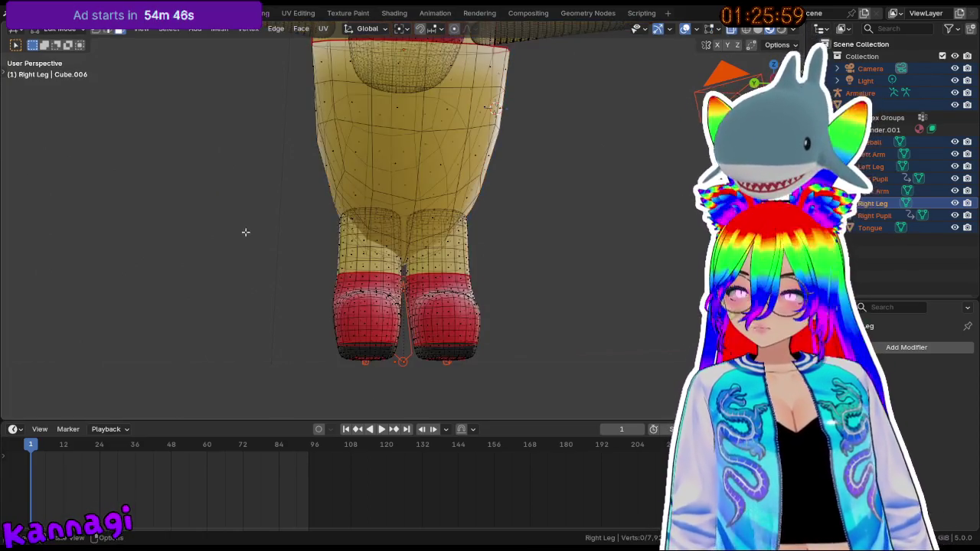
pyautogui.press('Tab')
pyautogui.moveTo(241, 223)
pyautogui.mouseDown(button='middle')
pyautogui.moveTo(431, 260)
pyautogui.moveTo(349, 284)
pyautogui.moveTo(461, 295)
pyautogui.moveTo(533, 284)
pyautogui.moveTo(480, 311)
pyautogui.mouseUp(button='middle')
pyautogui.scroll(2, 480, 311)
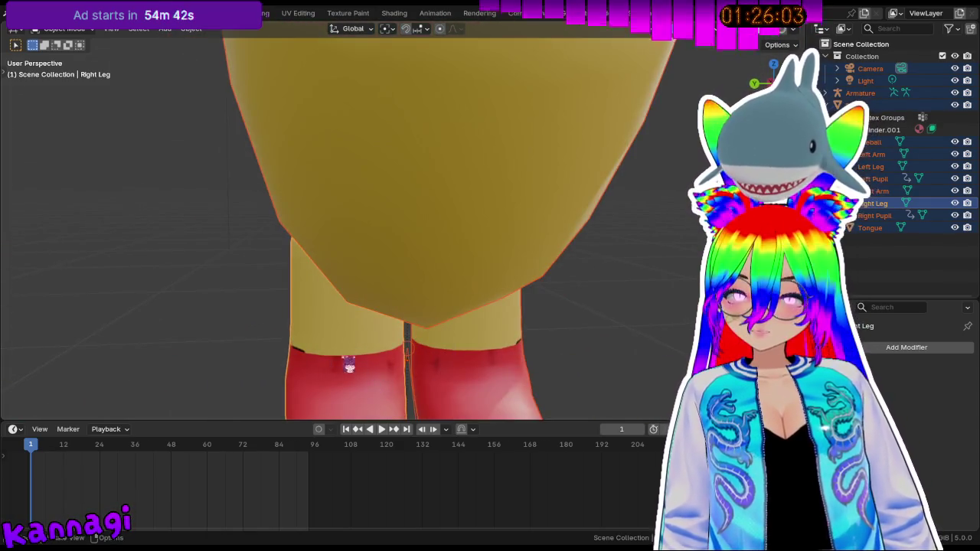
pyautogui.scroll(-3, 401, 380)
pyautogui.moveTo(407, 320)
pyautogui.mouseDown(button='middle')
pyautogui.moveTo(395, 105)
pyautogui.moveTo(389, 280)
pyautogui.moveTo(356, 240)
pyautogui.moveTo(427, 212)
pyautogui.moveTo(468, 294)
pyautogui.moveTo(543, 296)
pyautogui.moveTo(437, 273)
pyautogui.moveTo(448, 296)
pyautogui.moveTo(500, 170)
pyautogui.moveTo(400, 215)
pyautogui.moveTo(330, 212)
pyautogui.moveTo(495, 211)
pyautogui.moveTo(510, 222)
pyautogui.mouseUp(button='middle')
pyautogui.scroll(-3, 438, 229)
pyautogui.press('Tab')
pyautogui.press('Tab')
pyautogui.scroll(4, 500, 170)
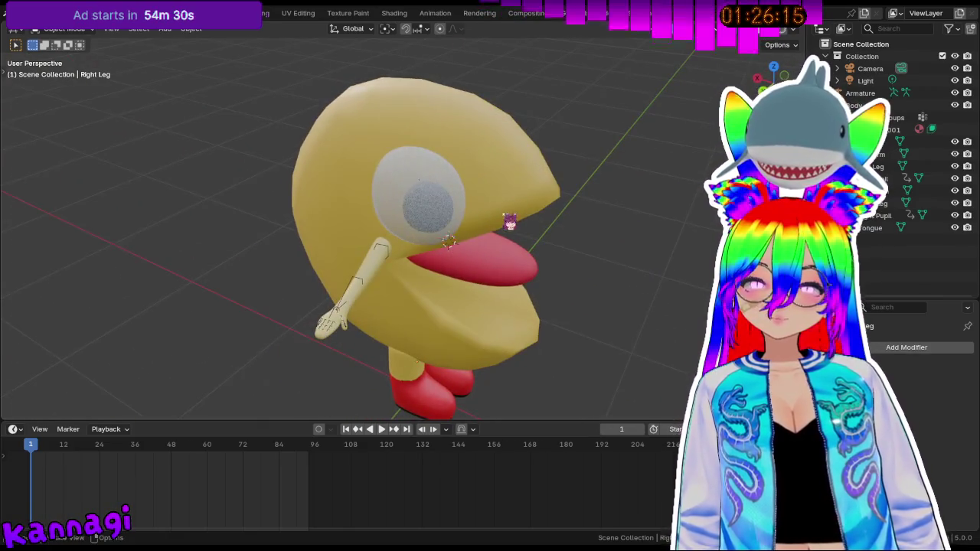
pyautogui.moveTo(488, 283); pyautogui.dragTo(477, 277, button='middle')
# - Select all character parts with Body active and join them into one mesh with Ctrl+J
pyautogui.press('Tab')
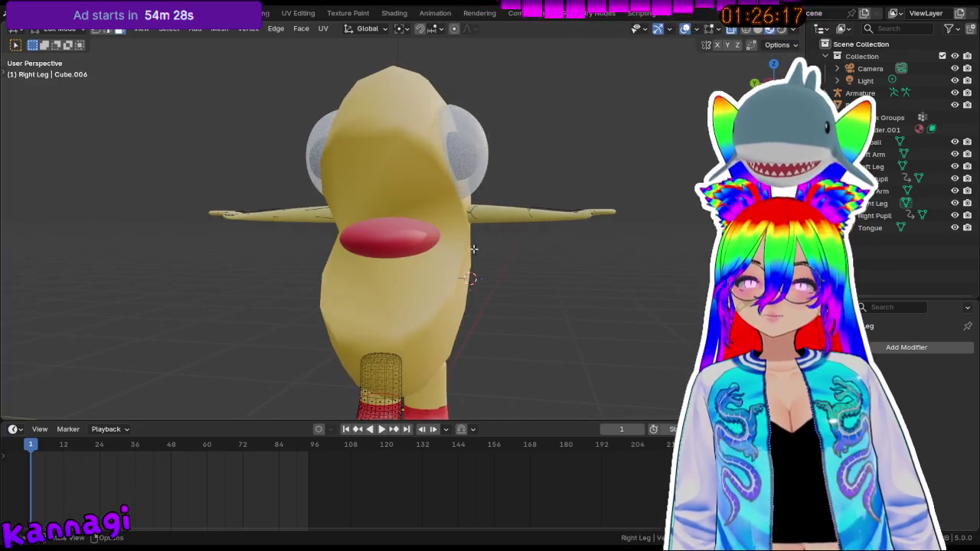
pyautogui.press('Tab')
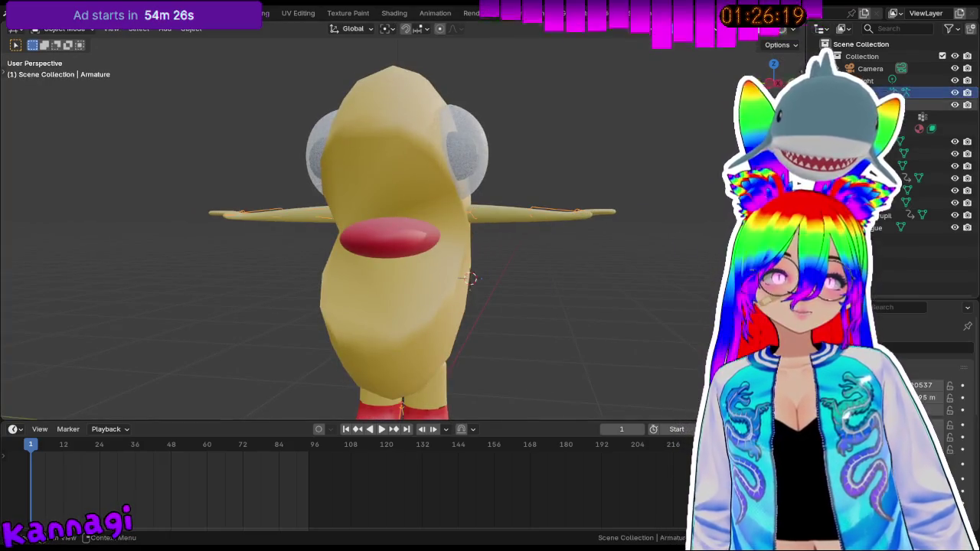
pyautogui.click(880, 153)
pyautogui.click(880, 190)
pyautogui.click(880, 128)
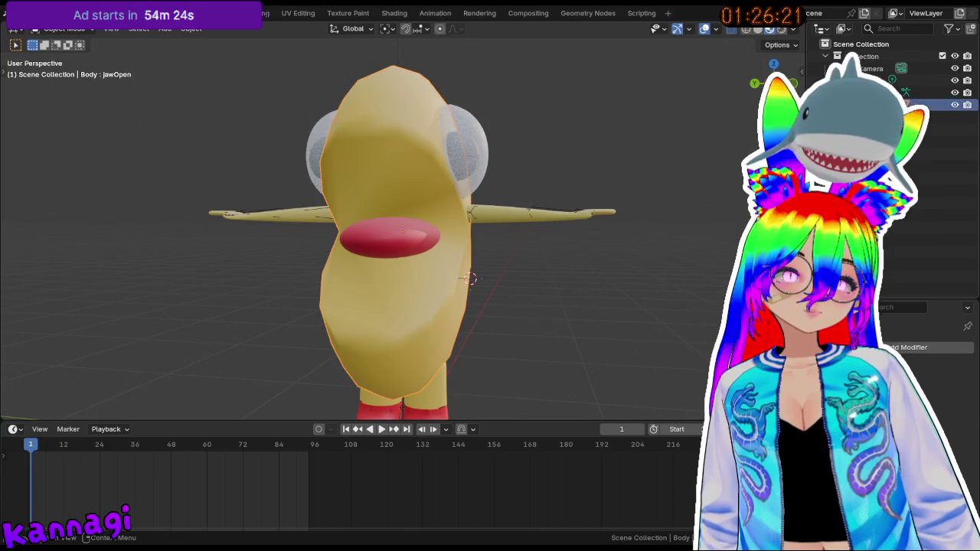
pyautogui.moveTo(880, 141); pyautogui.dragTo(880, 227)
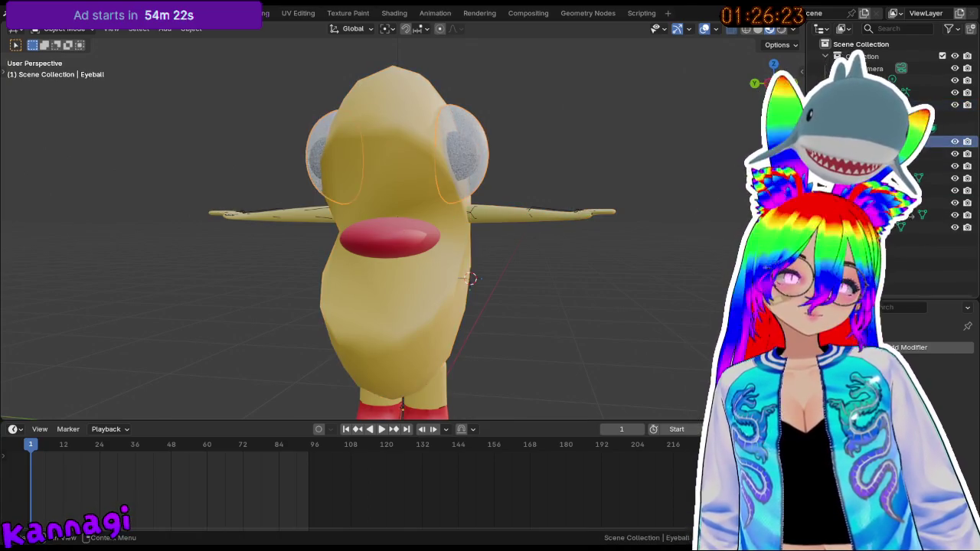
pyautogui.keyDown('shift'); pyautogui.click(466, 283); pyautogui.keyUp('shift')
pyautogui.hotkey('ctrl', 'j')
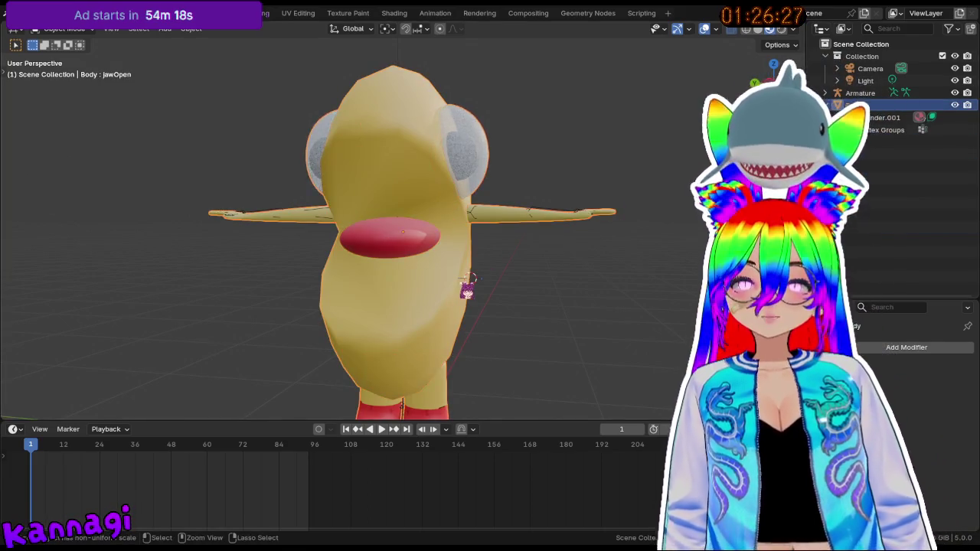
# - Parent the joined Body mesh to the armature with Armature Deform, Empty Groups
pyautogui.click(879, 505)
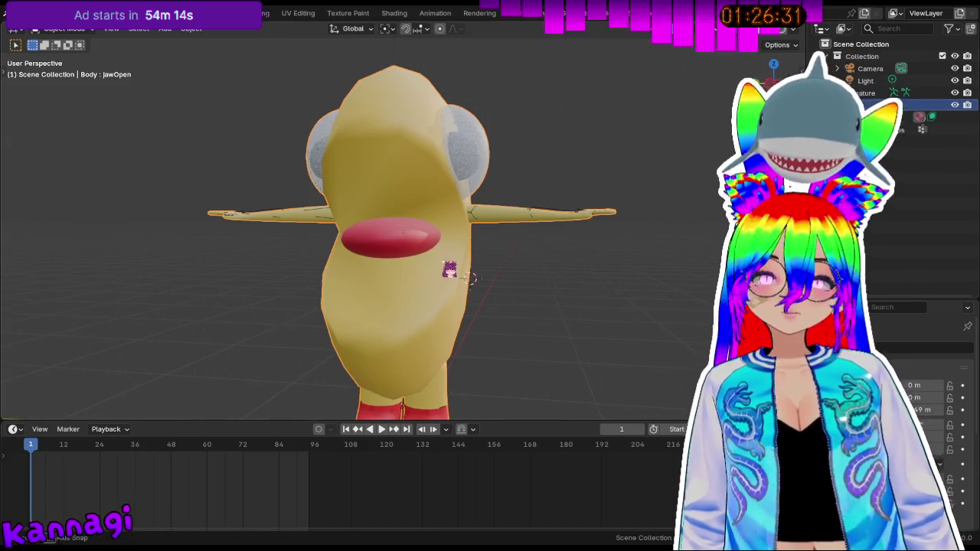
pyautogui.moveTo(448, 274); pyautogui.dragTo(538, 227, button='middle')
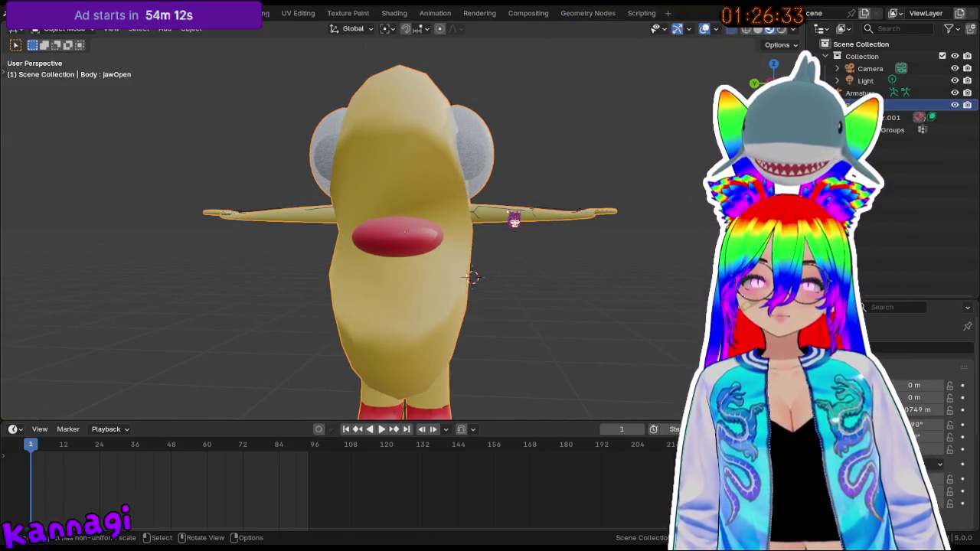
pyautogui.click(509, 223)
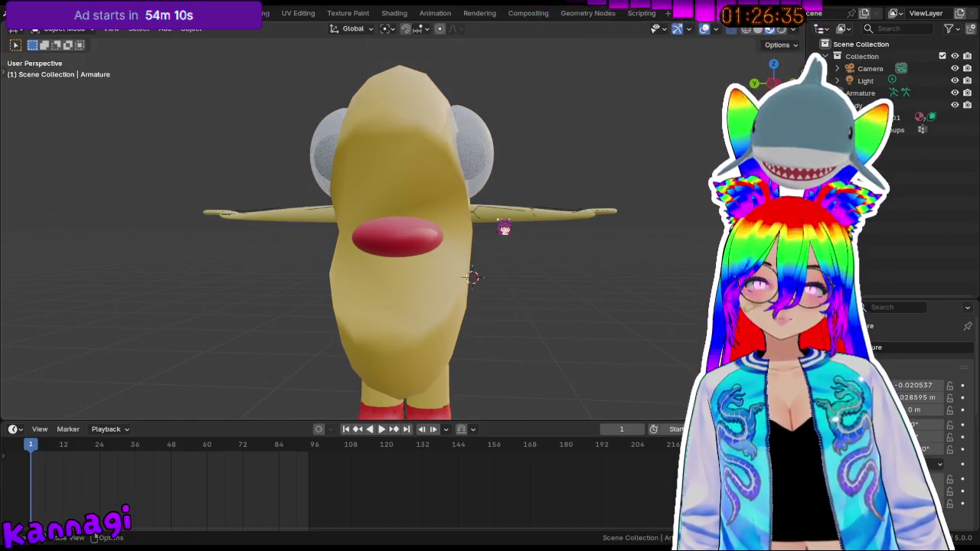
pyautogui.click(498, 234)
pyautogui.click(498, 220)
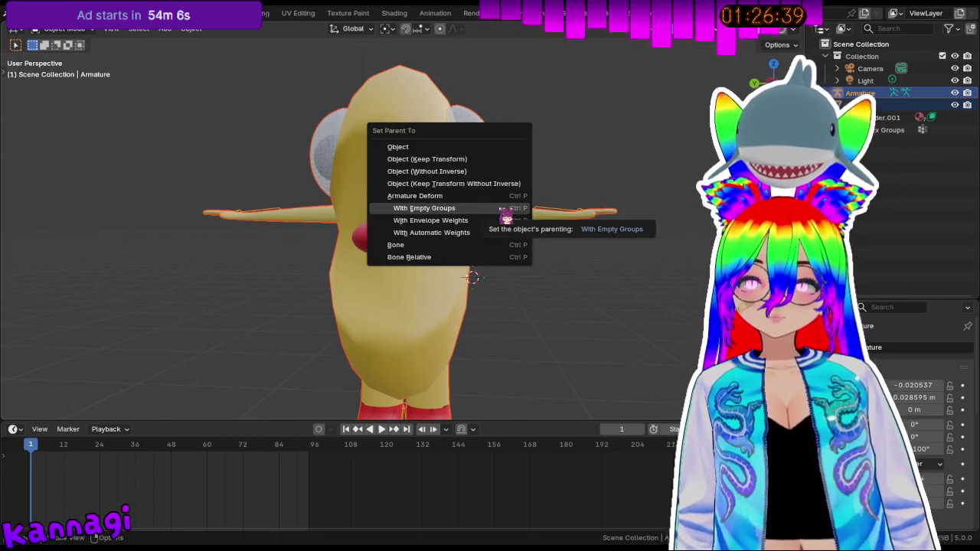
pyautogui.click(505, 213)
# - Enter Edit Mode on the Body, show its mesh data properties, and switch to see-through shading
pyautogui.press('a')
pyautogui.keyDown('shift'); pyautogui.click(352, 296); pyautogui.keyUp('shift')
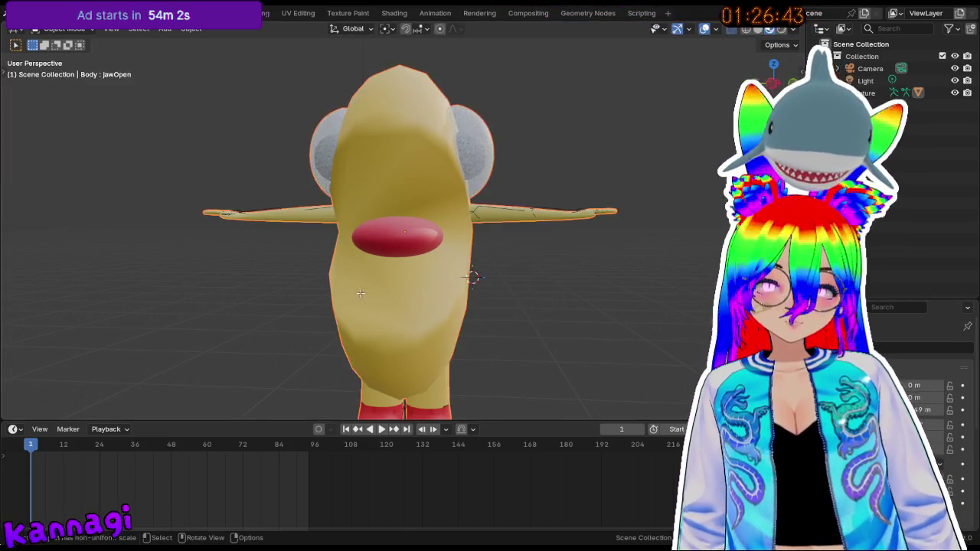
pyautogui.press('Tab')
pyautogui.press('Tab')
pyautogui.moveTo(478, 331); pyautogui.dragTo(431, 291, button='middle')
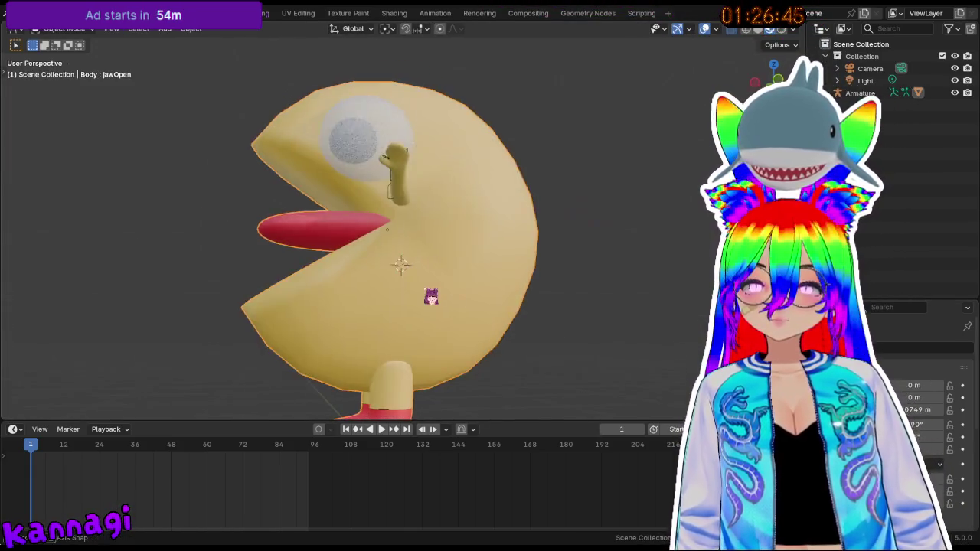
pyautogui.click(862, 429)
pyautogui.moveTo(705, 336)
pyautogui.mouseDown(button='middle')
pyautogui.moveTo(503, 240)
pyautogui.moveTo(580, 252)
pyautogui.moveTo(531, 324)
pyautogui.moveTo(556, 159)
pyautogui.mouseUp(button='middle')
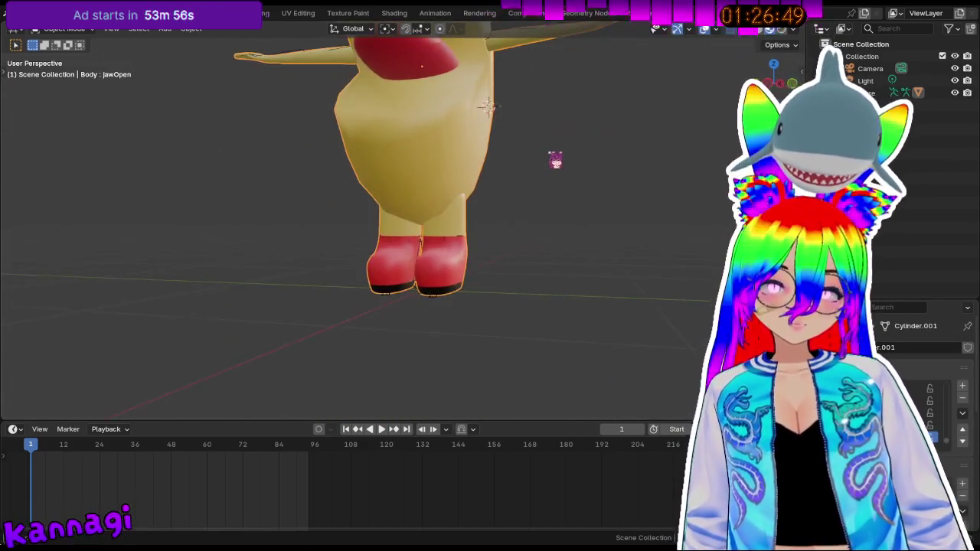
pyautogui.scroll(2, 556, 159)
pyautogui.click(758, 29)
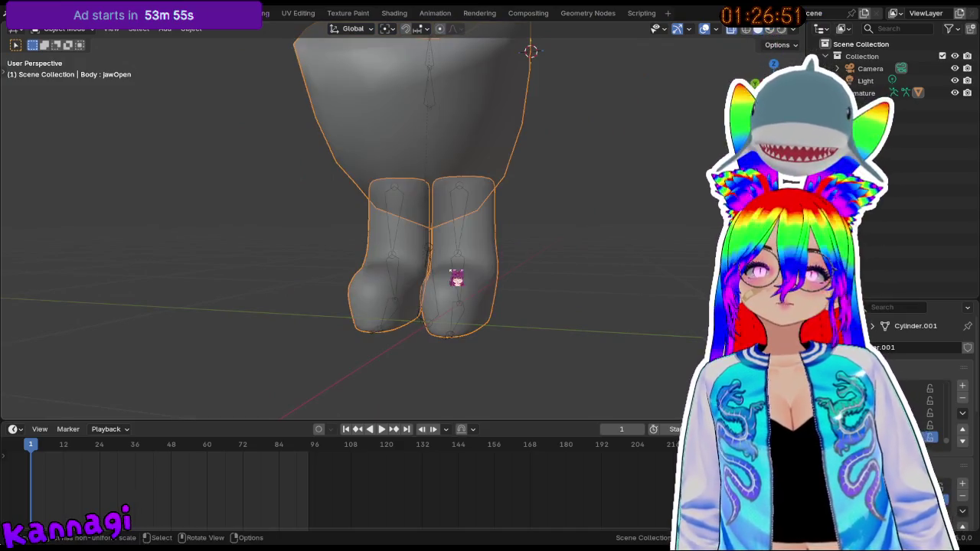
pyautogui.moveTo(455, 280); pyautogui.dragTo(476, 275, button='middle')
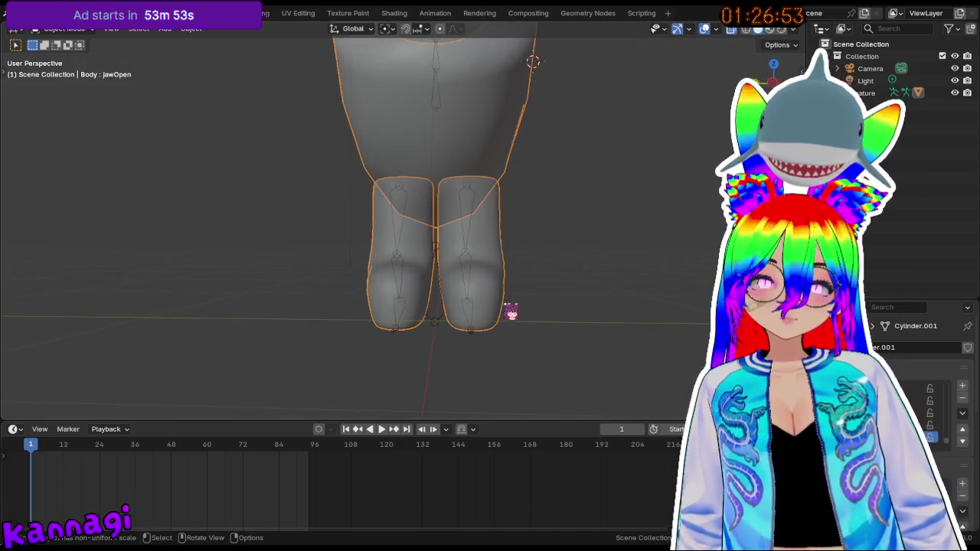
pyautogui.press('Tab')
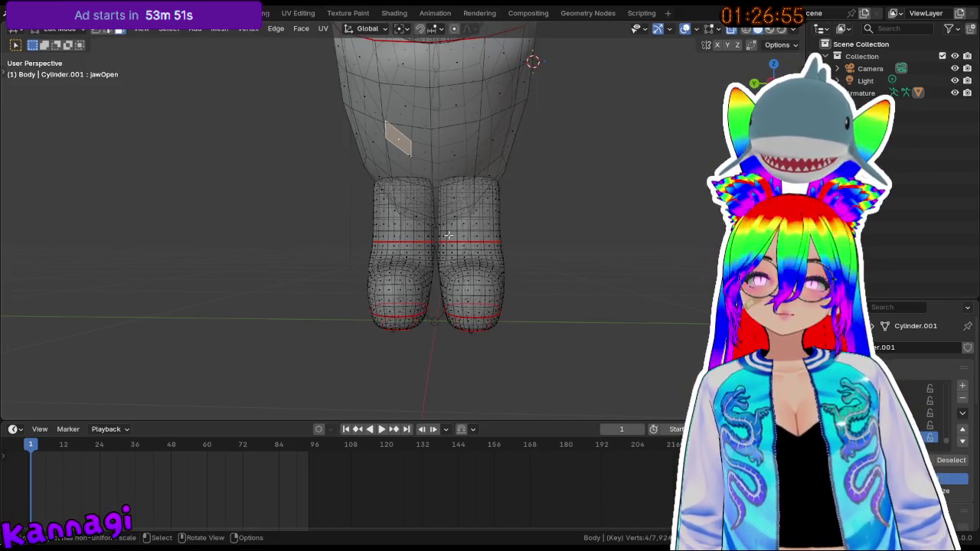
pyautogui.moveTo(444, 270); pyautogui.dragTo(482, 260, button='middle')
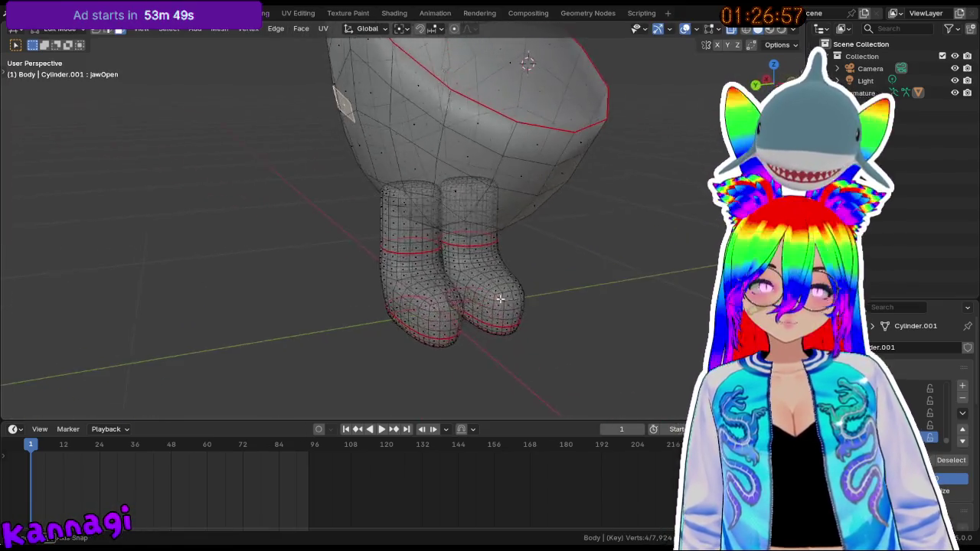
pyautogui.moveTo(483, 264)
pyautogui.mouseDown(button='middle')
pyautogui.moveTo(509, 274)
pyautogui.moveTo(402, 274)
pyautogui.mouseUp(button='middle')
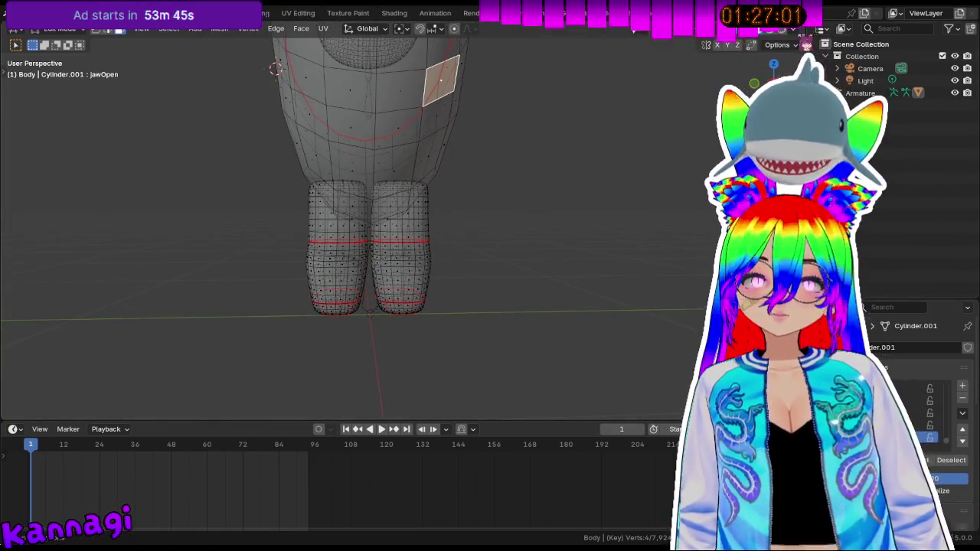
pyautogui.press('KP_3')
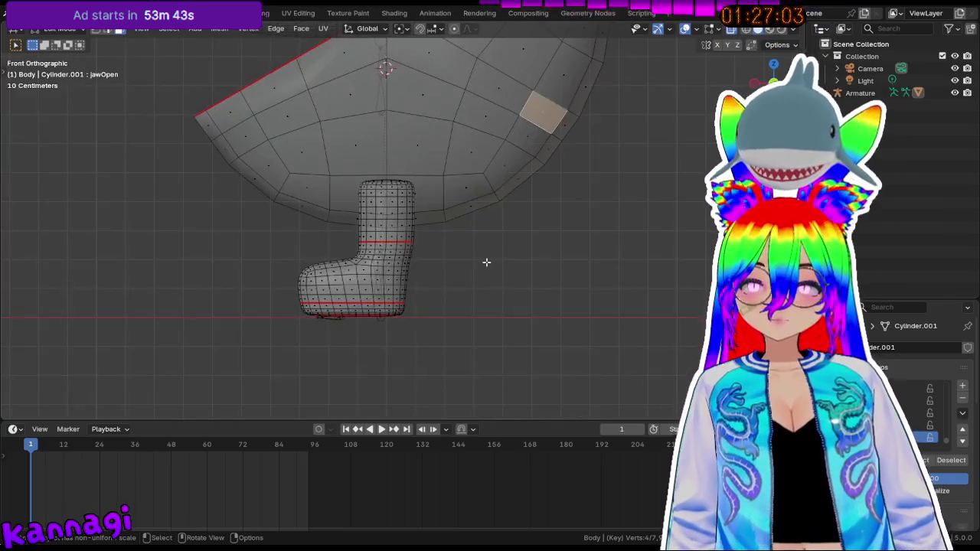
pyautogui.press('KP_4')
pyautogui.press('KP_4')
pyautogui.press('KP_4')
pyautogui.press('KP_3')
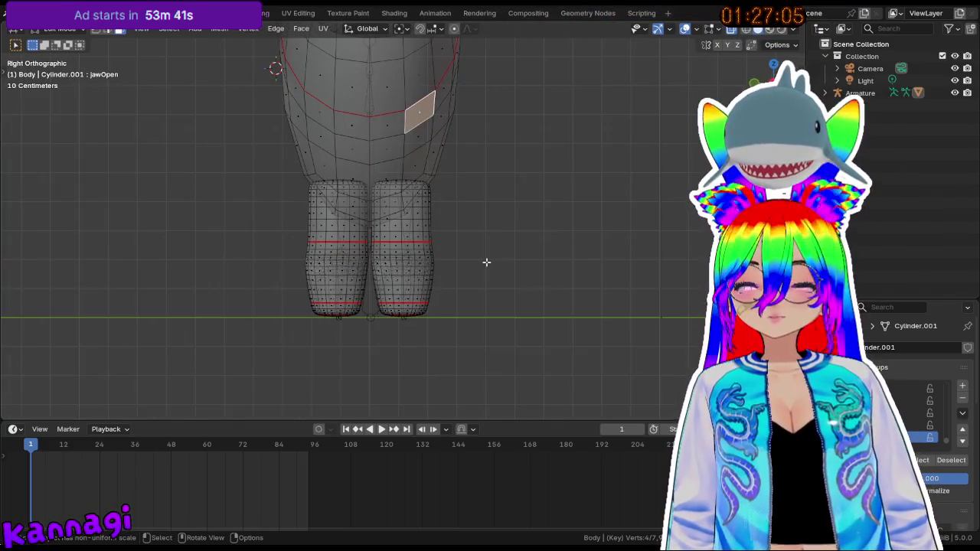
pyautogui.scroll(2, 393, 263)
pyautogui.scroll(1, 376, 263)
pyautogui.scroll(-1, 373, 207)
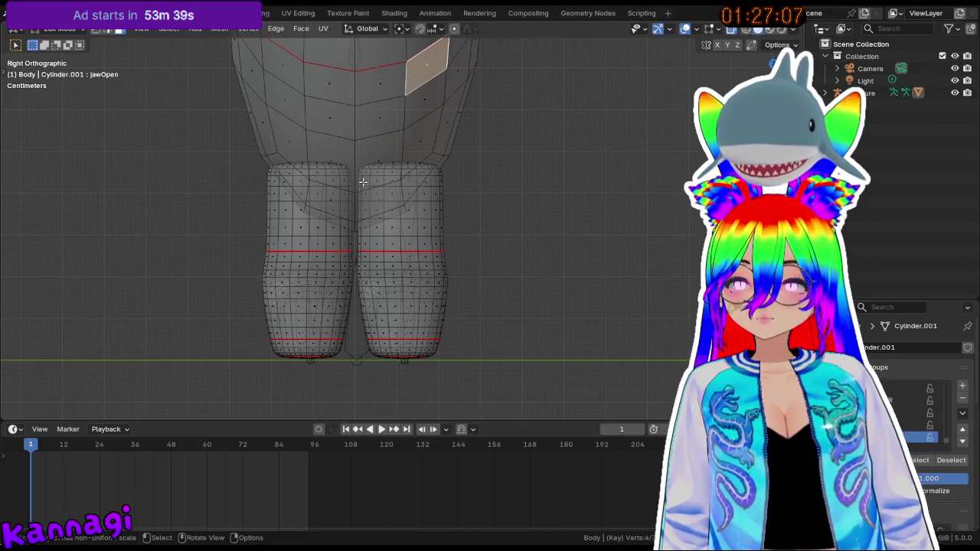
pyautogui.moveTo(357, 165); pyautogui.dragTo(466, 371)
pyautogui.moveTo(459, 372); pyautogui.dragTo(330, 185, button='middle')
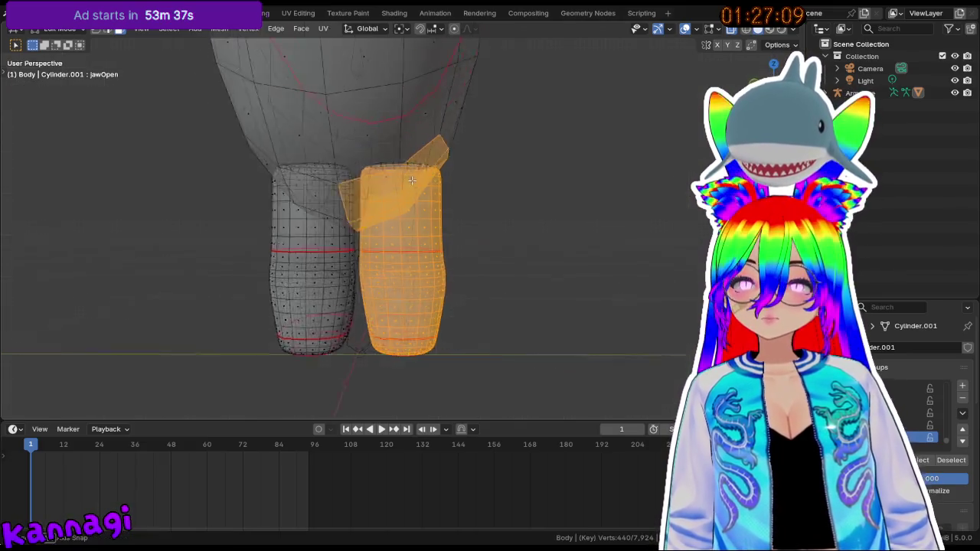
pyautogui.keyDown('shift'); pyautogui.click(316, 195); pyautogui.keyUp('shift')
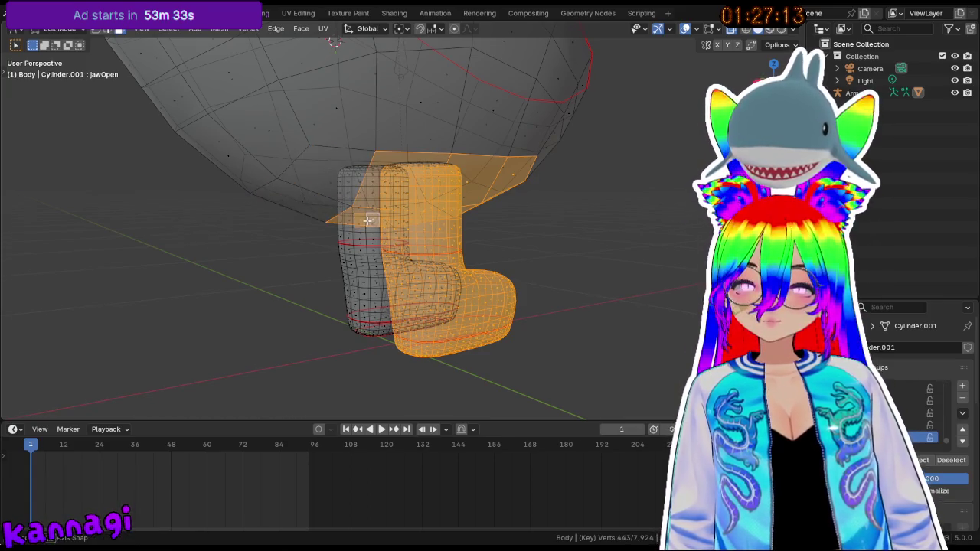
pyautogui.moveTo(368, 220); pyautogui.dragTo(265, 247, button='middle')
pyautogui.click(277, 228)
pyautogui.moveTo(373, 264); pyautogui.dragTo(464, 369)
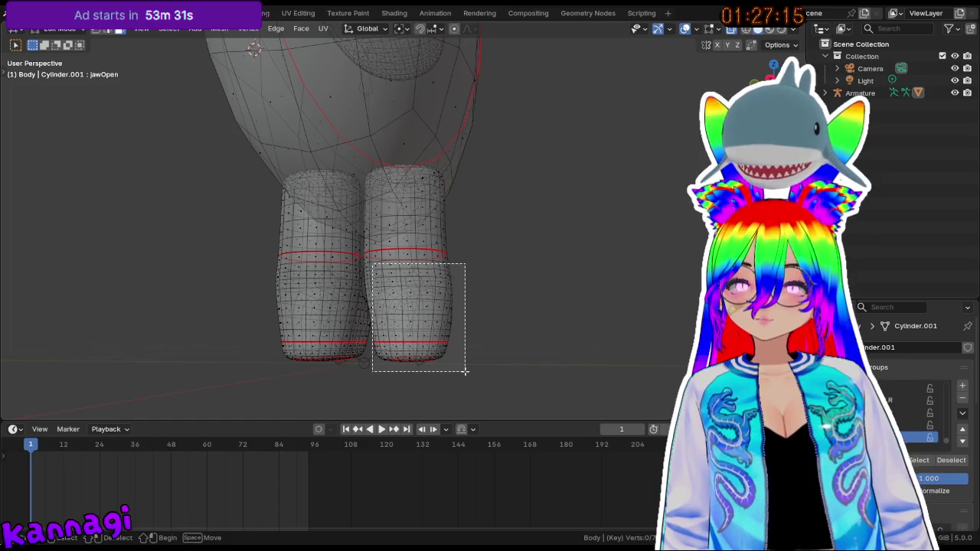
pyautogui.moveTo(457, 344); pyautogui.dragTo(483, 350, button='middle')
pyautogui.press('KP_1')
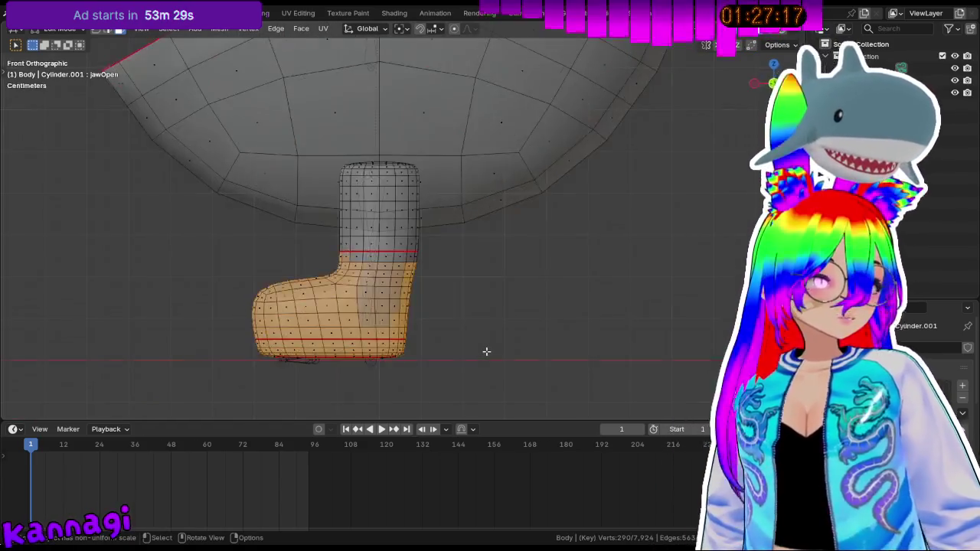
pyautogui.press('KP_3')
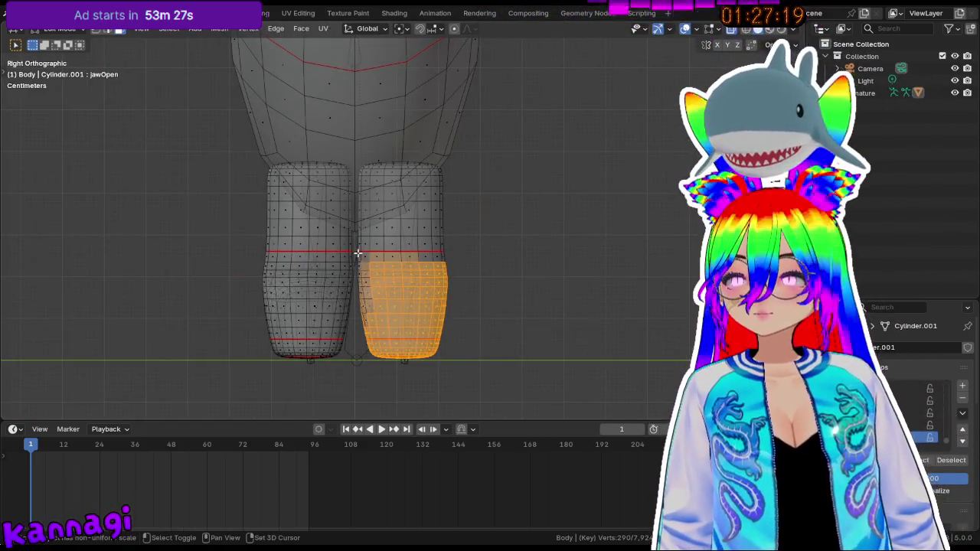
pyautogui.keyDown('shift'); pyautogui.moveTo(356, 251); pyautogui.dragTo(463, 376); pyautogui.keyUp('shift')
pyautogui.moveTo(474, 318)
pyautogui.mouseDown(button='middle')
pyautogui.moveTo(505, 249)
pyautogui.moveTo(497, 243)
pyautogui.mouseUp(button='middle')
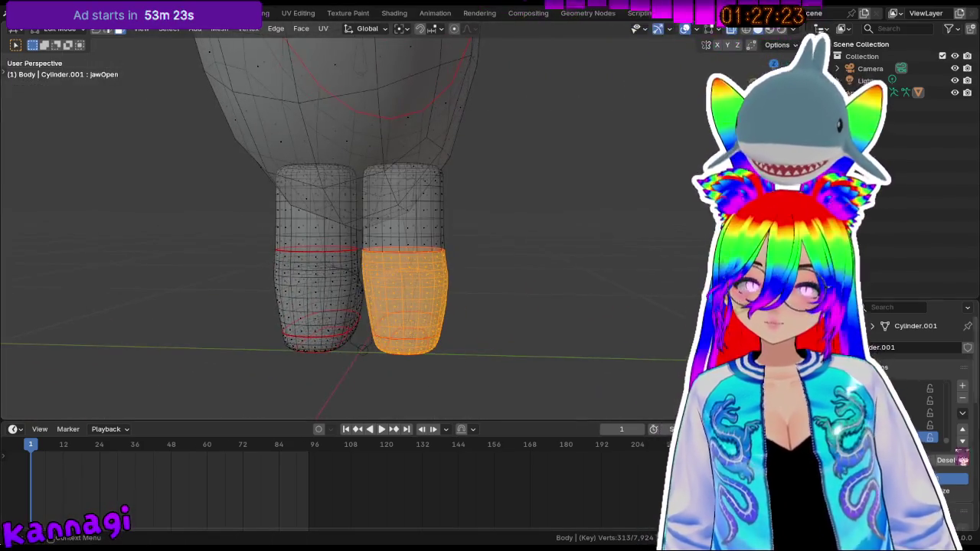
pyautogui.moveTo(513, 390)
pyautogui.mouseDown(button='middle')
pyautogui.moveTo(420, 311)
pyautogui.moveTo(520, 317)
pyautogui.mouseUp(button='middle')
pyautogui.press('KP_3')
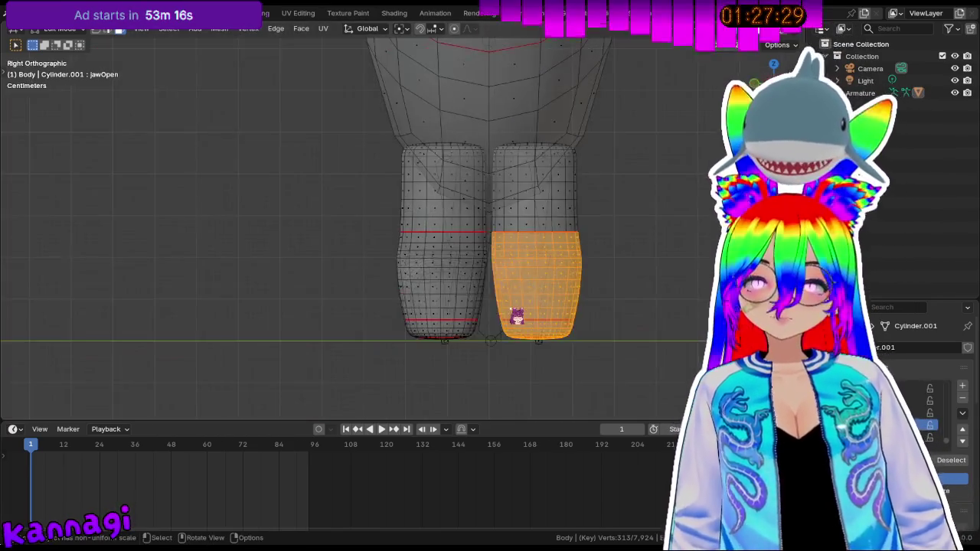
pyautogui.moveTo(376, 236); pyautogui.dragTo(497, 366)
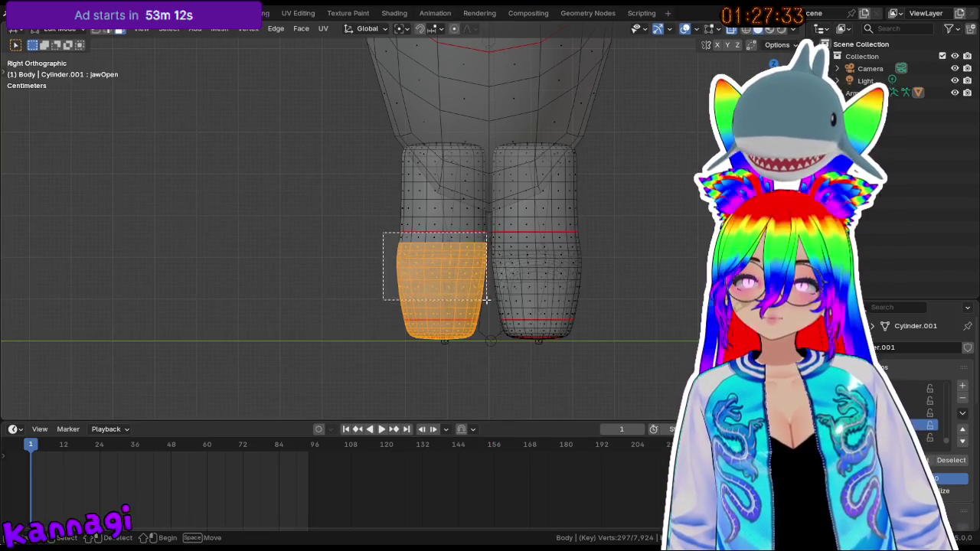
pyautogui.keyDown('shift'); pyautogui.moveTo(486, 300); pyautogui.dragTo(486, 300); pyautogui.keyUp('shift')
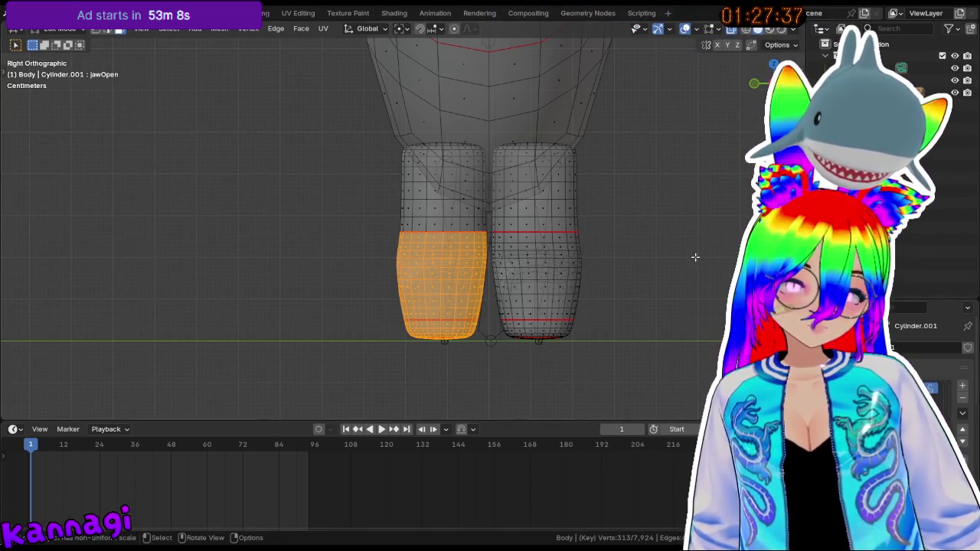
pyautogui.hotkey('alt', 'a')
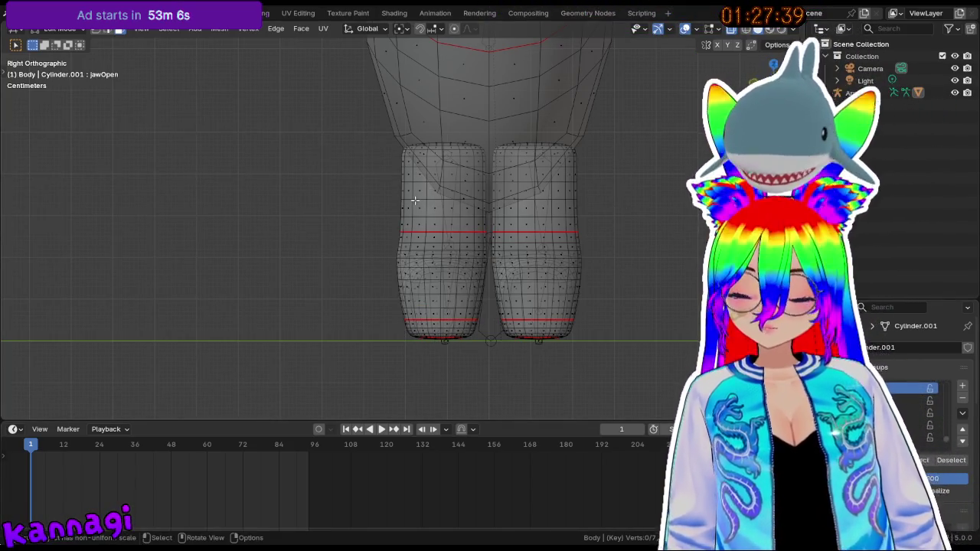
pyautogui.press('l')
# - Clear the upper-leg selection and return to Edit Mode with the whole body in view
pyautogui.press('l')
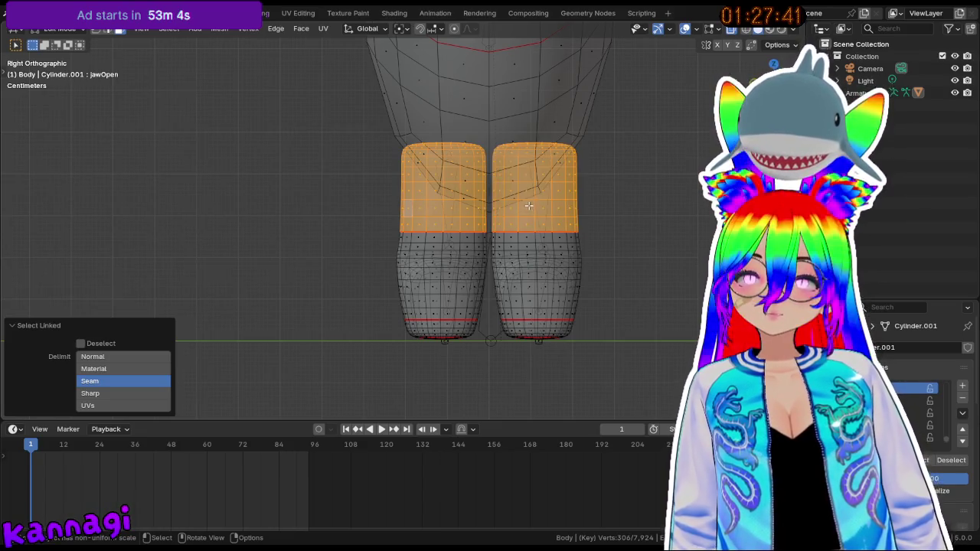
pyautogui.hotkey('ctrl', 'z')
pyautogui.hotkey('ctrl', 'z')
pyautogui.press('l')
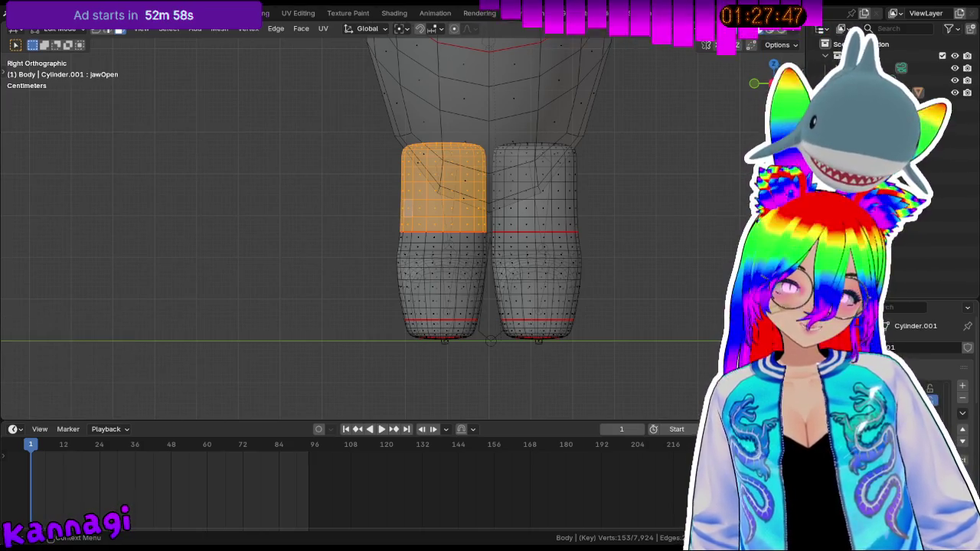
pyautogui.hotkey('alt', 'a')
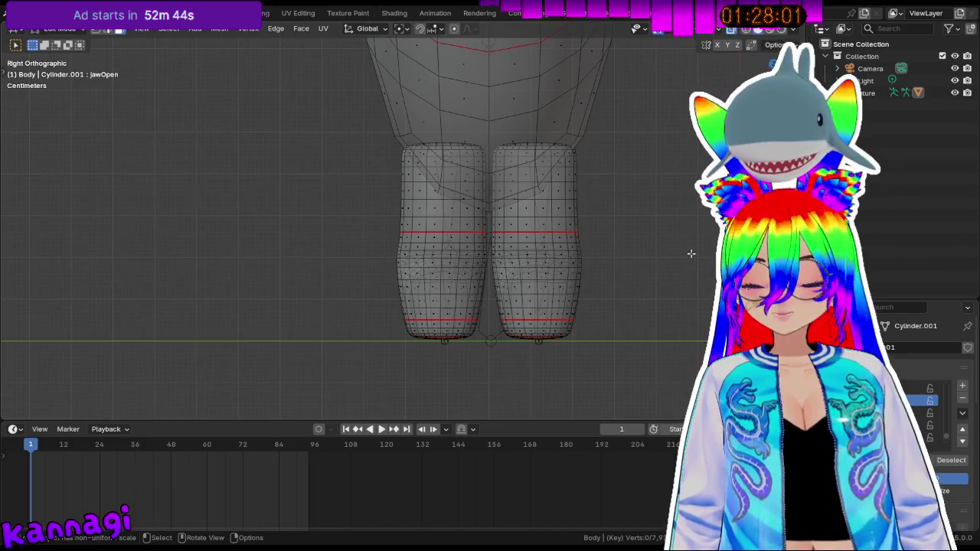
pyautogui.press('Tab')
pyautogui.moveTo(436, 179)
pyautogui.mouseDown(button='middle')
pyautogui.moveTo(453, 158)
pyautogui.moveTo(313, 164)
pyautogui.moveTo(301, 201)
pyautogui.mouseUp(button='middle')
pyautogui.press('Tab')
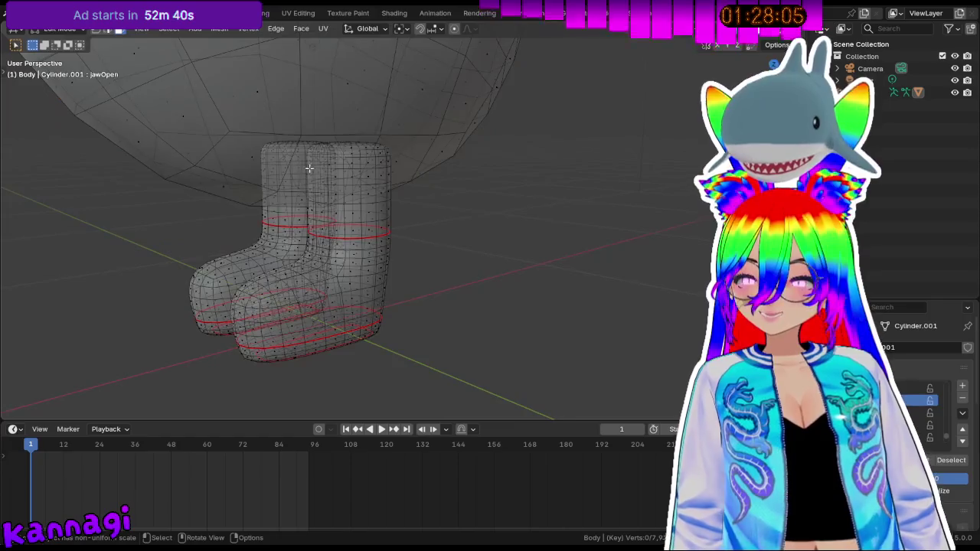
pyautogui.scroll(-4, 339, 146)
pyautogui.moveTo(339, 146); pyautogui.dragTo(369, 229, button='middle')
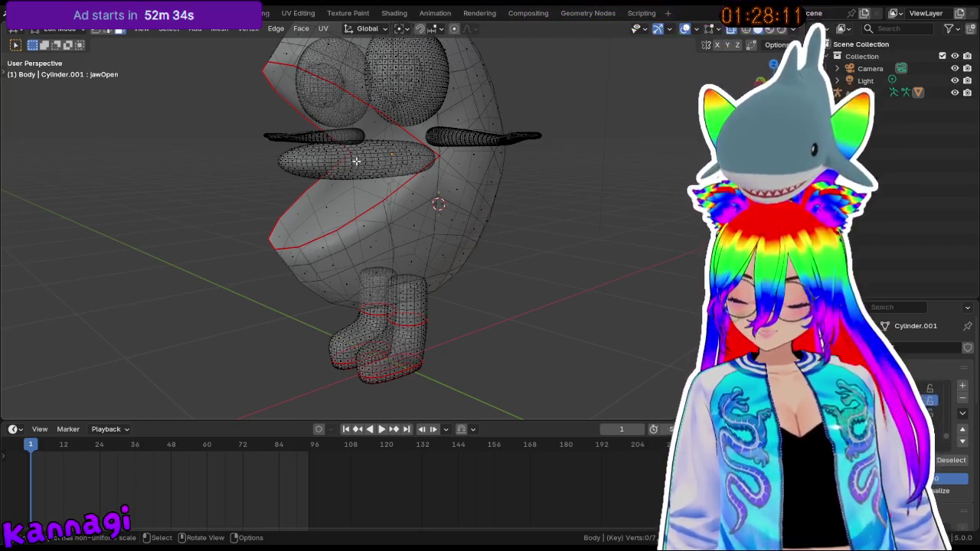
# - Select the arms, tongue and eyes as linked parts and move them about 0.746 m up on Z
pyautogui.press('l')
pyautogui.press('l')
pyautogui.press('l')
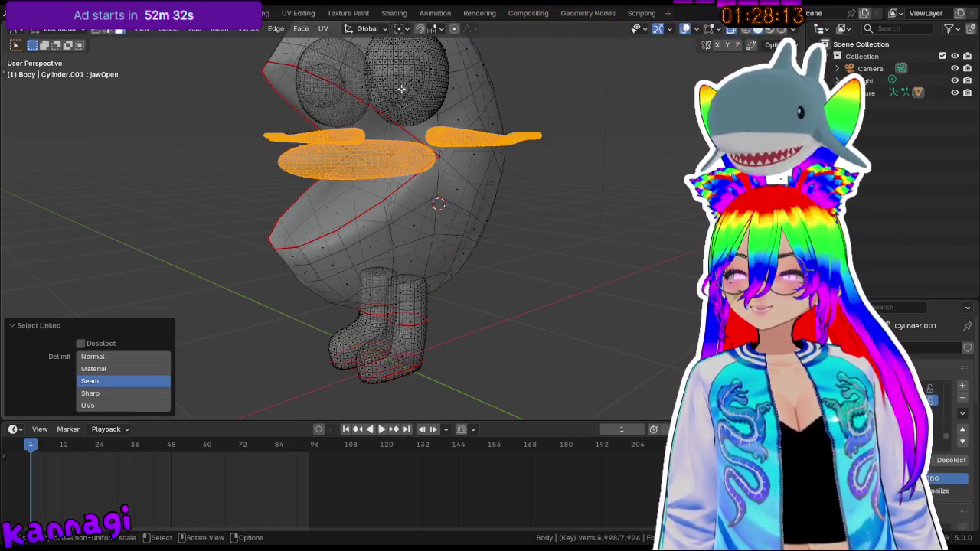
pyautogui.press('l')
pyautogui.press('l')
pyautogui.press('l')
pyautogui.press('l')
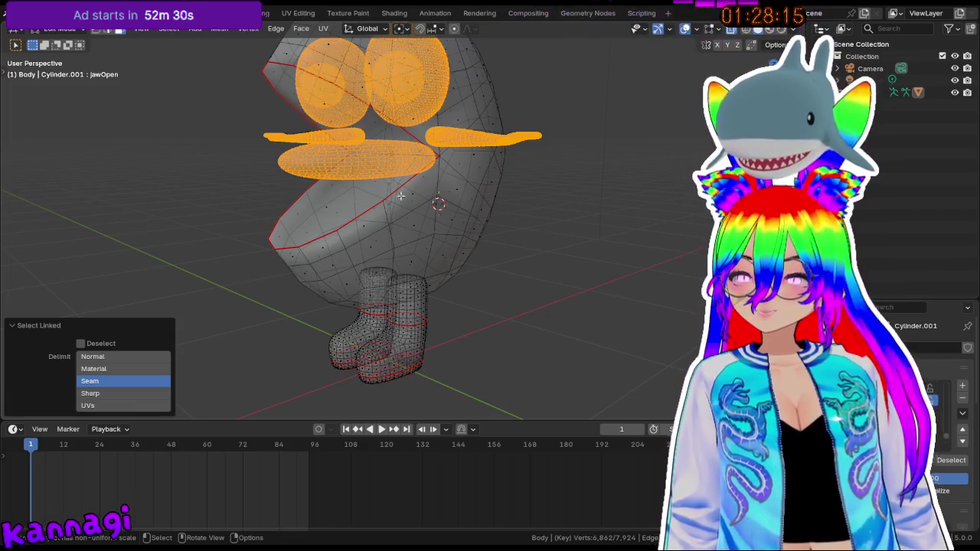
pyautogui.press('l')
pyautogui.press('g')
pyautogui.press('z')
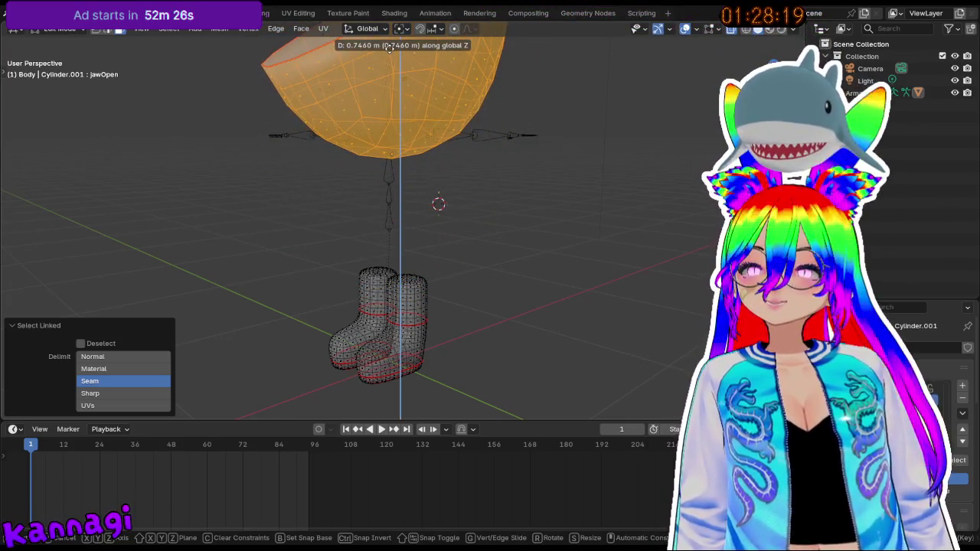
pyautogui.click(390, 46)
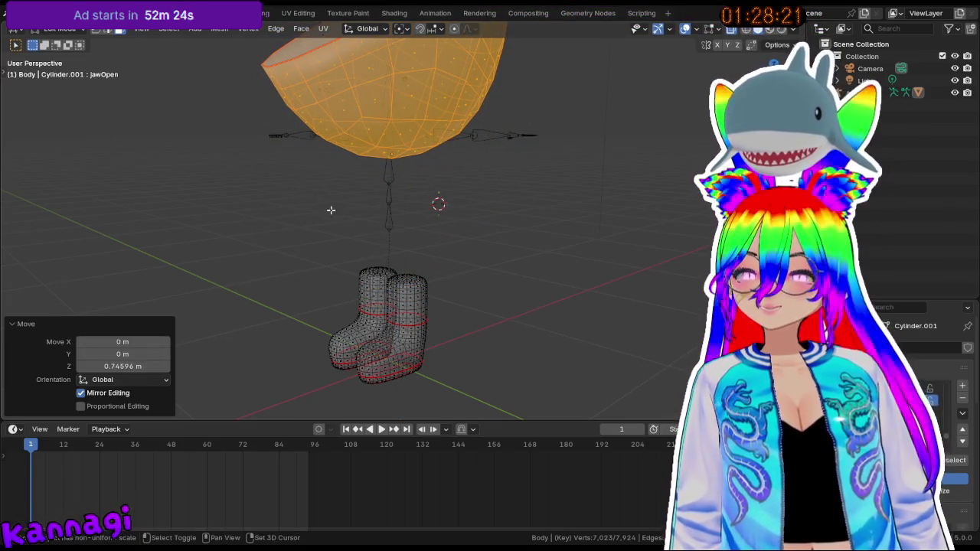
pyautogui.click(423, 276)
pyautogui.press('Tab')
pyautogui.press('Tab')
pyautogui.moveTo(411, 284); pyautogui.dragTo(454, 340, button='middle')
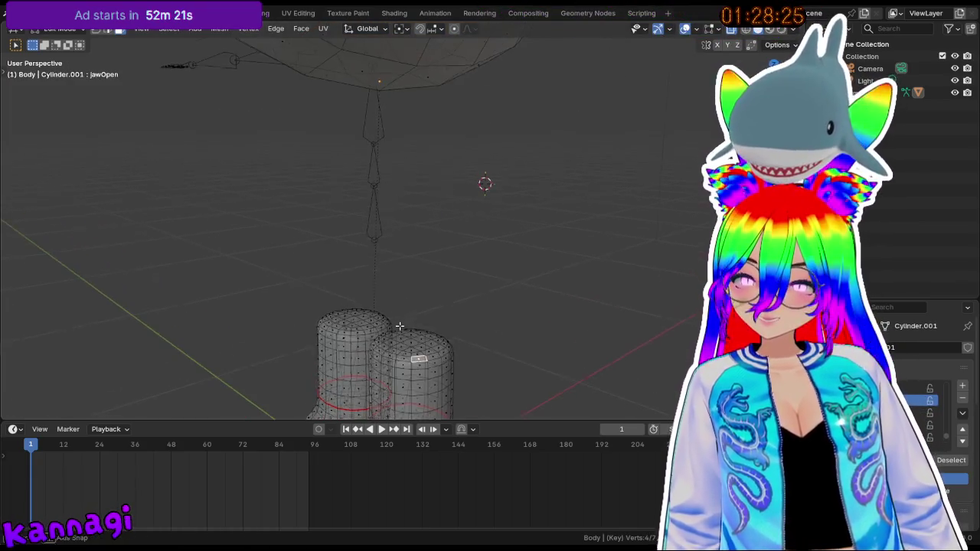
pyautogui.scroll(3, 472, 225)
pyautogui.scroll(2, 503, 234)
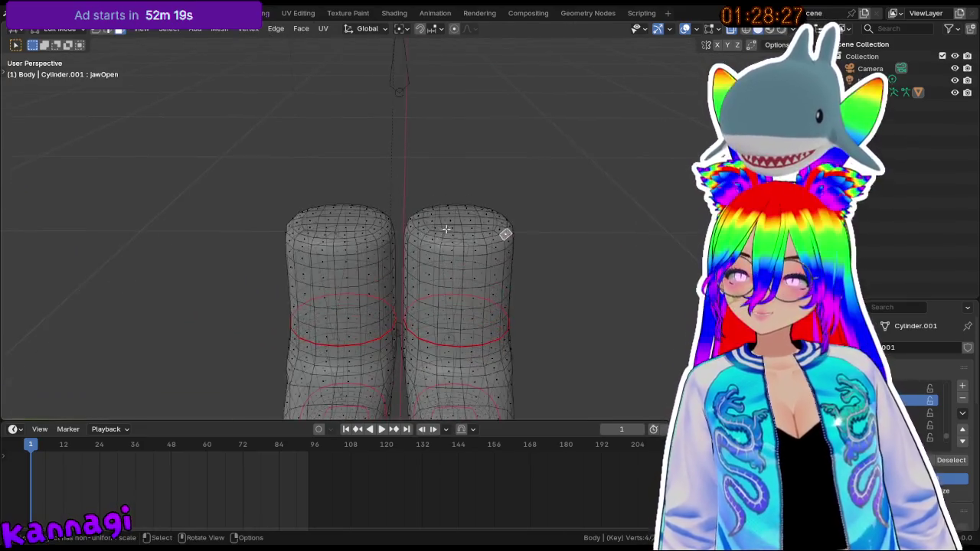
pyautogui.scroll(2, 441, 222)
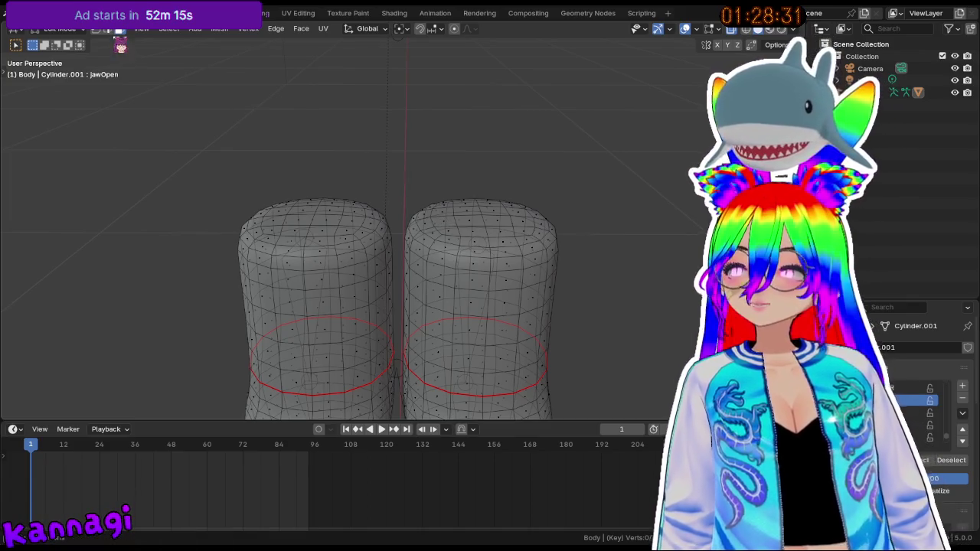
pyautogui.moveTo(529, 251); pyautogui.dragTo(530, 251)
pyautogui.moveTo(530, 251); pyautogui.dragTo(573, 253, button='middle')
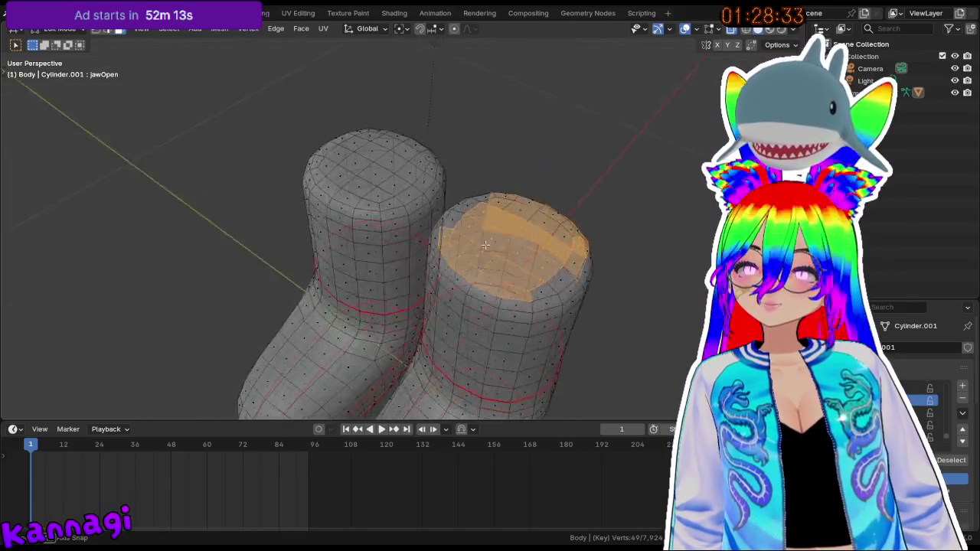
pyautogui.click(595, 318)
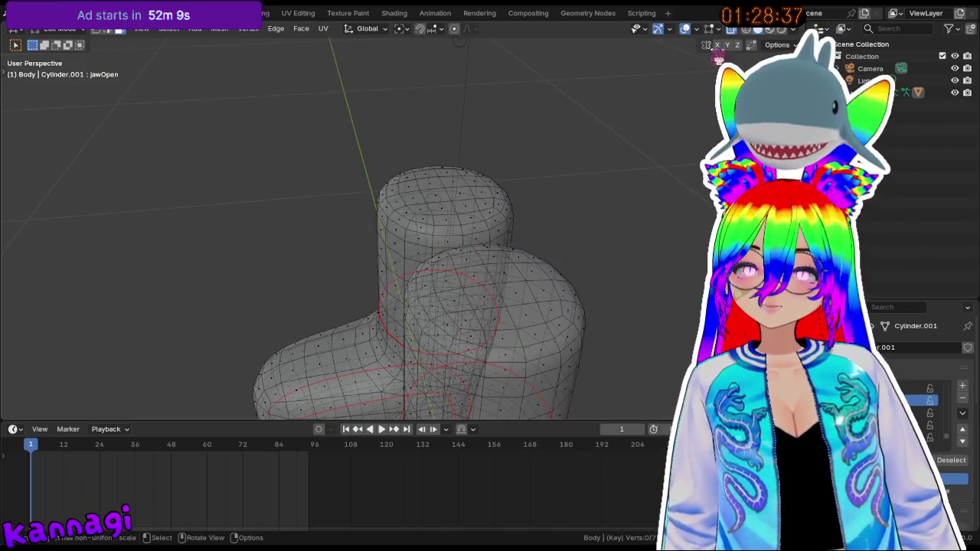
pyautogui.hotkey('alt', 'z')
pyautogui.click(494, 318)
pyautogui.moveTo(436, 272); pyautogui.dragTo(537, 334)
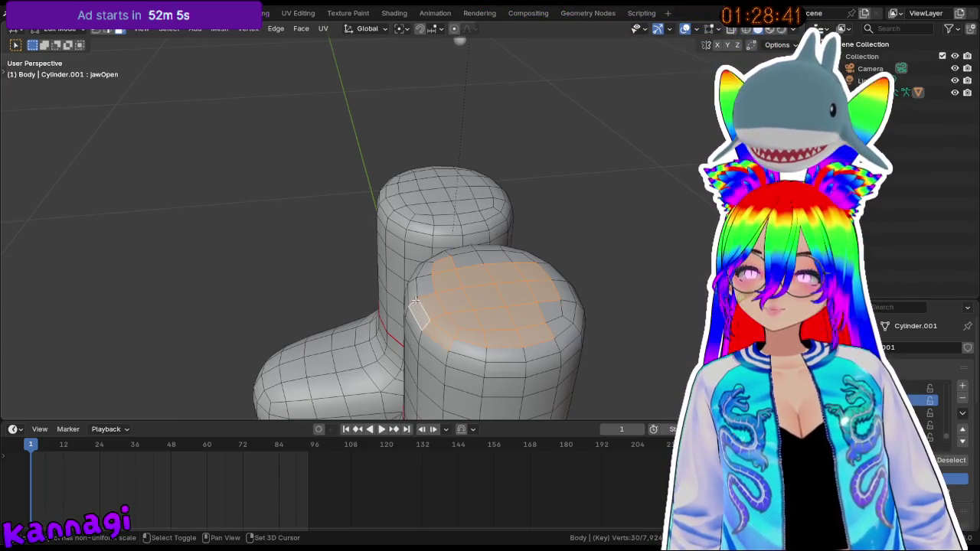
pyautogui.keyDown('alt'); pyautogui.click(419, 313); pyautogui.keyUp('alt')
pyautogui.hotkey('ctrl', 'z')
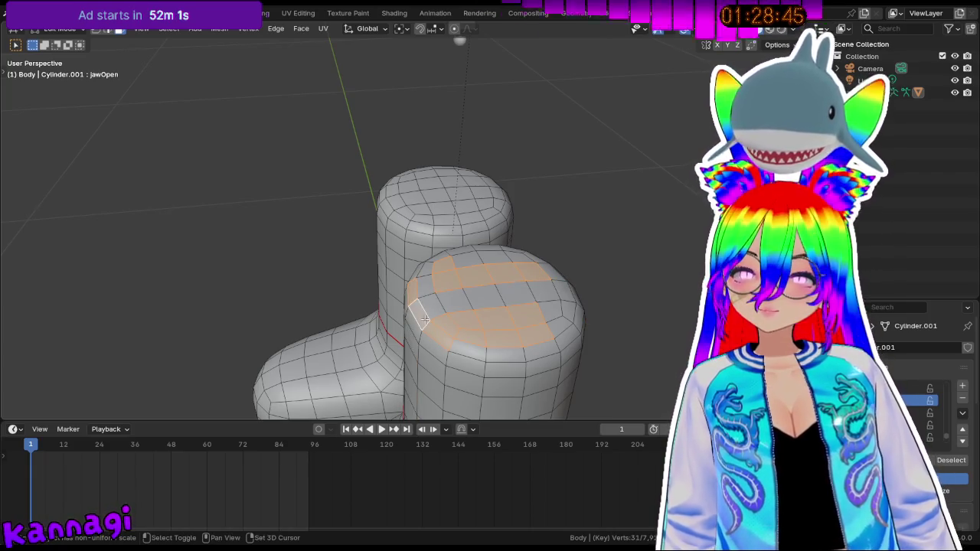
pyautogui.keyDown('shift'); pyautogui.click(468, 350); pyautogui.keyUp('shift')
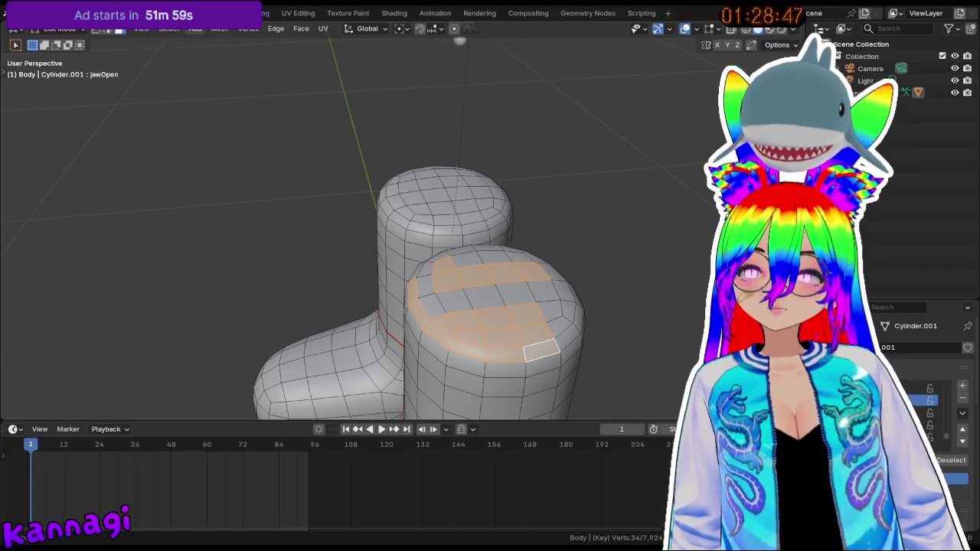
pyautogui.click(547, 354)
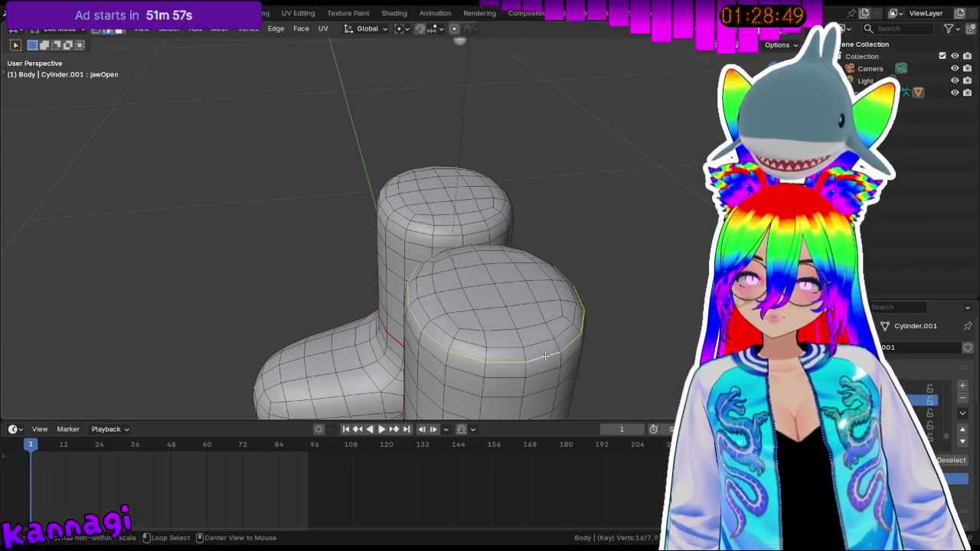
pyautogui.moveTo(544, 355)
pyautogui.mouseDown(button='middle')
pyautogui.moveTo(543, 285)
pyautogui.moveTo(533, 275)
pyautogui.mouseUp(button='middle')
pyautogui.moveTo(452, 230)
pyautogui.mouseDown(button='middle')
pyautogui.moveTo(460, 307)
pyautogui.moveTo(548, 264)
pyautogui.mouseUp(button='middle')
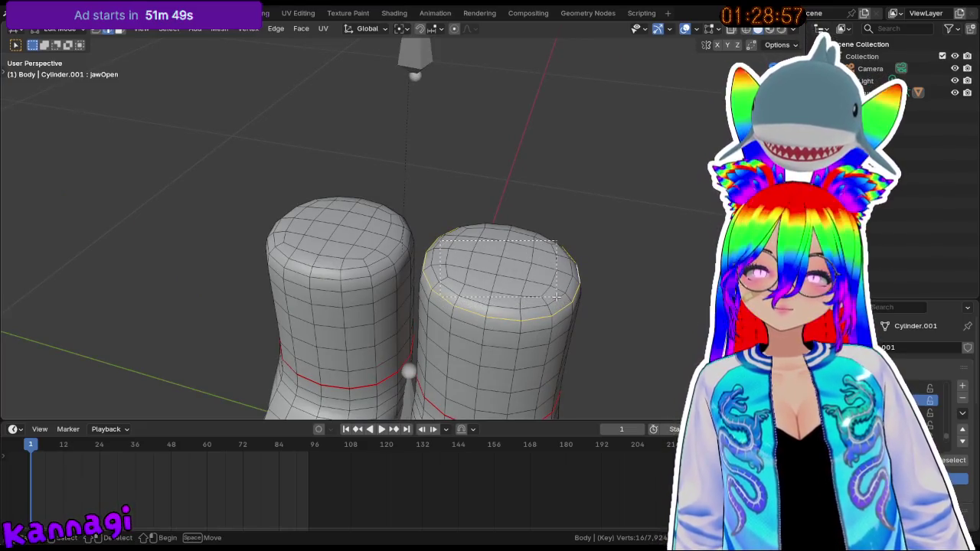
pyautogui.keyDown('alt'); pyautogui.click(579, 275); pyautogui.keyUp('alt')
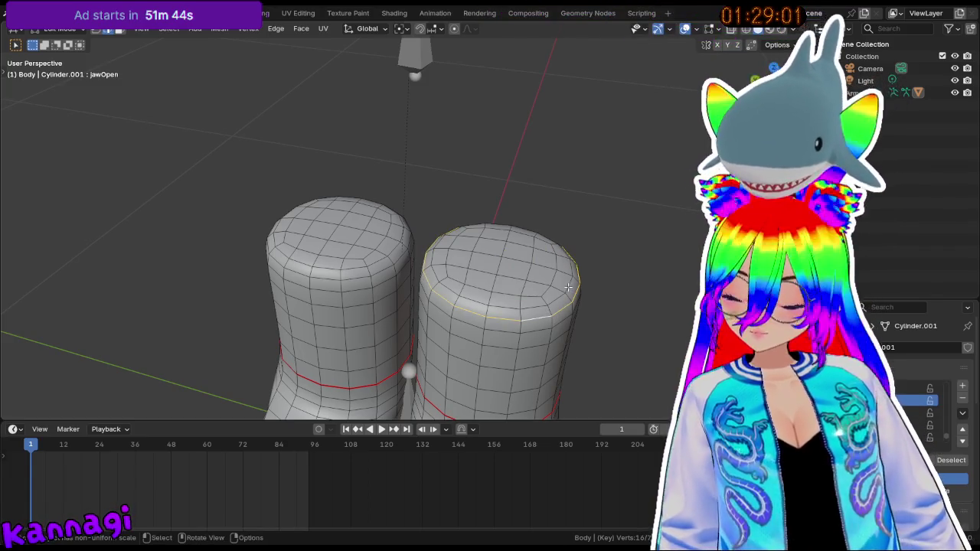
pyautogui.keyDown('alt'); pyautogui.keyDown('shift'); pyautogui.click(545, 312); pyautogui.keyUp('shift'); pyautogui.keyUp('alt')
pyautogui.moveTo(560, 305); pyautogui.dragTo(579, 280, button='middle')
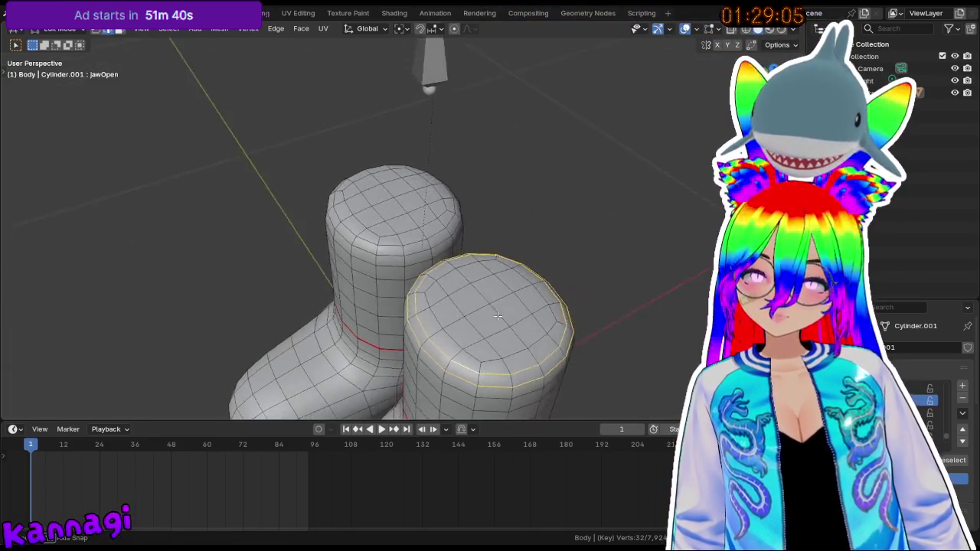
pyautogui.press('e')
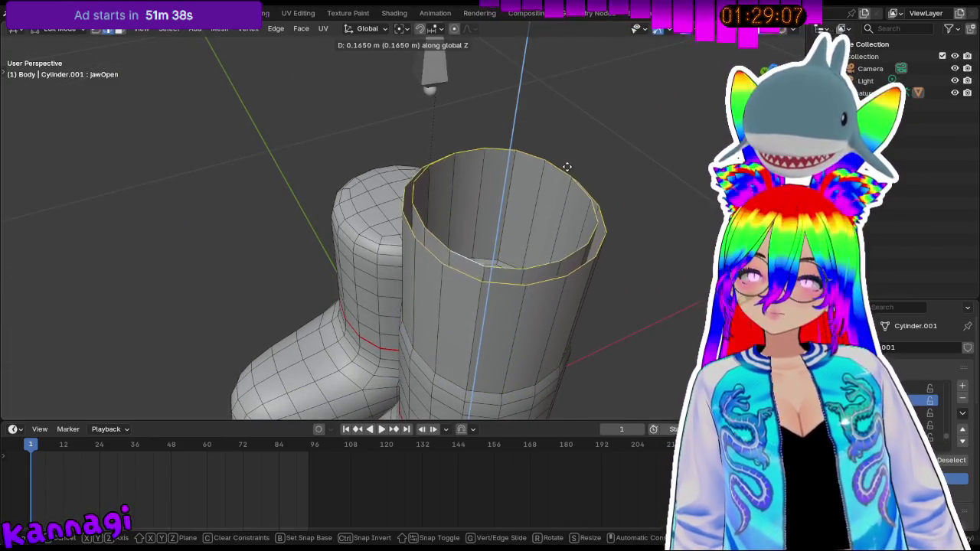
pyautogui.press('Escape')
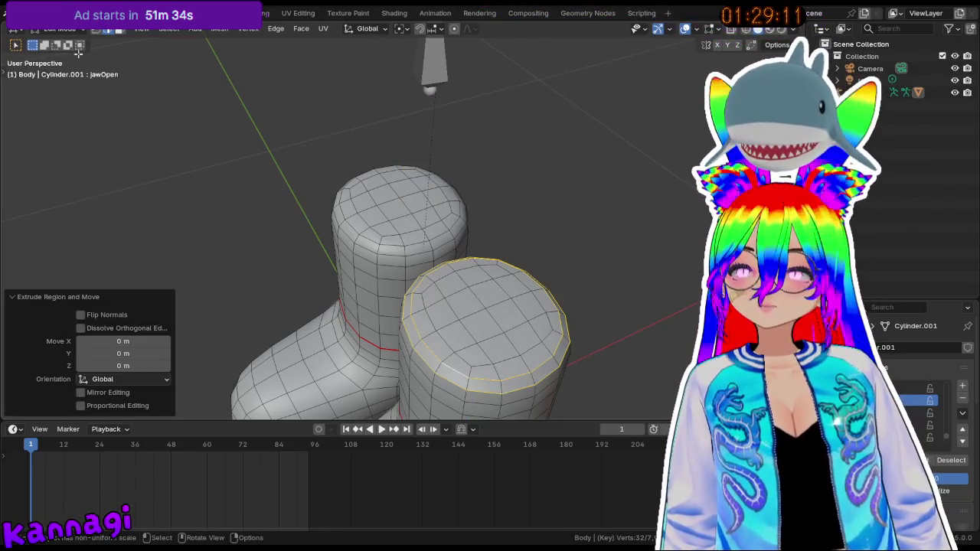
pyautogui.click(154, 90)
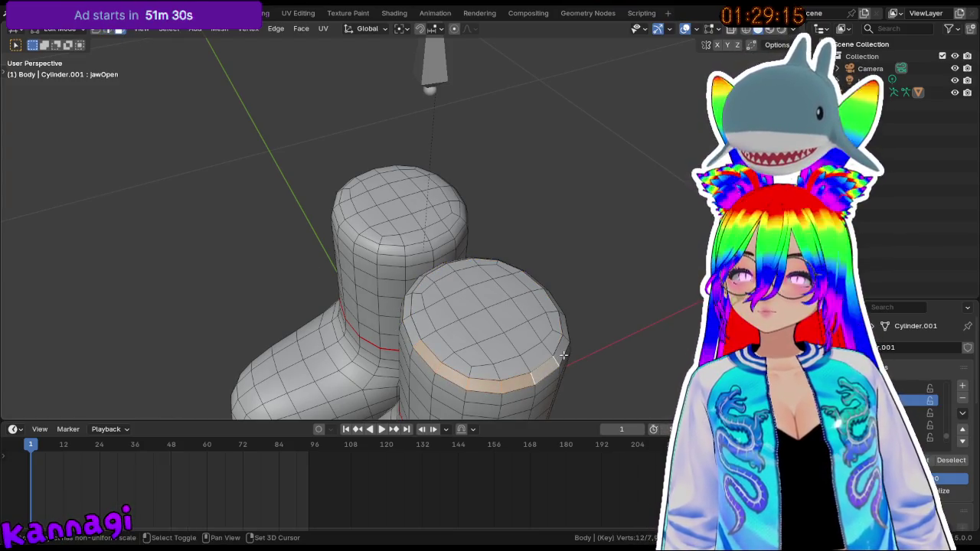
# - Extrude the right boot's top edge loop about 0.29 m up along Z
pyautogui.moveTo(578, 325)
pyautogui.mouseDown(button='middle')
pyautogui.moveTo(420, 313)
pyautogui.moveTo(433, 285)
pyautogui.moveTo(427, 266)
pyautogui.mouseUp(button='middle')
pyautogui.keyDown('shift'); pyautogui.click(439, 304); pyautogui.keyUp('shift')
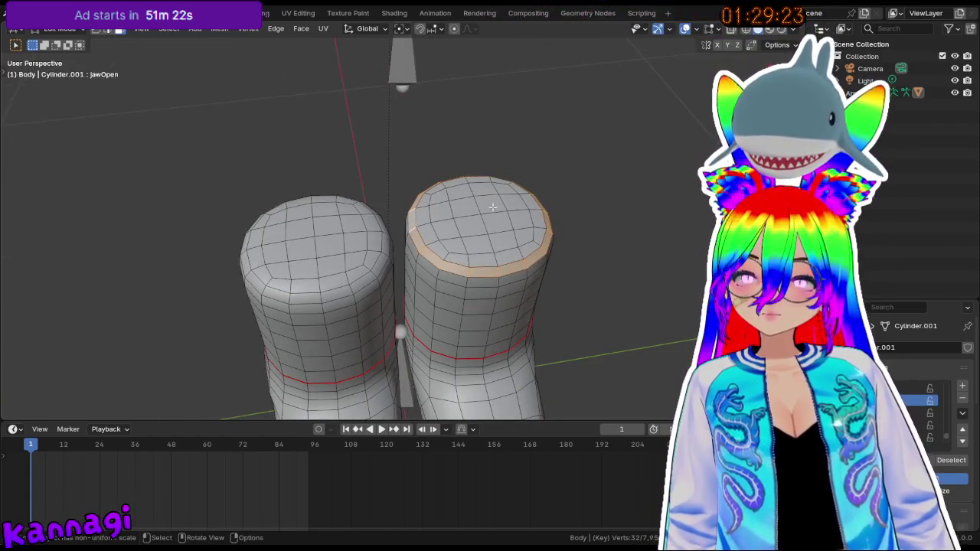
pyautogui.press('e')
pyautogui.press('z')
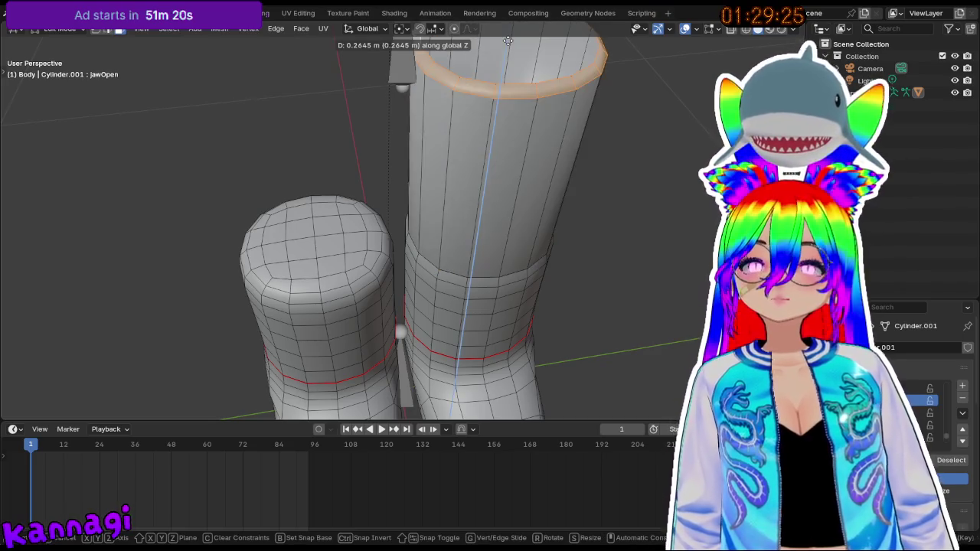
pyautogui.click(503, 46)
pyautogui.scroll(-2, 511, 302)
pyautogui.scroll(-2, 511, 301)
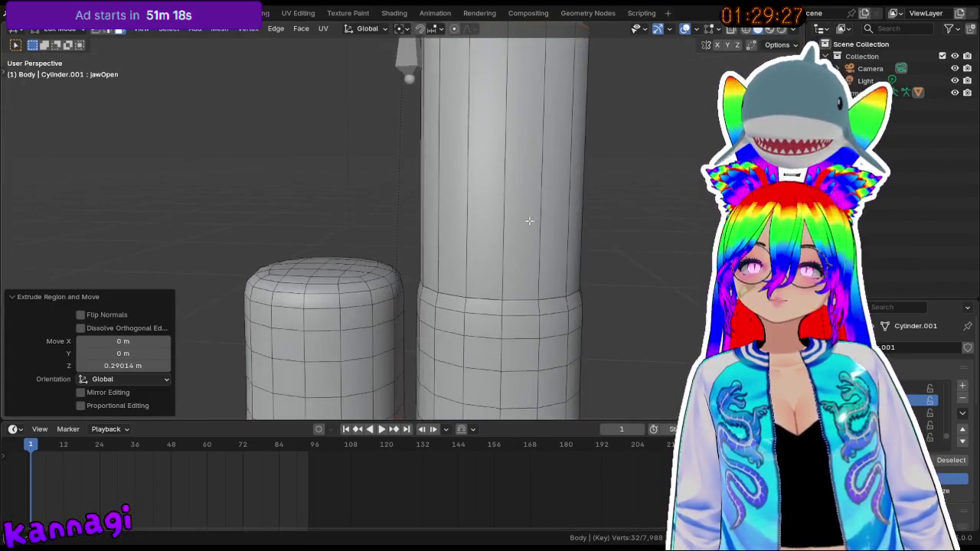
pyautogui.scroll(-3, 511, 302)
pyautogui.scroll(-2, 511, 302)
# - Cancel an extra 1 m extrusion and check the legs from side and front views
pyautogui.press('e')
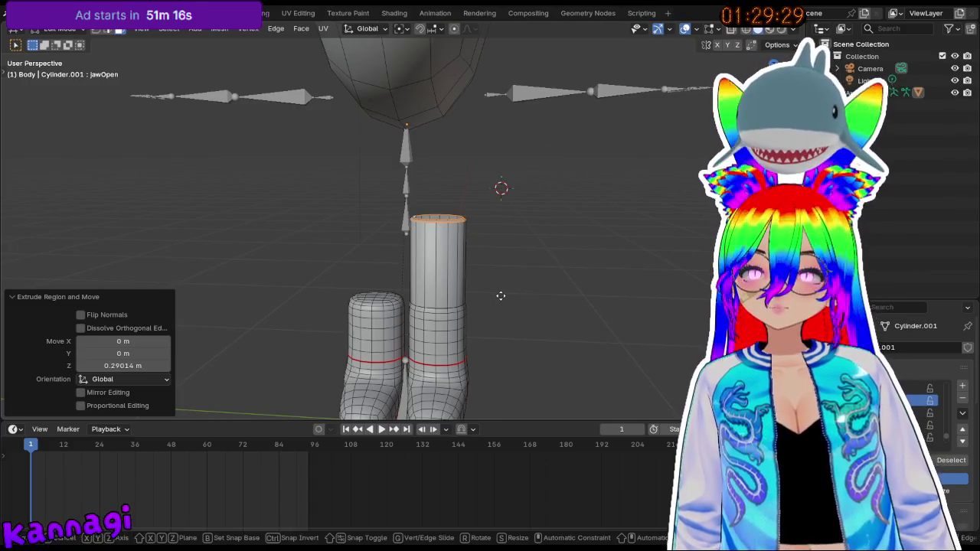
pyautogui.press('z')
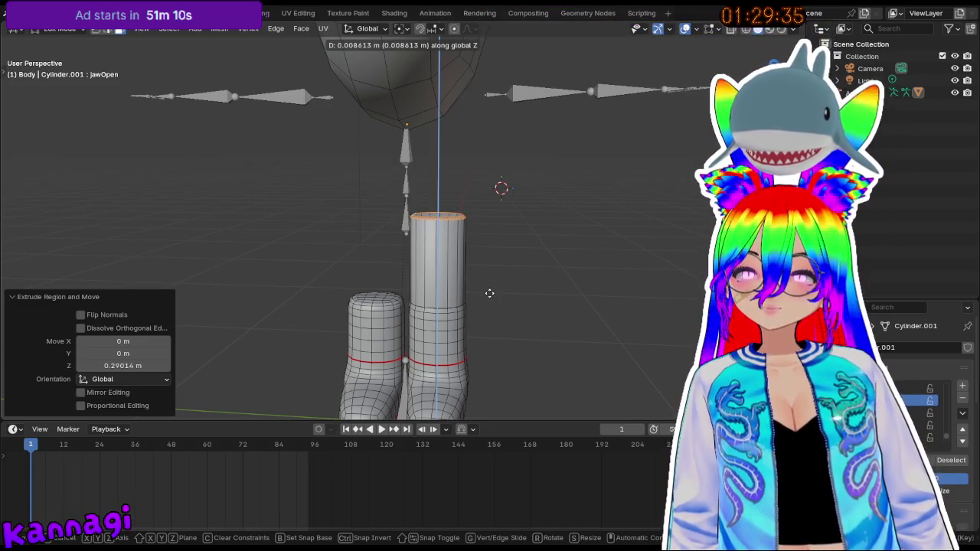
pyautogui.write('1')
pyautogui.rightClick(532, 293)
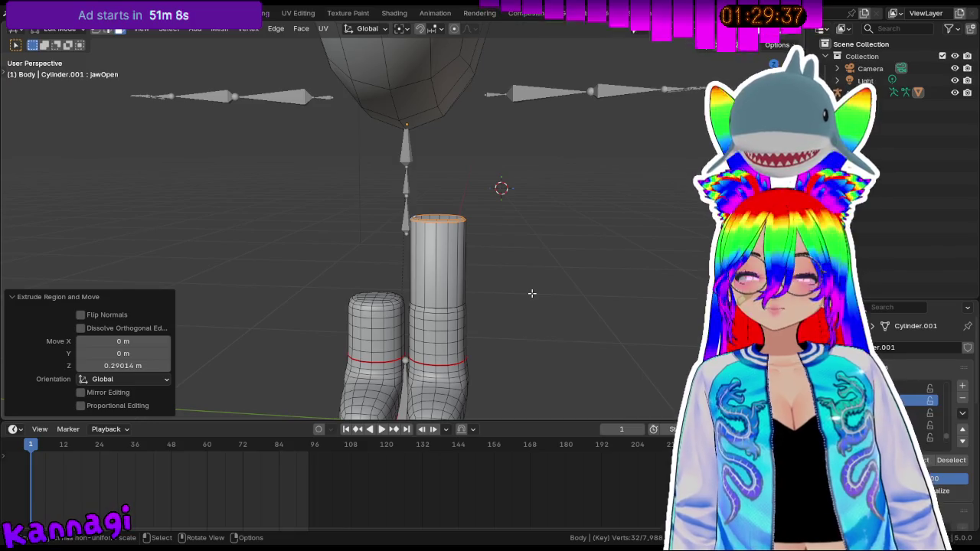
pyautogui.moveTo(531, 291); pyautogui.dragTo(555, 246, button='middle')
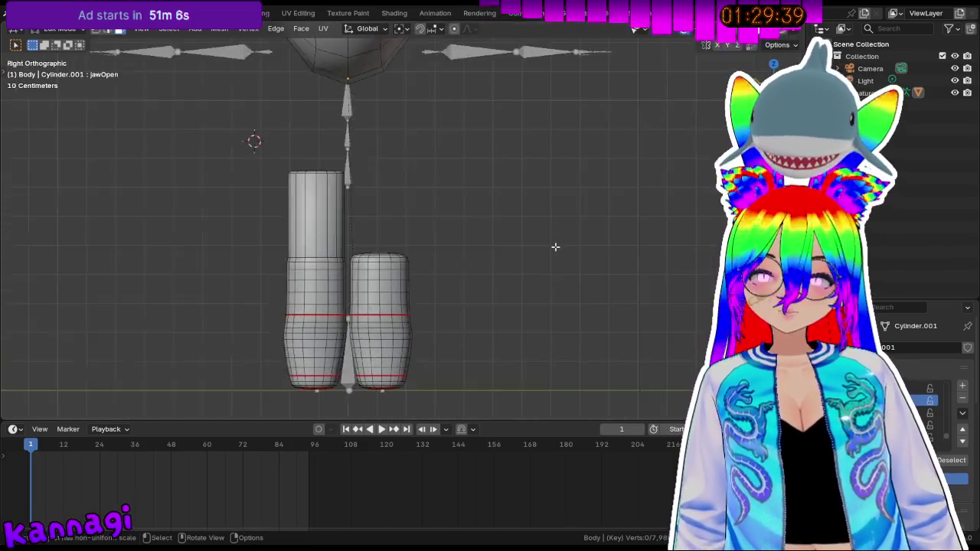
pyautogui.press('KP_3')
pyautogui.press('KP_1')
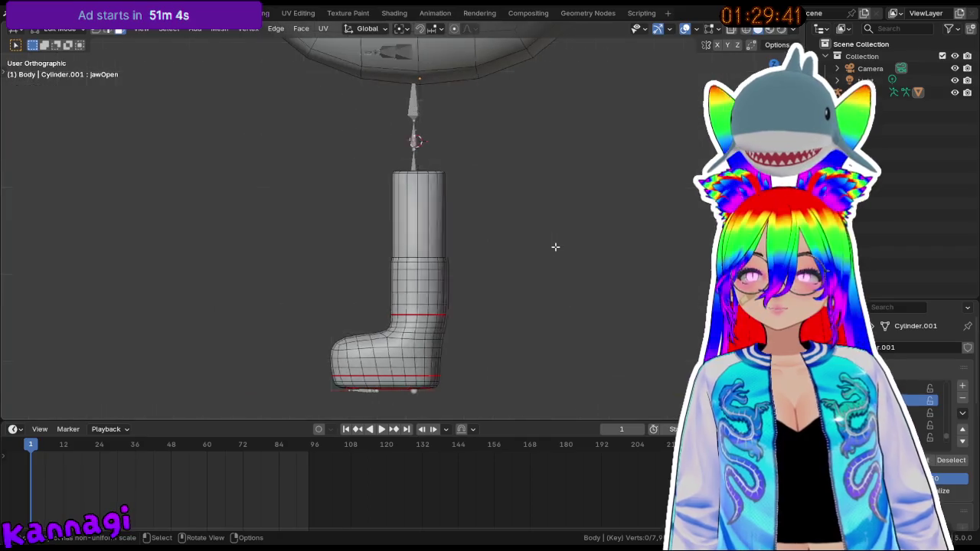
pyautogui.moveTo(555, 247); pyautogui.dragTo(512, 221, button='middle')
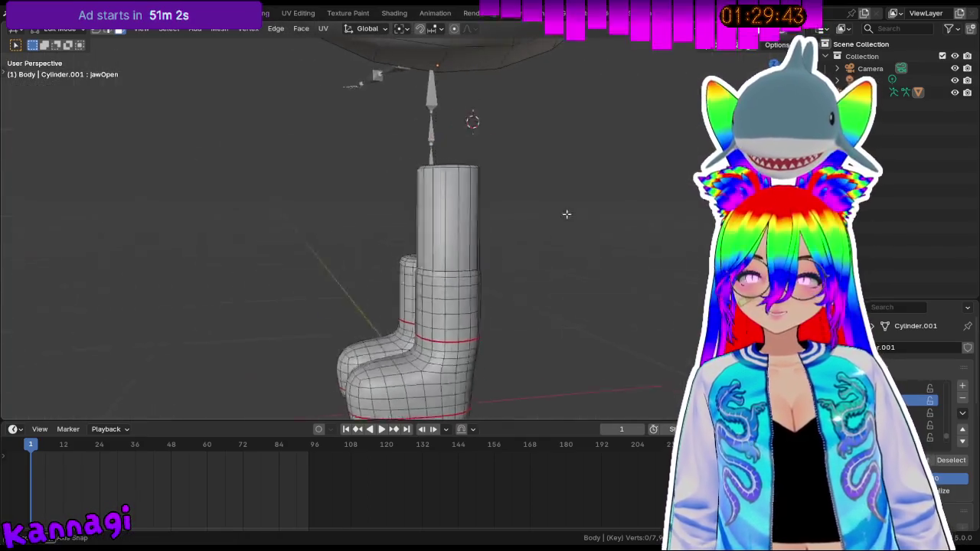
pyautogui.scroll(3, 511, 221)
pyautogui.scroll(3, 489, 245)
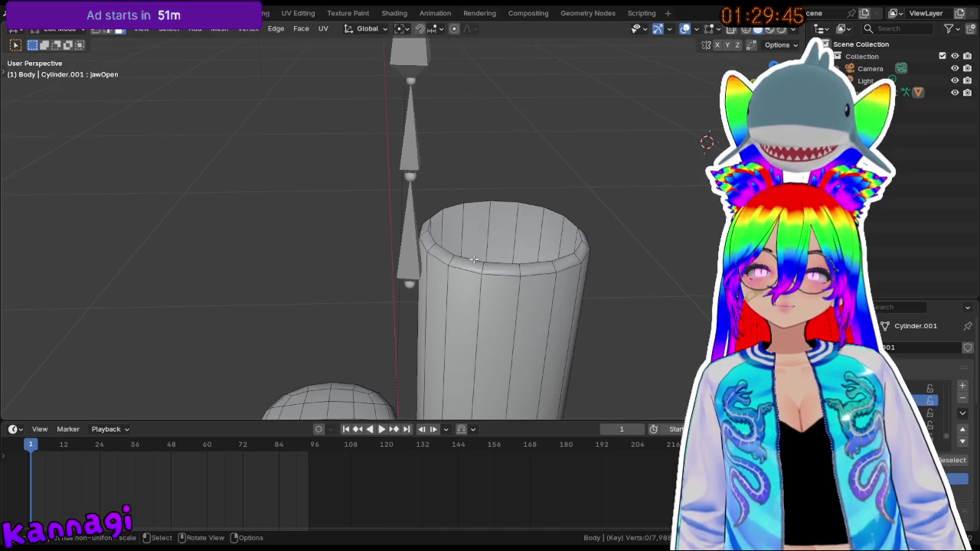
# - Select the top rim edge loop of the tall leg cylinder
pyautogui.keyDown('alt'); pyautogui.click(472, 263); pyautogui.keyUp('alt')
pyautogui.keyDown('alt'); pyautogui.click(472, 268); pyautogui.keyUp('alt')
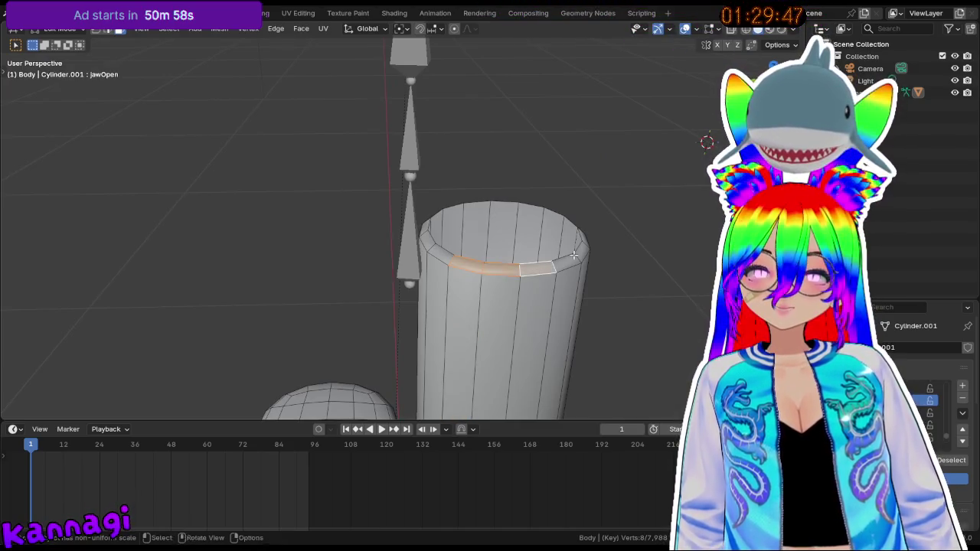
pyautogui.moveTo(472, 268); pyautogui.dragTo(440, 317, button='middle')
pyautogui.keyDown('alt'); pyautogui.click(431, 372); pyautogui.keyUp('alt')
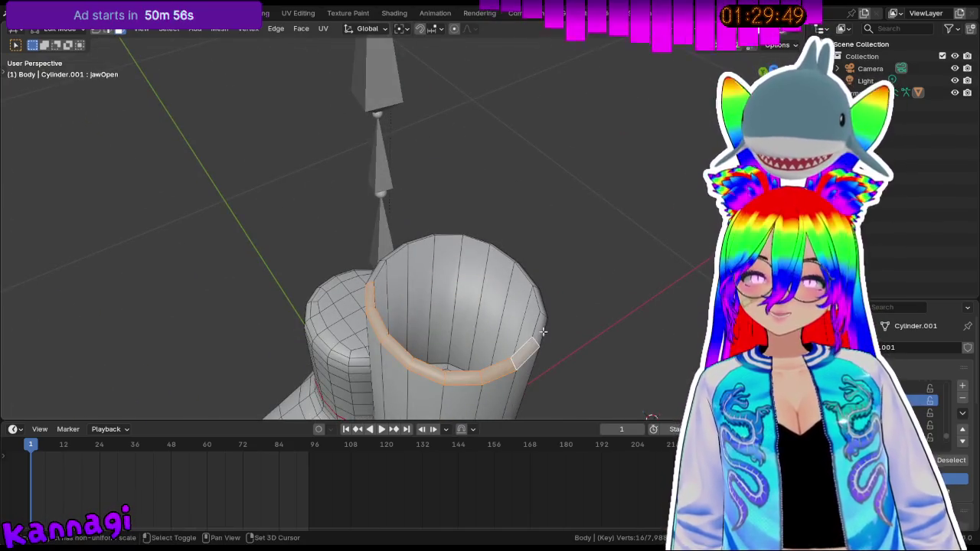
pyautogui.moveTo(431, 372); pyautogui.dragTo(320, 333, button='middle')
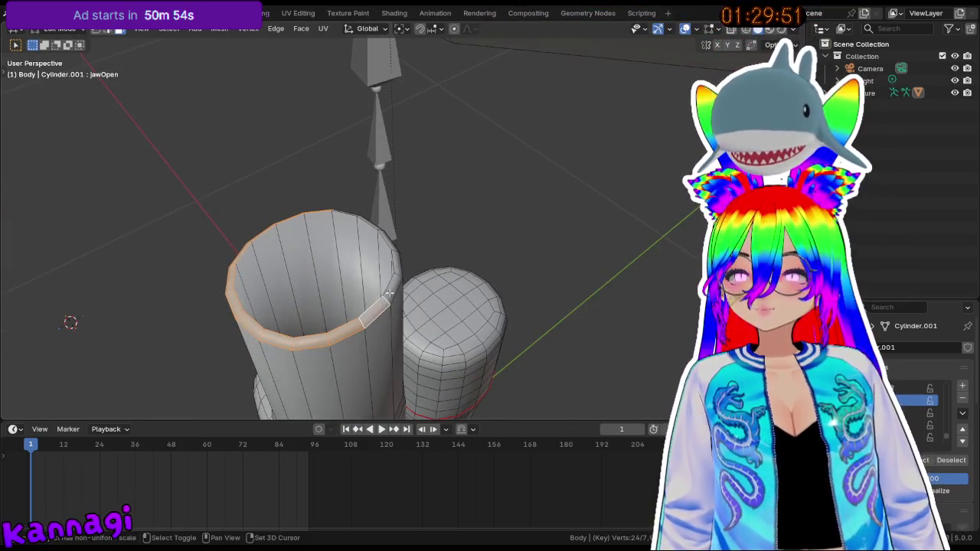
pyautogui.moveTo(392, 268); pyautogui.dragTo(382, 309, button='middle')
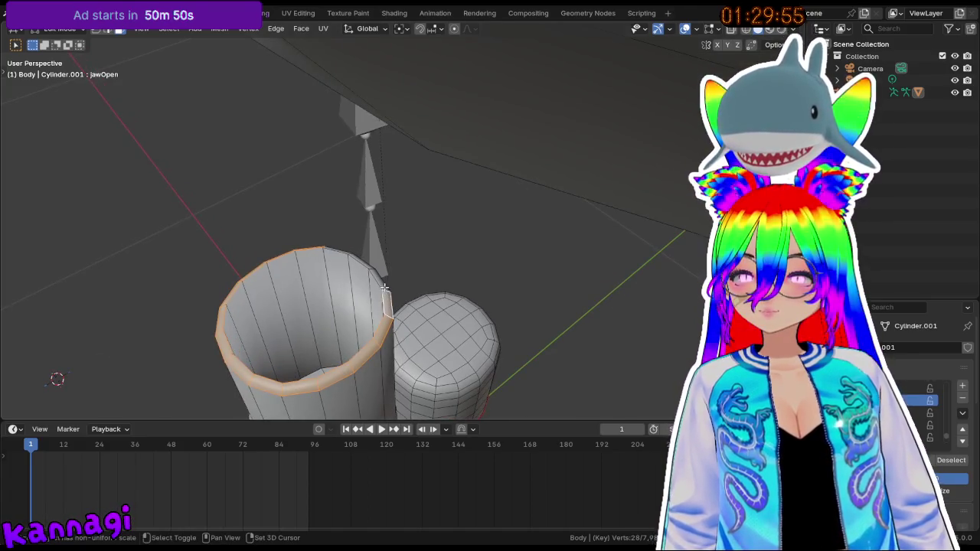
pyautogui.keyDown('shift'); pyautogui.click(339, 254); pyautogui.keyUp('shift')
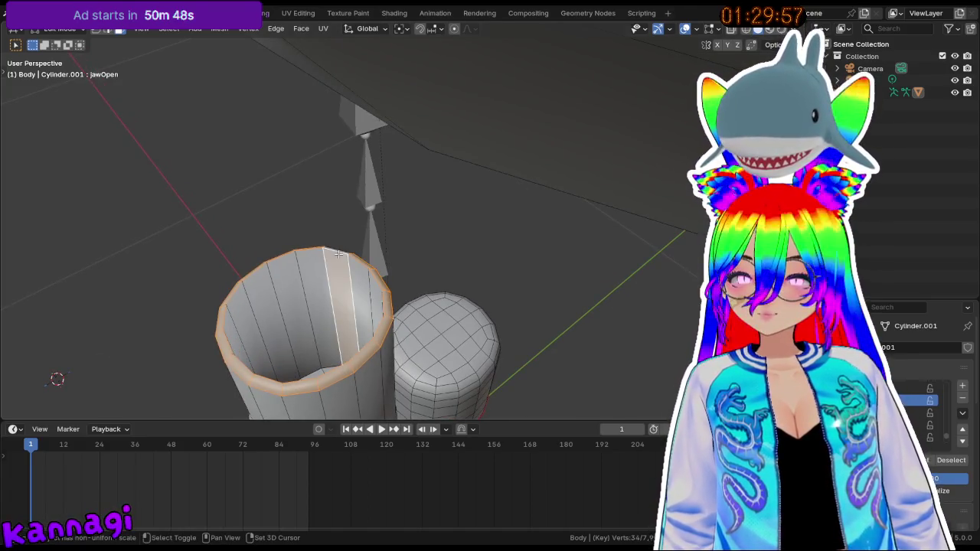
pyautogui.moveTo(280, 296)
pyautogui.mouseDown(button='middle')
pyautogui.moveTo(486, 230)
pyautogui.moveTo(519, 250)
pyautogui.mouseUp(button='middle')
# - Extrude the top rim about 0.32 m up along Z and shrink it to taper
pyautogui.press('e')
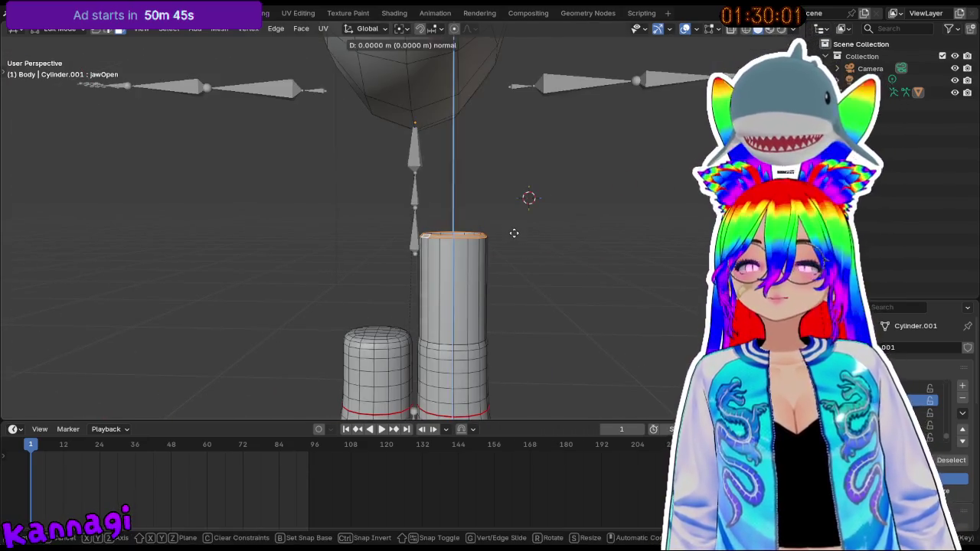
pyautogui.press('z')
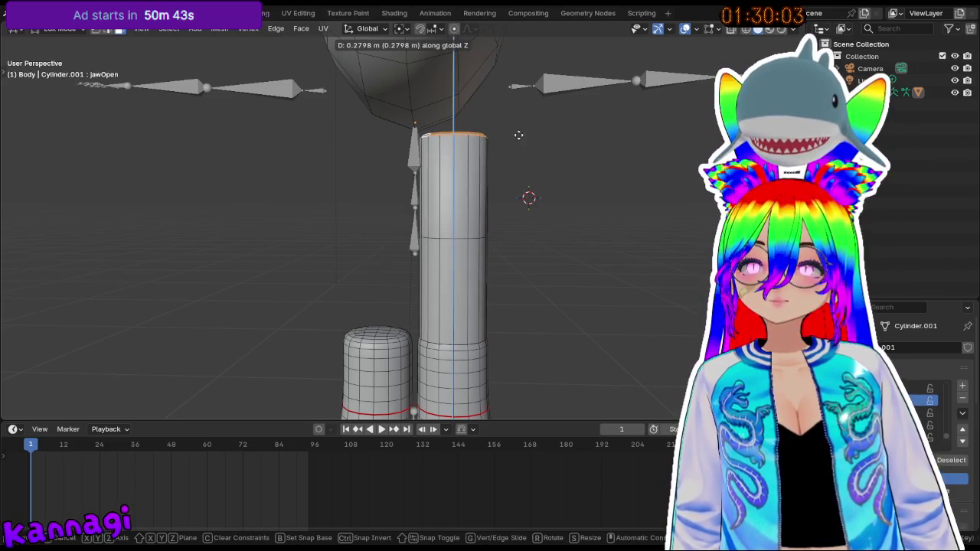
pyautogui.click(518, 120)
pyautogui.press('s')
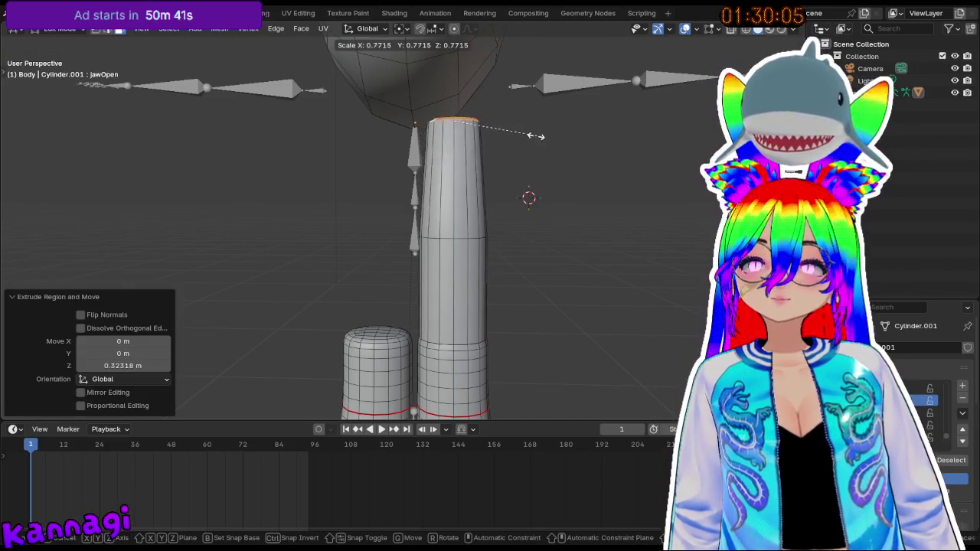
pyautogui.click(525, 139)
# - Scale a mid-leg edge loop down to 0.895 to narrow the leg
pyautogui.click(461, 295)
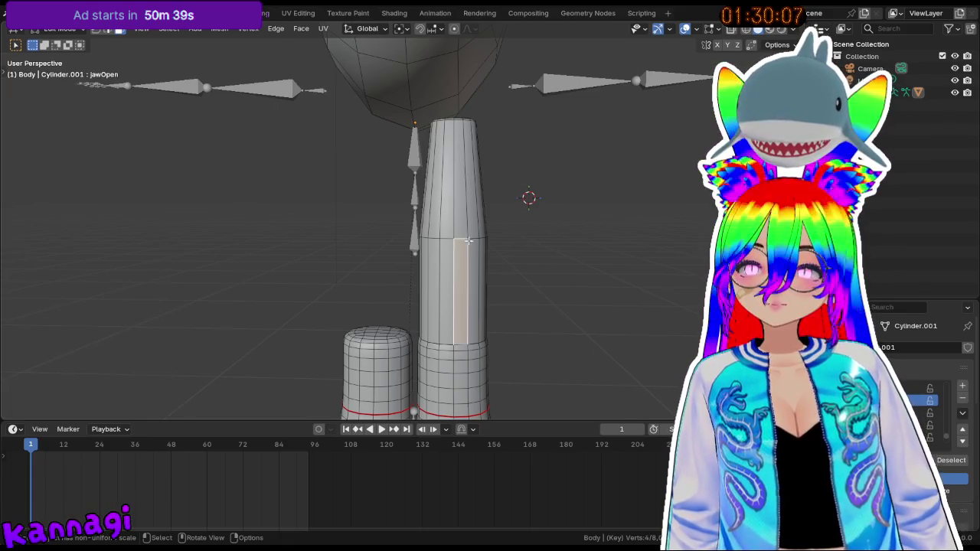
pyautogui.keyDown('shift'); pyautogui.click(461, 230); pyautogui.keyUp('shift')
pyautogui.keyDown('shift'); pyautogui.click(462, 241); pyautogui.keyUp('shift')
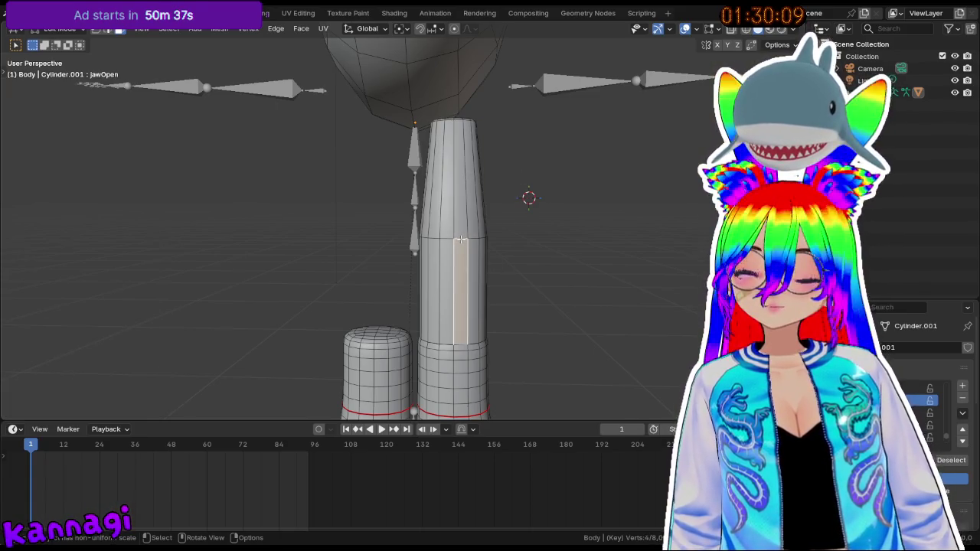
pyautogui.press('Tab')
pyautogui.press('Tab')
pyautogui.keyDown('shift'); pyautogui.click(458, 236); pyautogui.keyUp('shift')
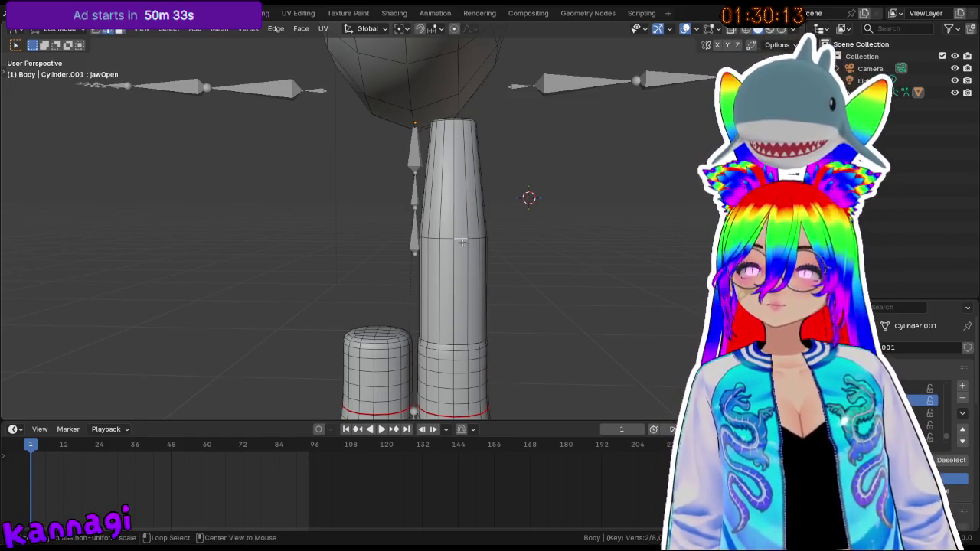
pyautogui.press('s')
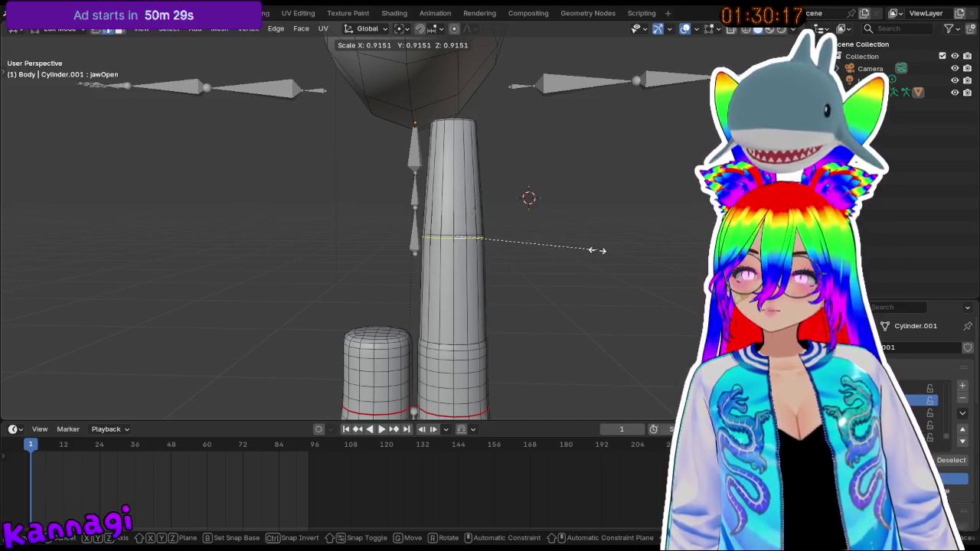
pyautogui.click(594, 250)
pyautogui.moveTo(595, 249); pyautogui.dragTo(450, 248, button='middle')
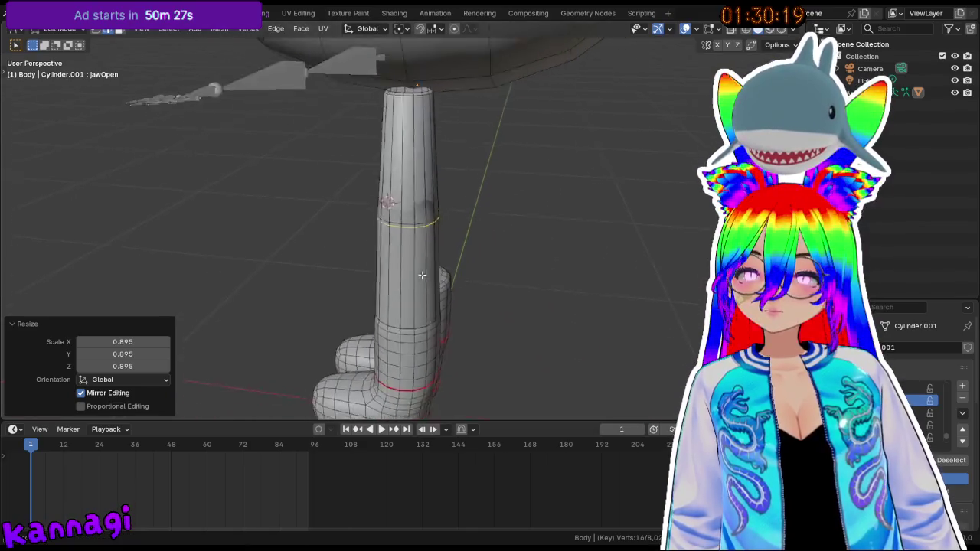
# - Widen the boot cuff ring to about 1.1 and narrow the next ring
pyautogui.keyDown('alt'); pyautogui.click(434, 258); pyautogui.keyUp('alt')
pyautogui.press('s')
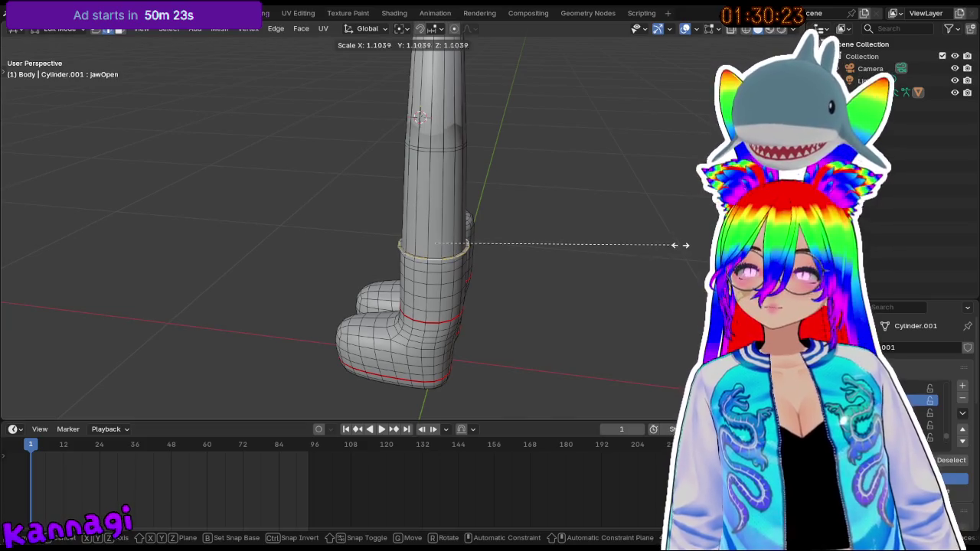
pyautogui.click(609, 237)
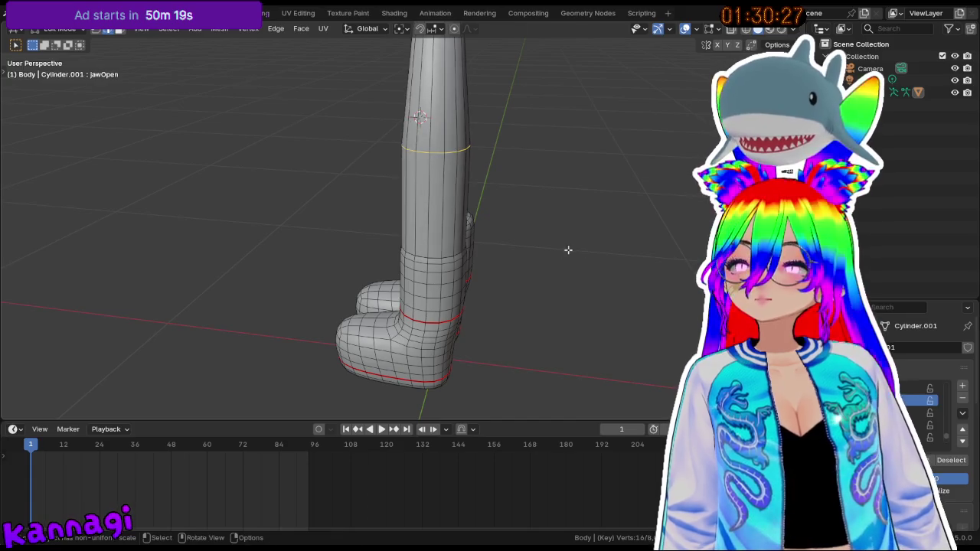
pyautogui.scroll(3, 458, 289)
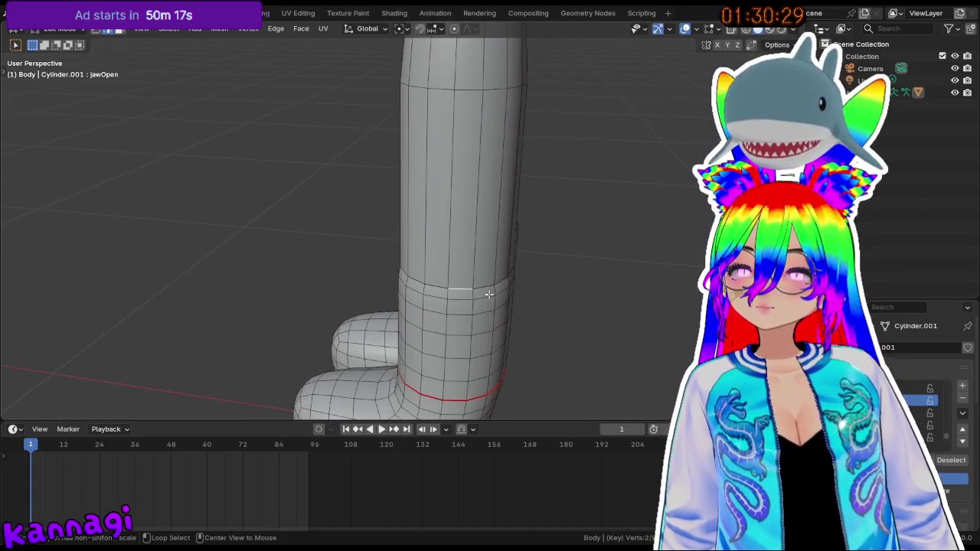
pyautogui.press('s')
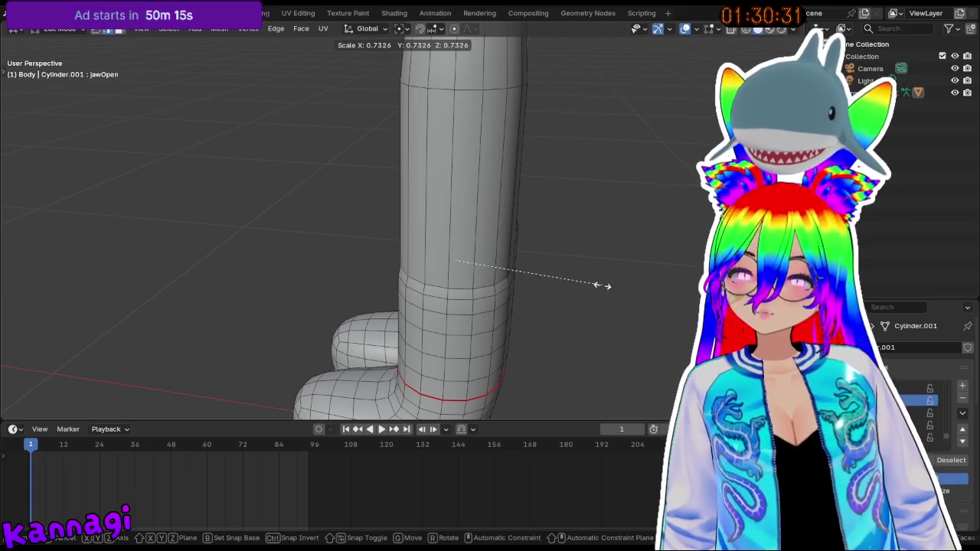
pyautogui.click(601, 286)
pyautogui.scroll(5, 509, 304)
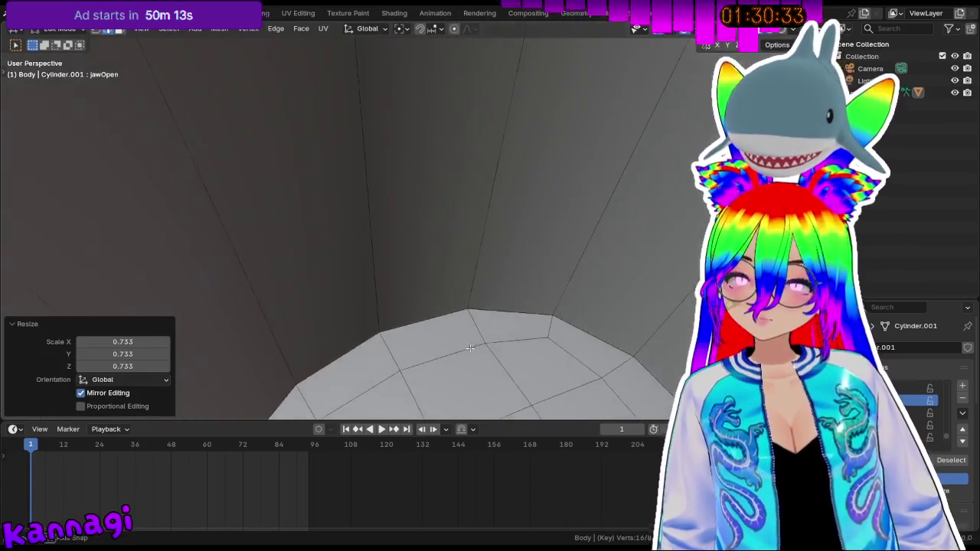
pyautogui.scroll(-2, 470, 348)
pyautogui.scroll(-4, 455, 367)
pyautogui.scroll(1, 463, 340)
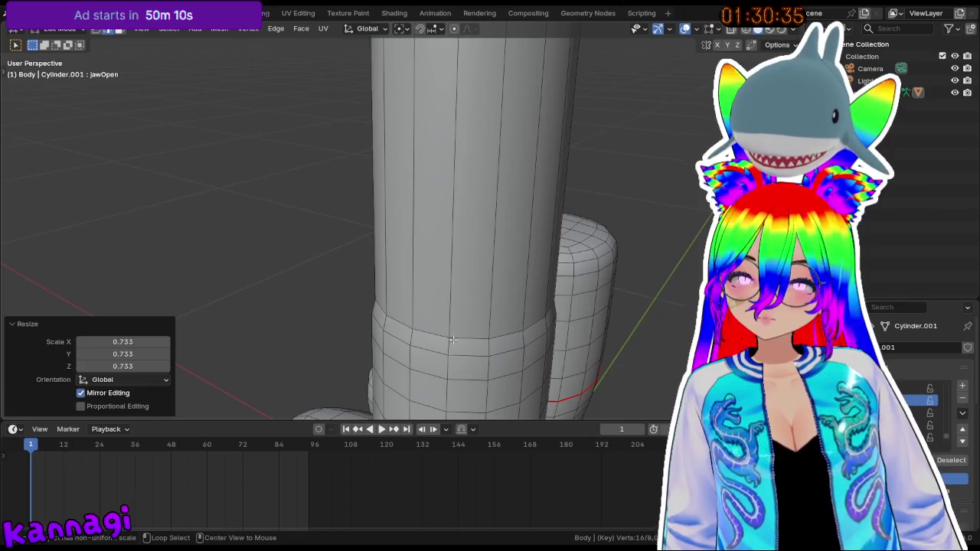
# - Scale the ring above the cuff to about 0.73, shrink the shaft-cuff ring, then bring up Delete
pyautogui.keyDown('alt'); pyautogui.click(453, 340); pyautogui.keyUp('alt')
pyautogui.press('s')
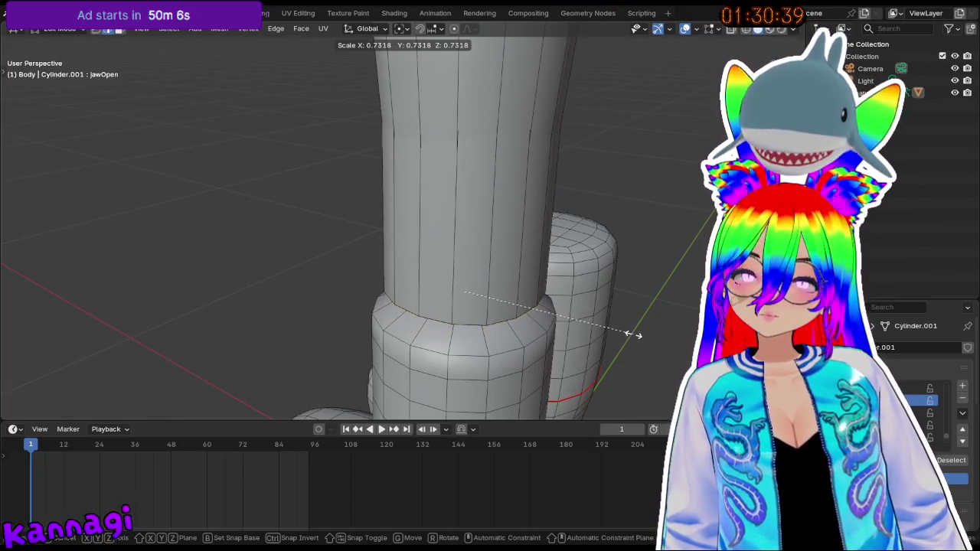
pyautogui.click(633, 334)
pyautogui.moveTo(630, 331); pyautogui.dragTo(650, 291, button='middle')
pyautogui.click(538, 261)
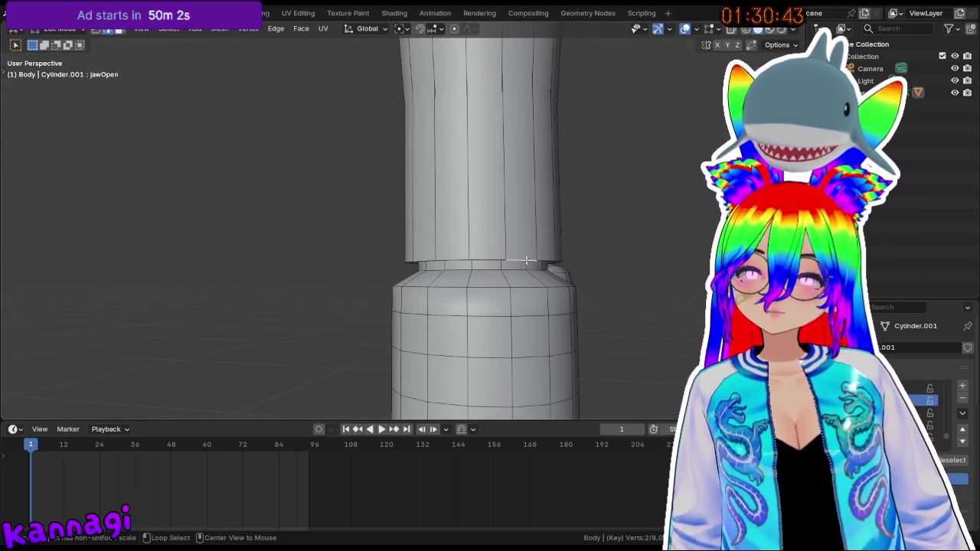
pyautogui.press('s')
pyautogui.click(638, 271)
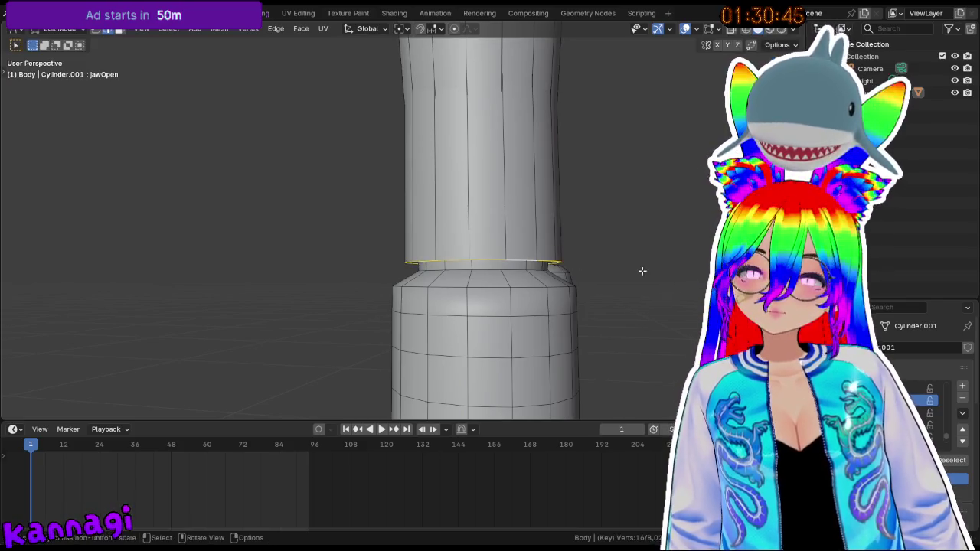
pyautogui.moveTo(587, 276); pyautogui.dragTo(605, 249, button='middle')
pyautogui.press('x')
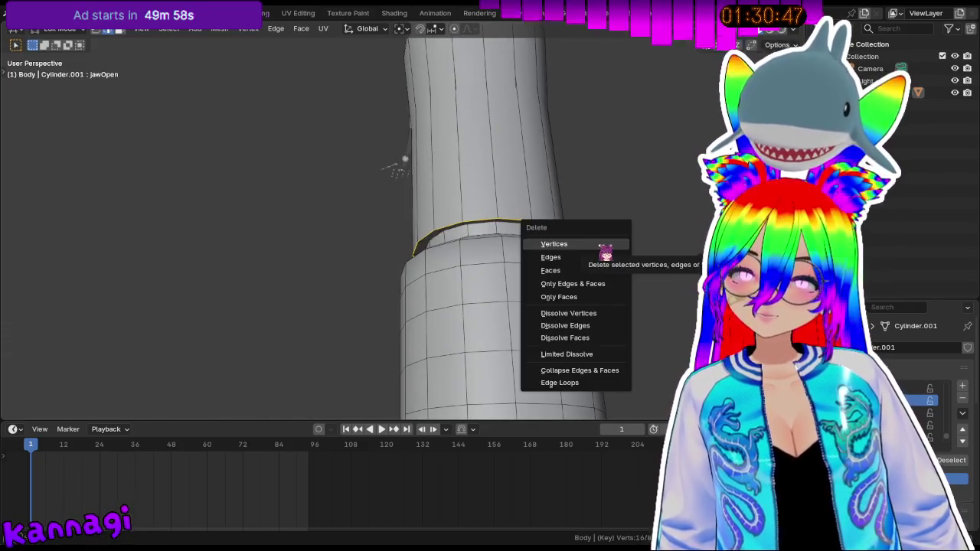
# - Delete the pinched edge loops as Edges, undoing one attempt, and review both legs
pyautogui.click(595, 262)
pyautogui.moveTo(536, 252)
pyautogui.mouseDown(button='middle')
pyautogui.moveTo(495, 249)
pyautogui.moveTo(540, 214)
pyautogui.moveTo(544, 240)
pyautogui.moveTo(630, 258)
pyautogui.mouseUp(button='middle')
pyautogui.press('x')
pyautogui.click(536, 214)
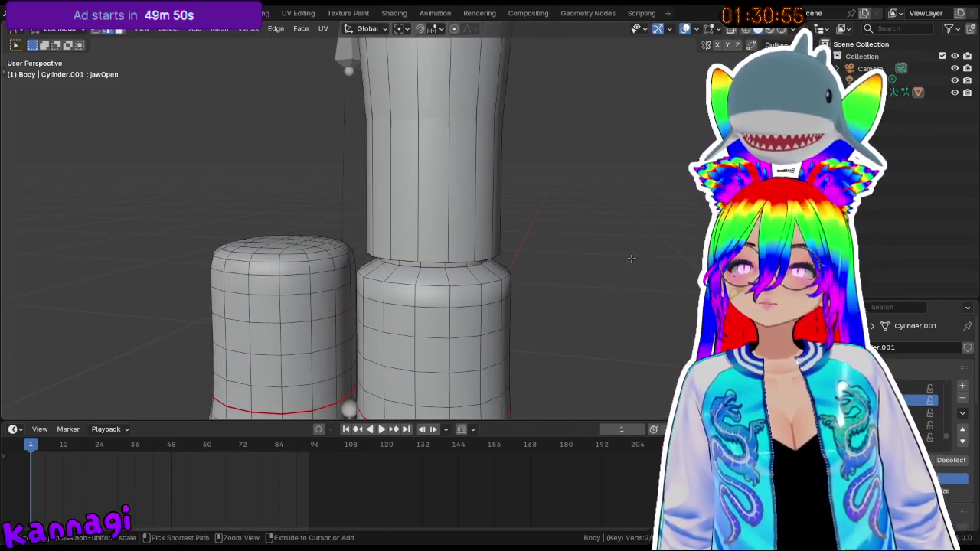
pyautogui.hotkey('ctrl', 'z')
pyautogui.scroll(2, 625, 259)
pyautogui.moveTo(623, 258); pyautogui.dragTo(498, 242, button='middle')
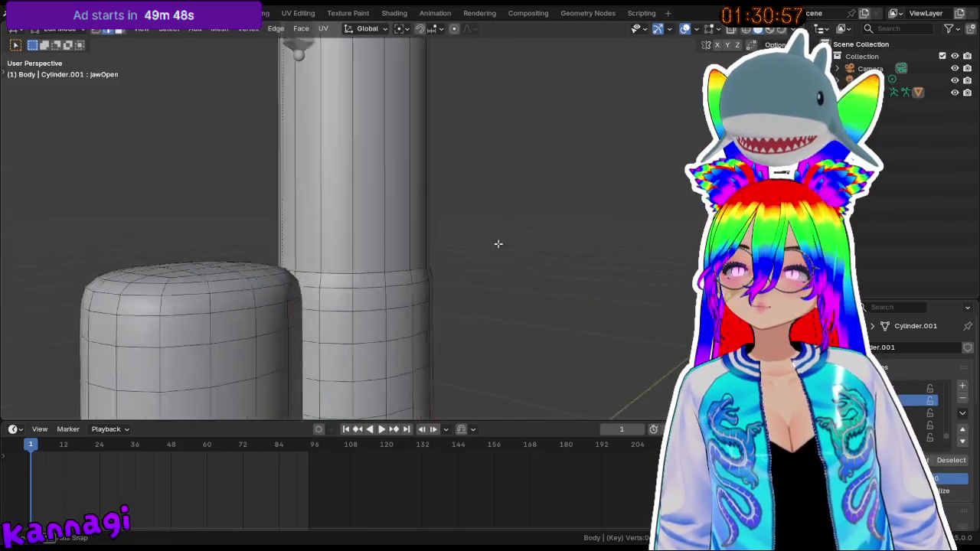
pyautogui.scroll(-4, 490, 176)
pyautogui.moveTo(477, 114)
pyautogui.mouseDown(button='middle')
pyautogui.moveTo(436, 201)
pyautogui.moveTo(452, 215)
pyautogui.moveTo(433, 186)
pyautogui.moveTo(516, 101)
pyautogui.moveTo(510, 73)
pyautogui.moveTo(424, 95)
pyautogui.moveTo(466, 94)
pyautogui.mouseUp(button='middle')
pyautogui.scroll(2, 444, 195)
pyautogui.scroll(2, 459, 161)
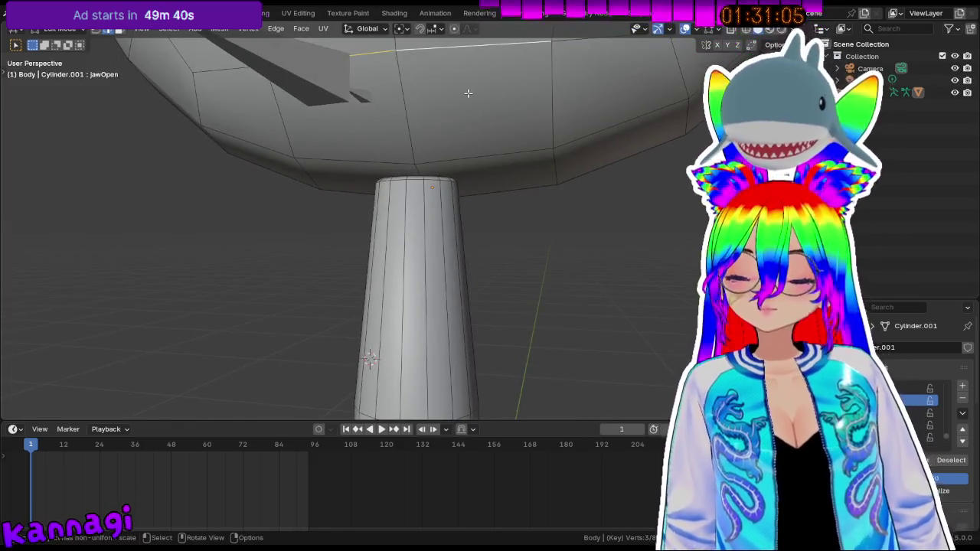
# - Lower the selected leg-top loop by 0.0845 m along Z
pyautogui.press('g')
pyautogui.press('z')
pyautogui.click(457, 155)
pyautogui.moveTo(350, 154)
pyautogui.mouseDown(button='middle')
pyautogui.moveTo(470, 141)
pyautogui.moveTo(464, 171)
pyautogui.mouseUp(button='middle')
# - In face select, pick a face under the head, try rotating it, then undo
pyautogui.press('3')
pyautogui.click(461, 153)
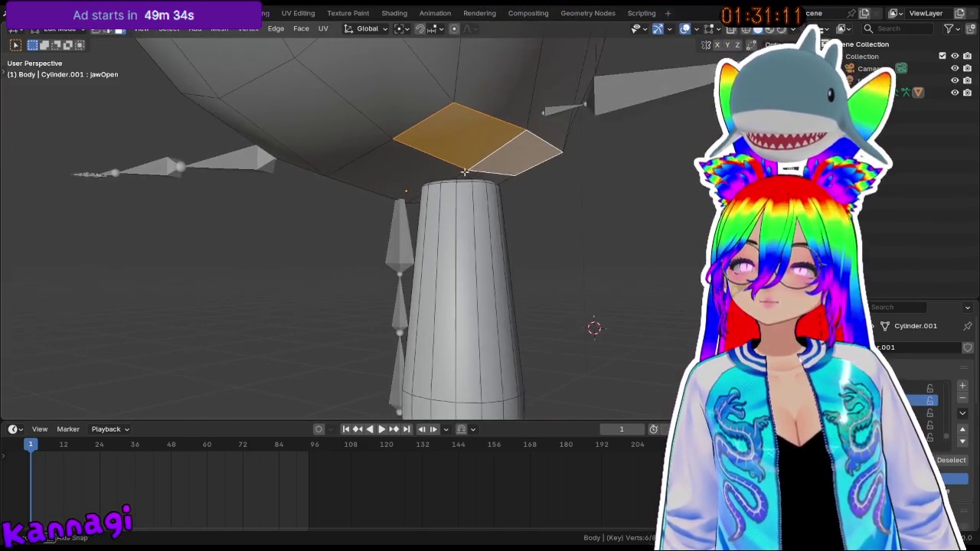
pyautogui.press('r')
pyautogui.press('z')
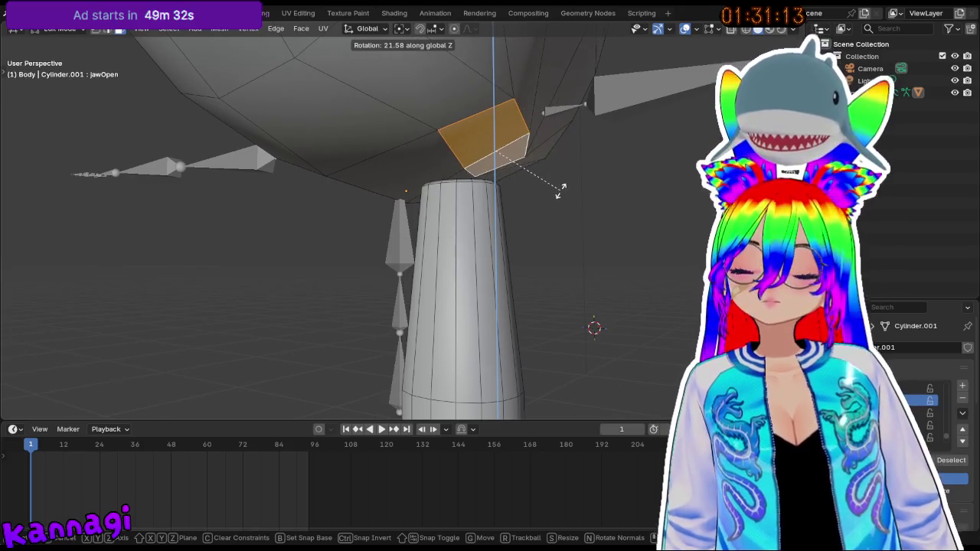
pyautogui.press('y')
pyautogui.press('x')
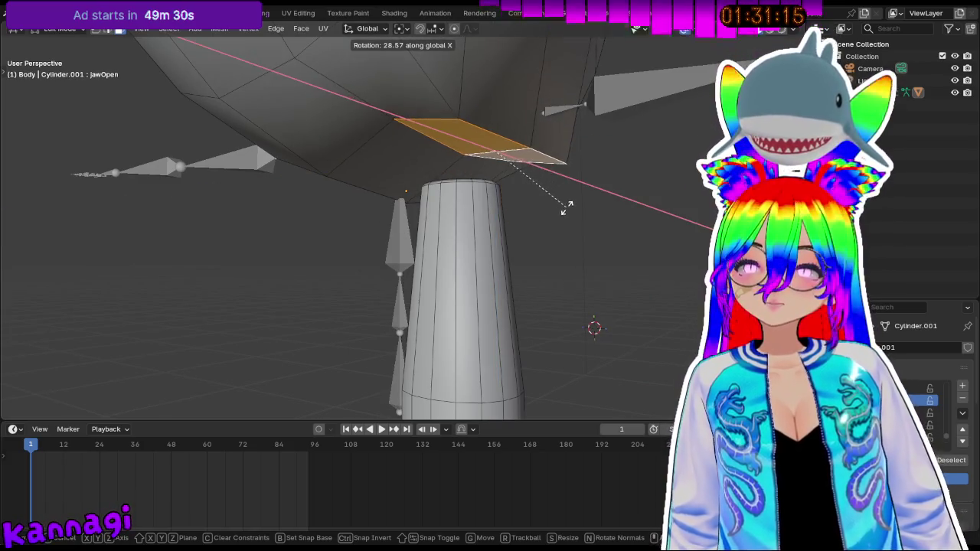
pyautogui.click(567, 199)
pyautogui.moveTo(567, 198); pyautogui.dragTo(526, 181, button='middle')
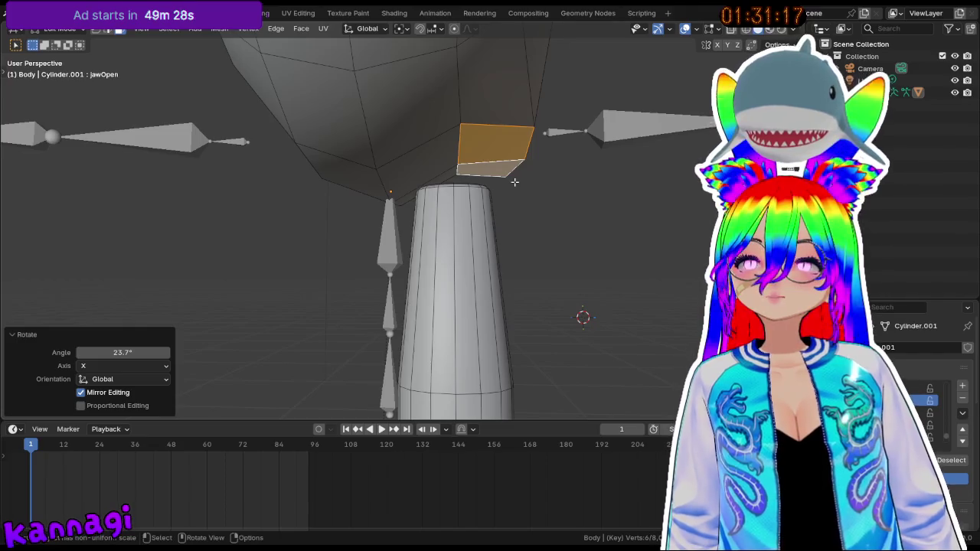
pyautogui.hotkey('ctrl', 'z')
# - Select the jaw faces under the head and flatten them to zero on Z
pyautogui.moveTo(410, 169)
pyautogui.mouseDown(button='middle')
pyautogui.moveTo(368, 153)
pyautogui.moveTo(321, 176)
pyautogui.mouseUp(button='middle')
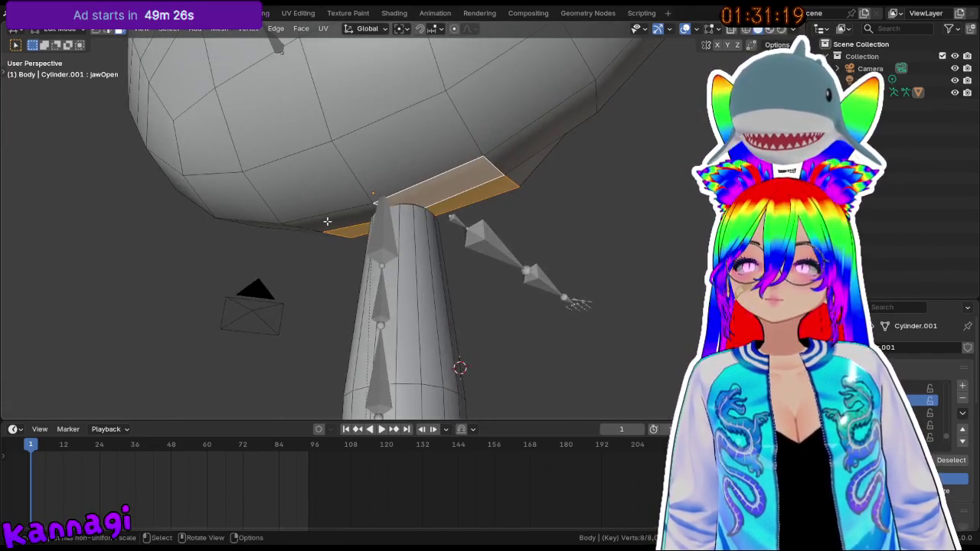
pyautogui.keyDown('shift'); pyautogui.click(313, 183); pyautogui.keyUp('shift')
pyautogui.keyDown('shift'); pyautogui.click(352, 136); pyautogui.keyUp('shift')
pyautogui.moveTo(301, 107); pyautogui.dragTo(283, 182, button='middle')
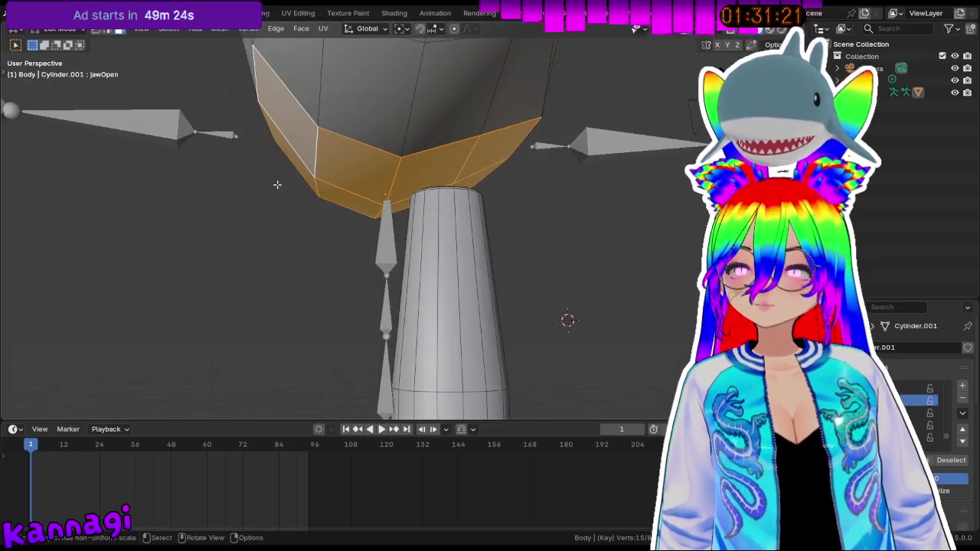
pyautogui.press('s')
pyautogui.press('x')
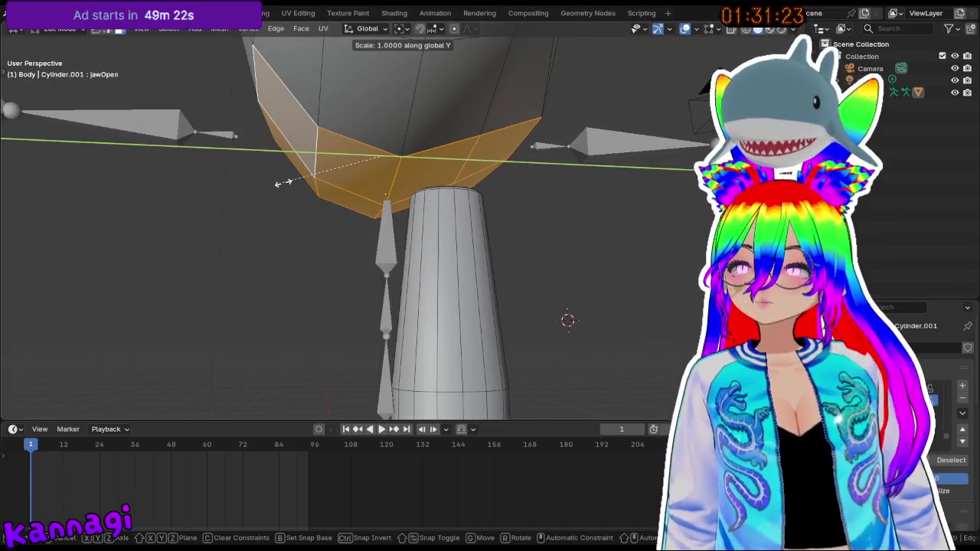
pyautogui.press('0')
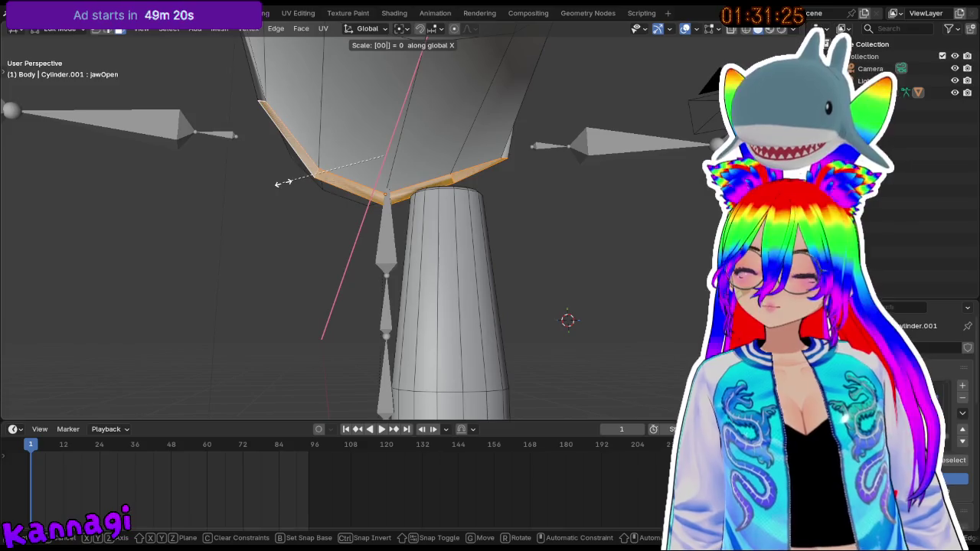
pyautogui.press('z')
pyautogui.press('Return')
pyautogui.moveTo(283, 183)
pyautogui.mouseDown(button='middle')
pyautogui.moveTo(329, 203)
pyautogui.moveTo(444, 218)
pyautogui.moveTo(351, 222)
pyautogui.mouseUp(button='middle')
pyautogui.scroll(-5, 337, 207)
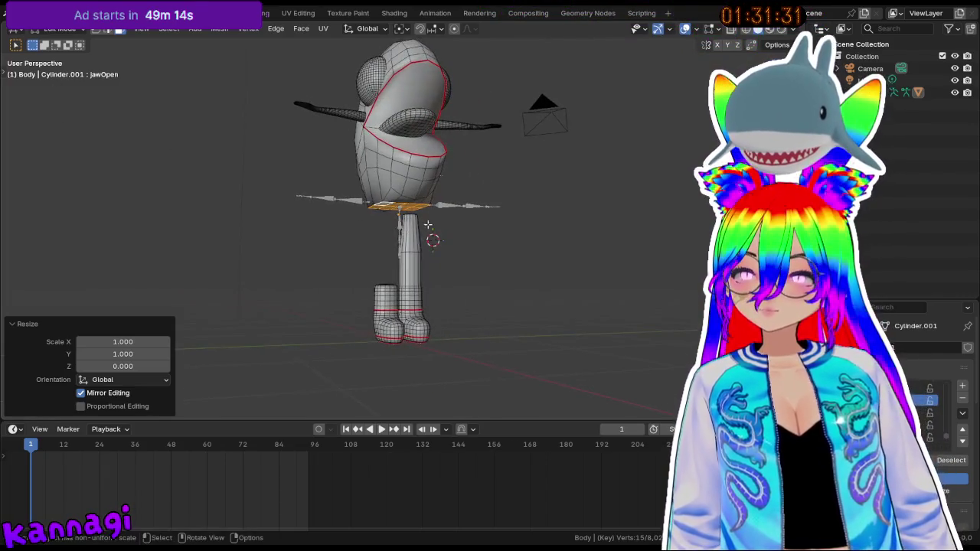
# - Toggle to Object Mode and back into Edit Mode to inspect the leg top
pyautogui.press('Tab')
pyautogui.moveTo(427, 225); pyautogui.dragTo(385, 219, button='middle')
pyautogui.scroll(6, 433, 192)
pyautogui.scroll(2, 432, 191)
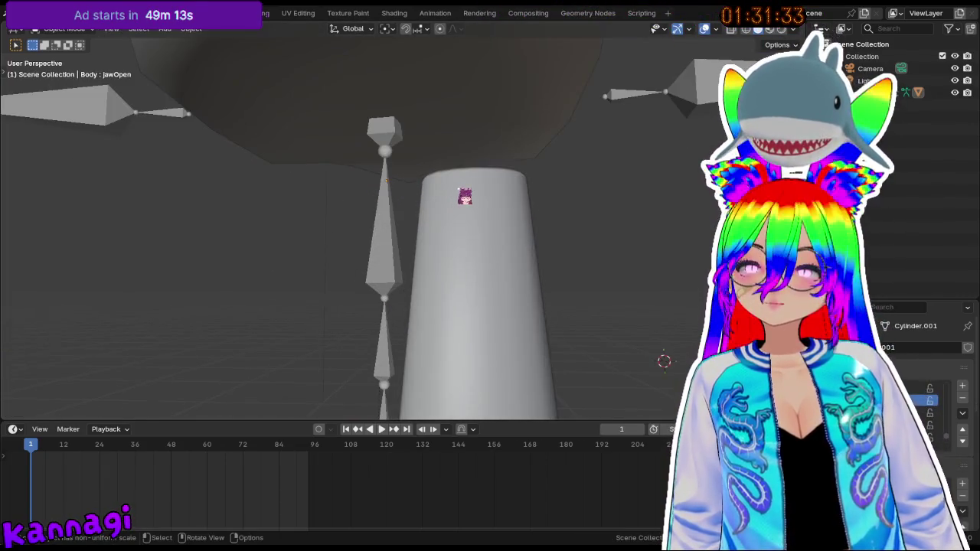
pyautogui.press('Tab')
pyautogui.moveTo(433, 191); pyautogui.dragTo(441, 233, button='middle')
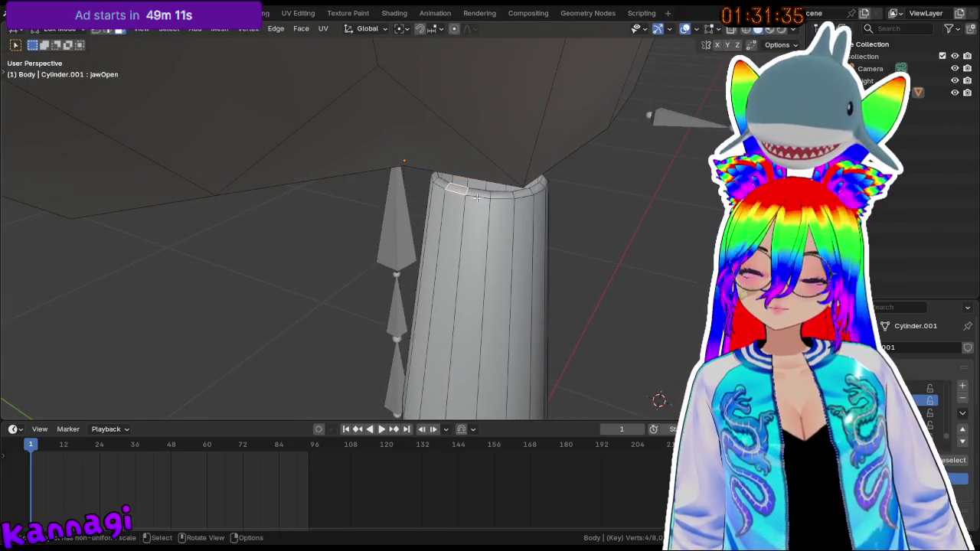
# - Select the faces around the leg cylinder's top rim
pyautogui.moveTo(479, 194)
pyautogui.mouseDown(button='middle')
pyautogui.moveTo(407, 179)
pyautogui.moveTo(333, 220)
pyautogui.mouseUp(button='middle')
pyautogui.click(402, 179)
pyautogui.scroll(2, 407, 178)
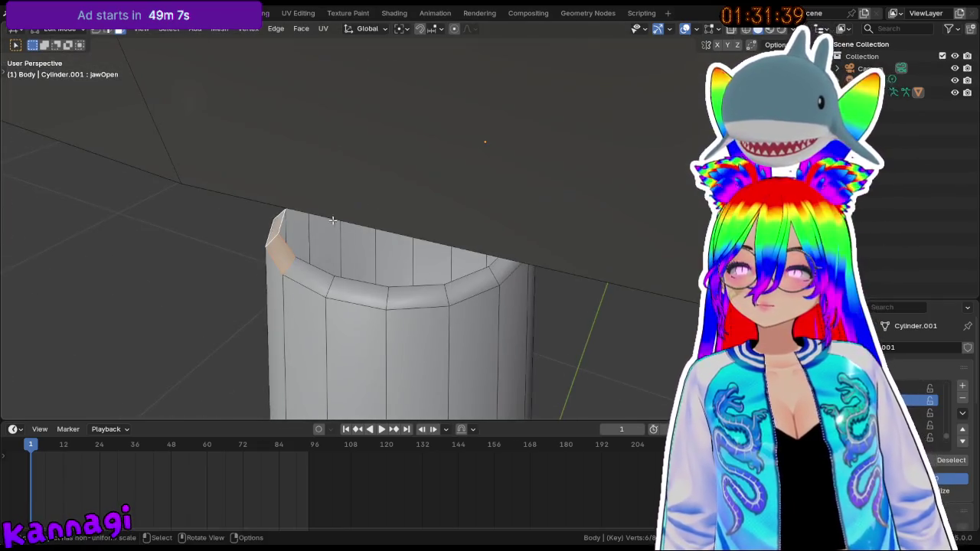
pyautogui.moveTo(310, 271); pyautogui.dragTo(391, 264, button='middle')
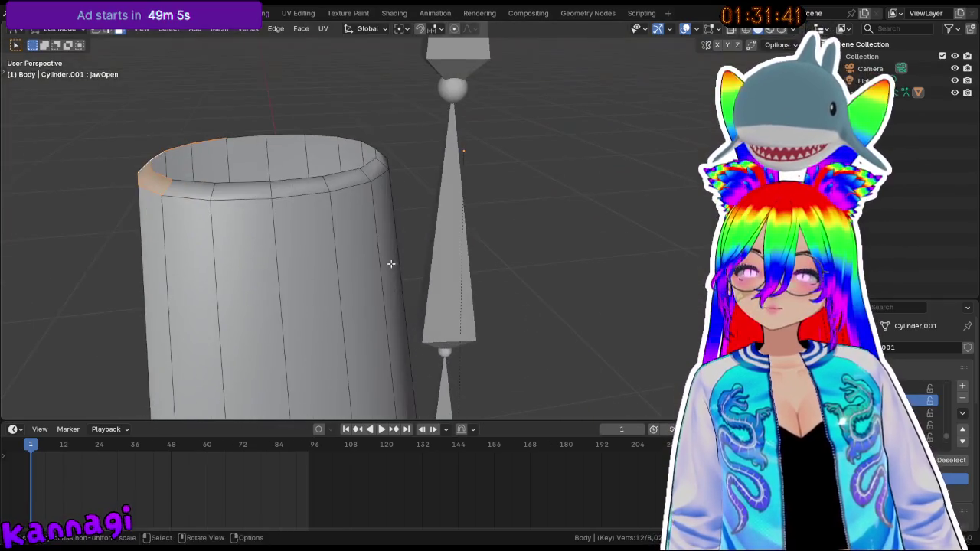
pyautogui.keyDown('ctrl'); pyautogui.click(245, 190); pyautogui.keyUp('ctrl')
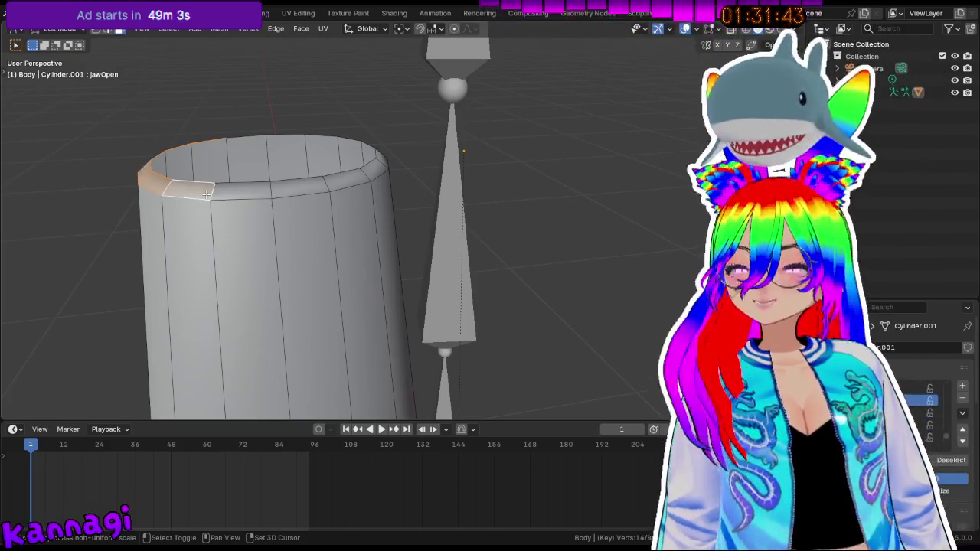
pyautogui.scroll(5, 281, 186)
pyautogui.scroll(-6, 283, 156)
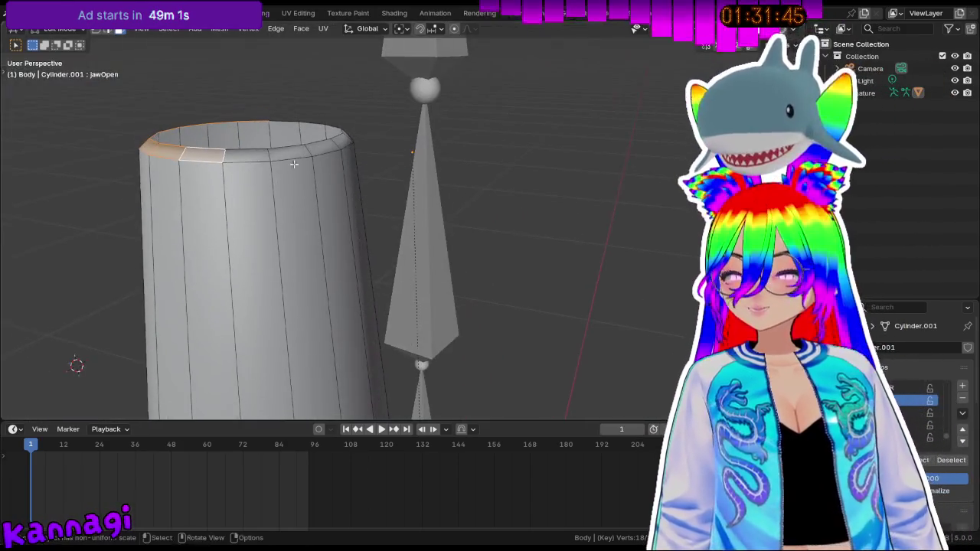
pyautogui.keyDown('ctrl'); pyautogui.click(326, 146); pyautogui.keyUp('ctrl')
pyautogui.moveTo(266, 152); pyautogui.dragTo(212, 138, button='middle')
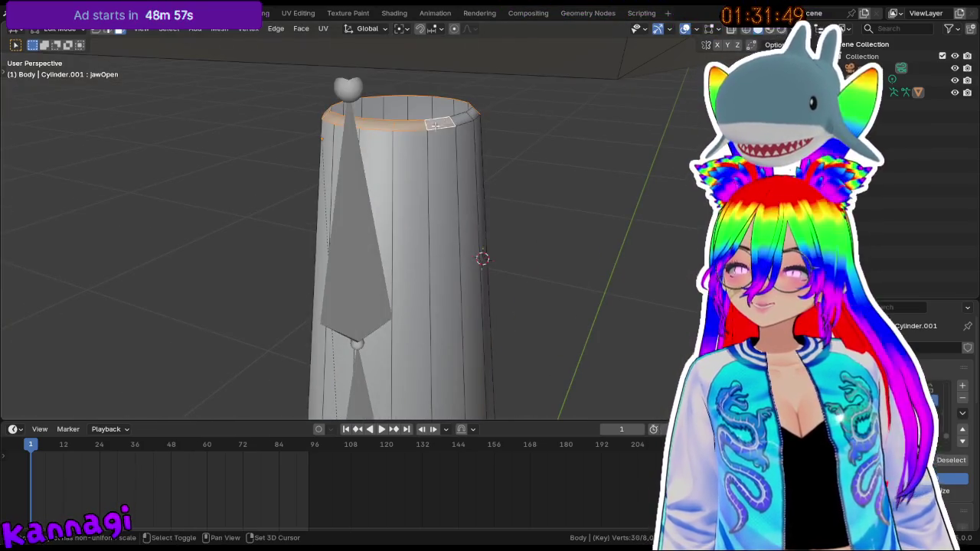
pyautogui.moveTo(472, 111)
pyautogui.mouseDown(button='middle')
pyautogui.moveTo(437, 230)
pyautogui.moveTo(472, 221)
pyautogui.mouseUp(button='middle')
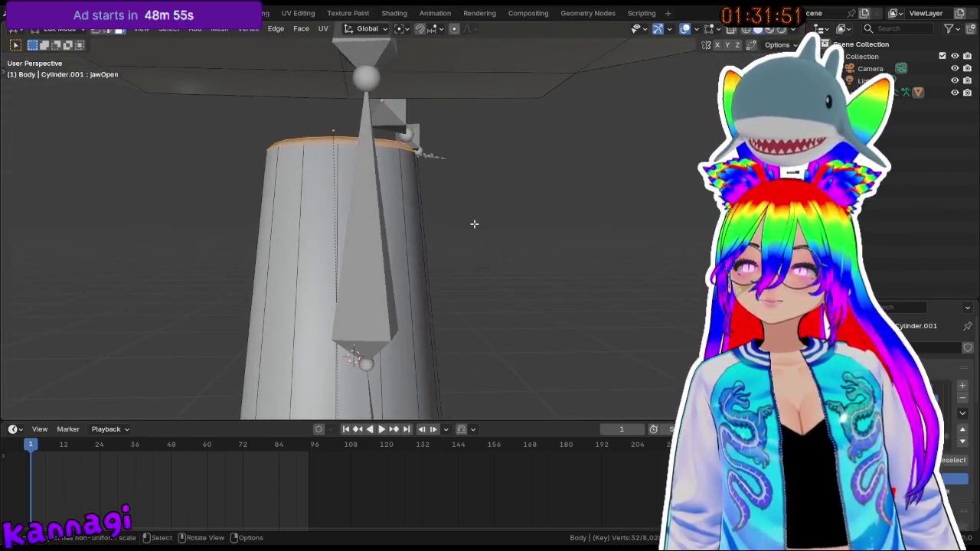
# - Raise the rim faces about 0.073 m on Z to meet the body
pyautogui.press('g')
pyautogui.press('z')
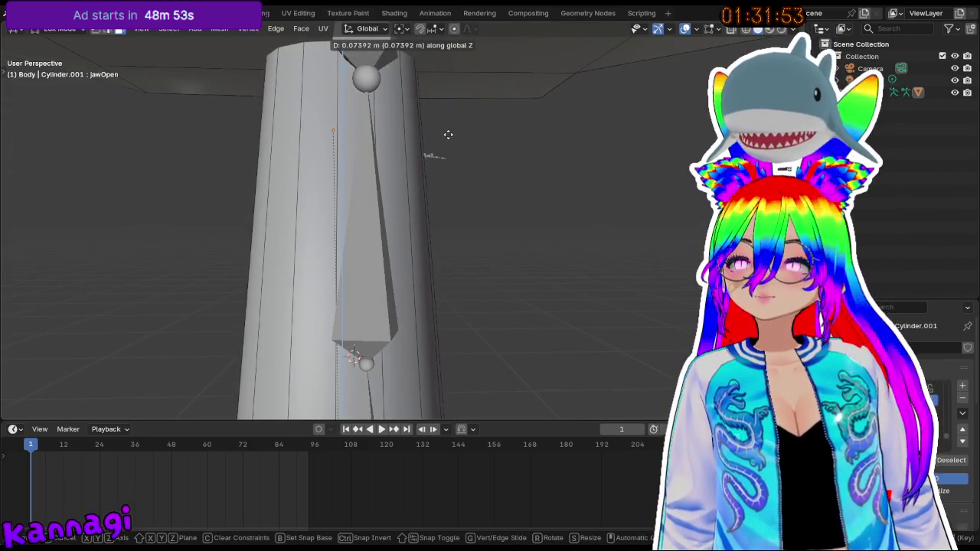
pyautogui.click(441, 138)
pyautogui.moveTo(440, 137); pyautogui.dragTo(339, 149, button='middle')
pyautogui.scroll(-5, 339, 149)
pyautogui.moveTo(247, 365)
pyautogui.mouseDown(button='middle')
pyautogui.moveTo(336, 283)
pyautogui.moveTo(529, 282)
pyautogui.moveTo(591, 263)
pyautogui.moveTo(494, 254)
pyautogui.moveTo(451, 235)
pyautogui.mouseUp(button='middle')
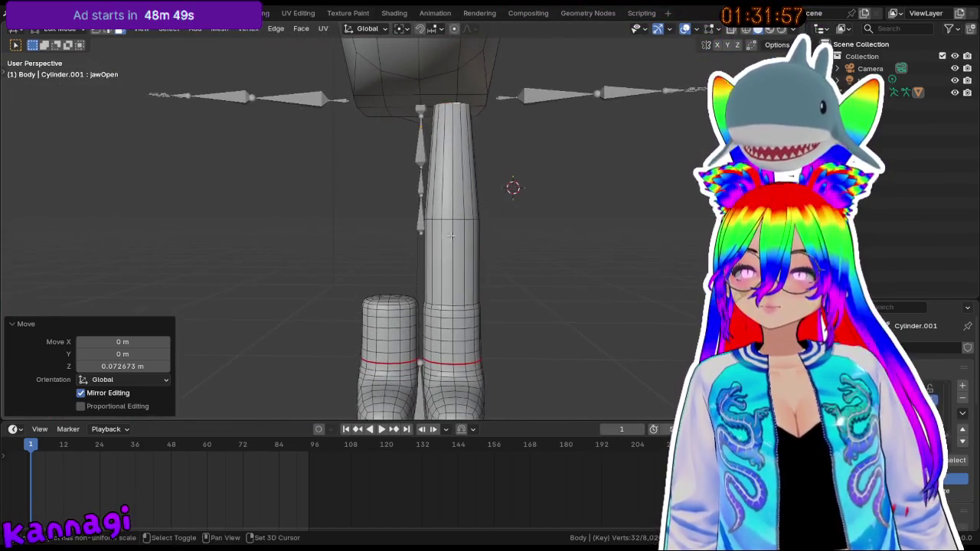
# - Shrink a middle edge loop of the leg to 0.608 to taper it
pyautogui.click(506, 222)
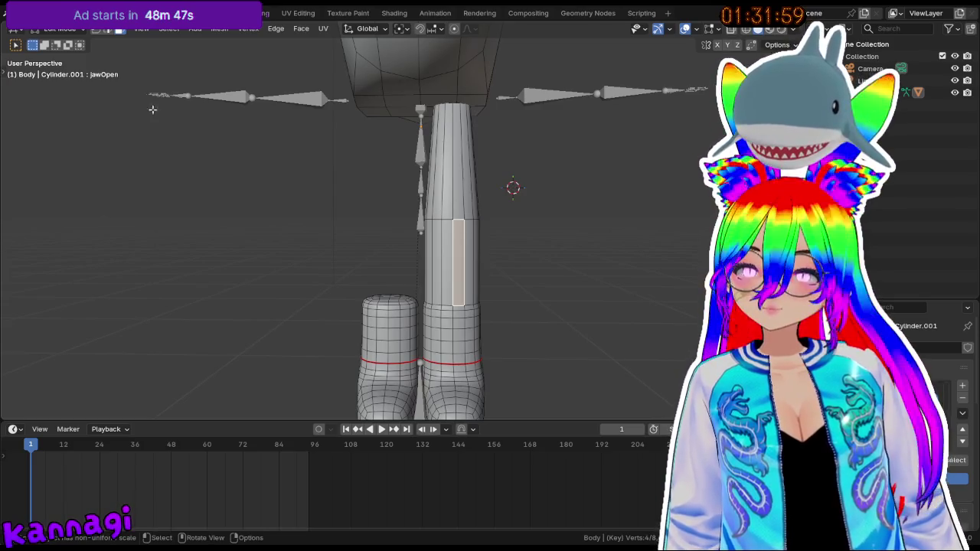
pyautogui.click(458, 222)
pyautogui.scroll(2, 487, 217)
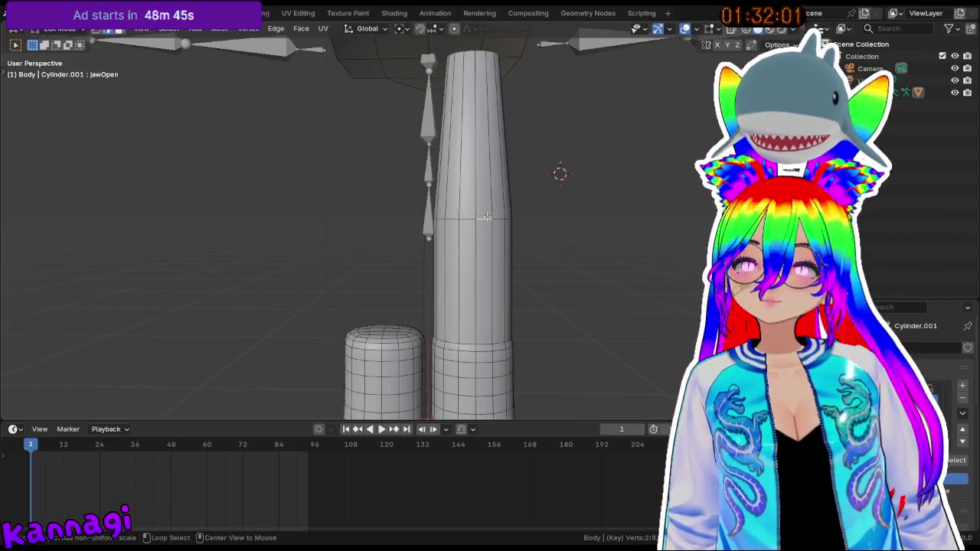
pyautogui.press('s')
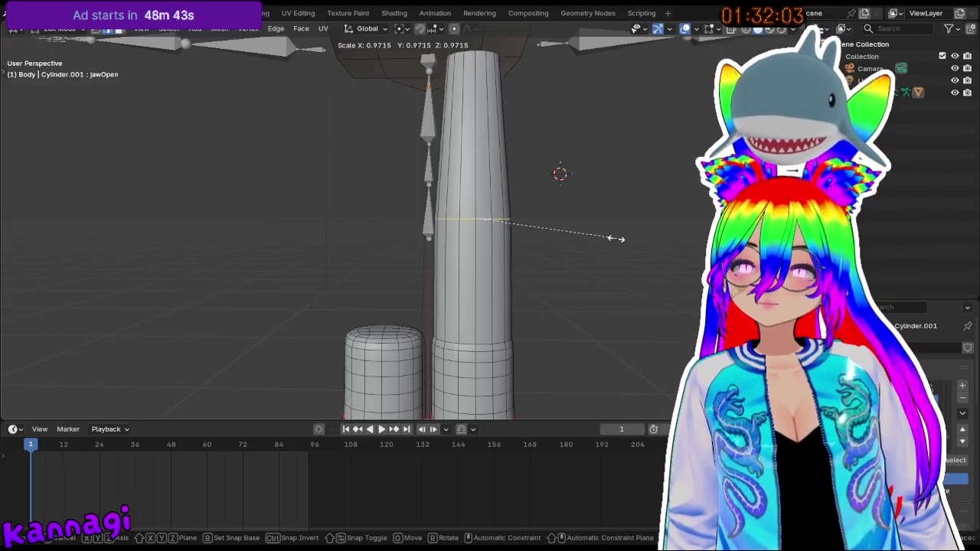
pyautogui.click(567, 232)
pyautogui.click(488, 218)
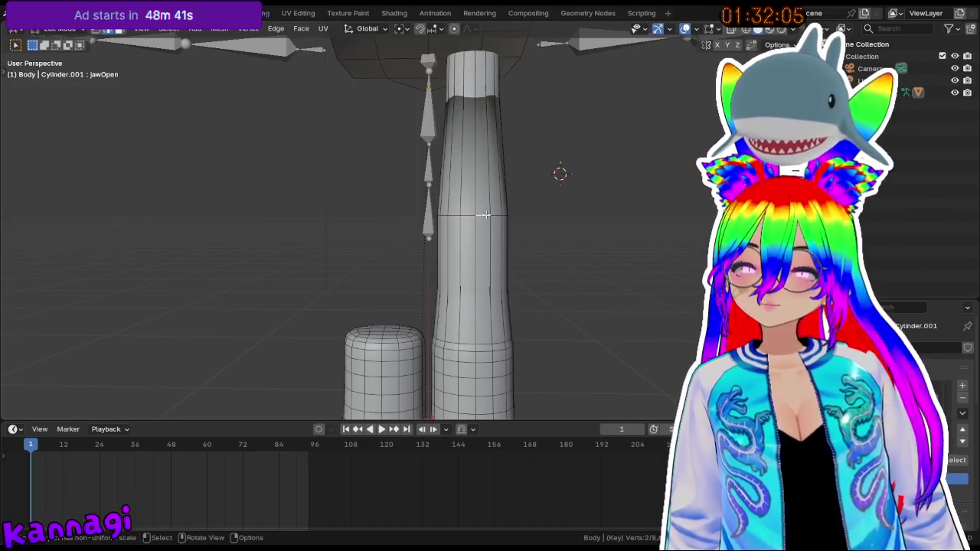
pyautogui.press('s')
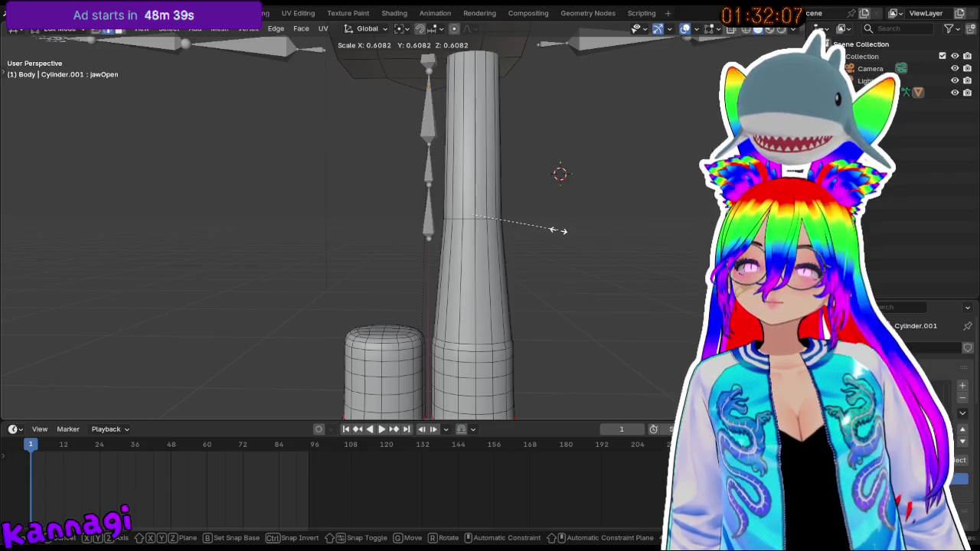
pyautogui.click(551, 228)
# - Enlarge the leg's ring loop by 1.204 and return to Object Mode
pyautogui.moveTo(492, 215); pyautogui.dragTo(428, 252, button='middle')
pyautogui.scroll(-3, 416, 265)
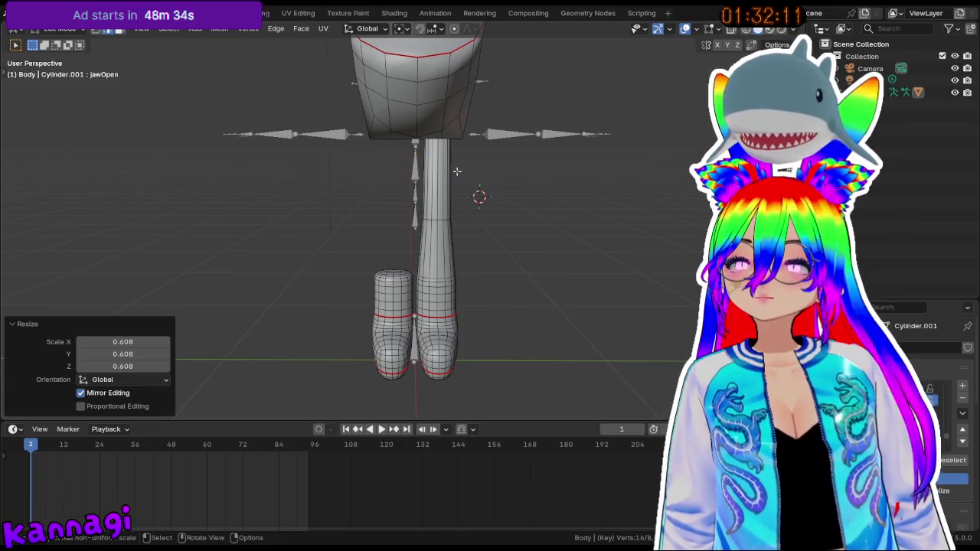
pyautogui.scroll(1, 453, 142)
pyautogui.scroll(2, 459, 142)
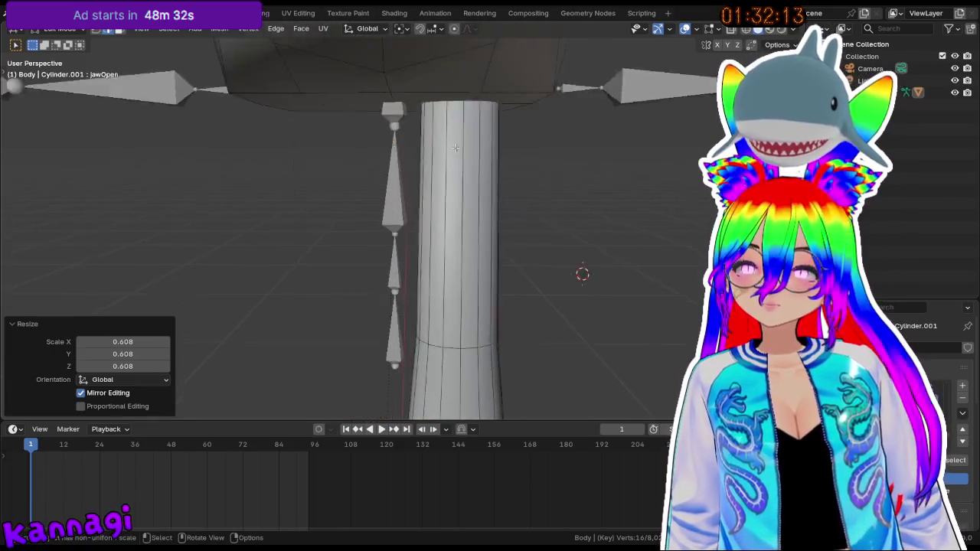
pyautogui.scroll(2, 463, 141)
pyautogui.scroll(2, 467, 141)
pyautogui.scroll(2, 468, 141)
pyautogui.moveTo(467, 141); pyautogui.dragTo(437, 237, button='middle')
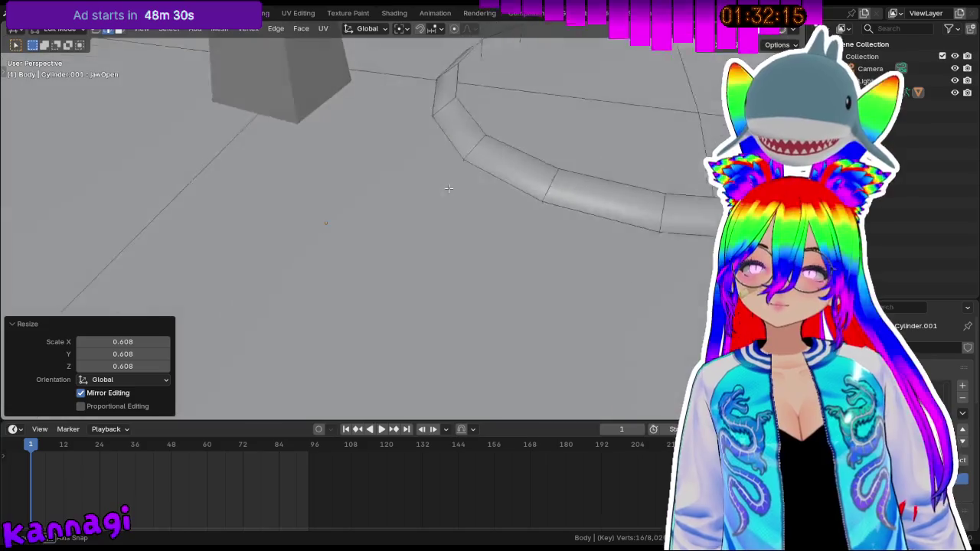
pyautogui.keyDown('alt'); pyautogui.click(432, 251); pyautogui.keyUp('alt')
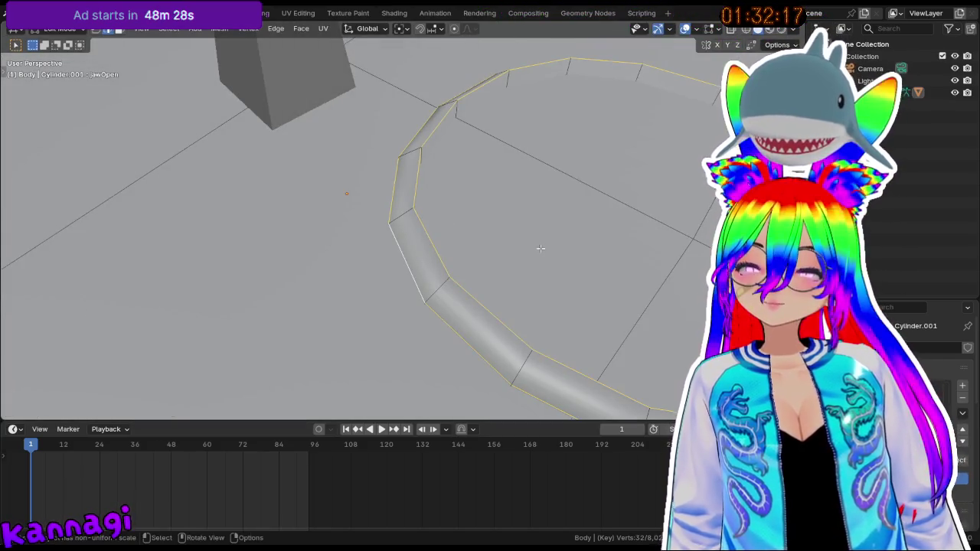
pyautogui.press('s')
pyautogui.click(525, 258)
pyautogui.moveTo(525, 259)
pyautogui.mouseDown(button='middle')
pyautogui.moveTo(426, 285)
pyautogui.moveTo(425, 204)
pyautogui.moveTo(470, 205)
pyautogui.moveTo(475, 221)
pyautogui.mouseUp(button='middle')
pyautogui.scroll(-3, 426, 252)
pyautogui.press('Tab')
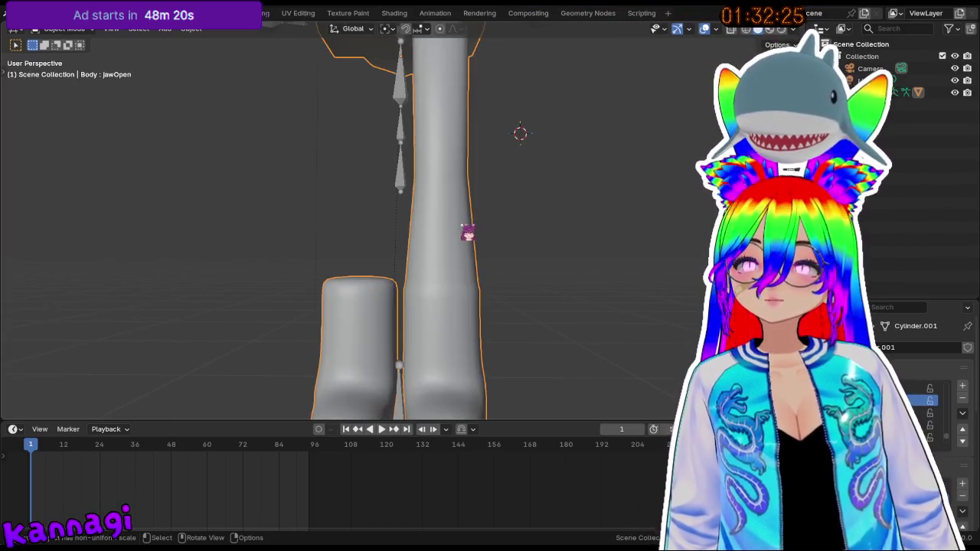
# - Enter Edit Mode on the Body mesh, select the linked leg and try the Separate menu
pyautogui.scroll(-2, 413, 268)
pyautogui.scroll(-2, 402, 273)
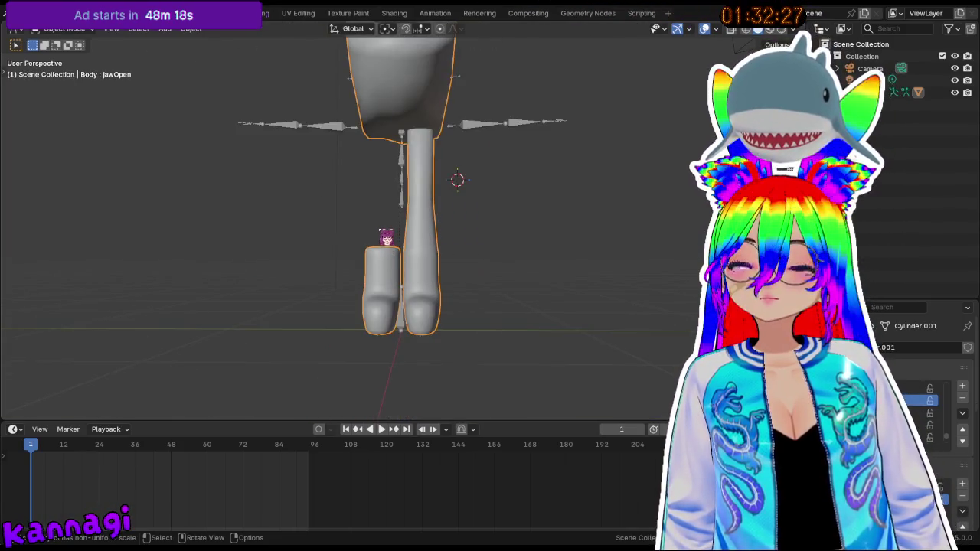
pyautogui.scroll(4, 380, 238)
pyautogui.scroll(1, 414, 245)
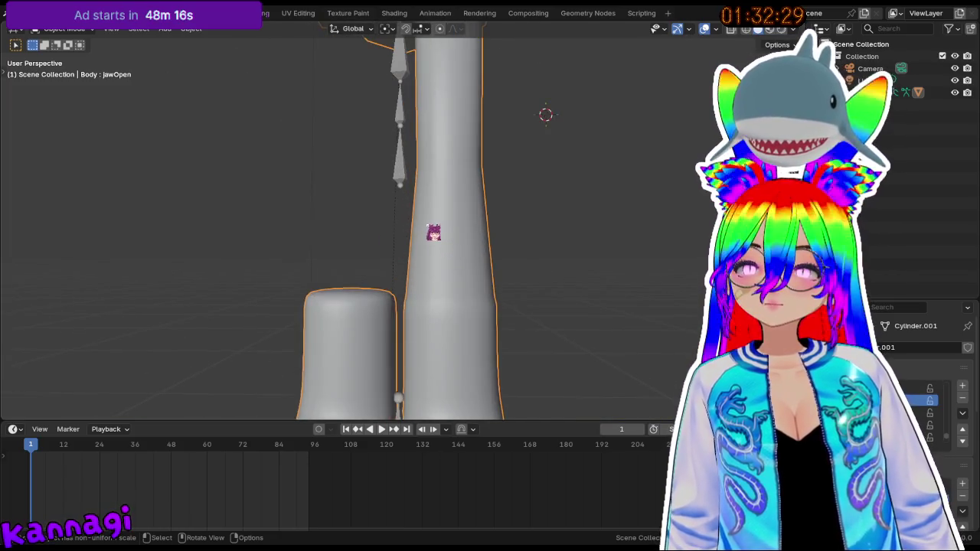
pyautogui.scroll(-4, 411, 242)
pyautogui.press('Tab')
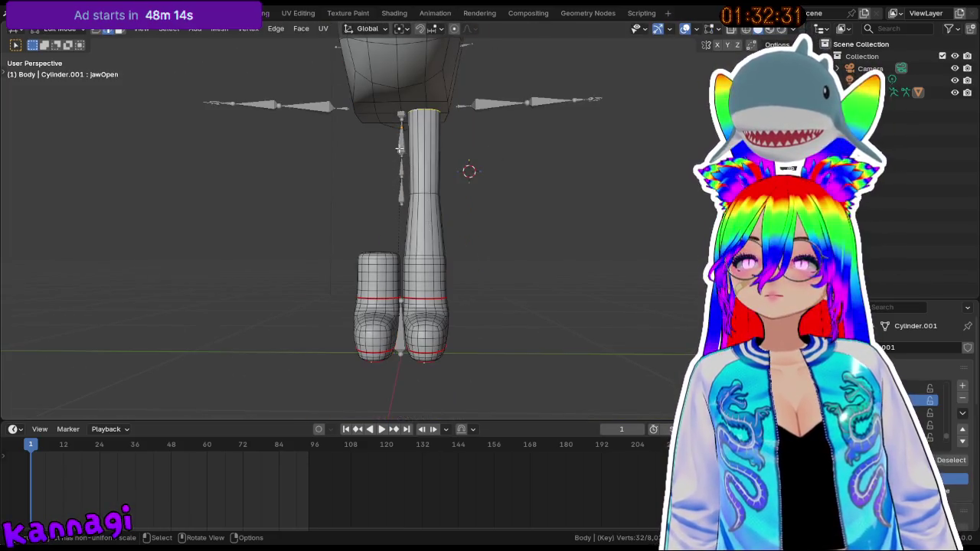
pyautogui.press('l')
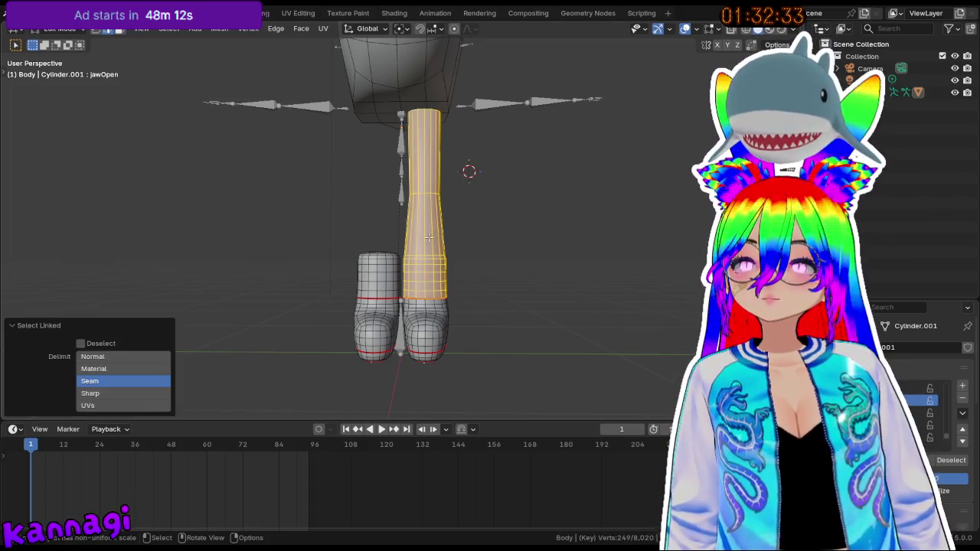
pyautogui.press('p')
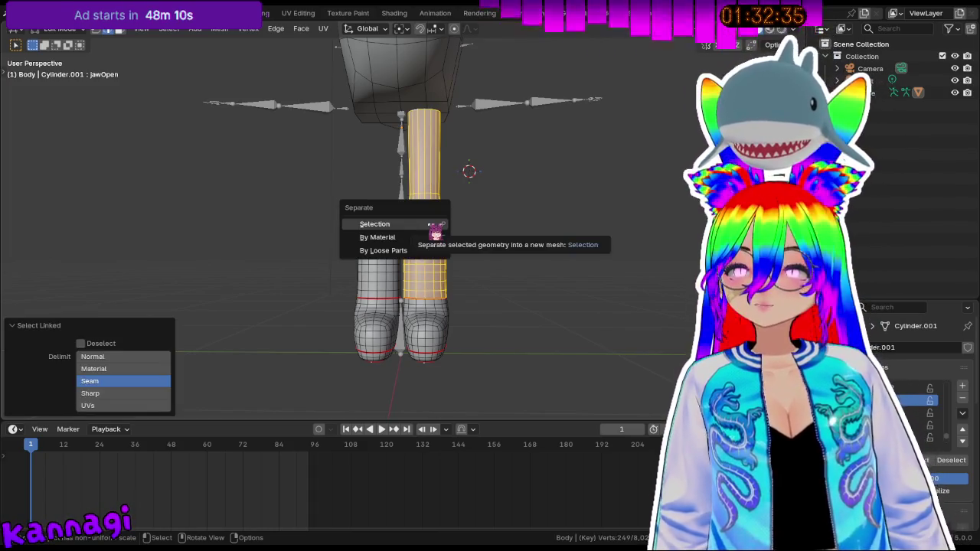
pyautogui.click(382, 251)
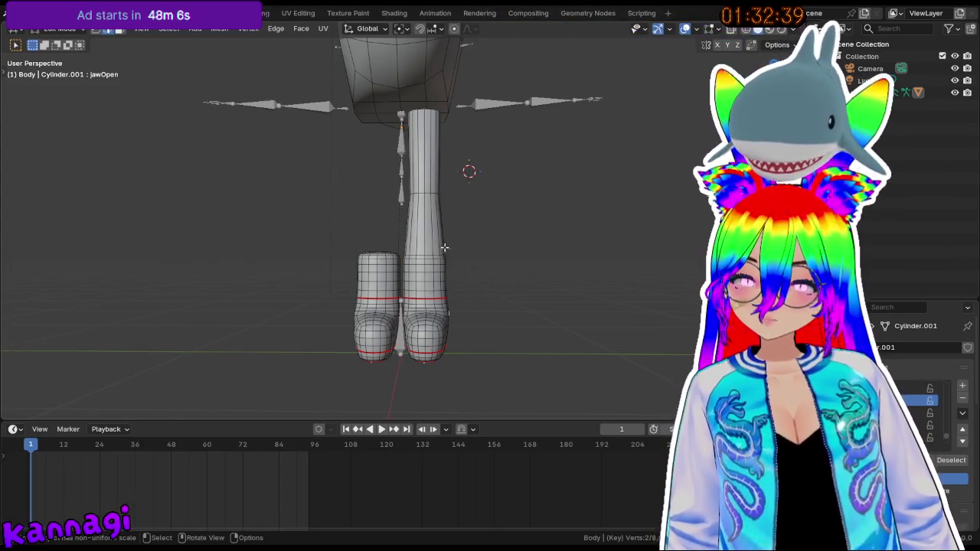
# - Select the upper leg plus boot as linked geometry and turn on X-ray
pyautogui.press('l')
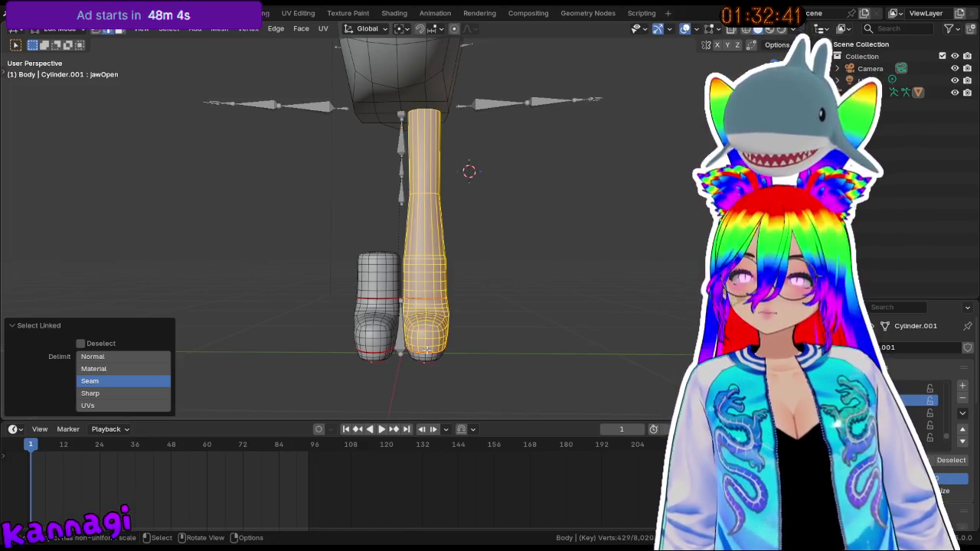
pyautogui.moveTo(430, 351)
pyautogui.mouseDown(button='middle')
pyautogui.moveTo(372, 349)
pyautogui.moveTo(519, 332)
pyautogui.mouseUp(button='middle')
pyautogui.press('l')
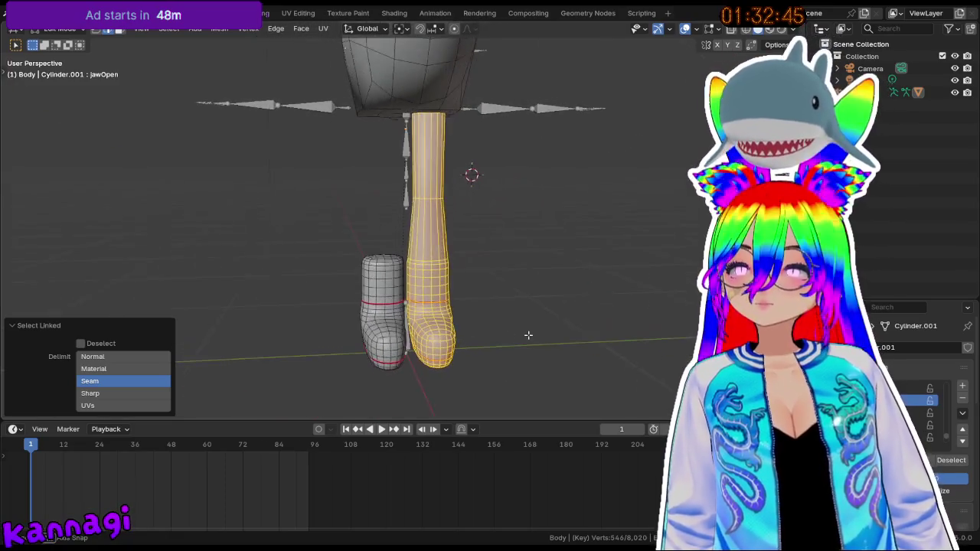
pyautogui.hotkey('alt', 'z')
pyautogui.moveTo(490, 199)
pyautogui.mouseDown(button='middle')
pyautogui.moveTo(540, 198)
pyautogui.moveTo(417, 216)
pyautogui.moveTo(484, 230)
pyautogui.moveTo(485, 245)
pyautogui.mouseUp(button='middle')
pyautogui.scroll(3, 540, 198)
pyautogui.scroll(3, 540, 199)
pyautogui.scroll(-3, 483, 231)
# - Separate the selected right leg and boot into its own object, Body.001
pyautogui.press('p')
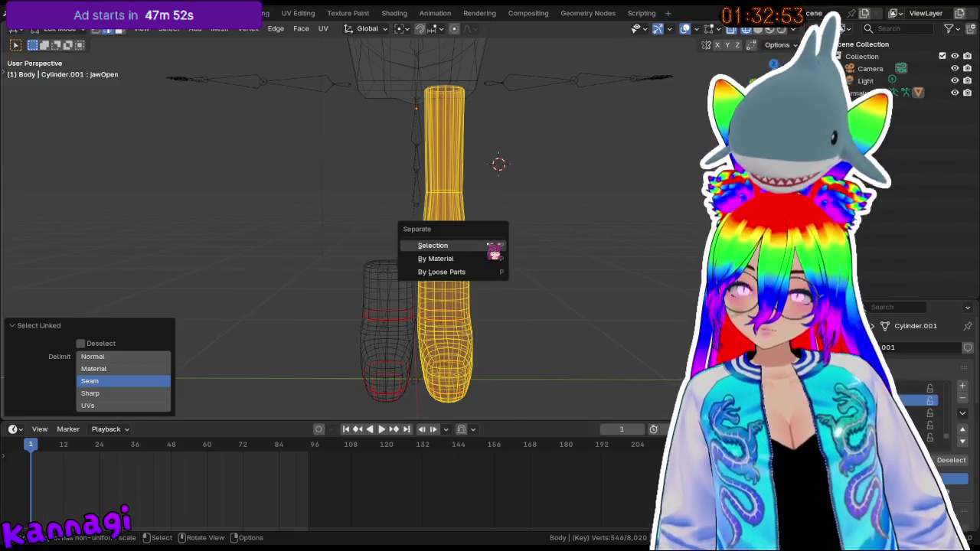
pyautogui.click(459, 242)
pyautogui.moveTo(306, 233); pyautogui.dragTo(412, 412)
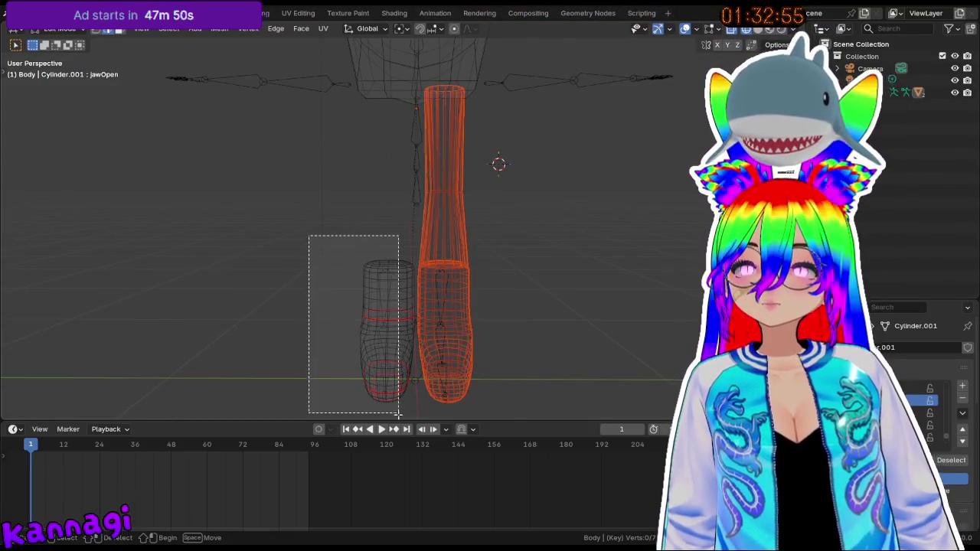
pyautogui.click(566, 268)
# - Back in Object Mode, select the left leg object and enter Edit Mode on it
pyautogui.press('Tab')
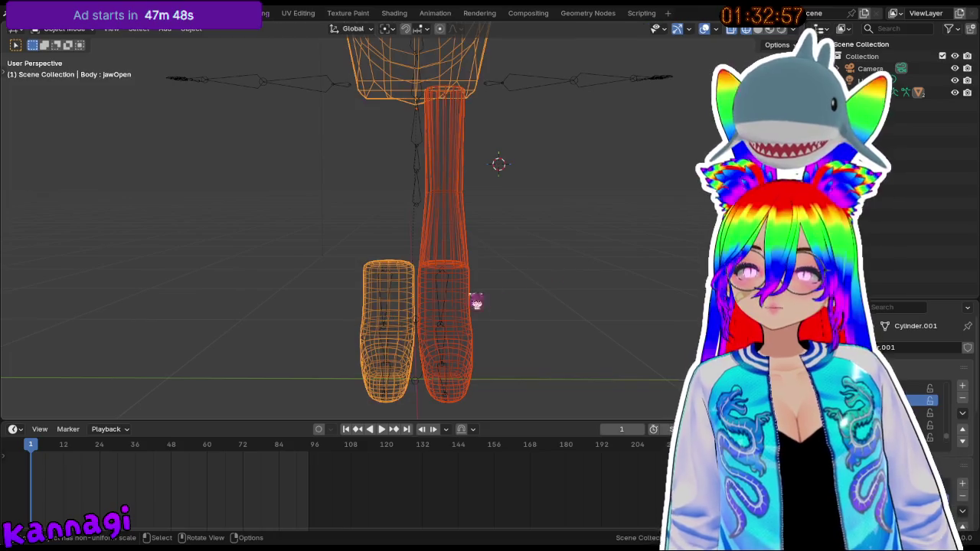
pyautogui.click(532, 297)
pyautogui.click(385, 299)
pyautogui.press('Tab')
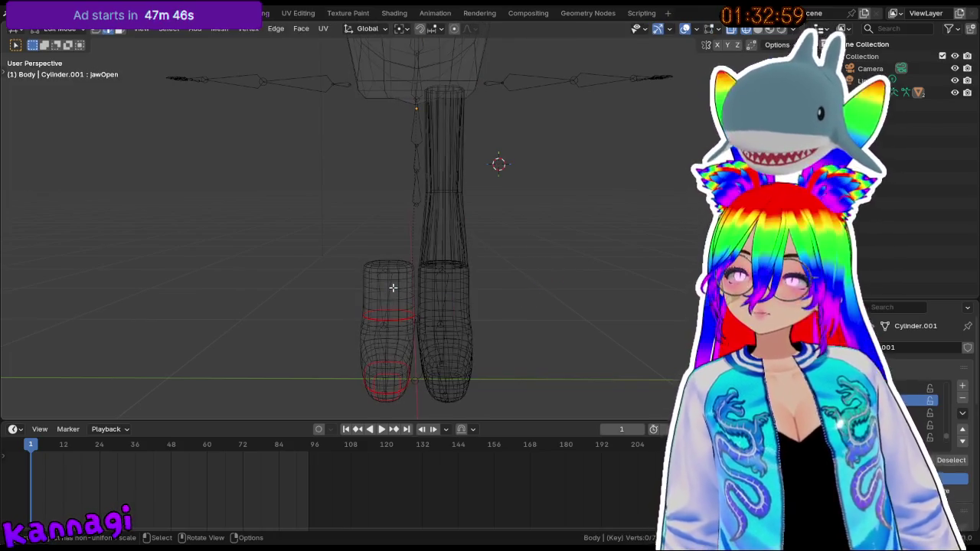
pyautogui.press('Tab')
pyautogui.click(399, 294)
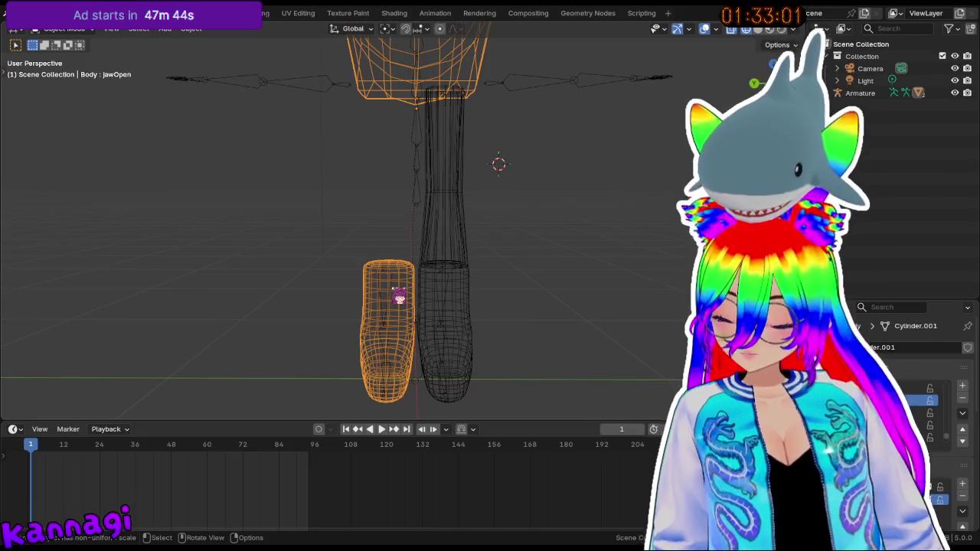
pyautogui.press('Tab')
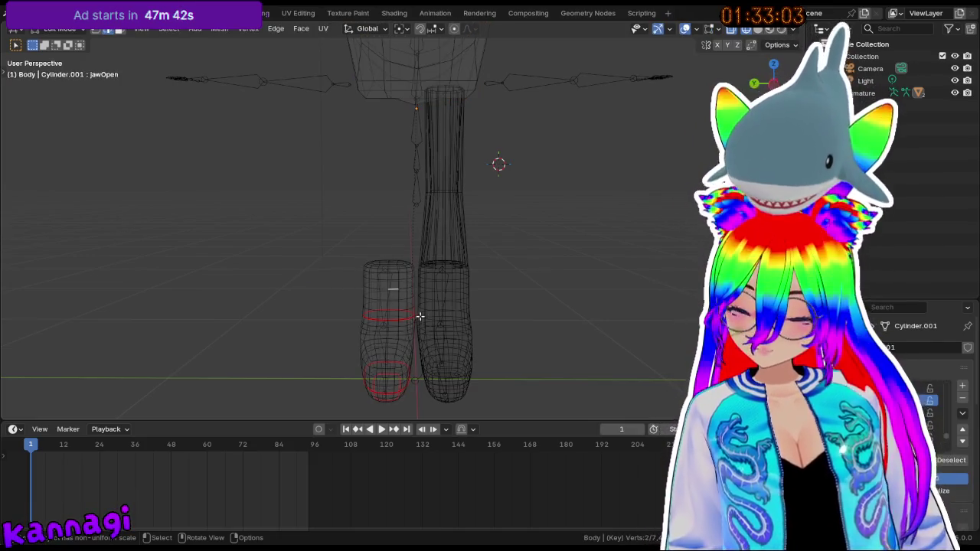
# - Delete the linked left leg and boot geometry, then select the Body.001 leg object
pyautogui.press('l')
pyautogui.press('l')
pyautogui.moveTo(386, 348)
pyautogui.mouseDown(button='middle')
pyautogui.moveTo(403, 274)
pyautogui.moveTo(469, 227)
pyautogui.mouseUp(button='middle')
pyautogui.press('x')
pyautogui.click(400, 260)
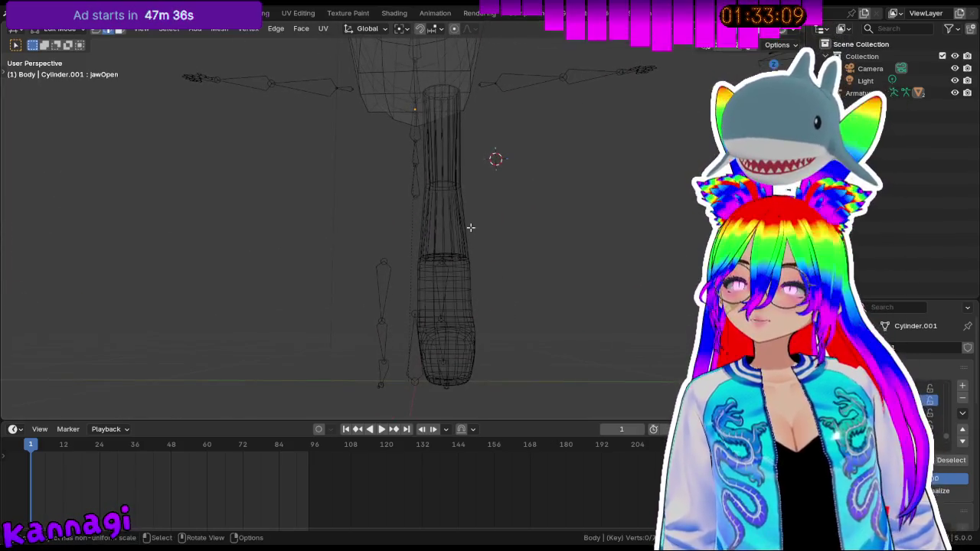
pyautogui.press('Tab')
pyautogui.press('Tab')
pyautogui.press('Tab')
pyautogui.click(464, 255)
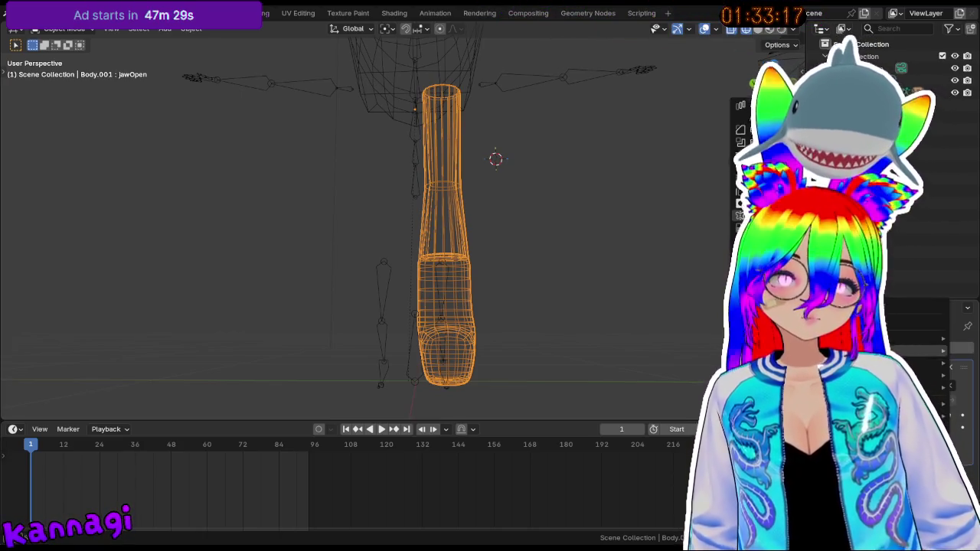
# - Apply All Transforms to the leg mesh so its mirror produces both legs
pyautogui.click(919, 385)
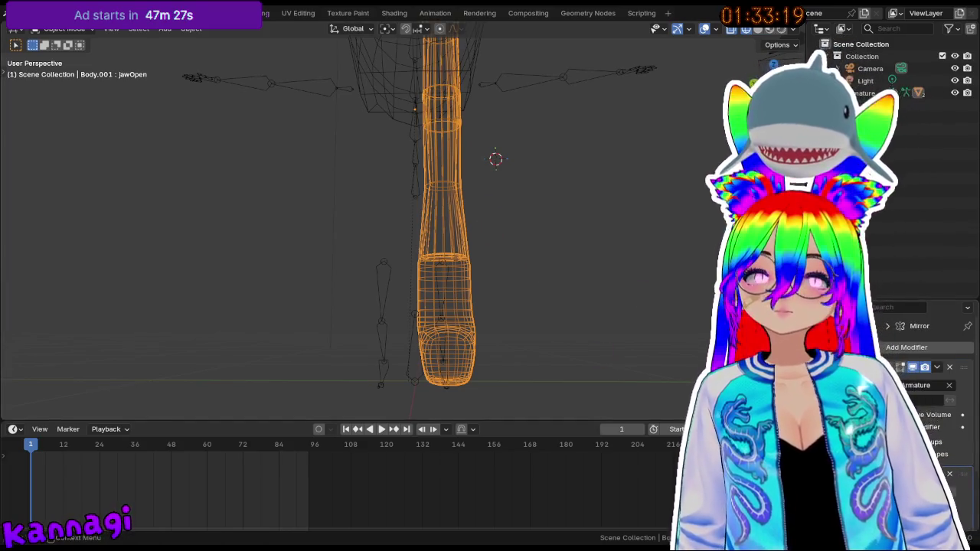
pyautogui.moveTo(482, 179); pyautogui.dragTo(492, 184, button='middle')
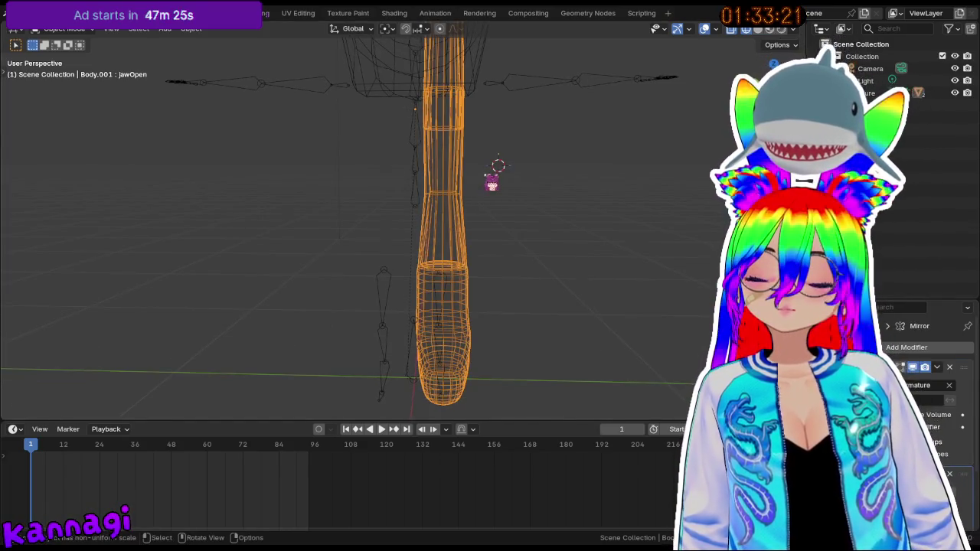
pyautogui.hotkey('shift', 'a')
pyautogui.hotkey('ctrl', 'a')
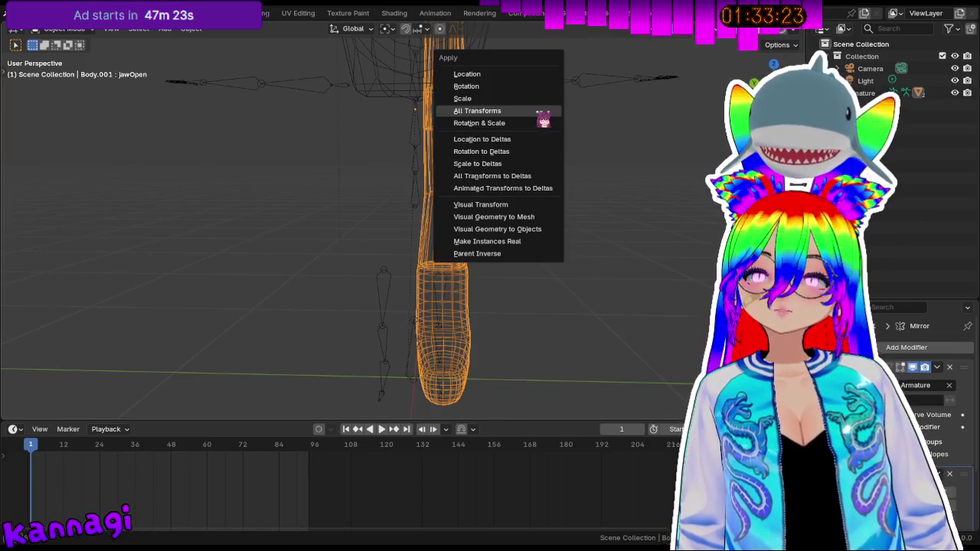
pyautogui.click(523, 110)
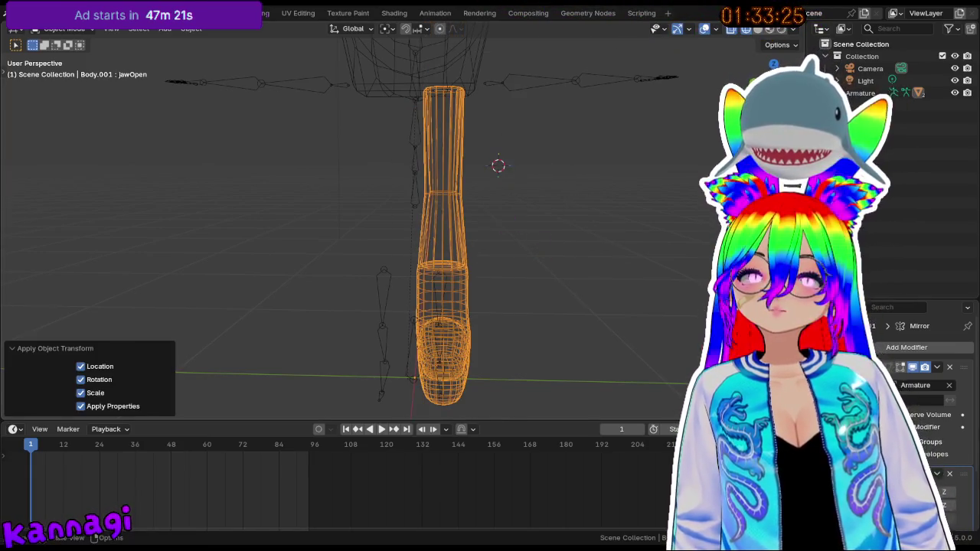
# - Switch viewport shading to Material Preview to show the black boots
pyautogui.moveTo(536, 287)
pyautogui.mouseDown(button='middle')
pyautogui.moveTo(496, 283)
pyautogui.moveTo(549, 206)
pyautogui.moveTo(511, 264)
pyautogui.mouseUp(button='middle')
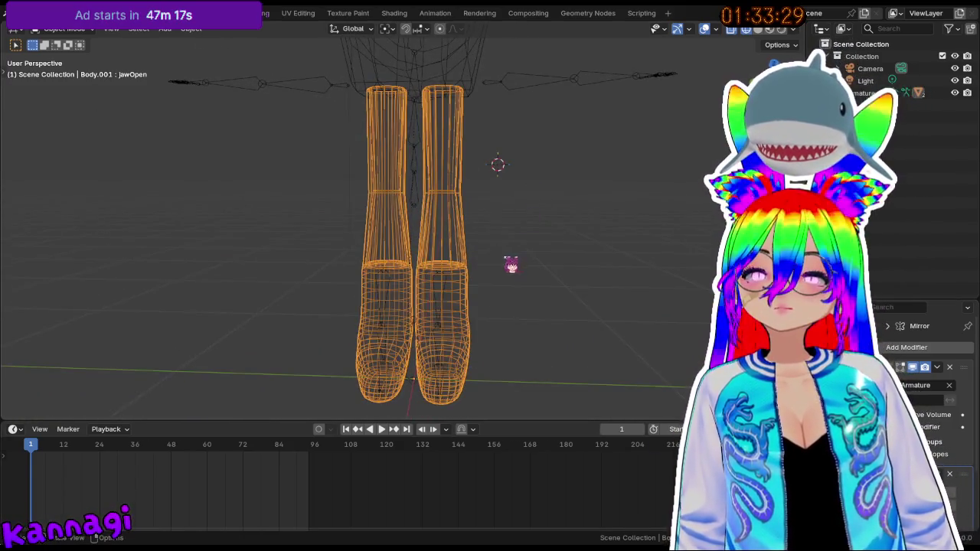
pyautogui.click(769, 29)
pyautogui.click(759, 28)
pyautogui.click(769, 28)
# - Inspect the legs from several angles, briefly entering and leaving Edit Mode
pyautogui.moveTo(564, 134); pyautogui.dragTo(548, 128, button='middle')
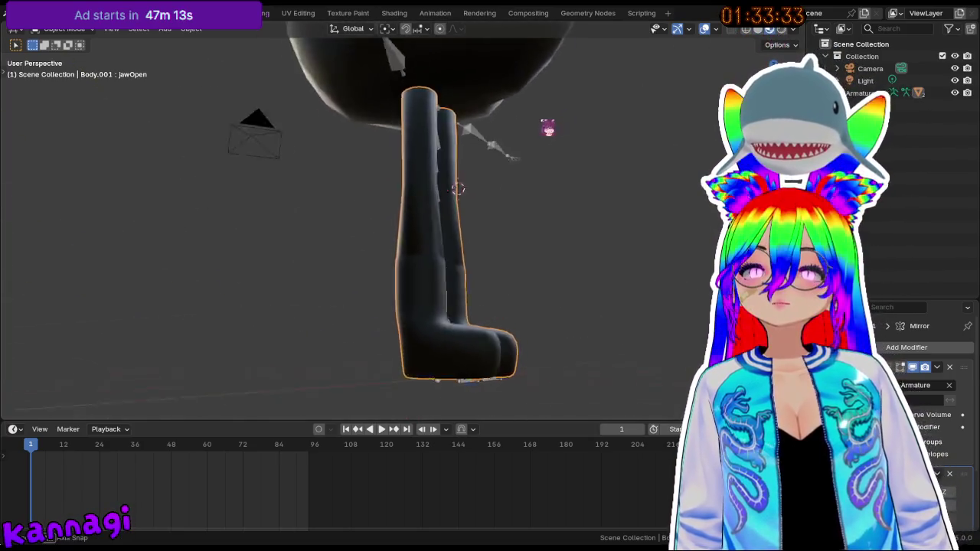
pyautogui.scroll(-5, 449, 188)
pyautogui.moveTo(448, 189)
pyautogui.mouseDown(button='middle')
pyautogui.moveTo(415, 158)
pyautogui.moveTo(437, 173)
pyautogui.moveTo(414, 192)
pyautogui.moveTo(456, 203)
pyautogui.moveTo(429, 192)
pyautogui.moveTo(437, 200)
pyautogui.mouseUp(button='middle')
pyautogui.scroll(4, 413, 191)
pyautogui.press('Tab')
pyautogui.scroll(3, 377, 204)
pyautogui.press('Tab')
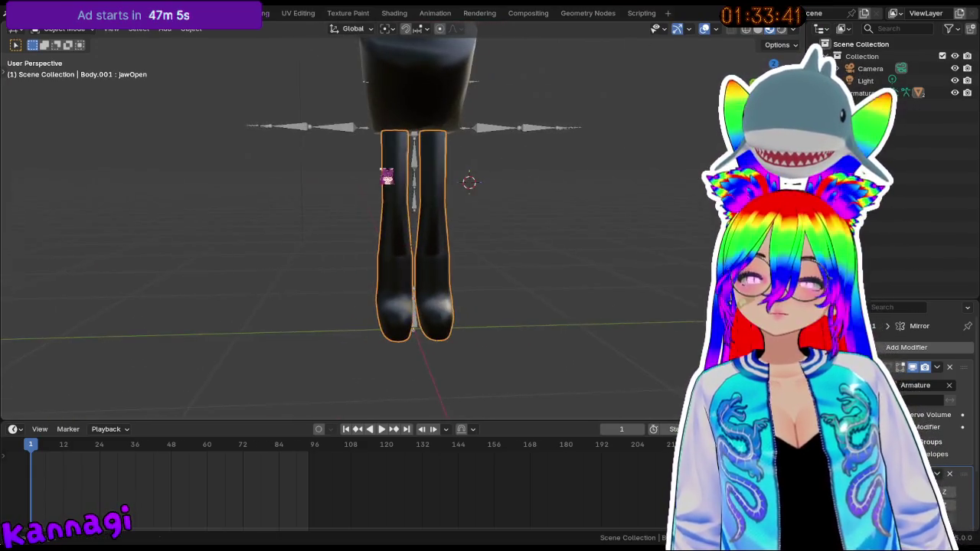
pyautogui.scroll(2, 419, 230)
# - Try applying the legs' Mirror modifier, which fails because of shape keys
pyautogui.keyDown('shift'); pyautogui.click(432, 195); pyautogui.keyUp('shift')
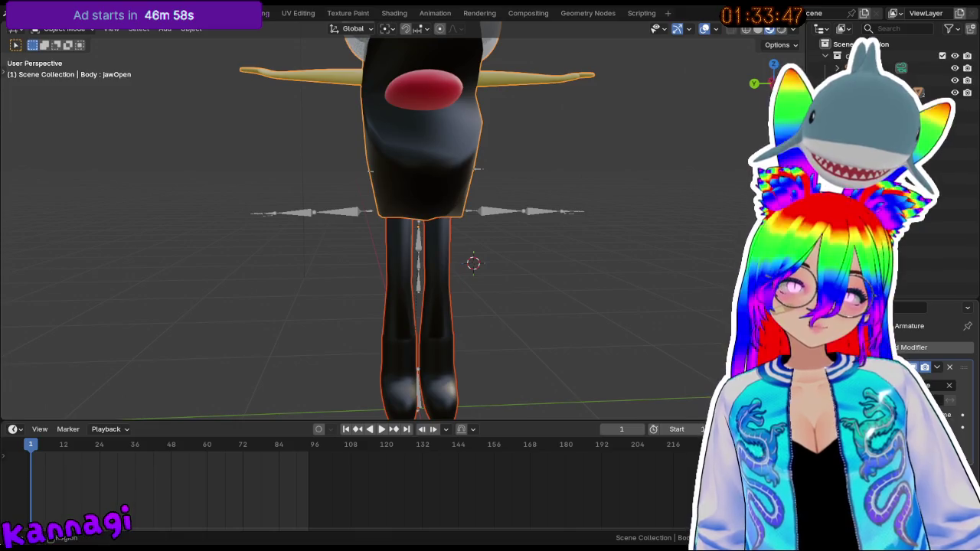
pyautogui.click(455, 323)
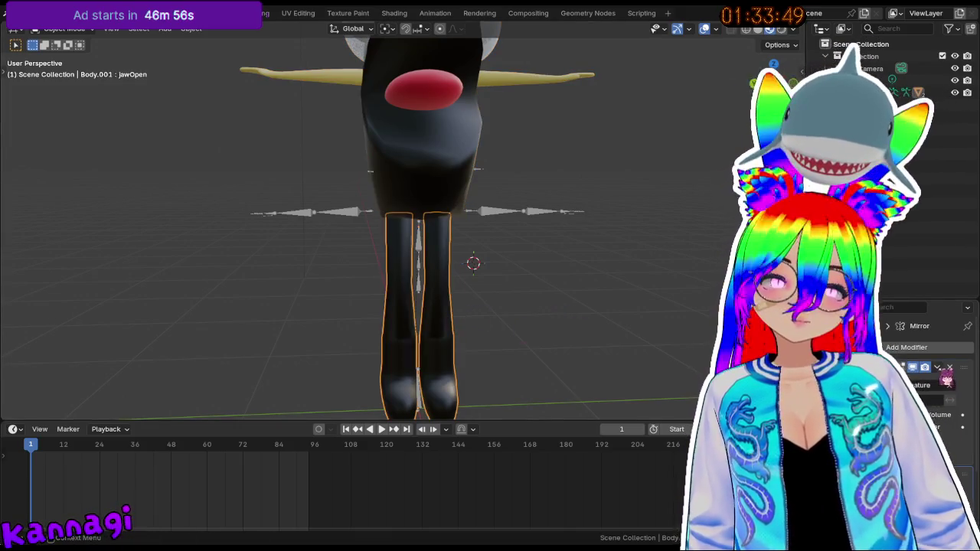
pyautogui.hotkey('ctrl', 'a')
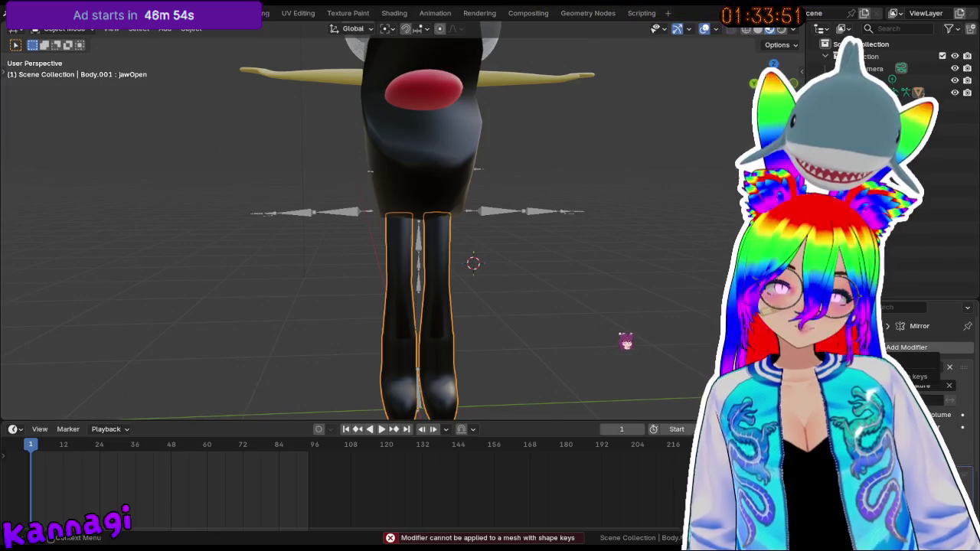
pyautogui.scroll(-4, 891, 328)
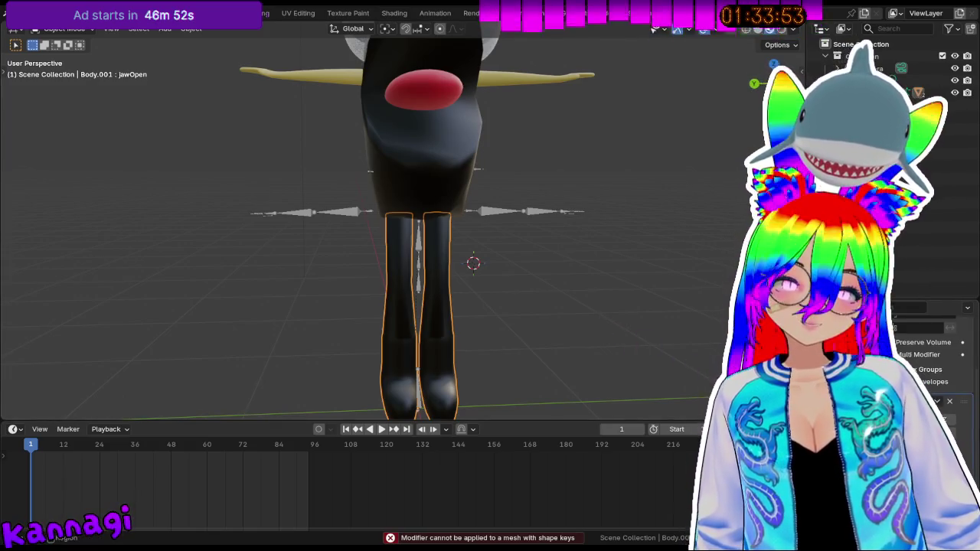
# - Test removing the legs' shape key and all vertex groups, then undo
pyautogui.click(891, 328)
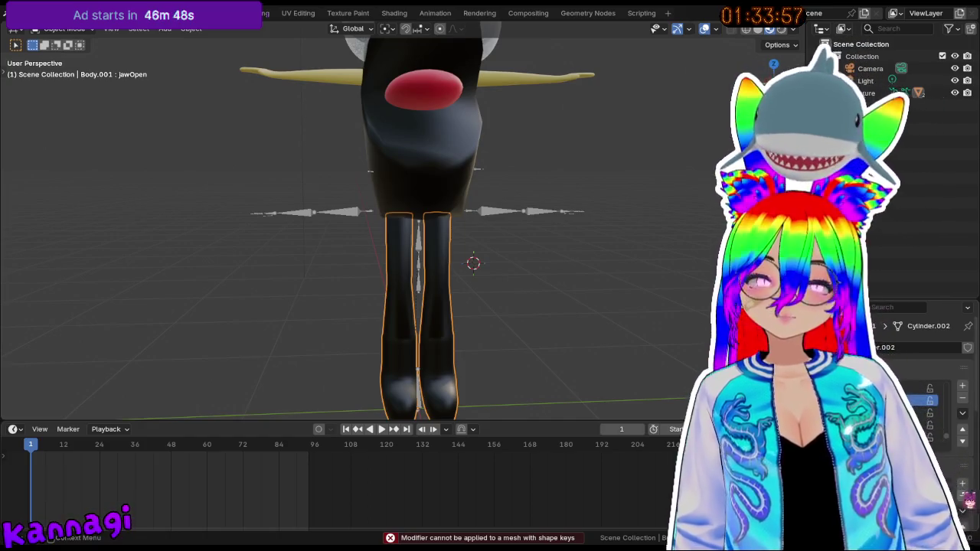
pyautogui.click(962, 397)
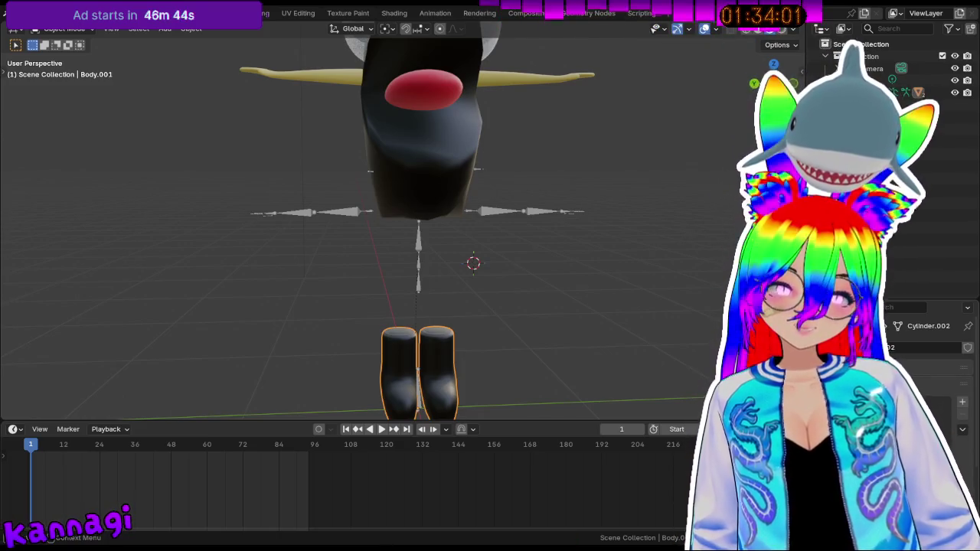
pyautogui.click(962, 414)
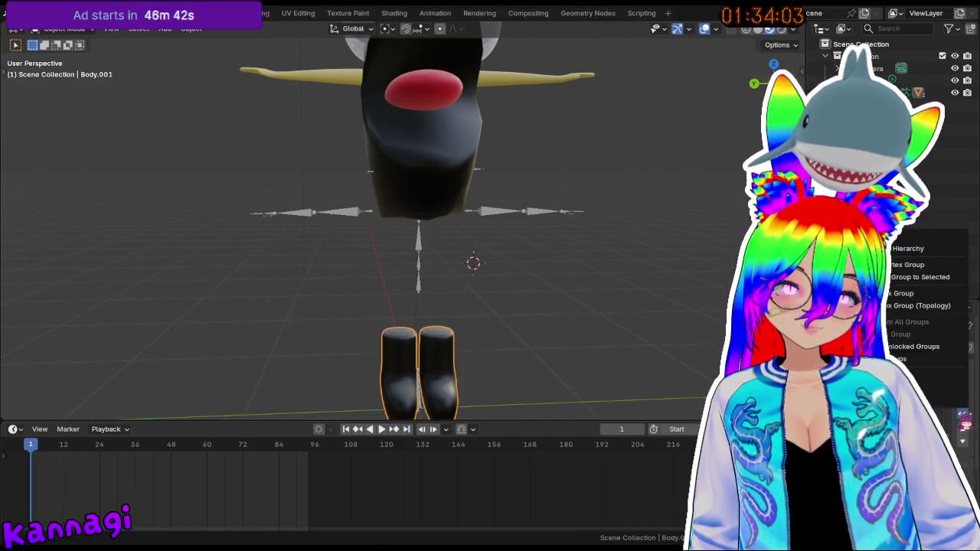
pyautogui.click(919, 359)
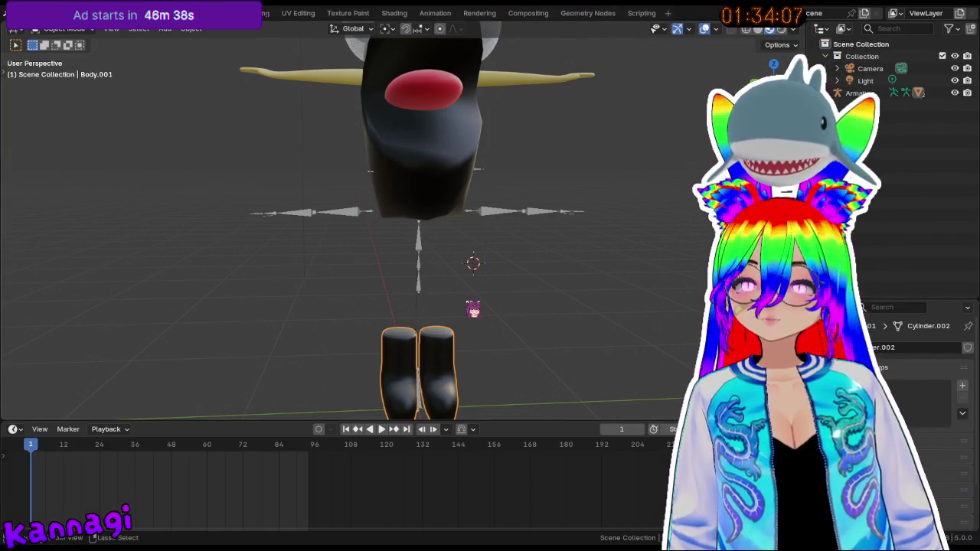
pyautogui.hotkey('ctrl', 'z')
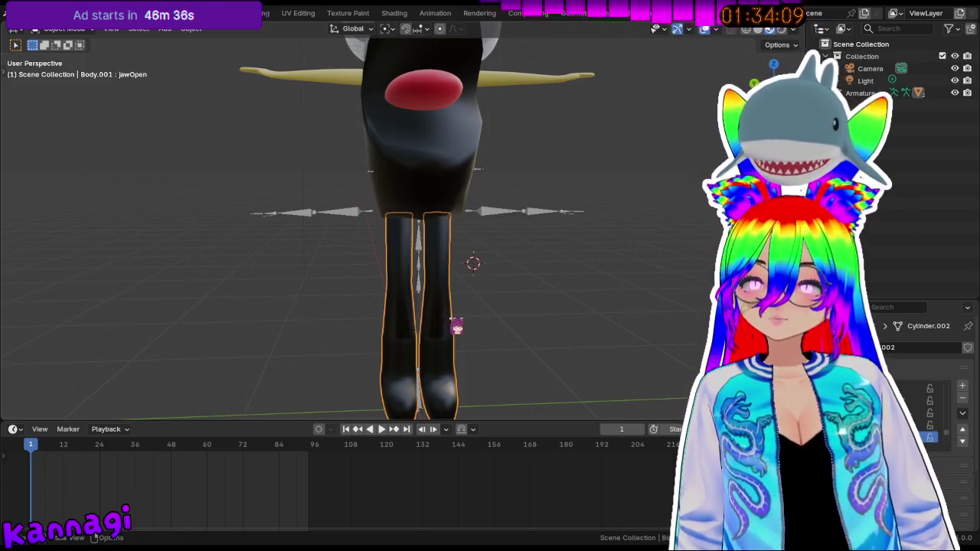
pyautogui.click(911, 388)
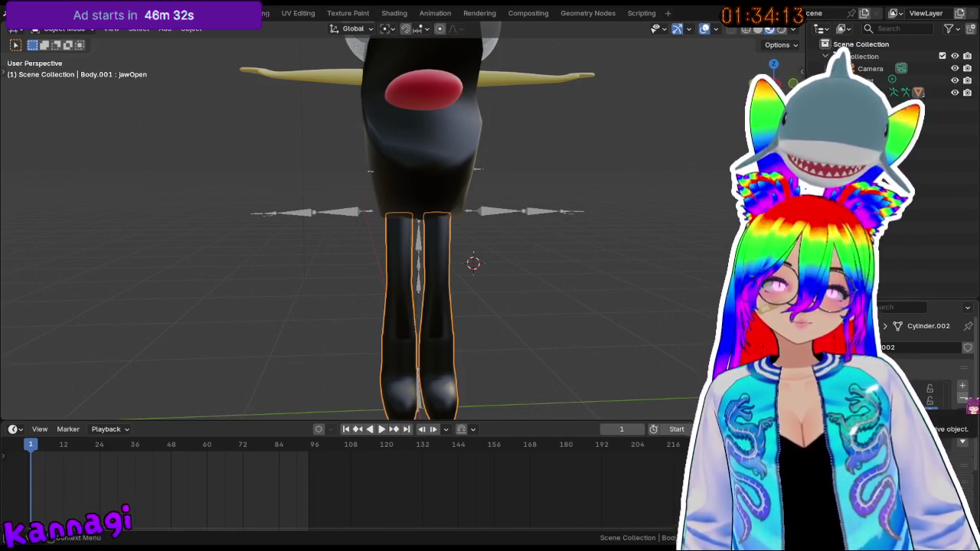
pyautogui.click(963, 411)
pyautogui.click(328, 237)
# - Retry applying the legs' modifier, then enter Edit Mode on the jawOpen shape key
pyautogui.click(451, 282)
pyautogui.keyDown('shift'); pyautogui.click(434, 191); pyautogui.keyUp('shift')
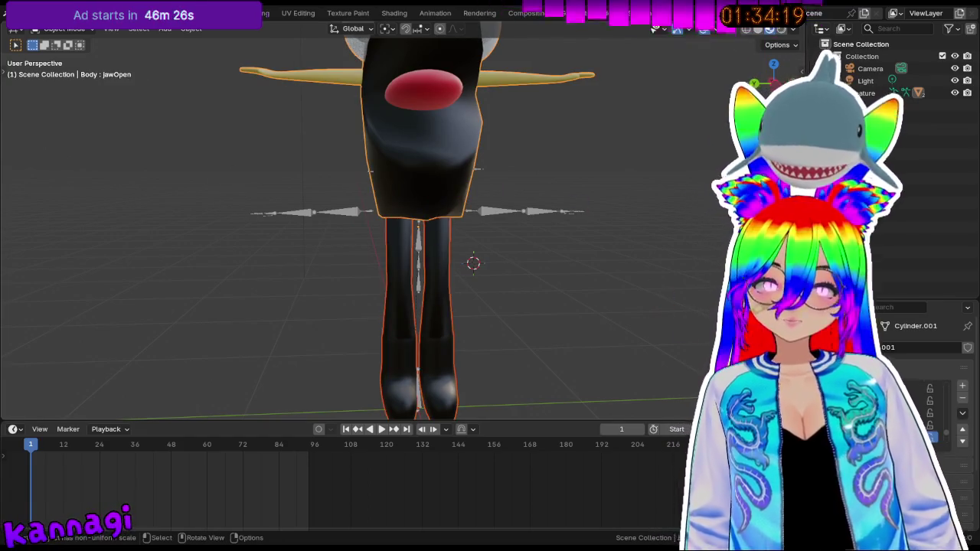
pyautogui.click(863, 398)
pyautogui.click(437, 320)
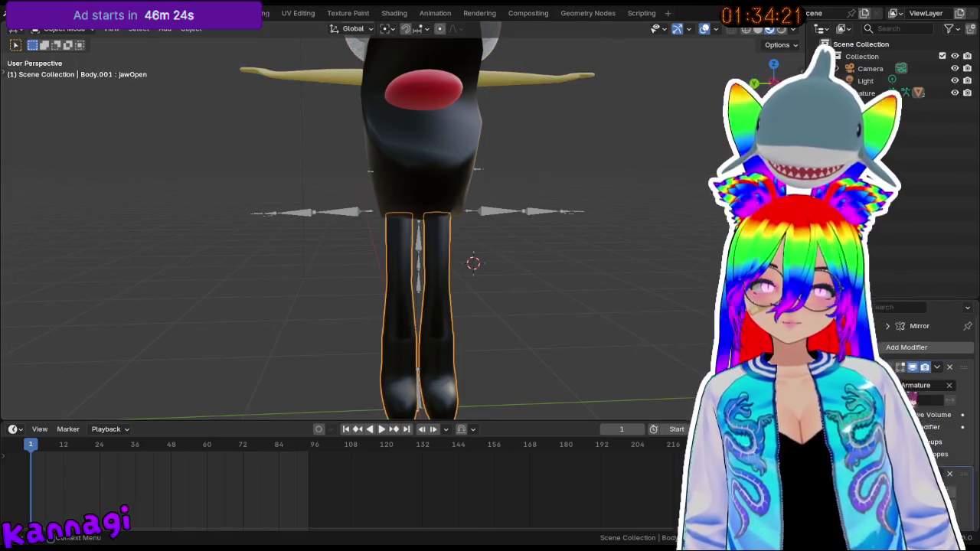
pyautogui.scroll(-3, 926, 382)
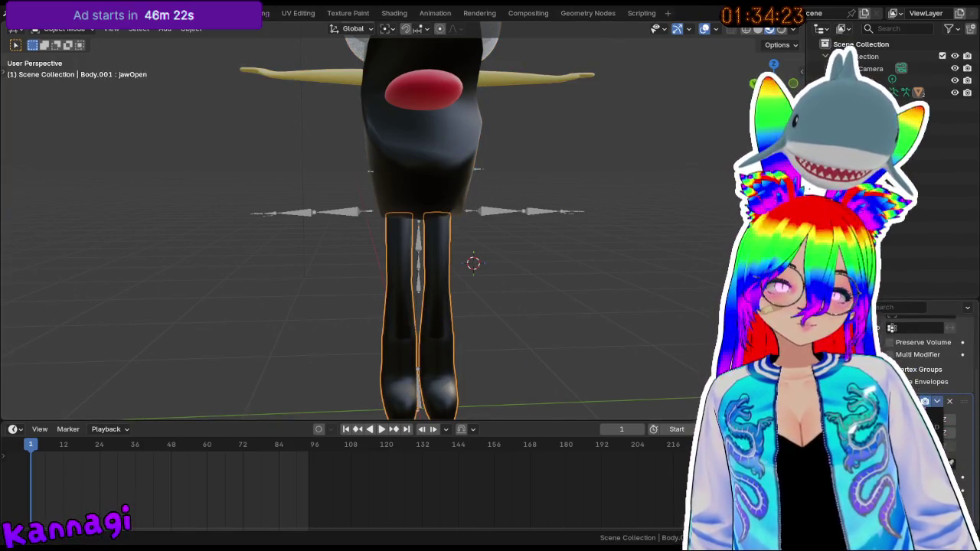
pyautogui.hotkey('ctrl', 'a')
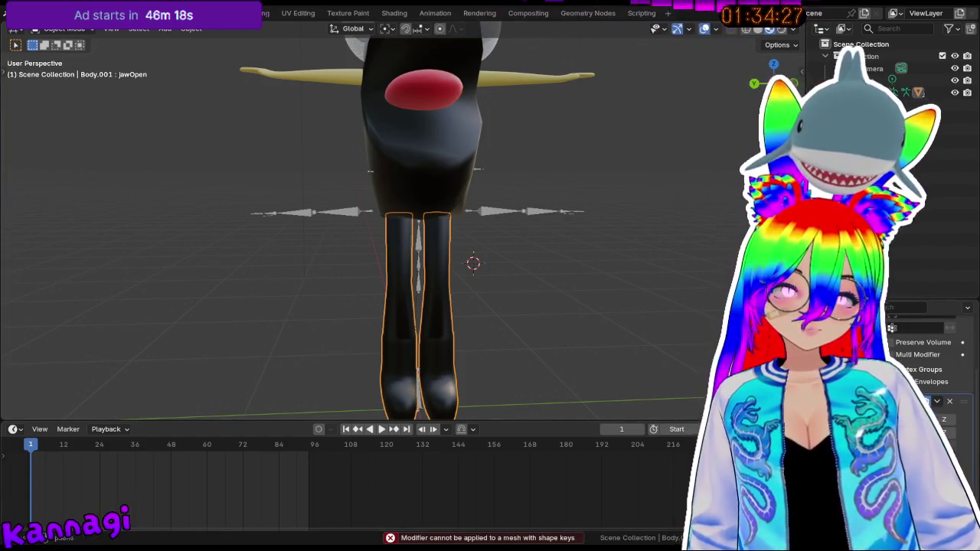
pyautogui.scroll(1, 926, 367)
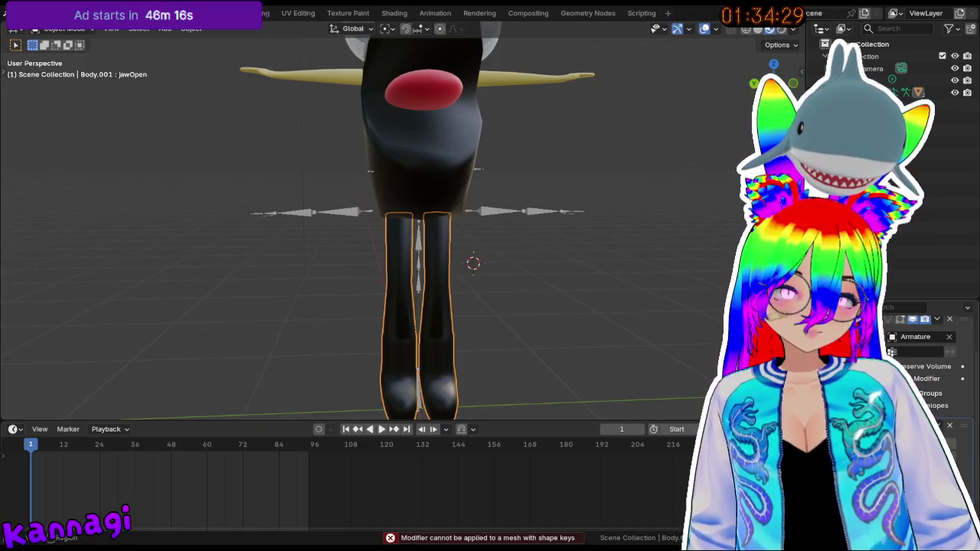
pyautogui.click(889, 405)
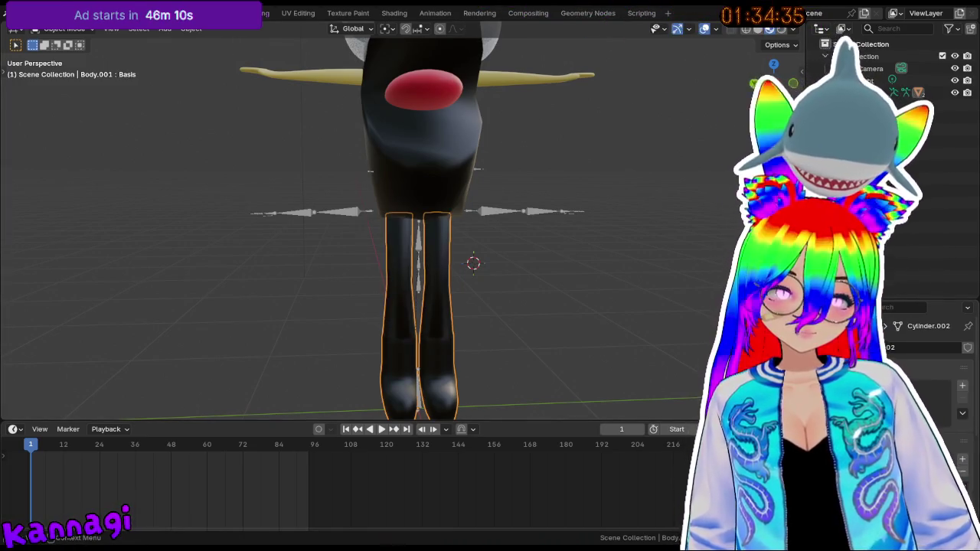
pyautogui.press('Tab')
pyautogui.scroll(-1, 595, 291)
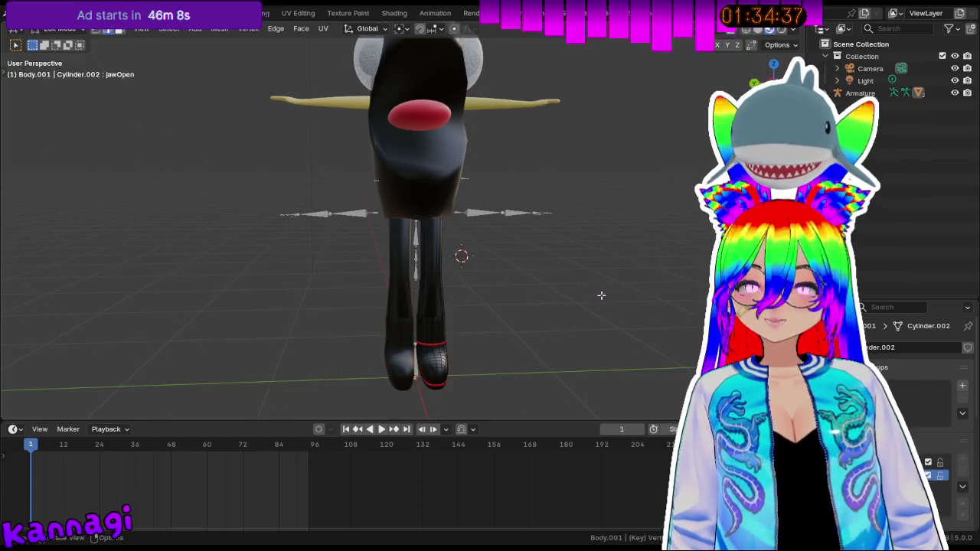
# - In Object Mode, unhide the legs and switch between Basis and jawOpen shape keys, ending on jawOpen
pyautogui.scroll(-3, 918, 383)
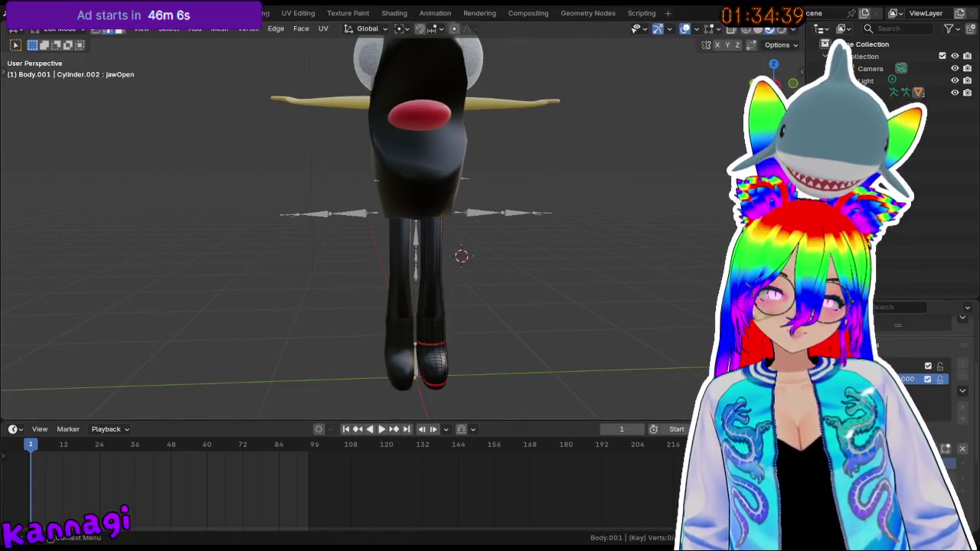
pyautogui.press('Tab')
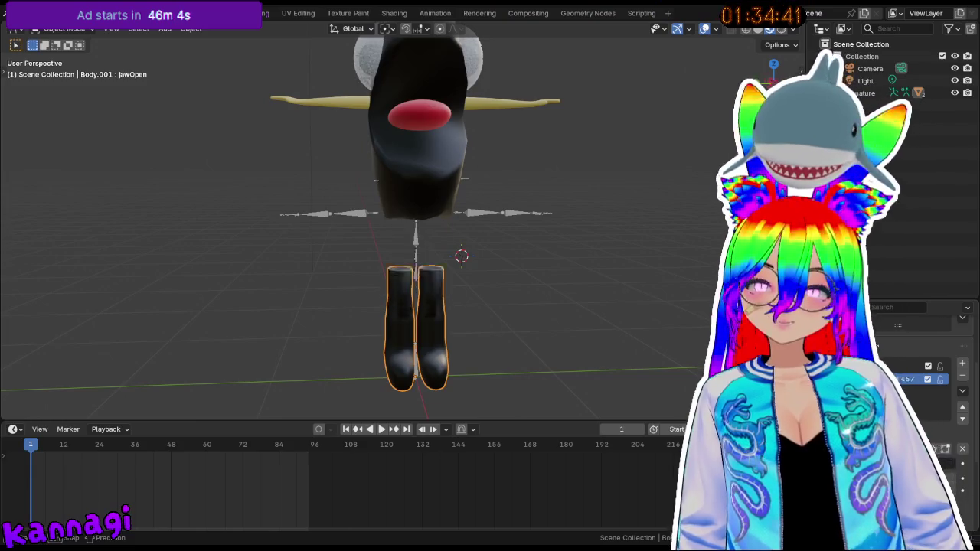
pyautogui.hotkey('alt', 'h')
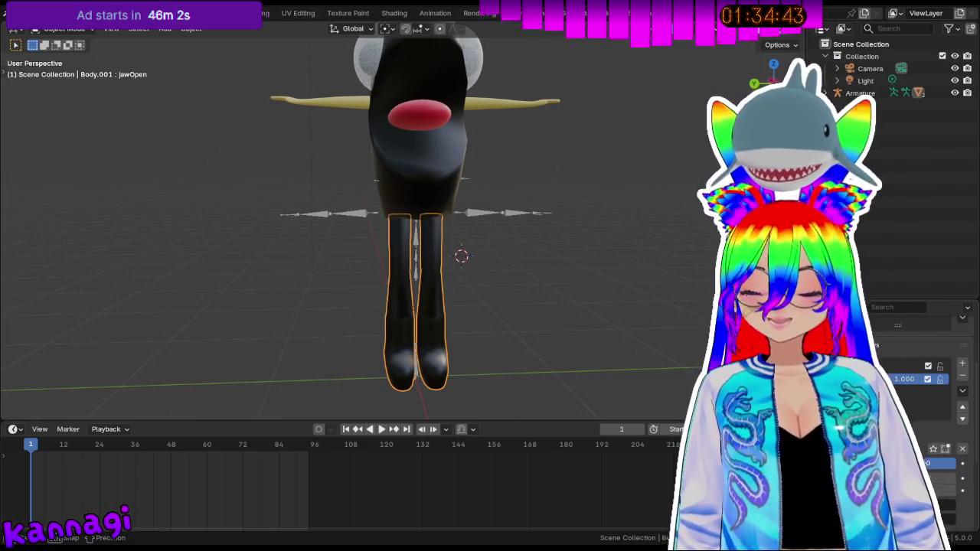
pyautogui.press('h')
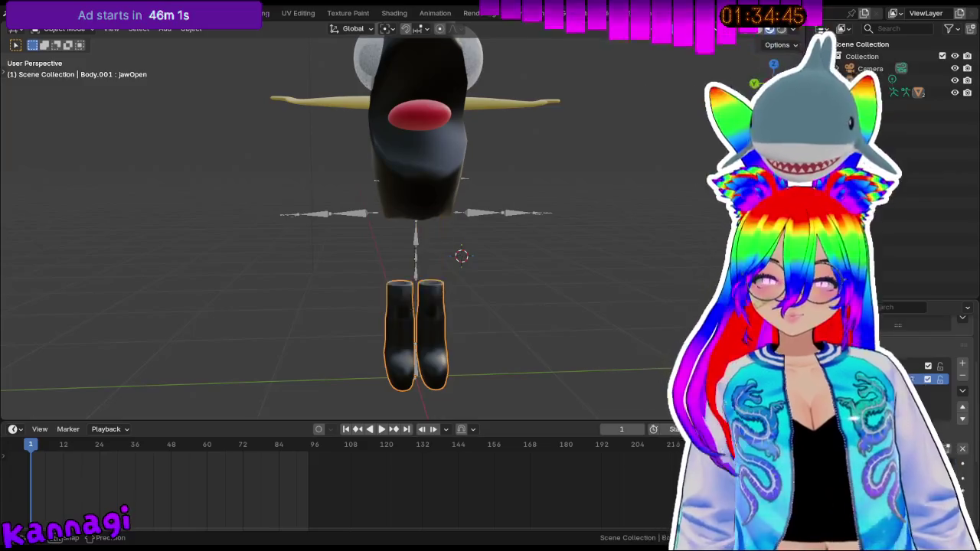
pyautogui.hotkey('alt', 'h')
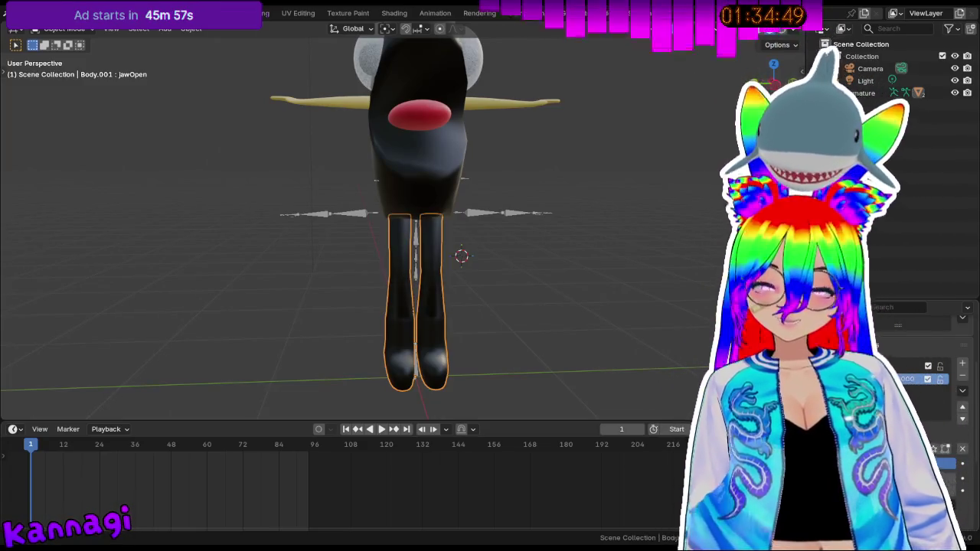
pyautogui.click(910, 365)
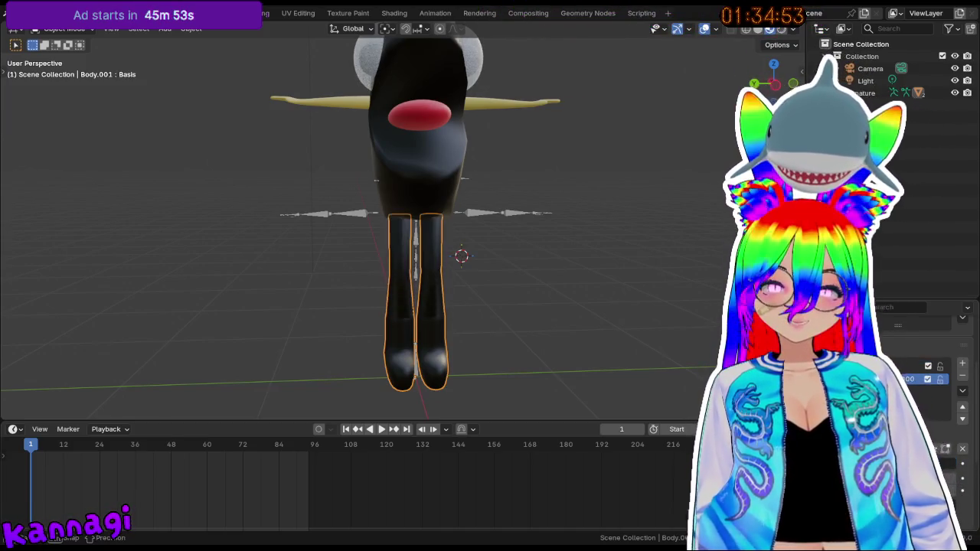
pyautogui.click(918, 366)
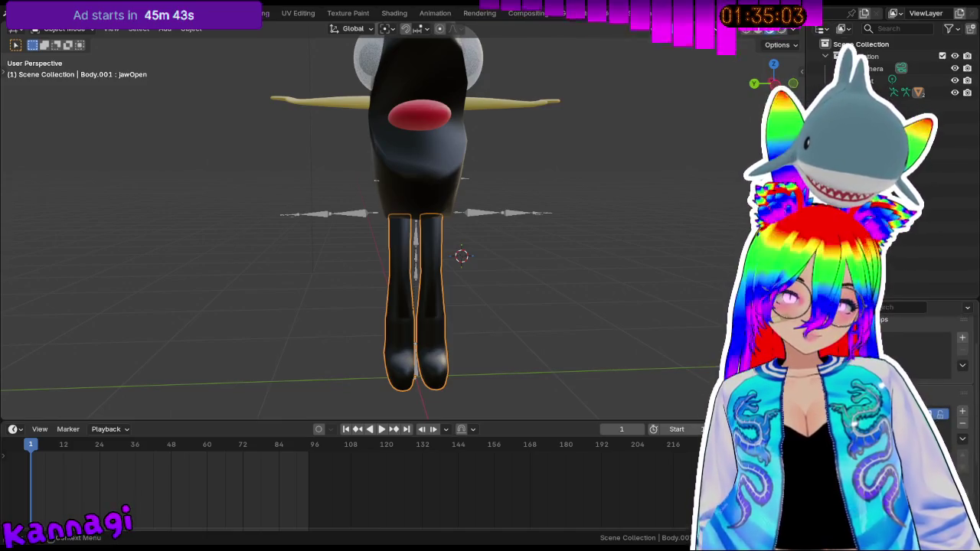
# - Apply Shade Smooth to the Body.001 legs and orbit to check them
pyautogui.rightClick(444, 263)
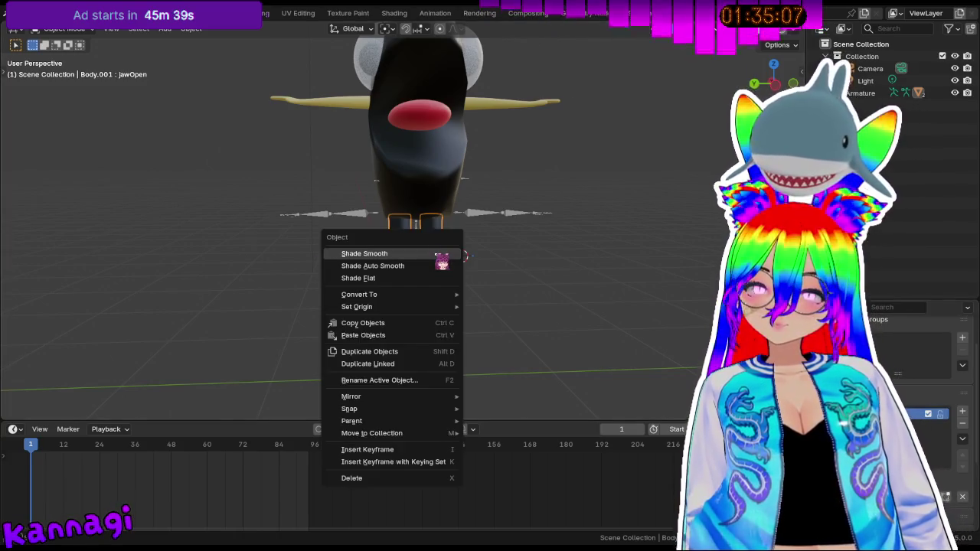
pyautogui.click(440, 259)
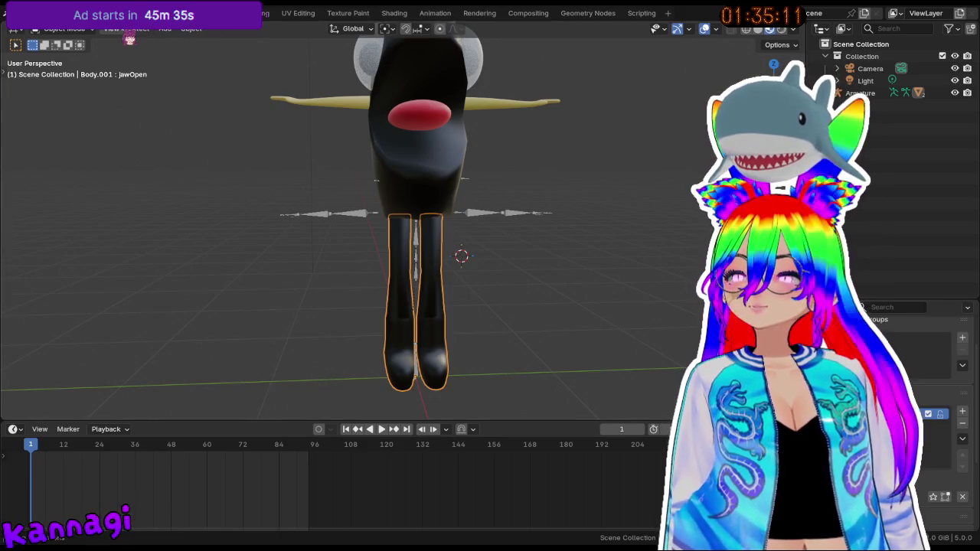
pyautogui.click(114, 28)
pyautogui.press('Escape')
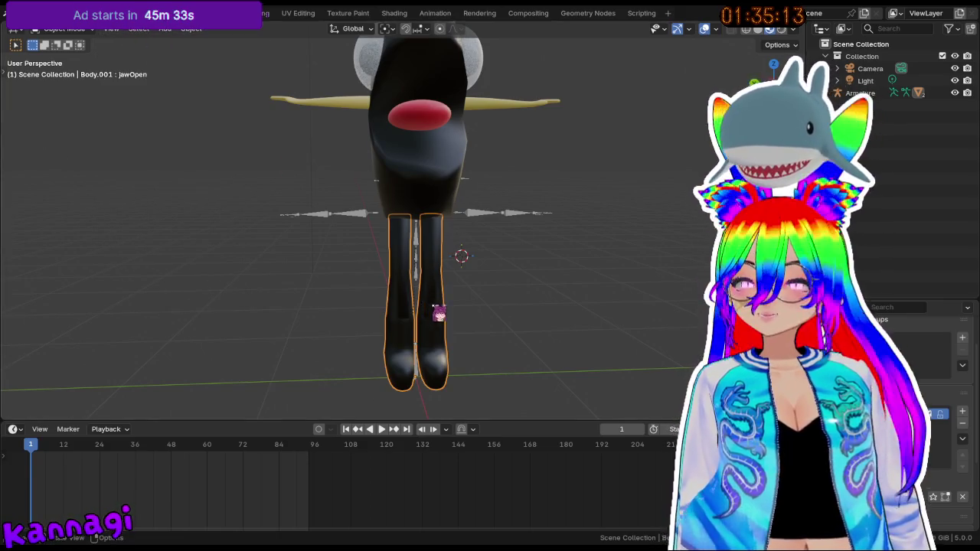
pyautogui.rightClick(438, 303)
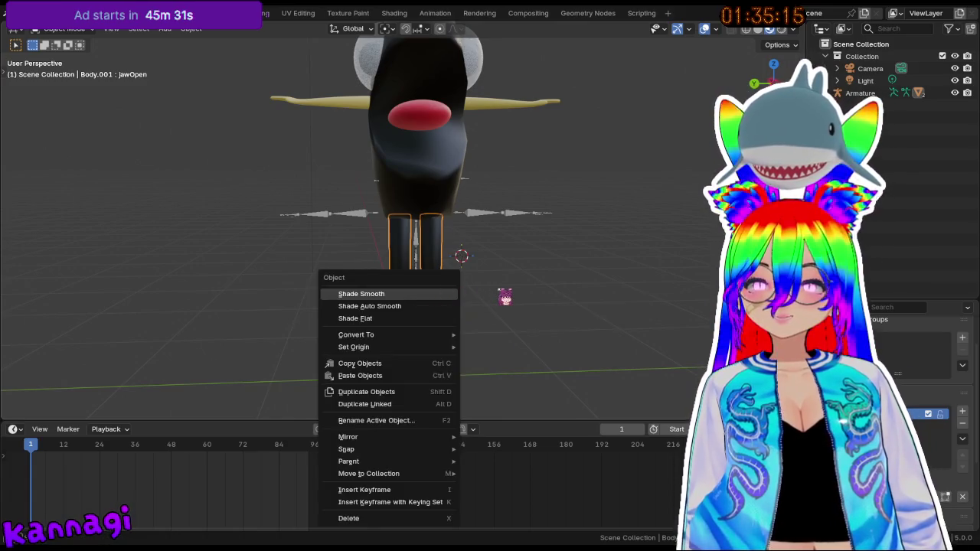
pyautogui.click(425, 296)
pyautogui.moveTo(343, 293); pyautogui.dragTo(399, 170, button='middle')
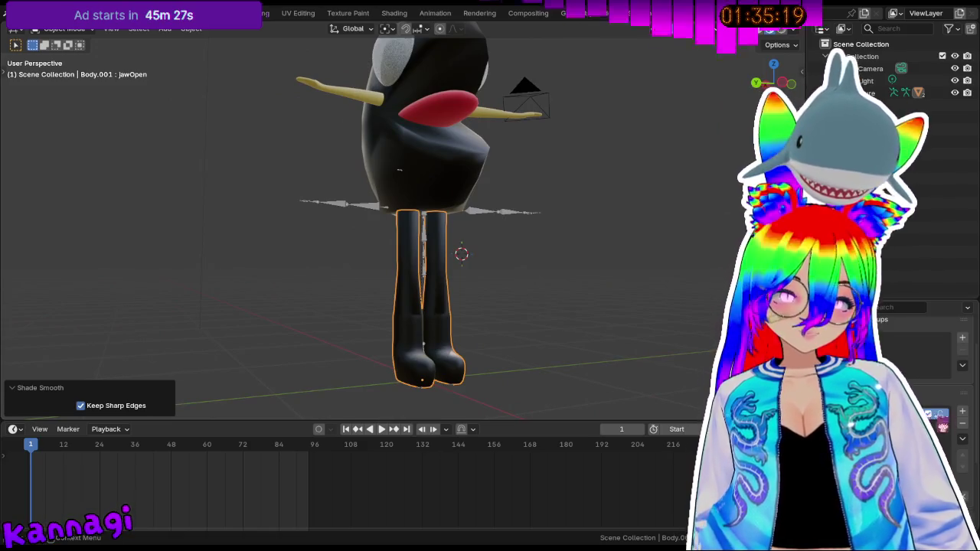
# - Test deleting the jawOpen shape key, undo it, and view the character from the side
pyautogui.click(962, 440)
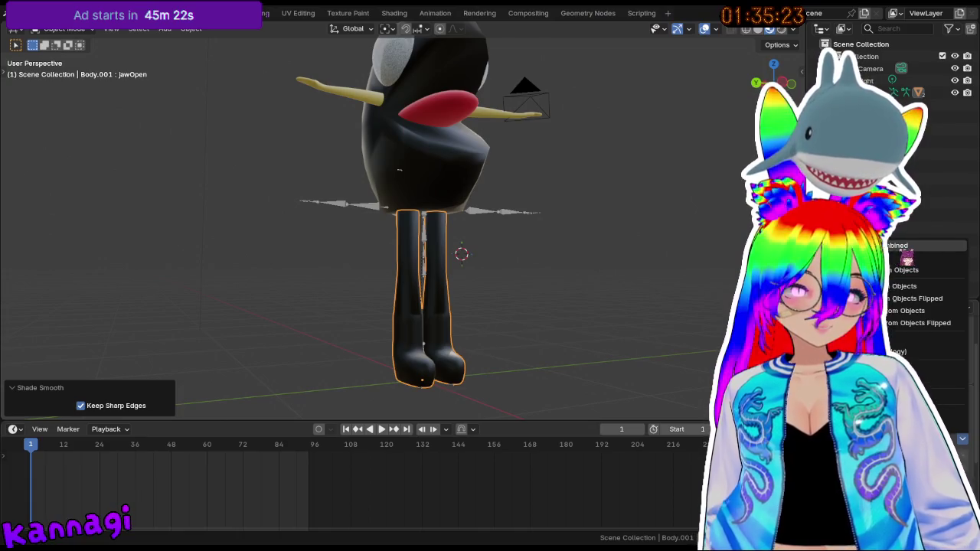
pyautogui.click(911, 349)
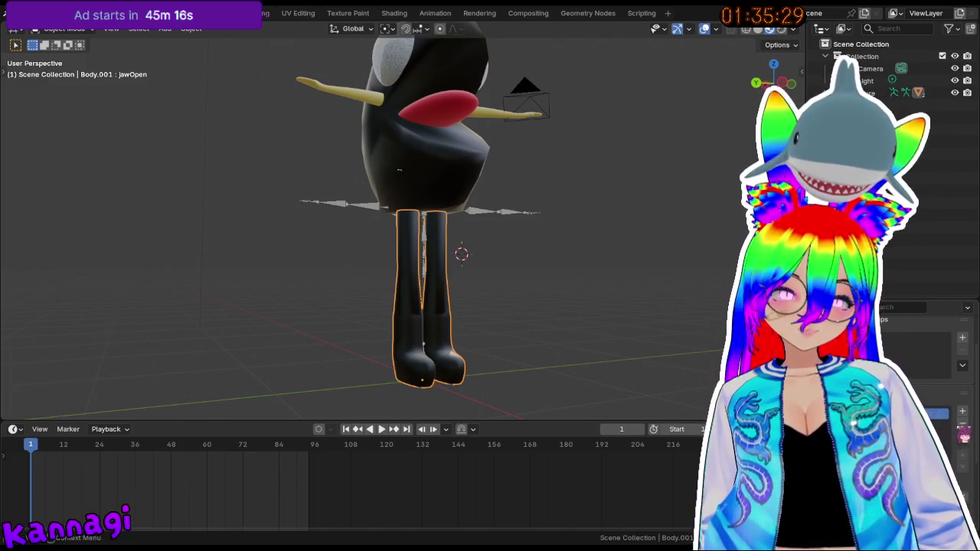
pyautogui.click(962, 422)
pyautogui.hotkey('ctrl', 'z')
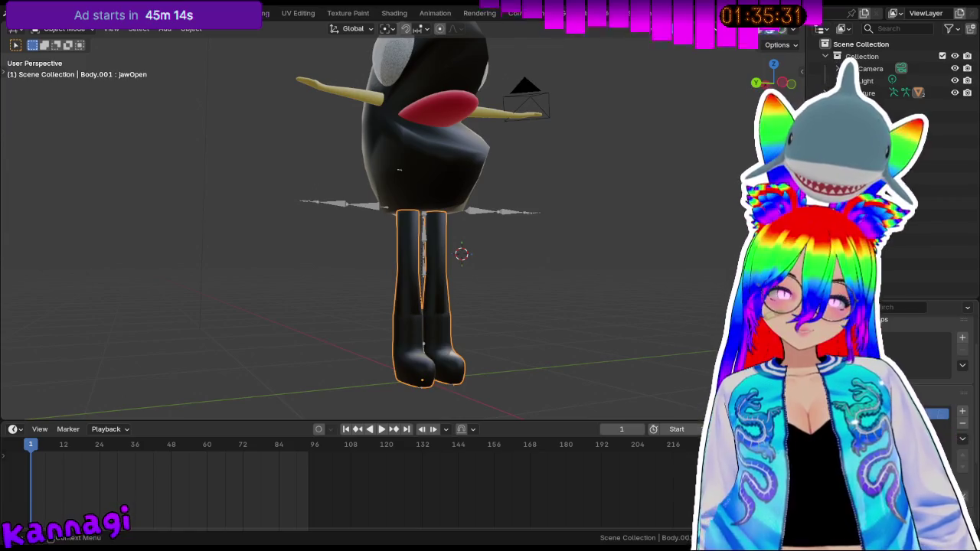
pyautogui.scroll(3, 919, 367)
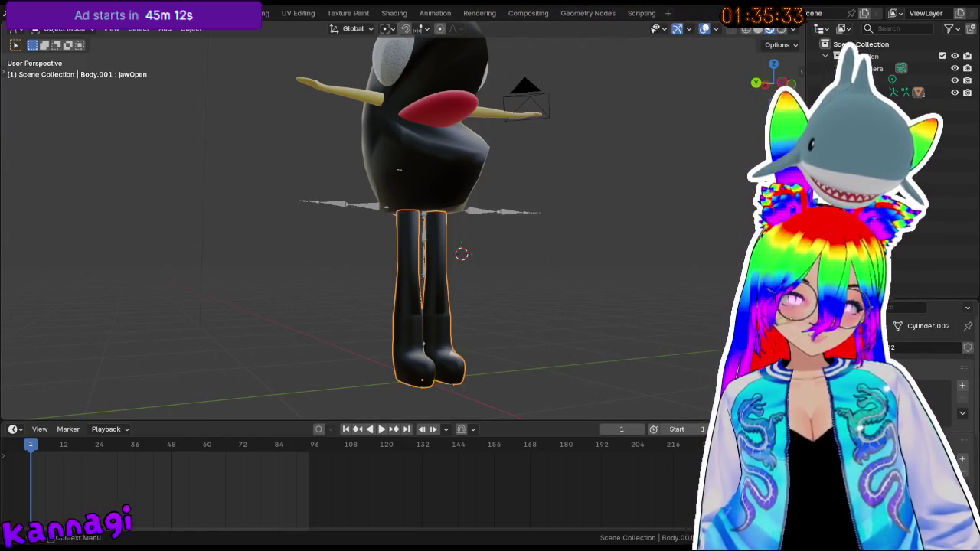
pyautogui.moveTo(434, 246)
pyautogui.mouseDown(button='middle')
pyautogui.moveTo(477, 273)
pyautogui.moveTo(459, 261)
pyautogui.mouseUp(button='middle')
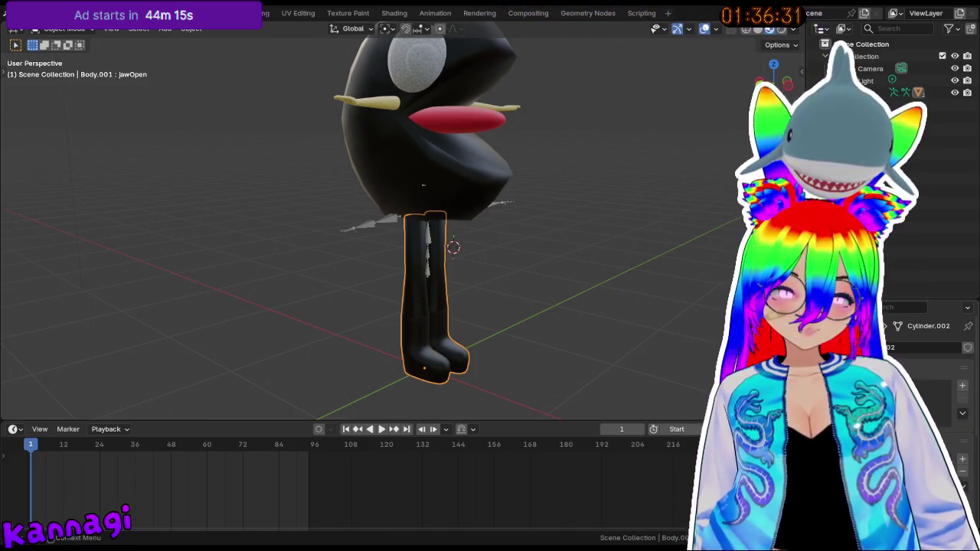
# - Attempt New Shape from Objects on the legs, which fails, then enter Edit Mode on jawOpen
pyautogui.click(962, 412)
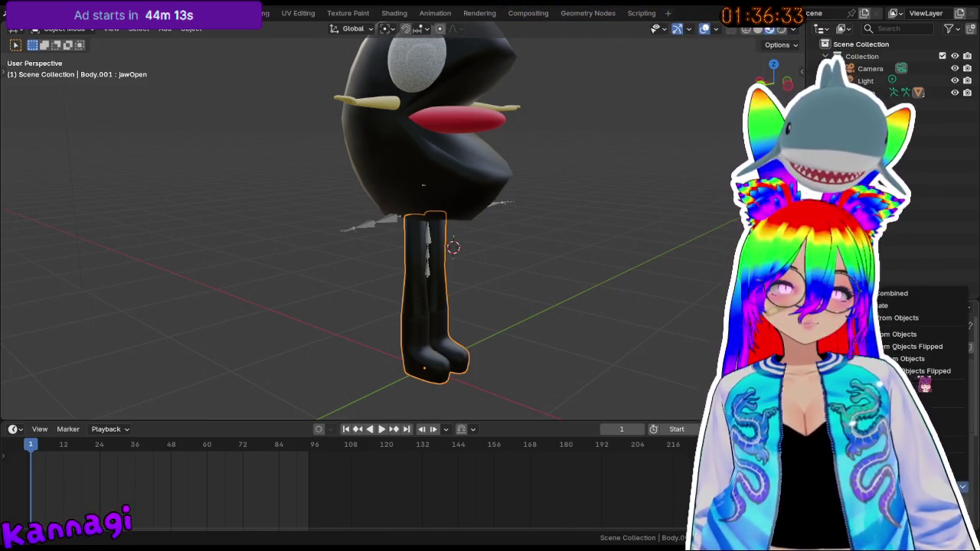
pyautogui.click(953, 335)
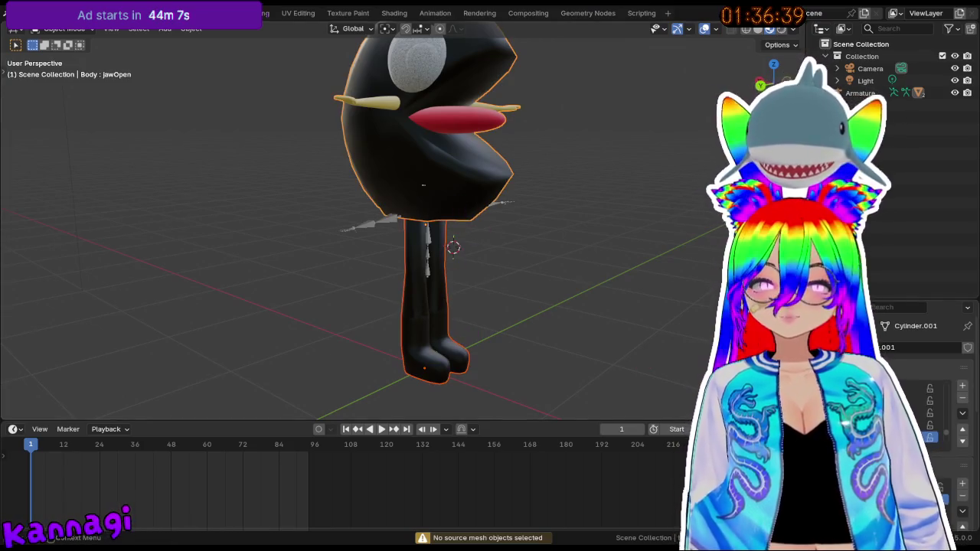
pyautogui.click(433, 299)
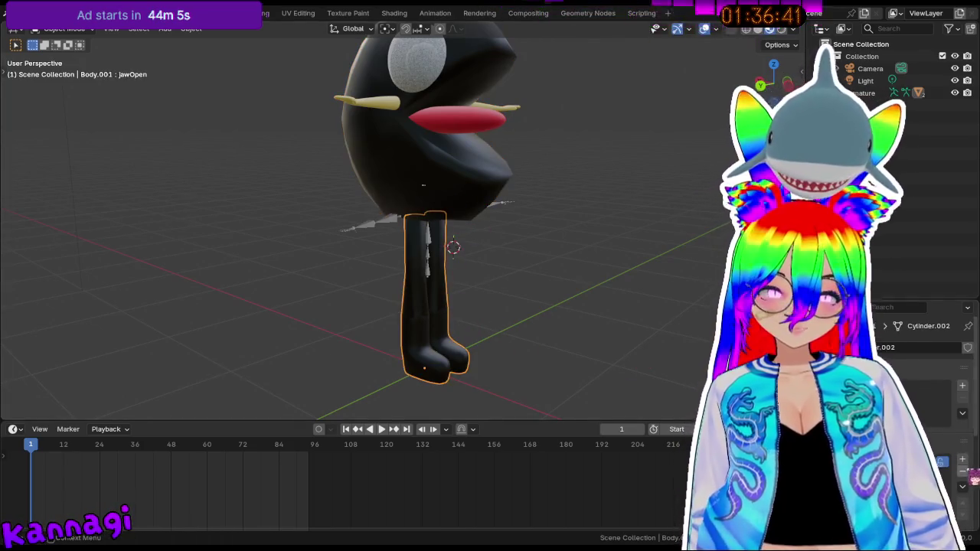
pyautogui.click(962, 413)
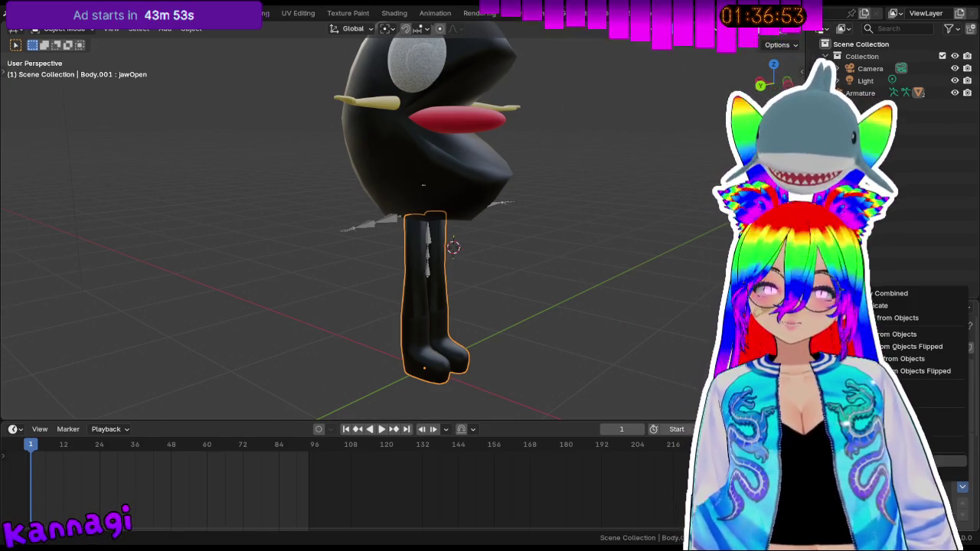
pyautogui.press('Escape')
pyautogui.scroll(-3, 926, 359)
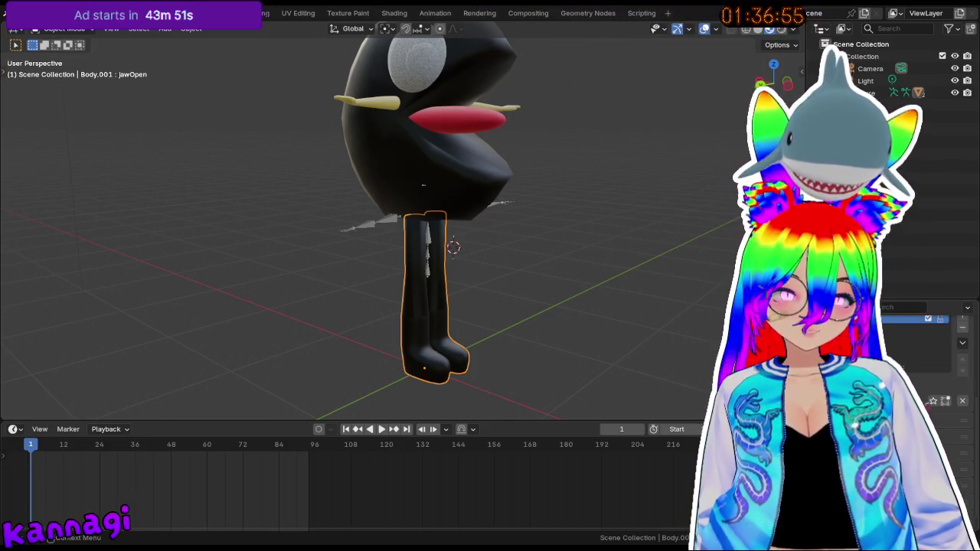
pyautogui.press('Tab')
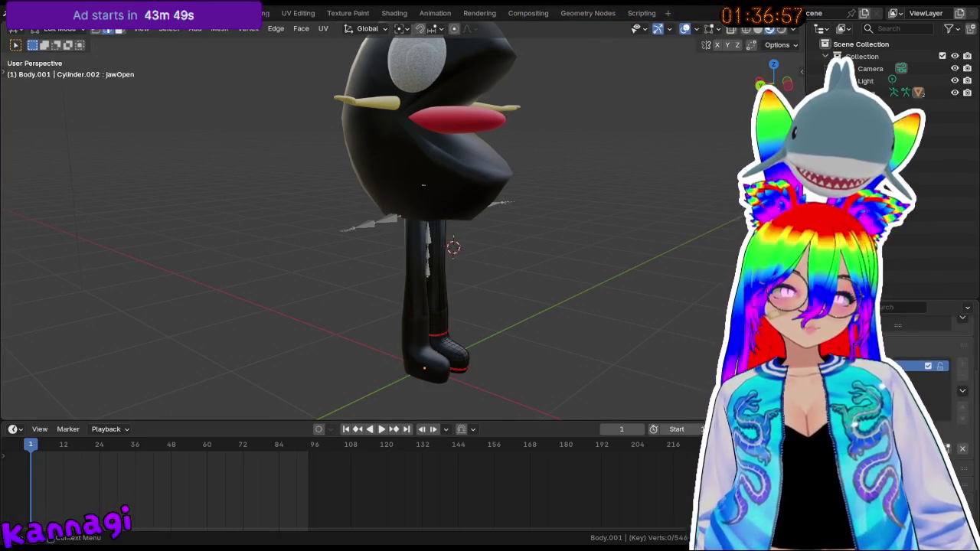
# - Return the legs to Object Mode and zoom and orbit around the character
pyautogui.press('Tab')
pyautogui.scroll(3, 919, 360)
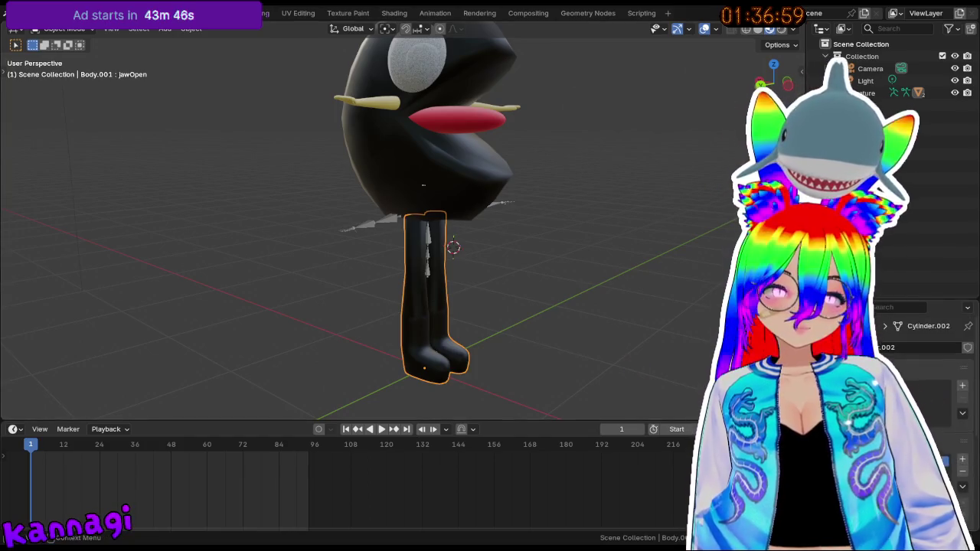
pyautogui.scroll(-2, 919, 359)
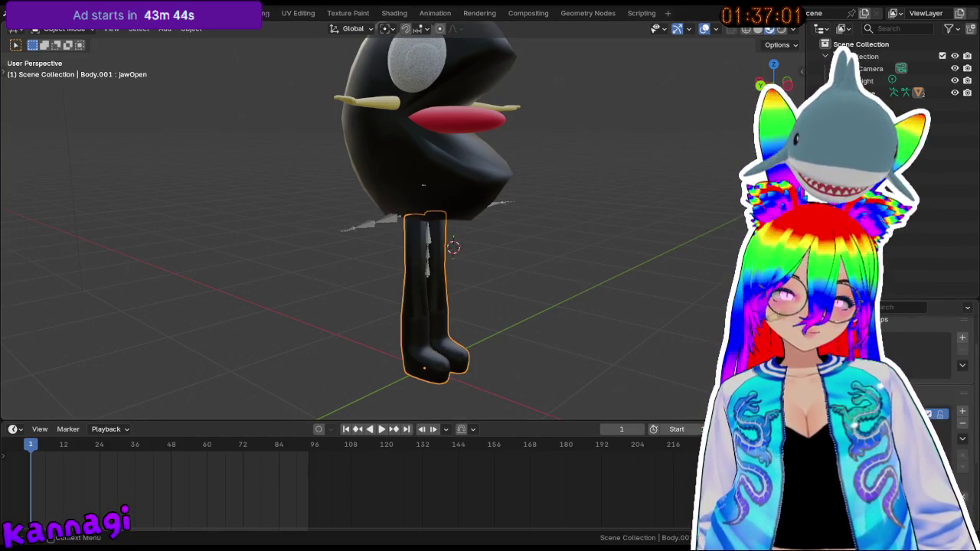
pyautogui.scroll(-1, 919, 360)
pyautogui.scroll(-1, 918, 360)
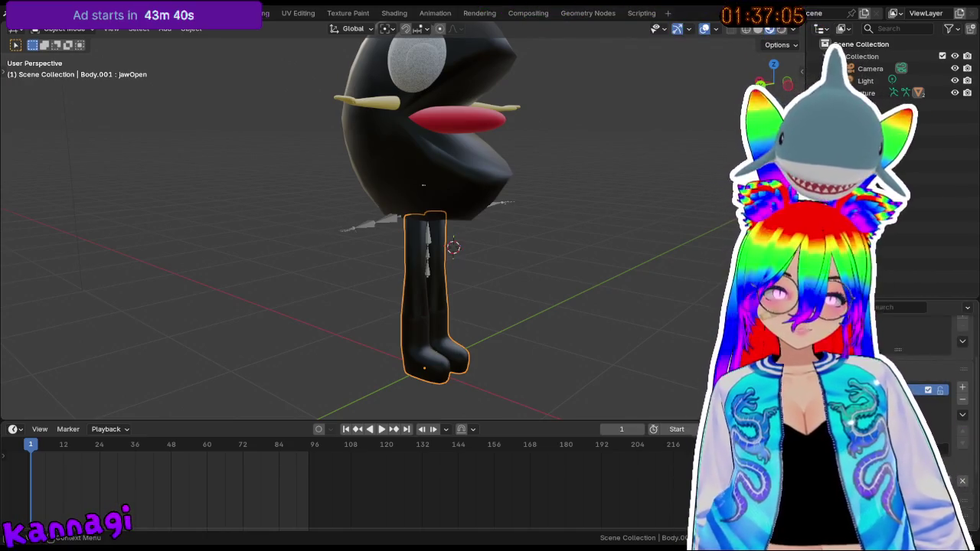
pyautogui.moveTo(531, 212); pyautogui.dragTo(516, 221, button='middle')
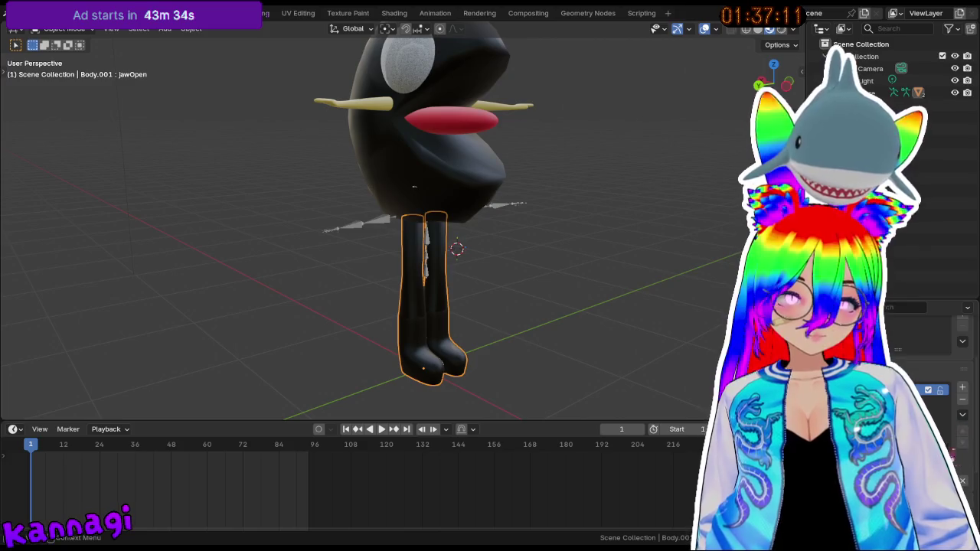
pyautogui.scroll(-3, 926, 307)
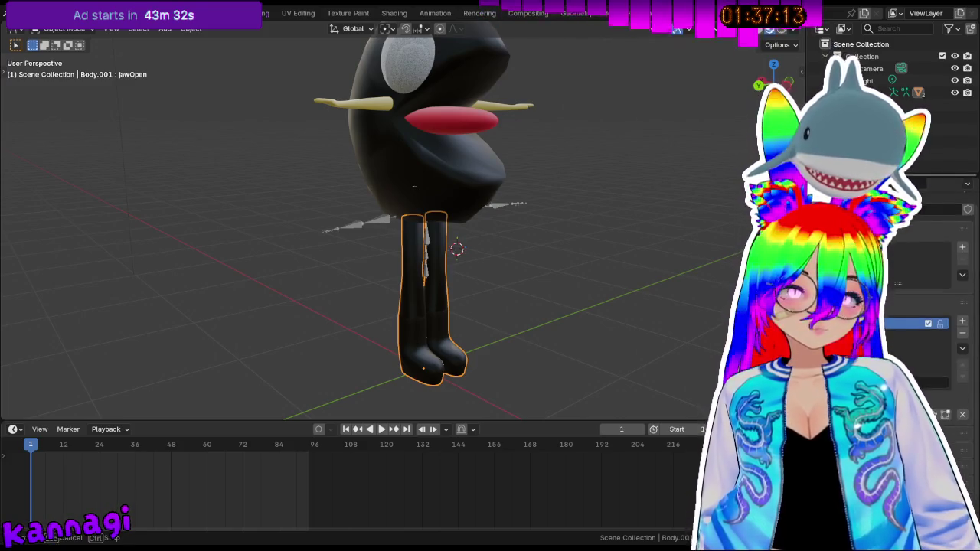
pyautogui.scroll(1, 926, 307)
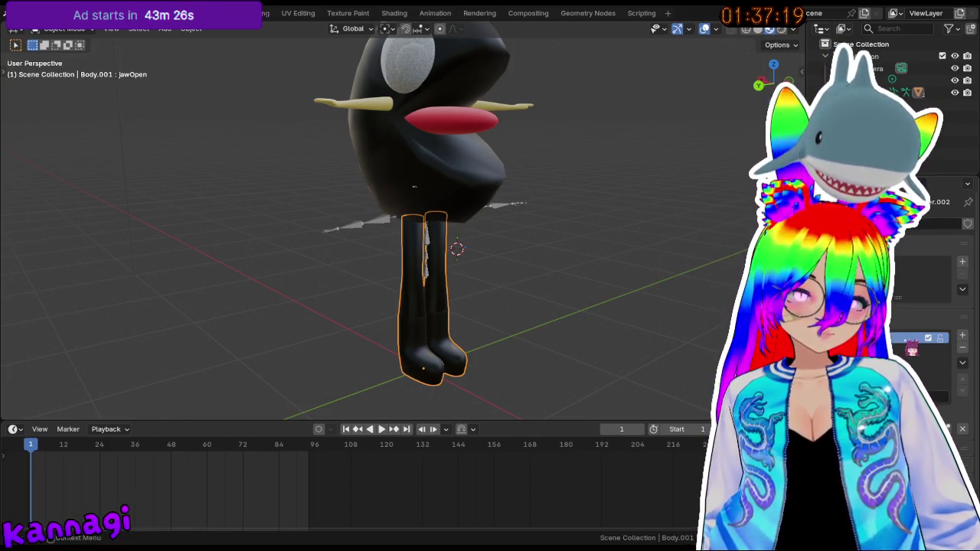
# - Switch the legs between the Key 1 and jawOpen shape keys to compare them
pyautogui.click(926, 355)
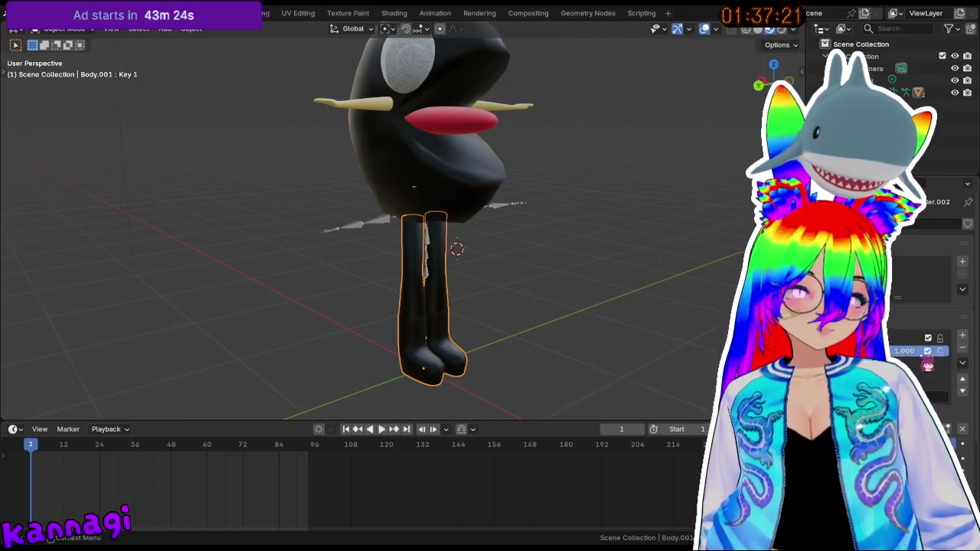
pyautogui.click(914, 338)
pyautogui.click(915, 351)
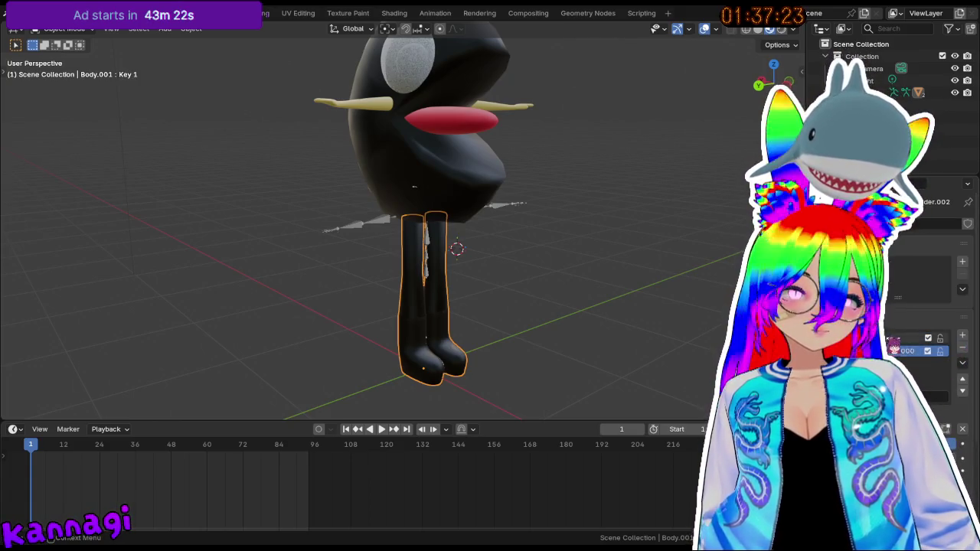
pyautogui.click(914, 338)
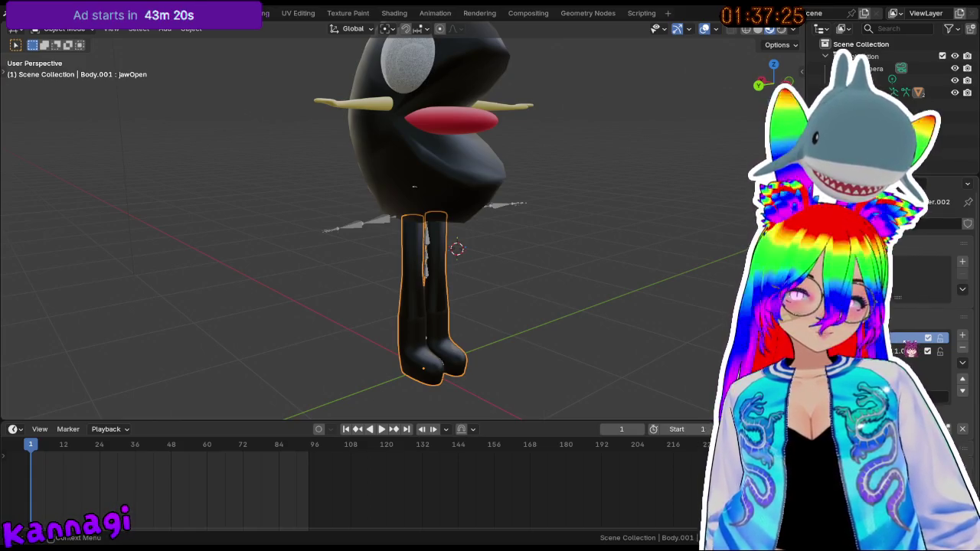
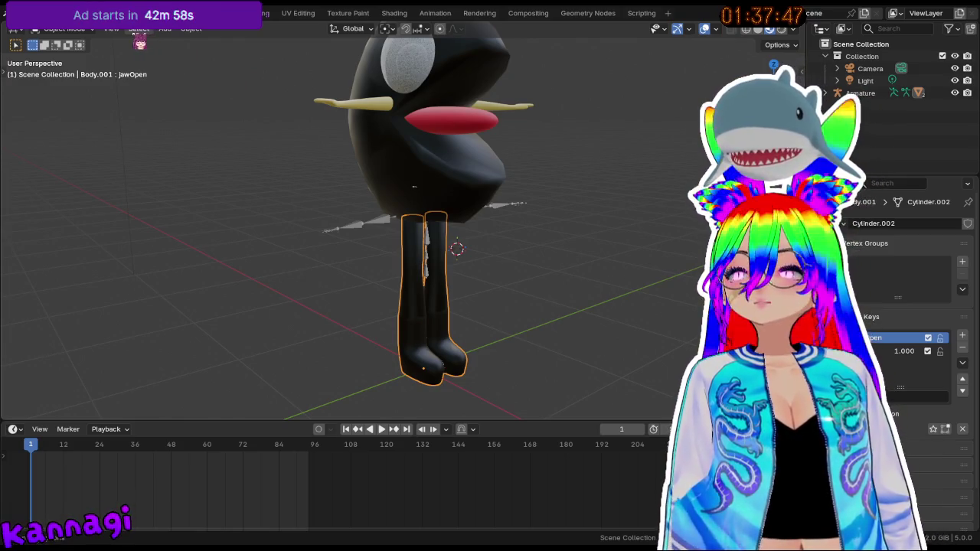
# - Blend the jawOpen shape into all the legs mesh's vertices at 1.0, then return to Object Mode
pyautogui.press('Tab')
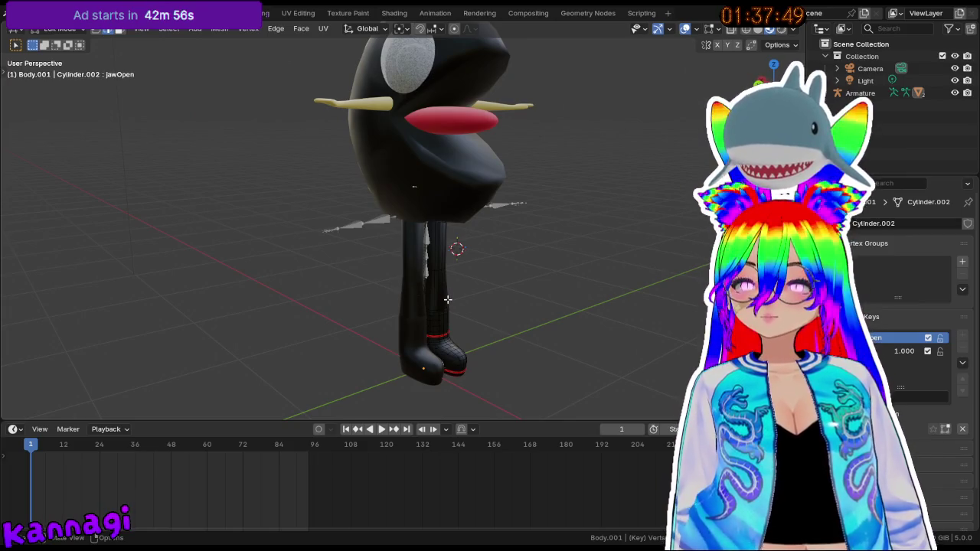
pyautogui.press('a')
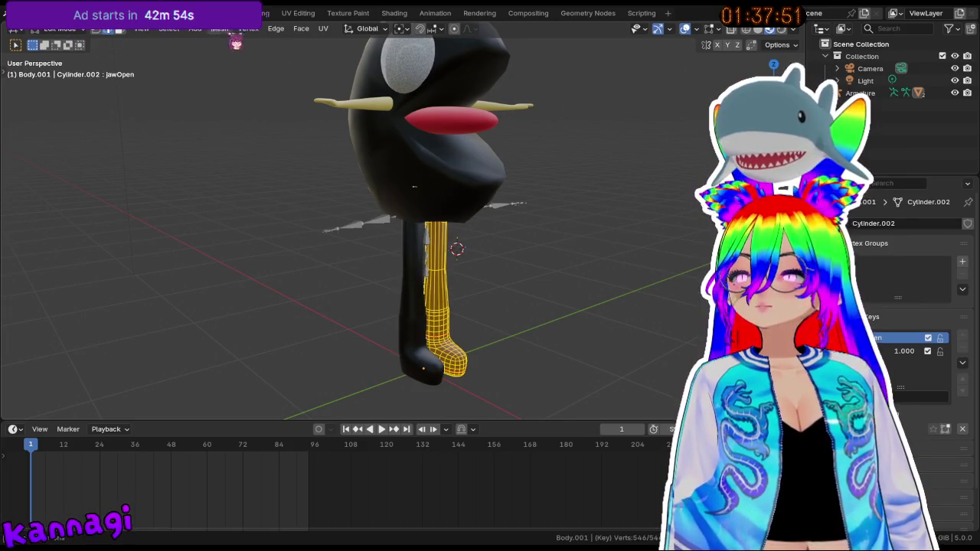
pyautogui.click(277, 34)
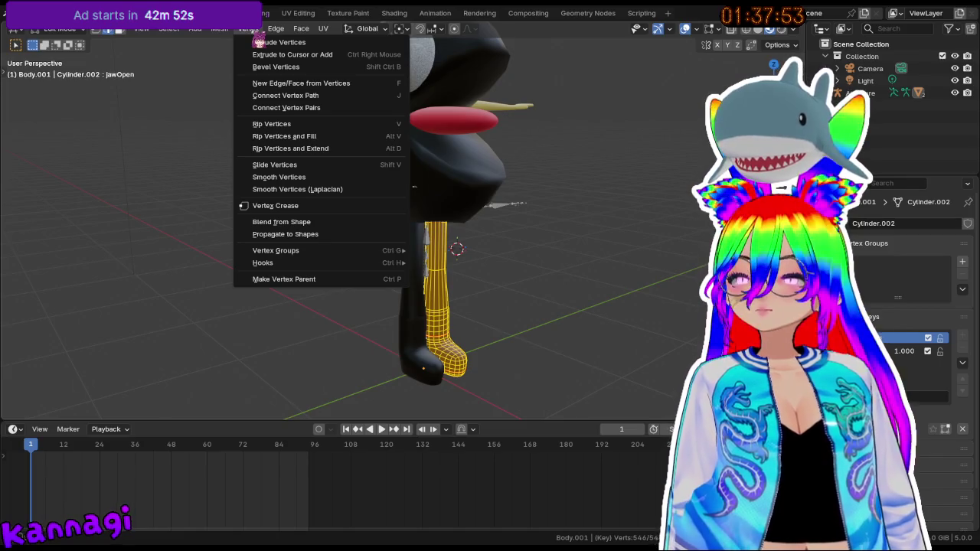
pyautogui.click(339, 223)
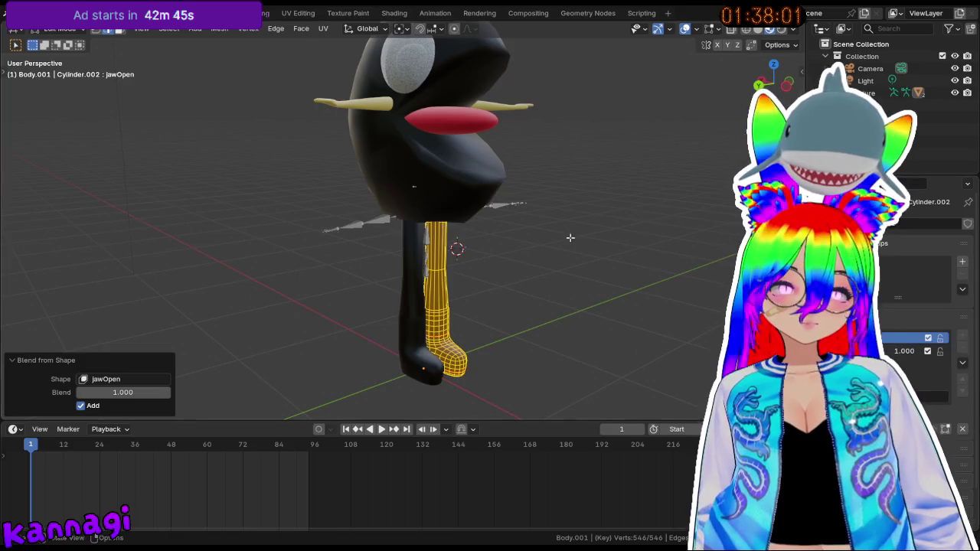
pyautogui.click(549, 282)
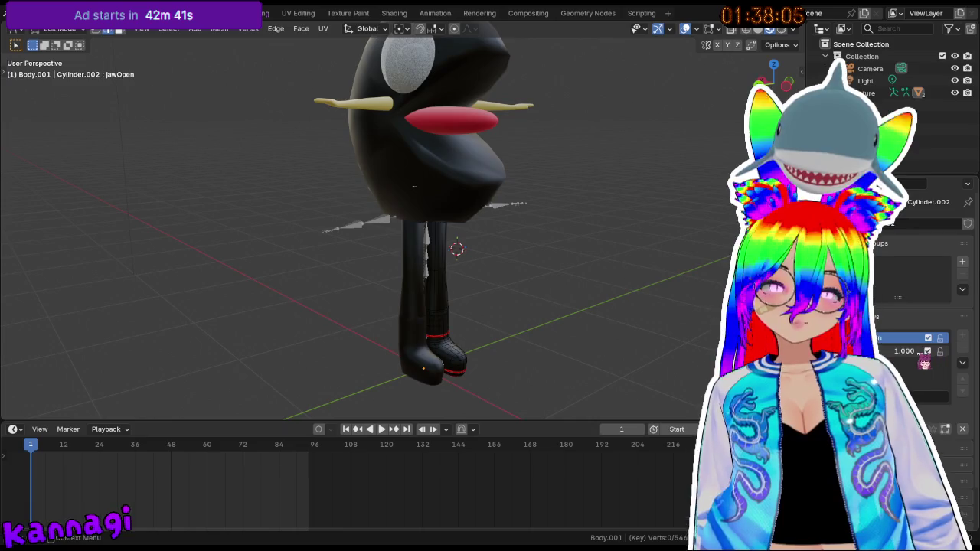
pyautogui.click(901, 350)
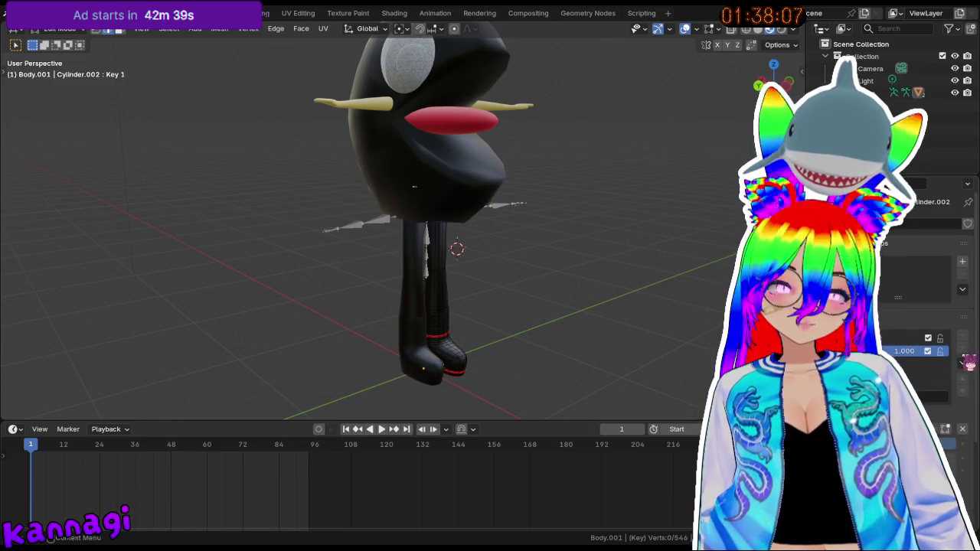
pyautogui.press('Tab')
pyautogui.click(903, 338)
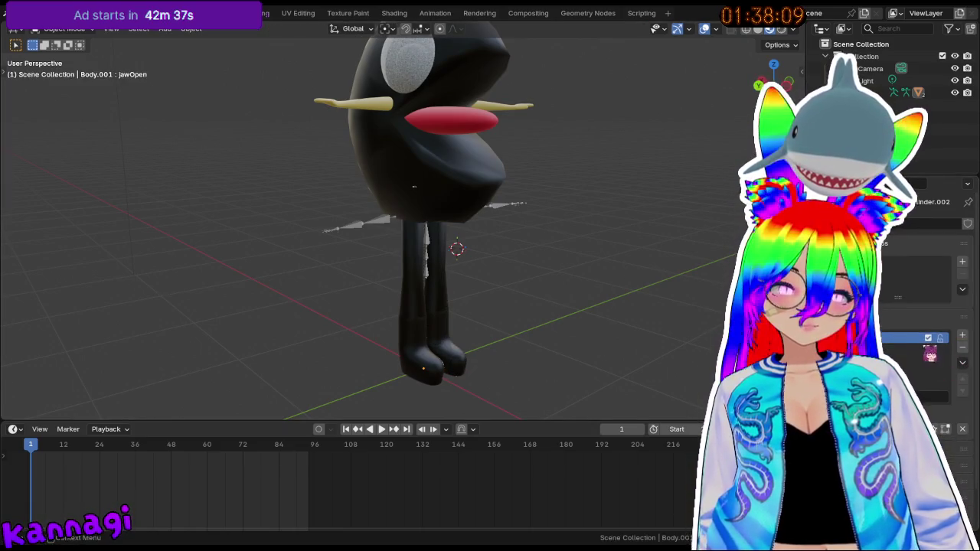
# - Delete the legs' jawOpen shape key and apply their Mirror modifier
pyautogui.click(962, 347)
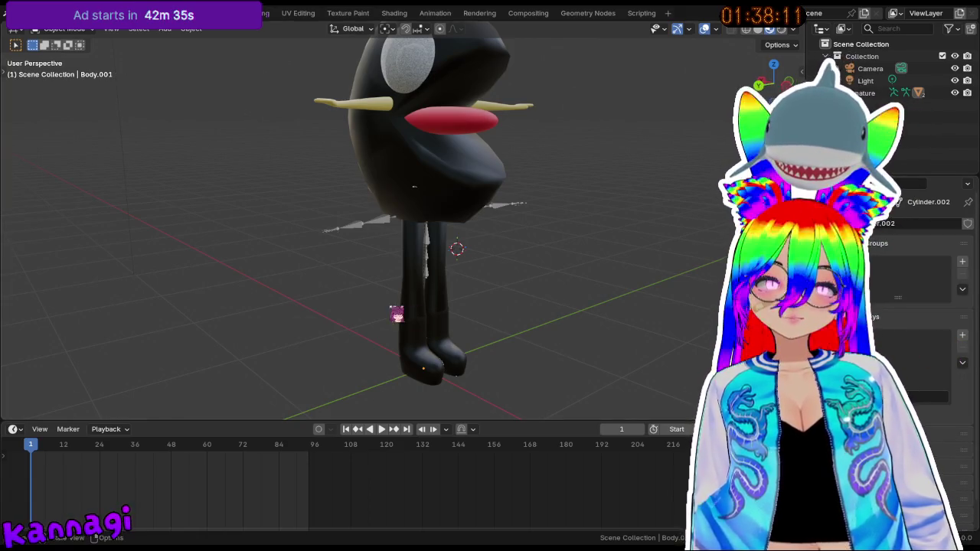
pyautogui.click(398, 314)
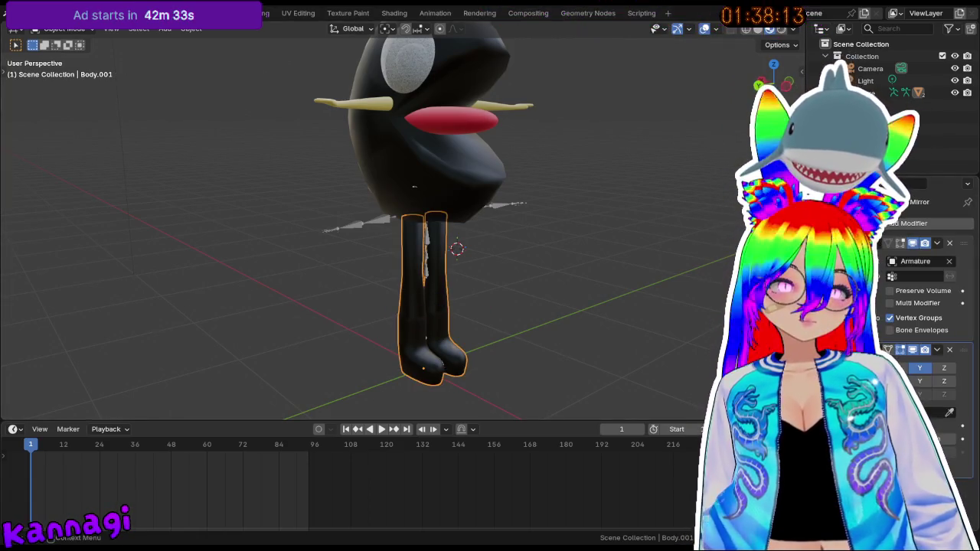
pyautogui.hotkey('ctrl', 'a')
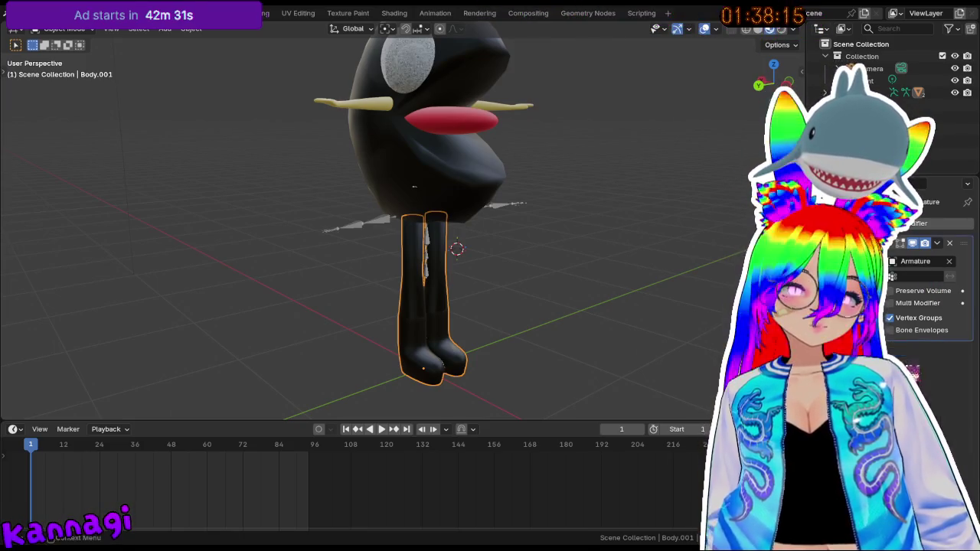
# - Select the body mesh, then the armature, from a front view
pyautogui.moveTo(498, 339); pyautogui.dragTo(448, 332, button='middle')
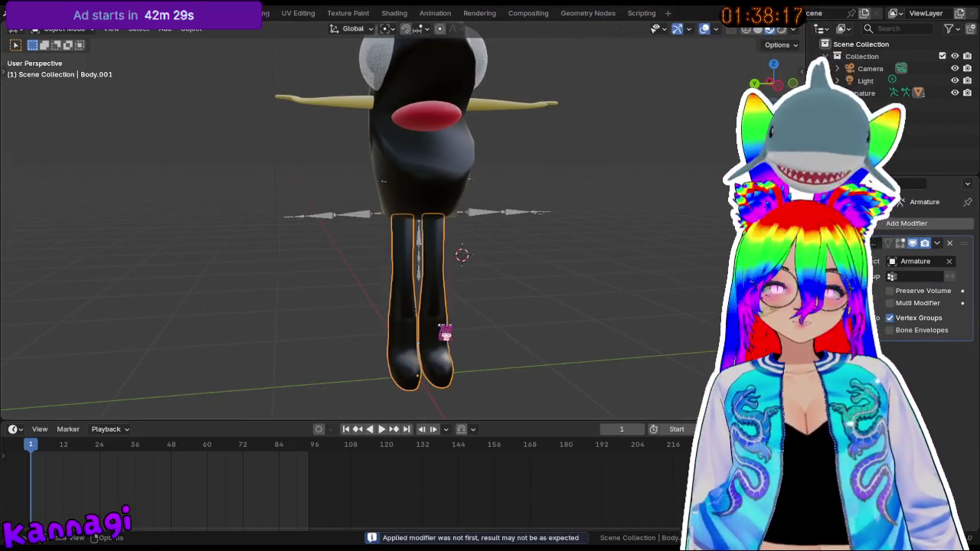
pyautogui.click(437, 172)
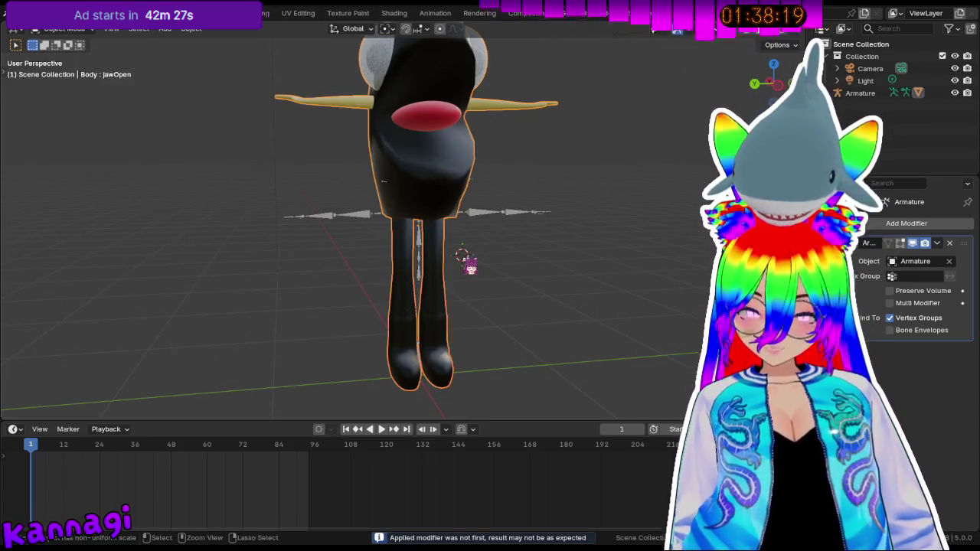
pyautogui.moveTo(490, 298)
pyautogui.mouseDown(button='middle')
pyautogui.moveTo(548, 272)
pyautogui.moveTo(434, 271)
pyautogui.mouseUp(button='middle')
pyautogui.moveTo(457, 236); pyautogui.dragTo(421, 224, button='middle')
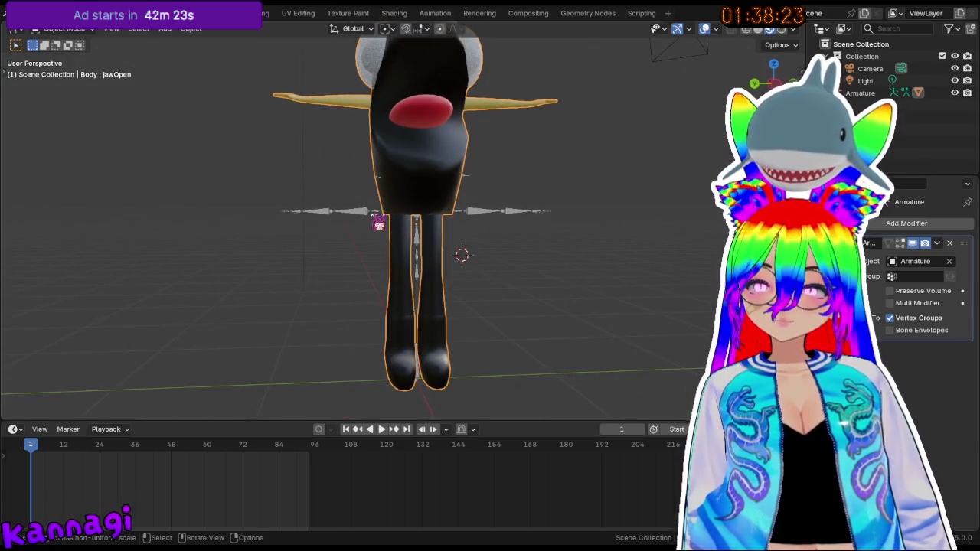
pyautogui.click(378, 213)
pyautogui.click(378, 215)
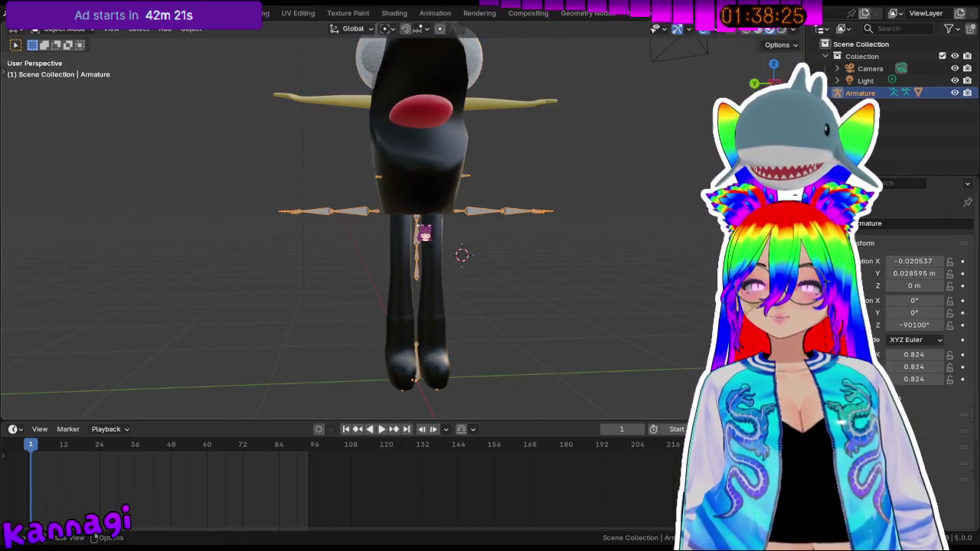
# - Switch the viewport to wireframe shading and return to front view
pyautogui.scroll(2, 425, 233)
pyautogui.hotkey('shift', 'z')
pyautogui.moveTo(466, 148)
pyautogui.mouseDown(button='middle')
pyautogui.moveTo(421, 192)
pyautogui.moveTo(448, 166)
pyautogui.moveTo(429, 276)
pyautogui.mouseUp(button='middle')
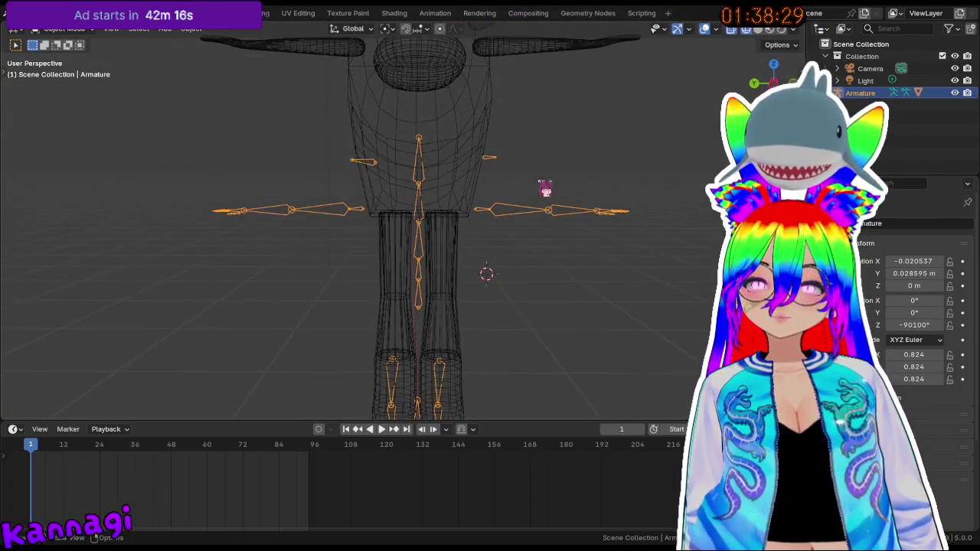
# - Box-select the armature, enter its Edit Mode and select all bones
pyautogui.moveTo(138, 121); pyautogui.dragTo(710, 330)
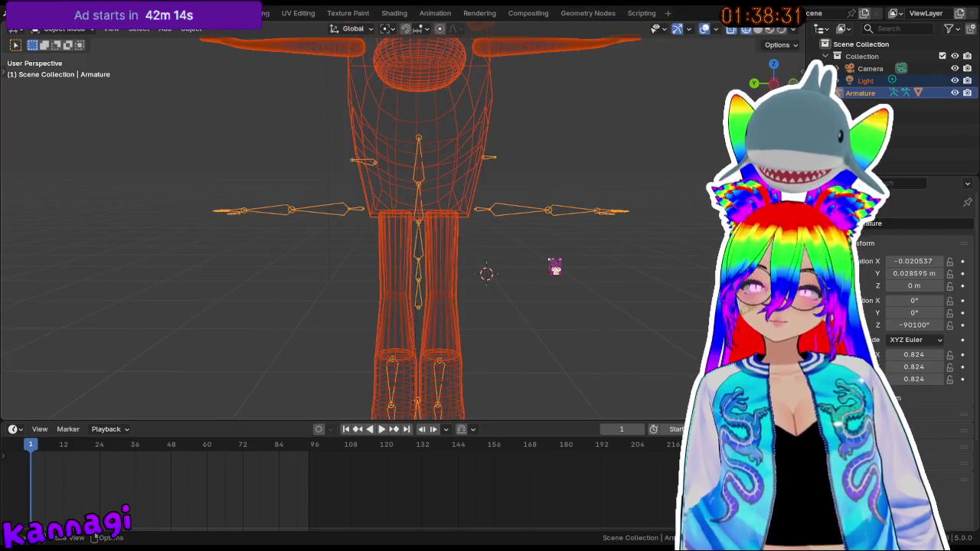
pyautogui.click(560, 266)
pyautogui.moveTo(191, 132); pyautogui.dragTo(370, 207)
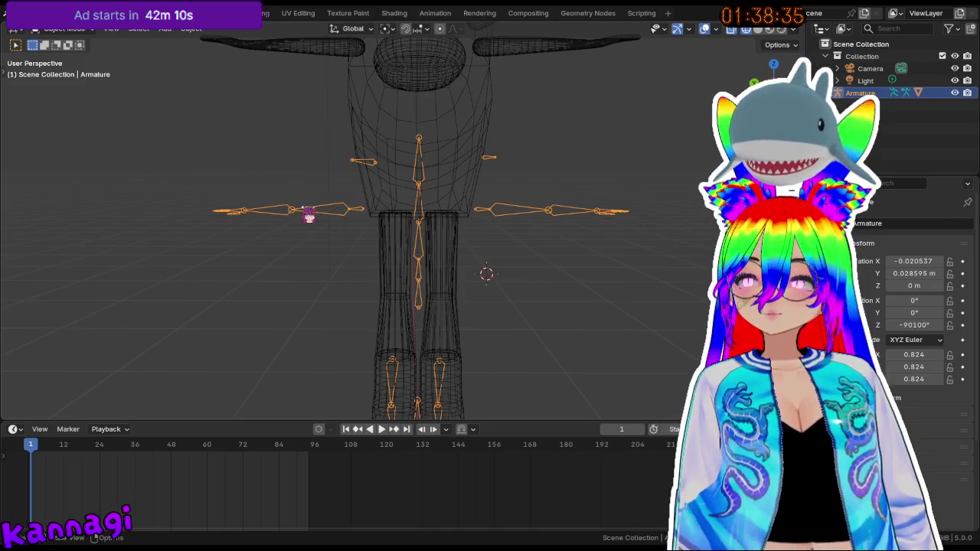
pyautogui.press('Tab')
pyautogui.moveTo(175, 136); pyautogui.dragTo(710, 318)
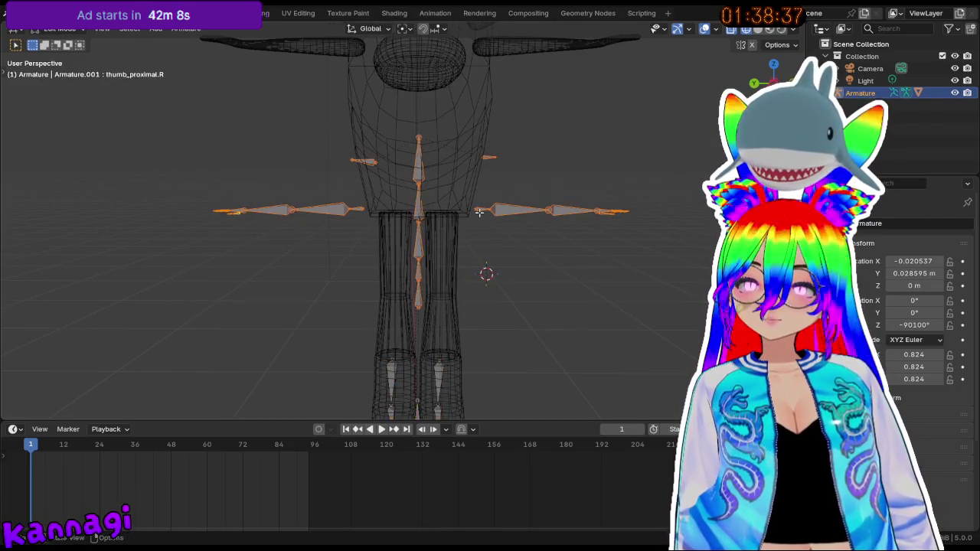
# - Move all bones straight up along Z by 0.73212 m
pyautogui.press('g')
pyautogui.press('z')
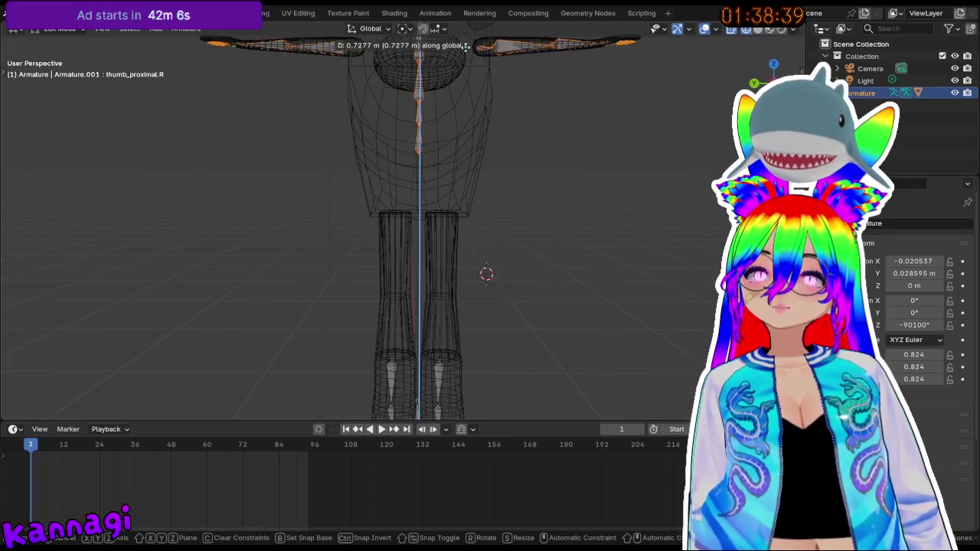
pyautogui.click(464, 46)
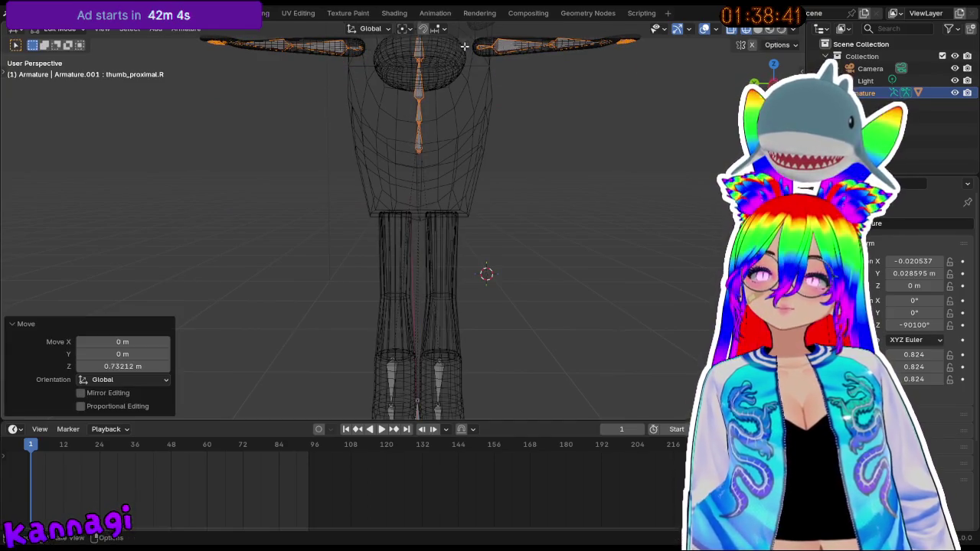
# - Frame the legs and feet and select both leg bones
pyautogui.moveTo(481, 92); pyautogui.dragTo(507, 134, button='middle')
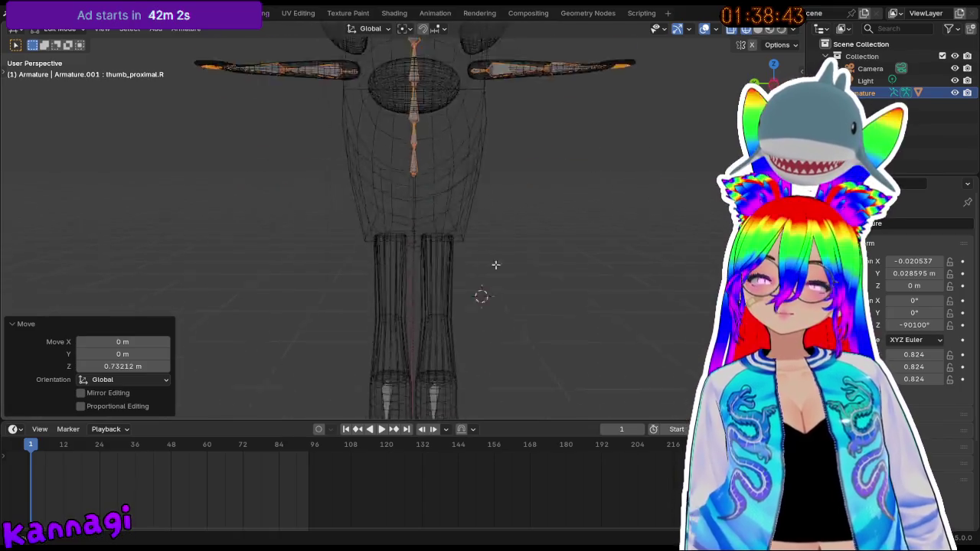
pyautogui.click(447, 240)
pyautogui.moveTo(360, 227)
pyautogui.mouseDown()
pyautogui.moveTo(492, 284)
pyautogui.moveTo(508, 271)
pyautogui.mouseUp()
pyautogui.scroll(3, 484, 255)
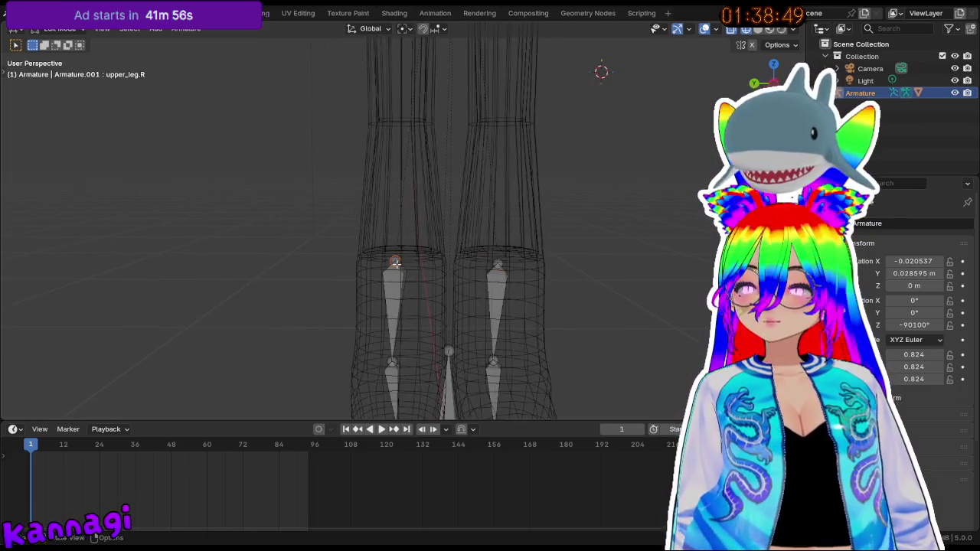
pyautogui.scroll(-1, 426, 210)
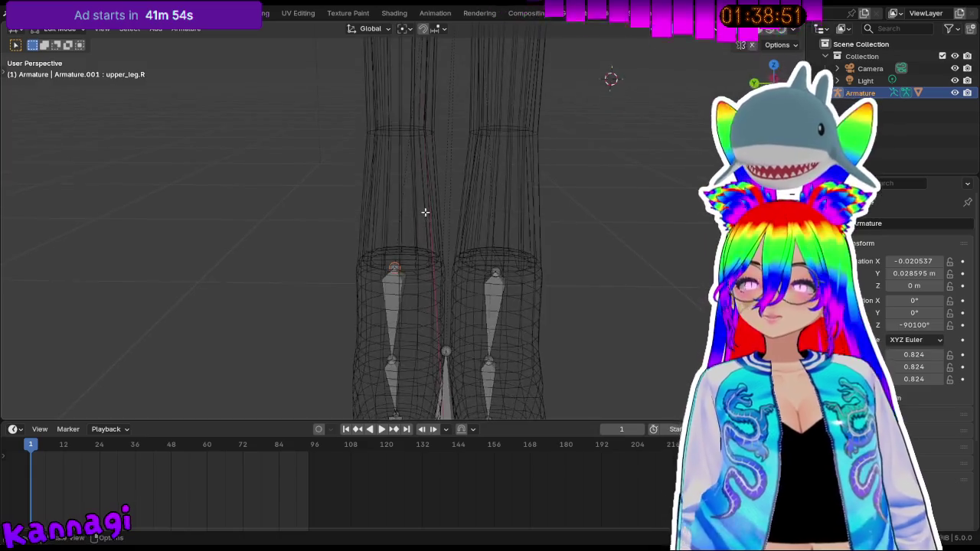
# - Move the selected leg bones vertically by 0.67993 m
pyautogui.scroll(-3, 426, 208)
pyautogui.press('g')
pyautogui.press('z')
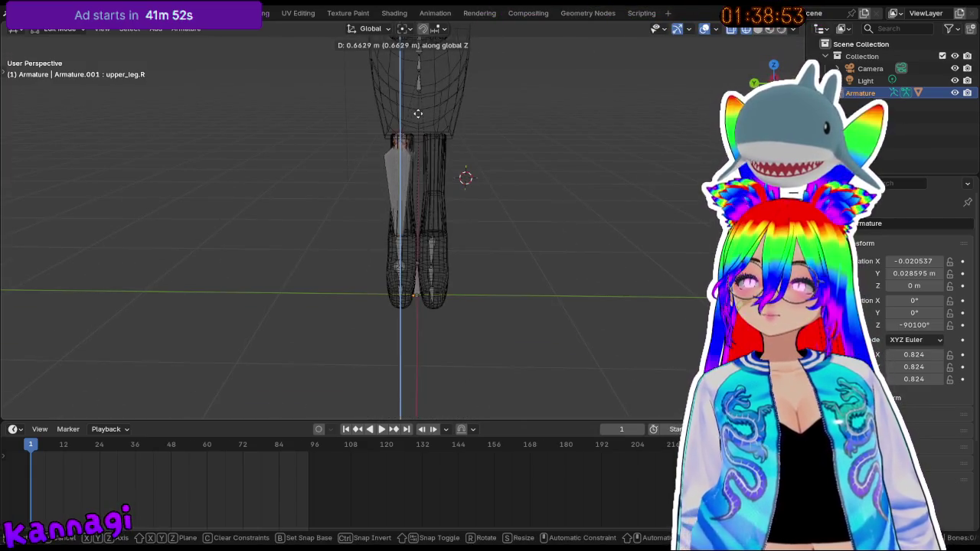
pyautogui.click(418, 112)
pyautogui.scroll(2, 407, 316)
pyautogui.scroll(2, 406, 316)
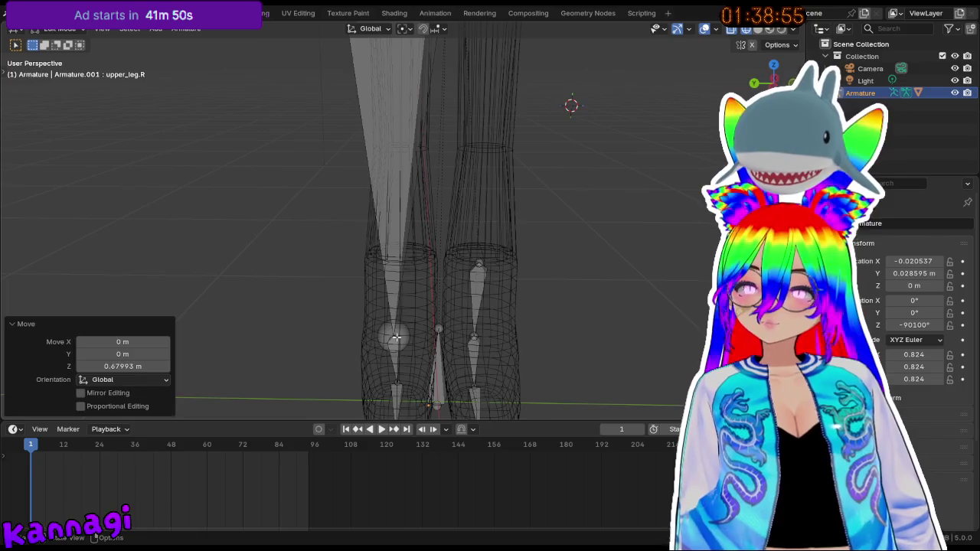
# - Raise the right knee joint 0.53646 m along Z
pyautogui.click(396, 336)
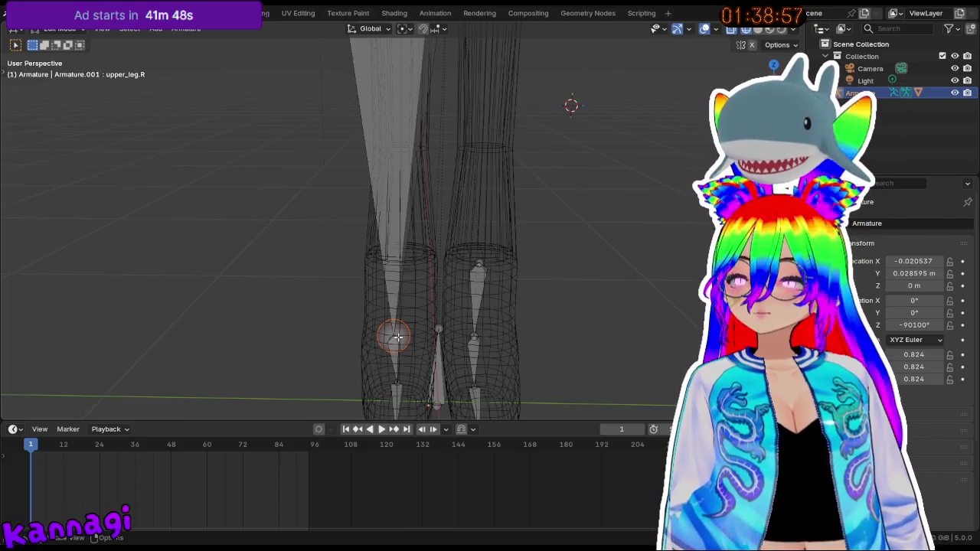
pyautogui.scroll(-2, 406, 222)
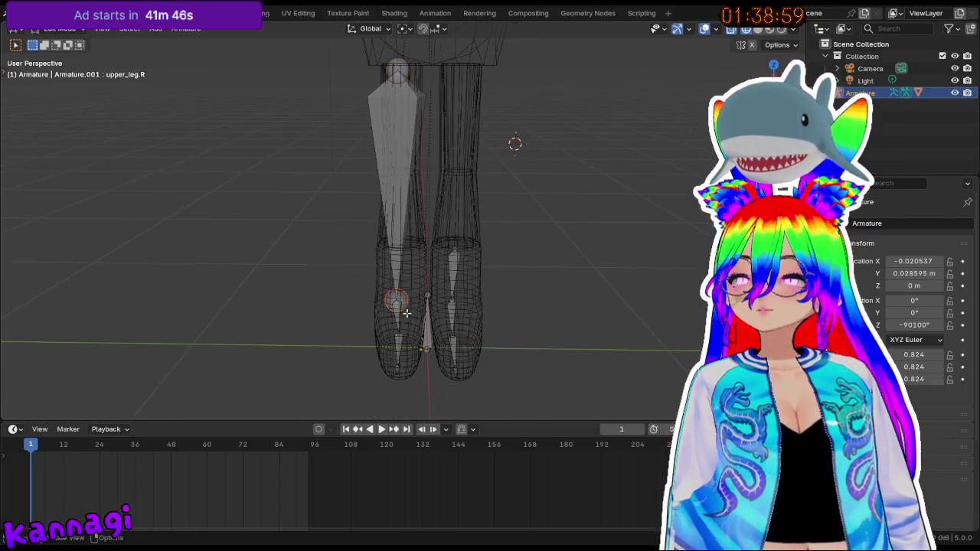
pyautogui.press('g')
pyautogui.press('z')
pyautogui.click(407, 164)
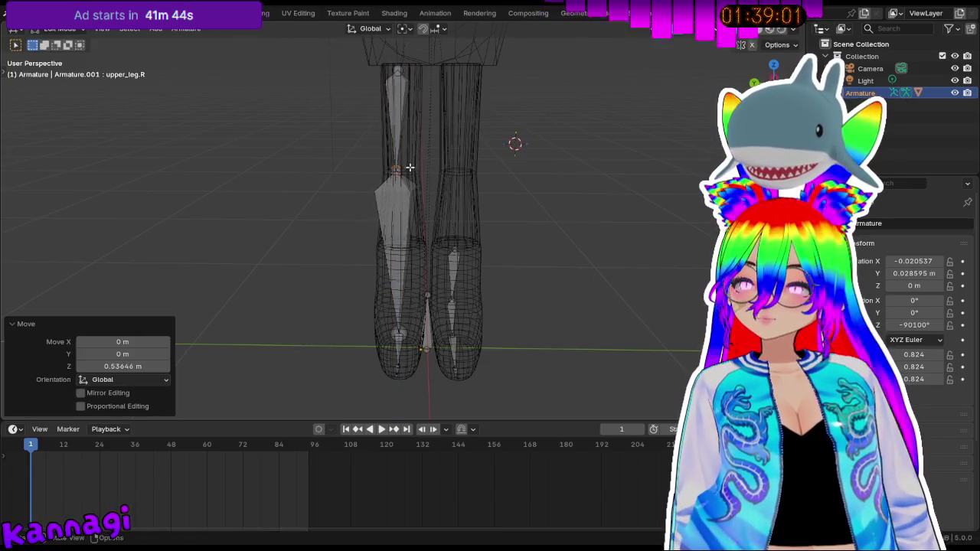
# - Nudge the lower_leg.R bone slightly along Z, viewed from the side
pyautogui.click(403, 182)
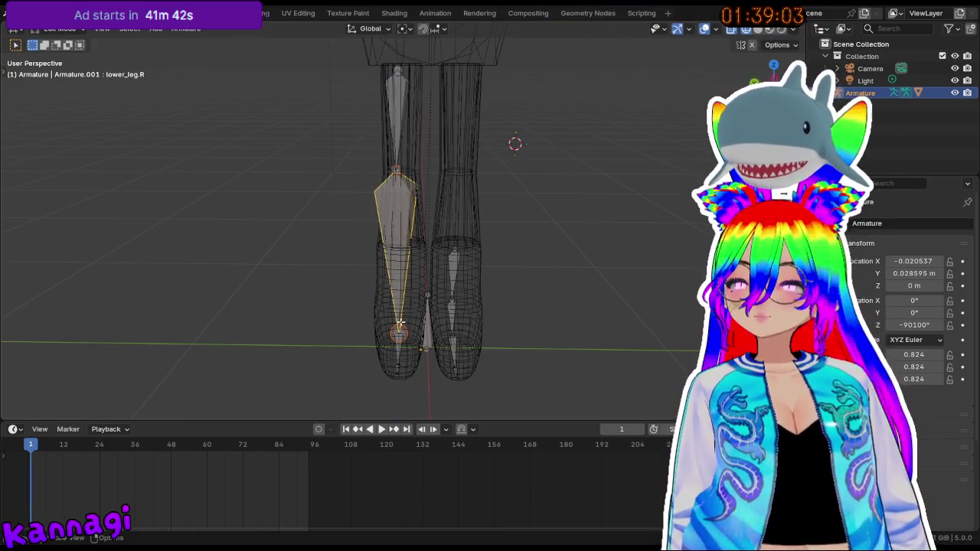
pyautogui.moveTo(399, 325)
pyautogui.mouseDown(button='middle')
pyautogui.moveTo(518, 310)
pyautogui.moveTo(455, 326)
pyautogui.mouseUp(button='middle')
pyautogui.press('g')
pyautogui.press('z')
pyautogui.click(445, 328)
# - Raise the foot.R bone 0.070893 m along Z
pyautogui.click(456, 350)
pyautogui.press('g')
pyautogui.press('z')
pyautogui.click(479, 345)
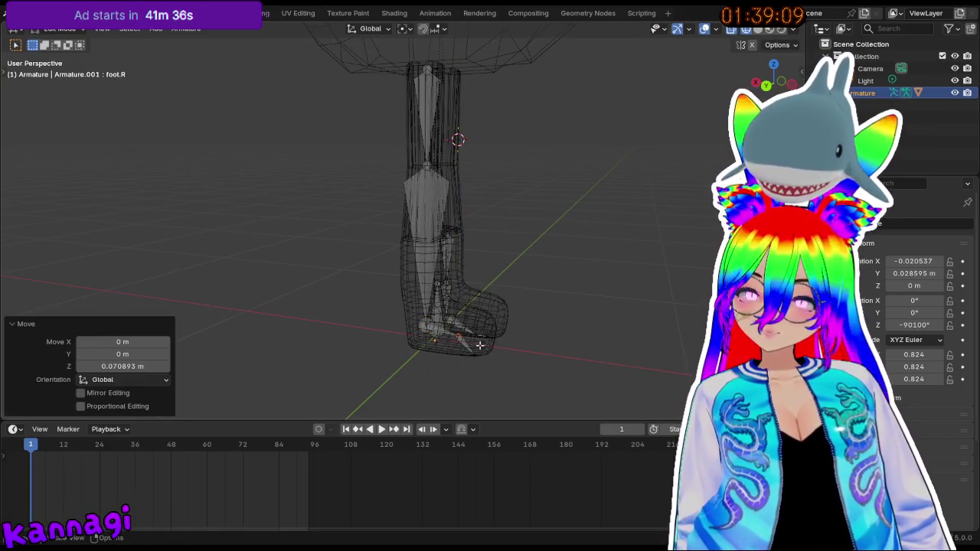
# - Adjust the right toe bone's height with two vertical moves
pyautogui.click(473, 350)
pyautogui.press('g')
pyautogui.press('z')
pyautogui.click(481, 346)
pyautogui.press('g')
pyautogui.press('z')
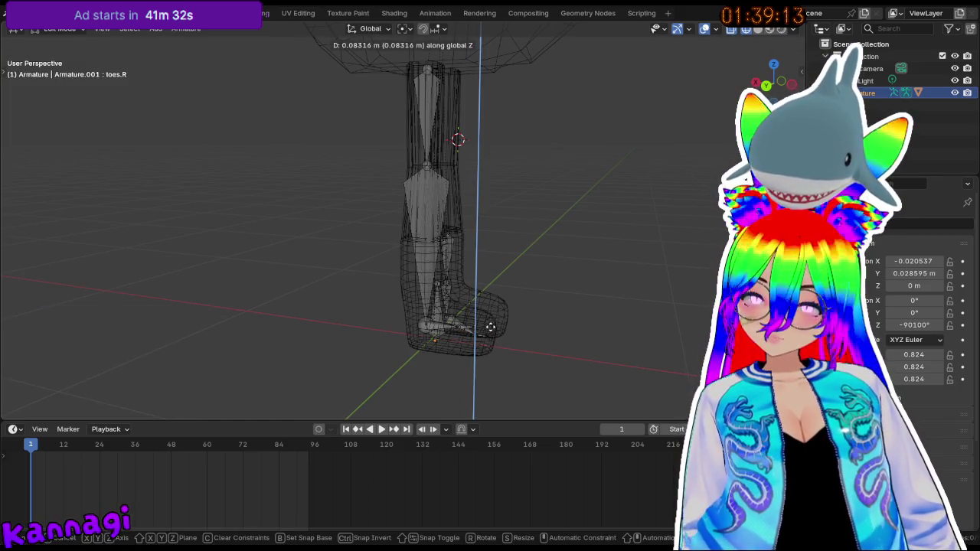
pyautogui.click(490, 330)
pyautogui.moveTo(490, 331)
pyautogui.mouseDown(button='middle')
pyautogui.moveTo(431, 286)
pyautogui.moveTo(485, 291)
pyautogui.mouseUp(button='middle')
# - Lower the right ankle joint by moving the right lower leg bone along Z
pyautogui.click(430, 286)
pyautogui.press('g')
pyautogui.press('z')
pyautogui.click(432, 302)
pyautogui.click(466, 293)
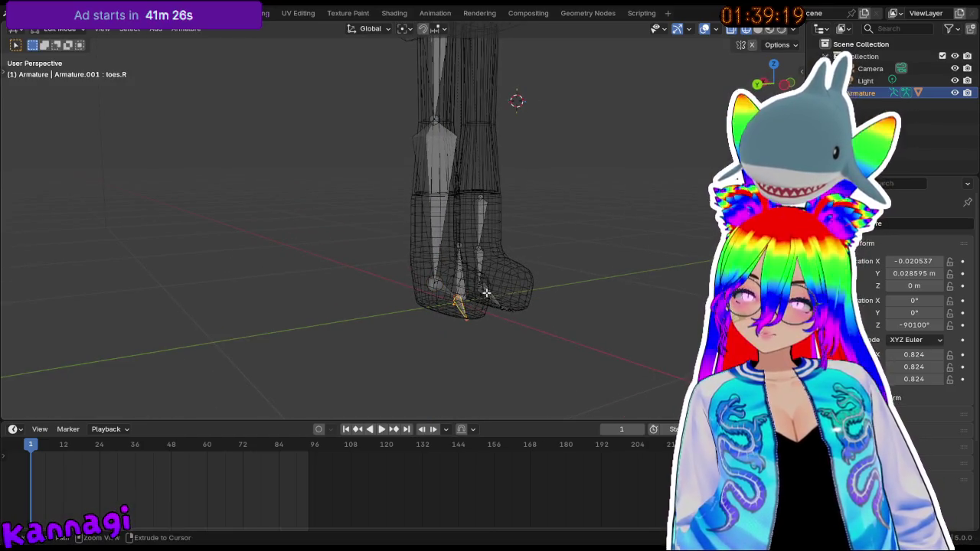
pyautogui.moveTo(485, 292)
pyautogui.mouseDown(button='middle')
pyautogui.moveTo(531, 299)
pyautogui.moveTo(467, 243)
pyautogui.moveTo(525, 179)
pyautogui.moveTo(534, 153)
pyautogui.moveTo(503, 223)
pyautogui.mouseUp(button='middle')
pyautogui.click(451, 212)
# - Set the left knee joint's height with two vertical moves of the left upper leg bone
pyautogui.press('g')
pyautogui.press('z')
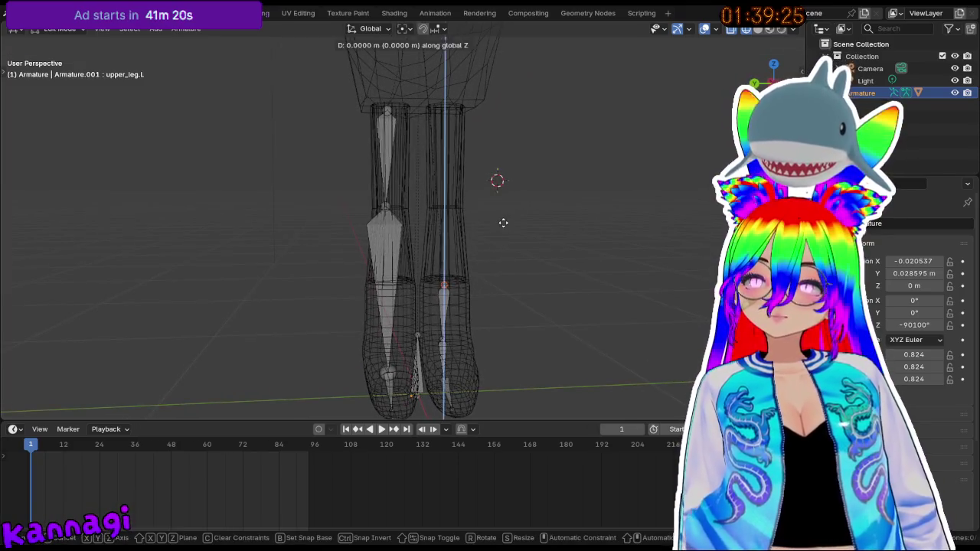
pyautogui.click(468, 268)
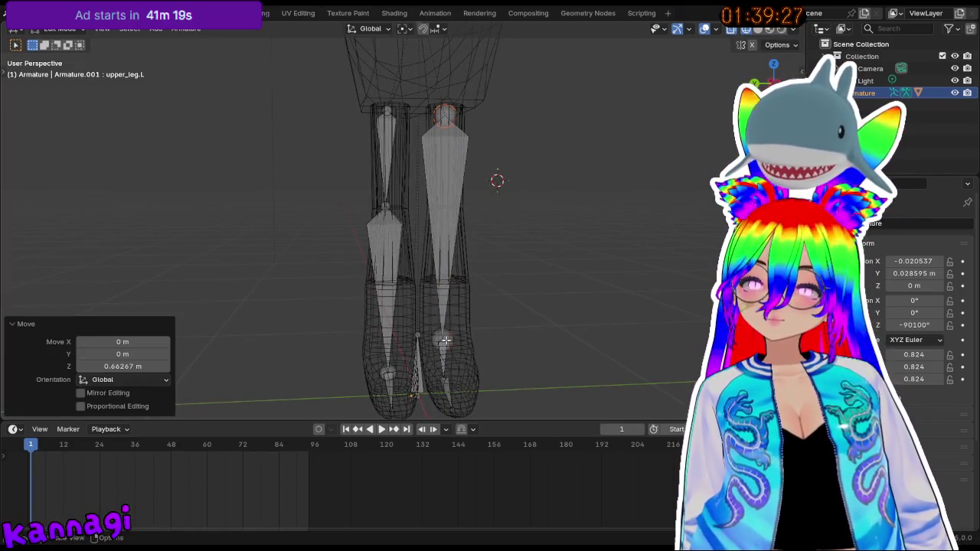
pyautogui.press('g')
pyautogui.press('z')
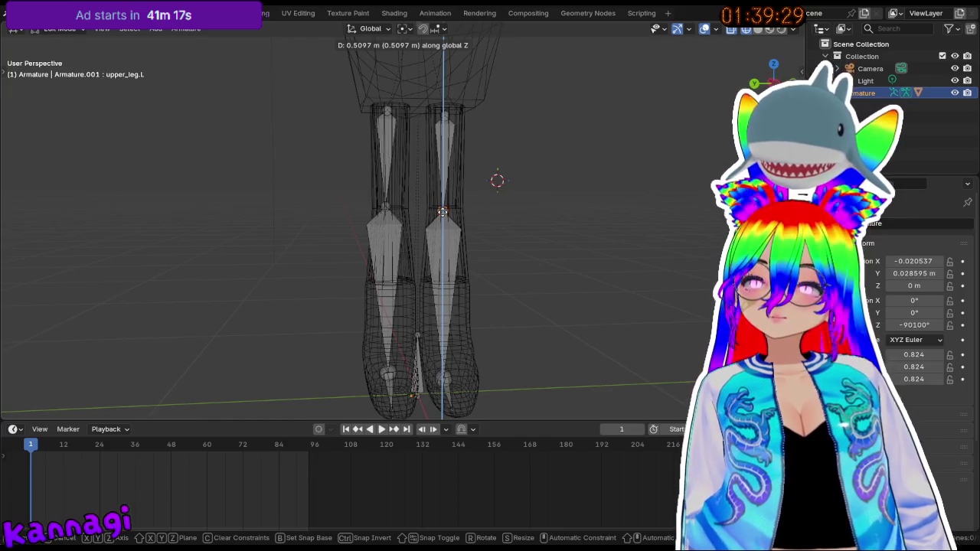
pyautogui.click(442, 211)
# - Check the lower leg bones, then move the left upper leg bone vertically again
pyautogui.click(392, 369)
pyautogui.moveTo(364, 222)
pyautogui.mouseDown(button='middle')
pyautogui.moveTo(295, 278)
pyautogui.moveTo(260, 240)
pyautogui.moveTo(404, 126)
pyautogui.mouseUp(button='middle')
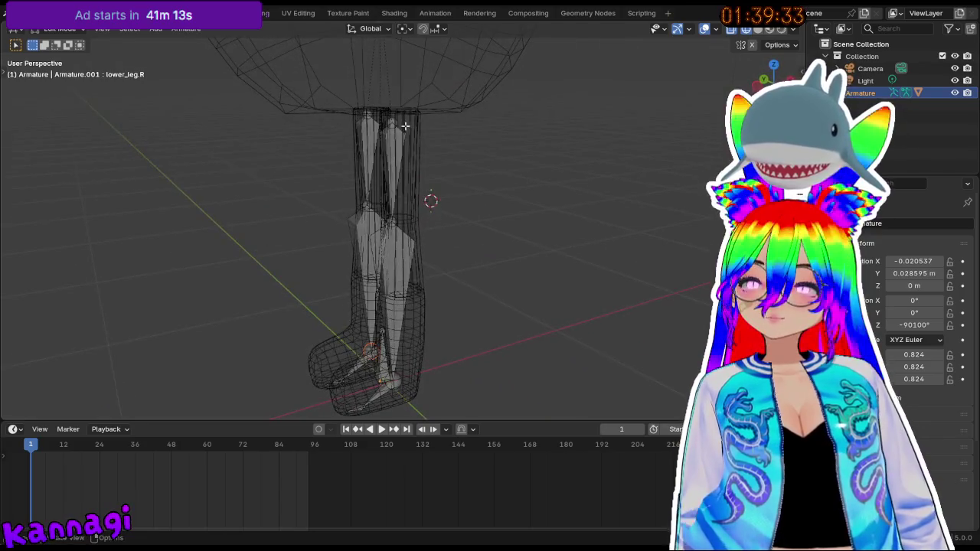
pyautogui.click(413, 249)
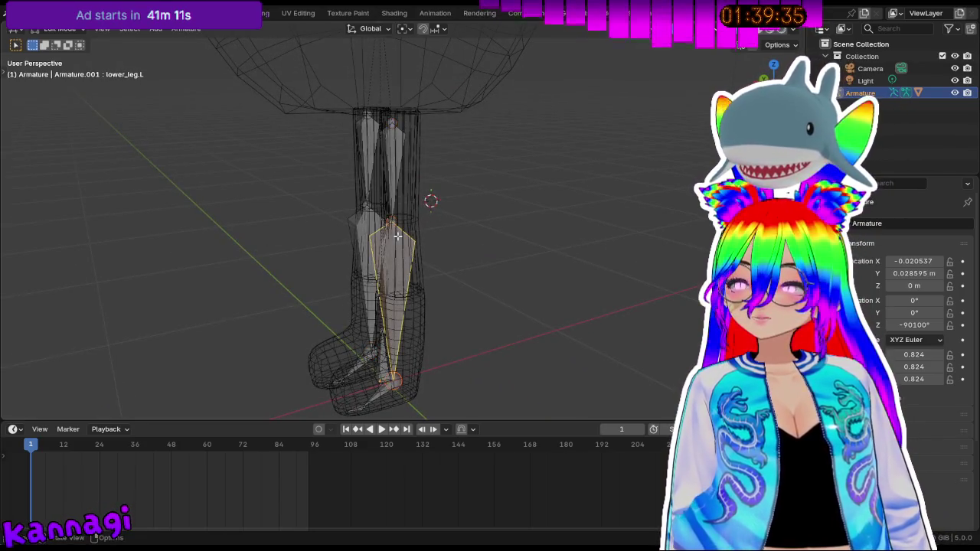
pyautogui.moveTo(414, 248); pyautogui.dragTo(502, 237, button='middle')
pyautogui.click(438, 222)
pyautogui.press('g')
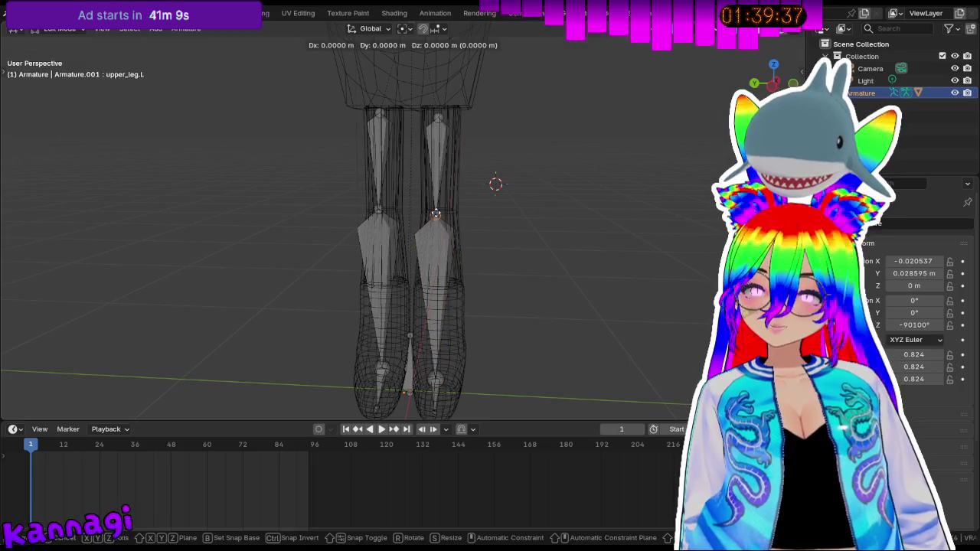
pyautogui.press('z')
pyautogui.click(438, 226)
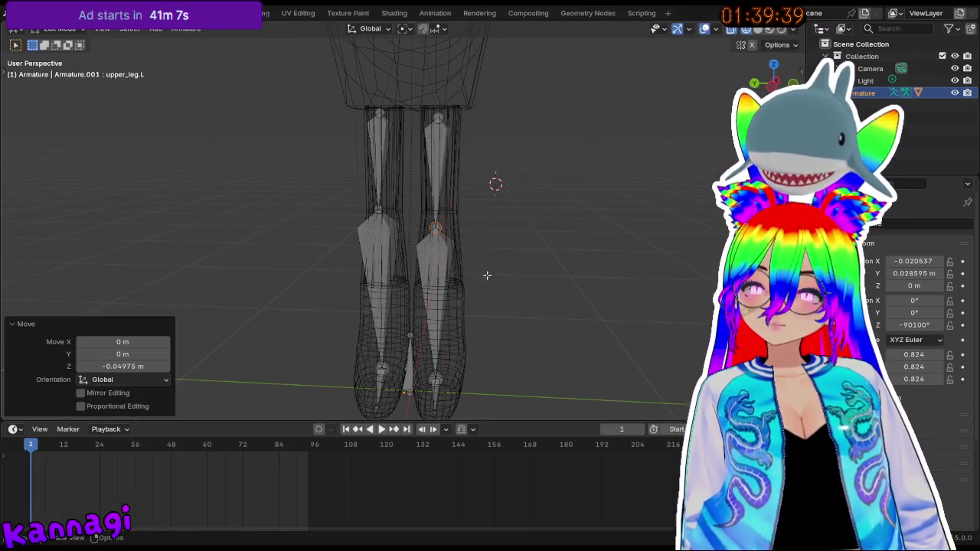
# - Raise the right knee joint along Z, then switch to Right Orthographic view
pyautogui.moveTo(486, 275); pyautogui.dragTo(477, 276, button='middle')
pyautogui.click(384, 207)
pyautogui.press('g')
pyautogui.press('z')
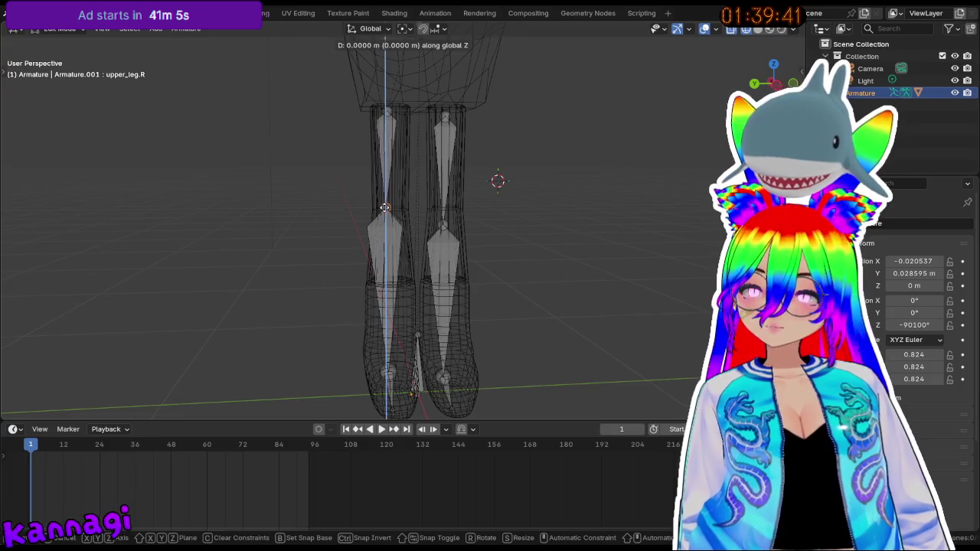
pyautogui.click(388, 206)
pyautogui.press('z')
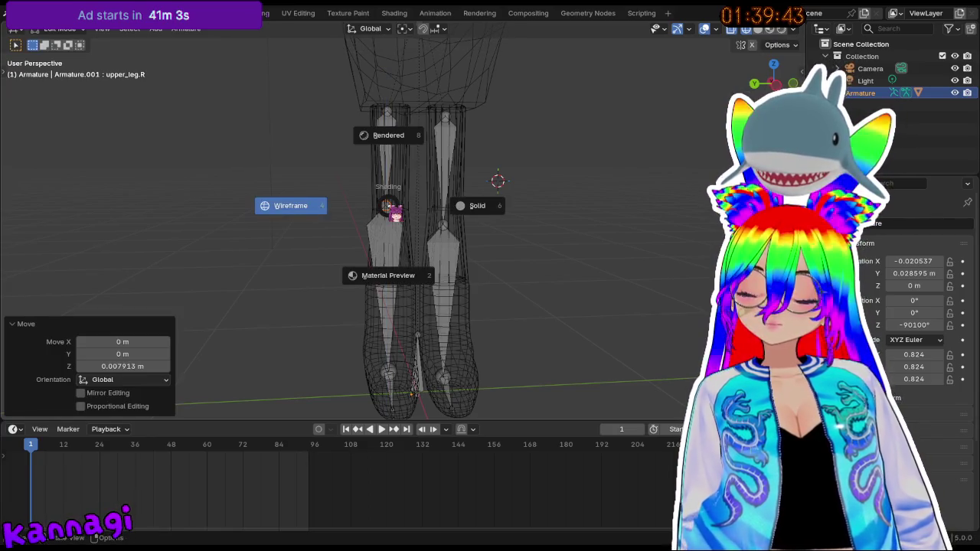
pyautogui.press('Escape')
pyautogui.press('KP_3')
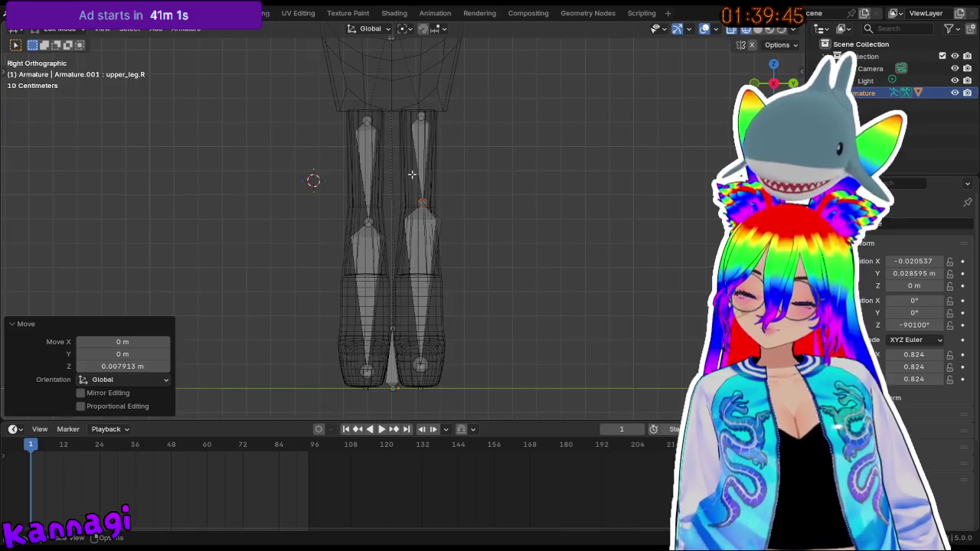
pyautogui.scroll(4, 412, 175)
# - Lower the right knee joint slightly on Z and shift it along Y
pyautogui.press('g')
pyautogui.press('z')
pyautogui.click(434, 192)
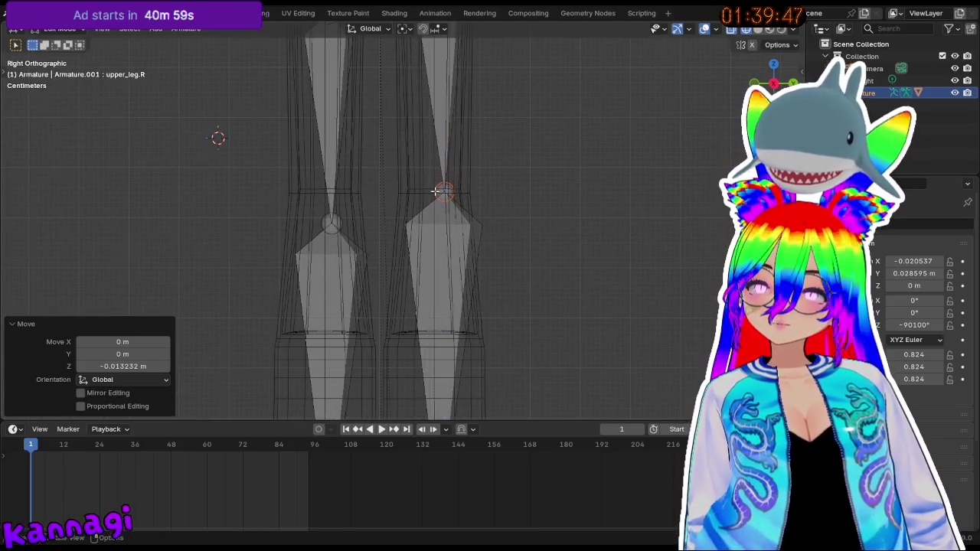
pyautogui.press('g')
pyautogui.press('y')
pyautogui.click(425, 191)
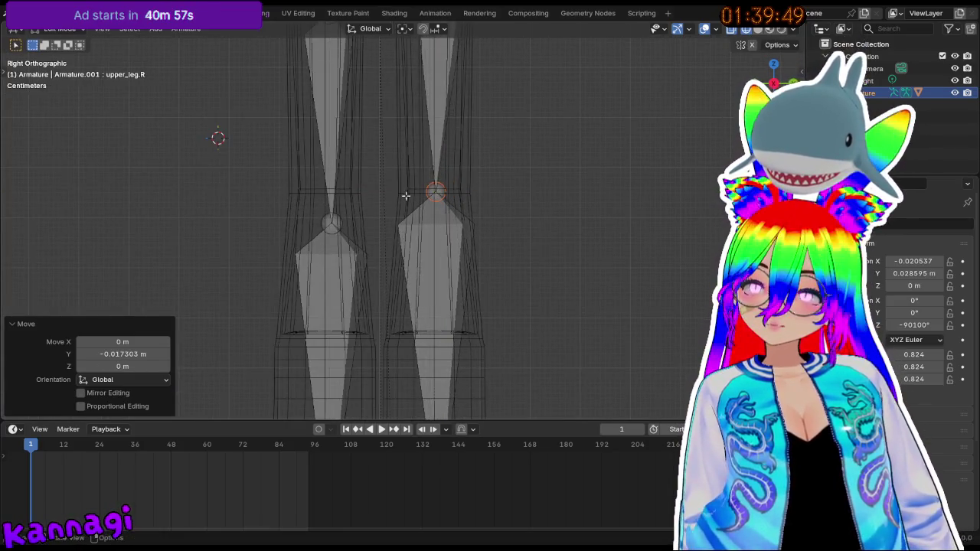
# - Shift the left knee joint along Y and raise it along Z
pyautogui.click(333, 220)
pyautogui.press('g')
pyautogui.press('y')
pyautogui.click(328, 220)
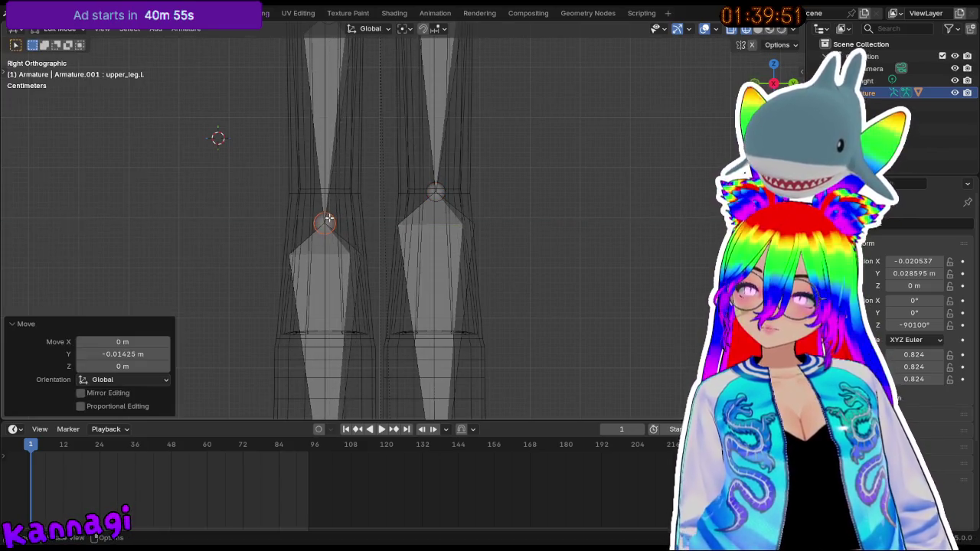
pyautogui.press('g')
pyautogui.press('z')
pyautogui.click(329, 187)
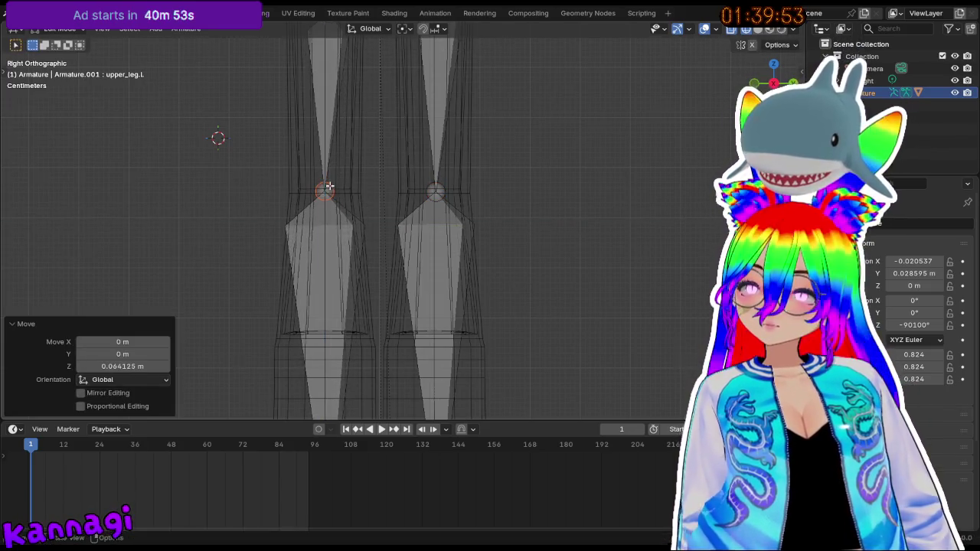
# - Move the lower leg joint vertically, then deselect it
pyautogui.click(434, 191)
pyautogui.scroll(-4, 433, 263)
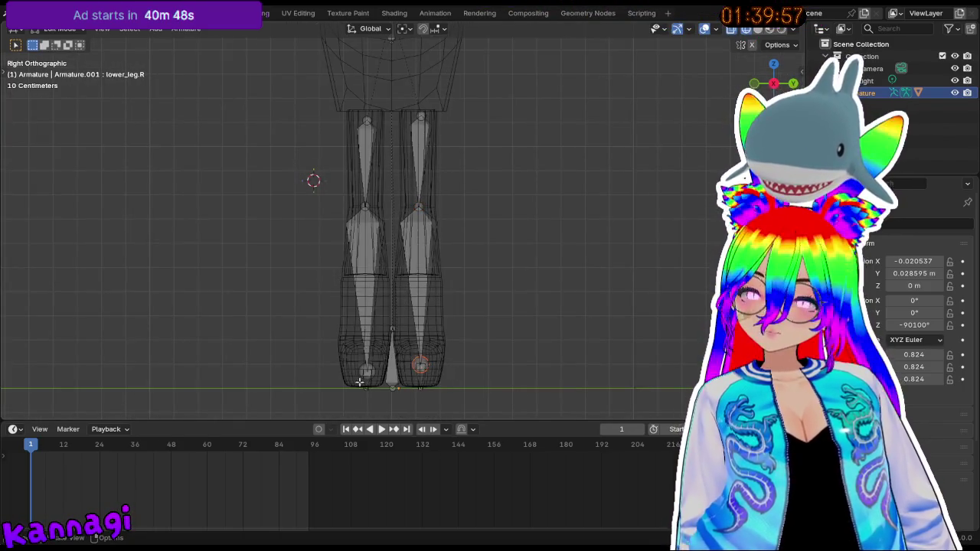
pyautogui.press('g')
pyautogui.press('z')
pyautogui.click(367, 364)
pyautogui.click(435, 377)
# - Orbit and zoom around the character to inspect the adjusted skeleton
pyautogui.moveTo(383, 238)
pyautogui.mouseDown(button='middle')
pyautogui.moveTo(442, 243)
pyautogui.moveTo(437, 160)
pyautogui.moveTo(451, 183)
pyautogui.mouseUp(button='middle')
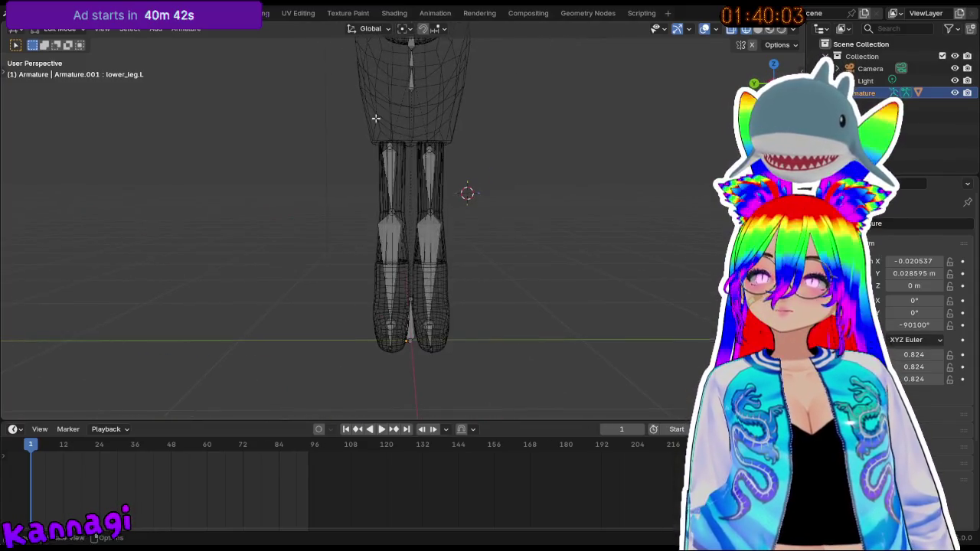
pyautogui.moveTo(374, 117); pyautogui.dragTo(381, 306, button='middle')
pyautogui.scroll(2, 367, 228)
pyautogui.scroll(3, 285, 254)
pyautogui.scroll(2, 285, 254)
pyautogui.scroll(-5, 221, 263)
pyautogui.moveTo(221, 263)
pyautogui.mouseDown(button='middle')
pyautogui.moveTo(328, 274)
pyautogui.moveTo(291, 306)
pyautogui.mouseUp(button='middle')
# - Leave armature Edit Mode for Object Mode and select the Body mesh
pyautogui.press('Tab')
pyautogui.moveTo(350, 339); pyautogui.dragTo(376, 295, button='middle')
pyautogui.press('Tab')
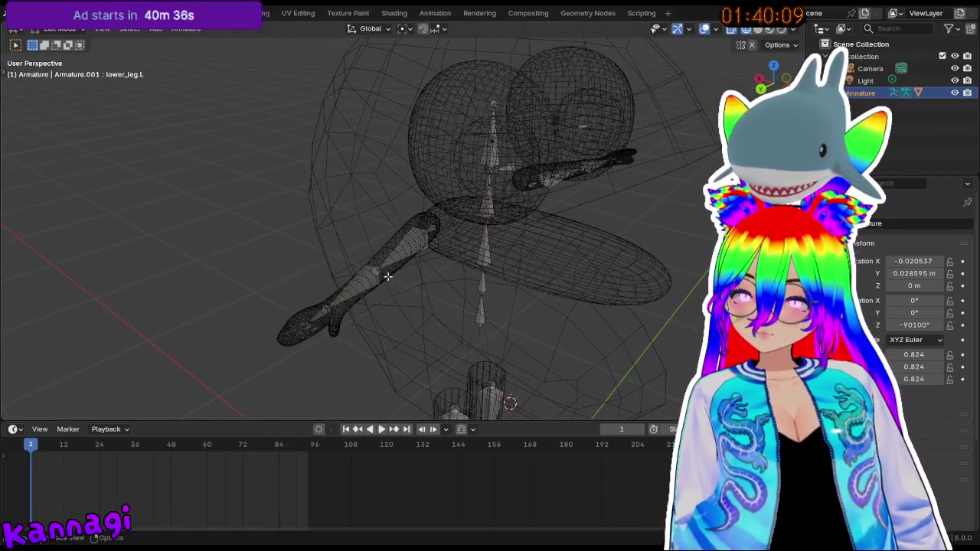
pyautogui.scroll(2, 388, 277)
pyautogui.scroll(2, 375, 279)
pyautogui.scroll(2, 368, 306)
pyautogui.press('Tab')
pyautogui.click(294, 364)
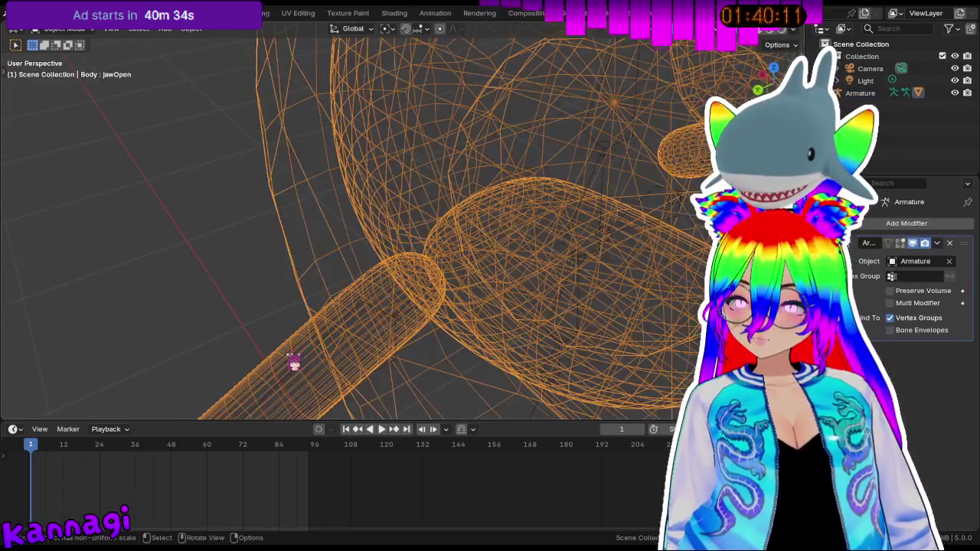
# - In Edit Mode on Body, shrink the selected arm ring to 0.833
pyautogui.press('Tab')
pyautogui.scroll(3, 291, 360)
pyautogui.moveTo(287, 354)
pyautogui.mouseDown(button='middle')
pyautogui.moveTo(328, 296)
pyautogui.moveTo(323, 322)
pyautogui.moveTo(492, 317)
pyautogui.mouseUp(button='middle')
pyautogui.press('s')
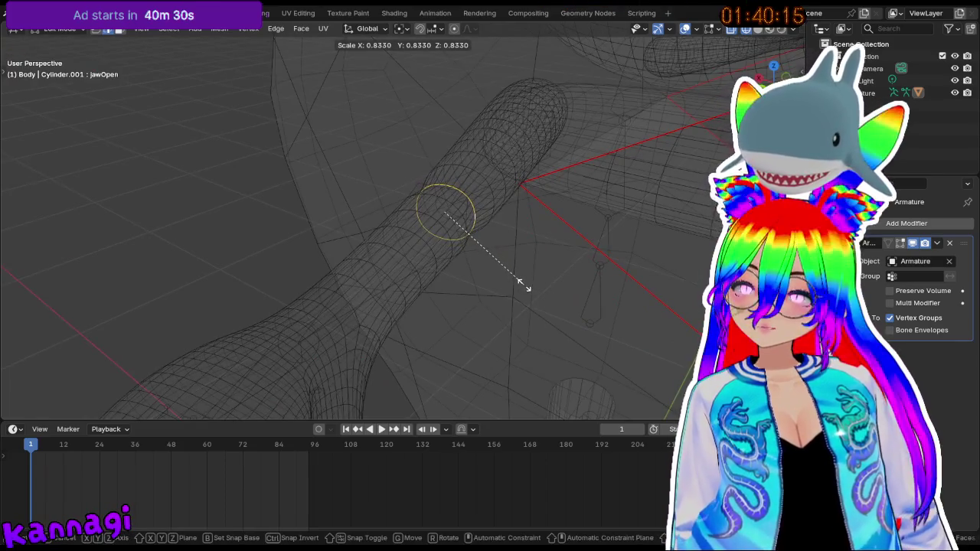
pyautogui.click(522, 283)
pyautogui.moveTo(523, 284); pyautogui.dragTo(448, 291, button='middle')
pyautogui.moveTo(348, 265); pyautogui.dragTo(314, 255, button='middle')
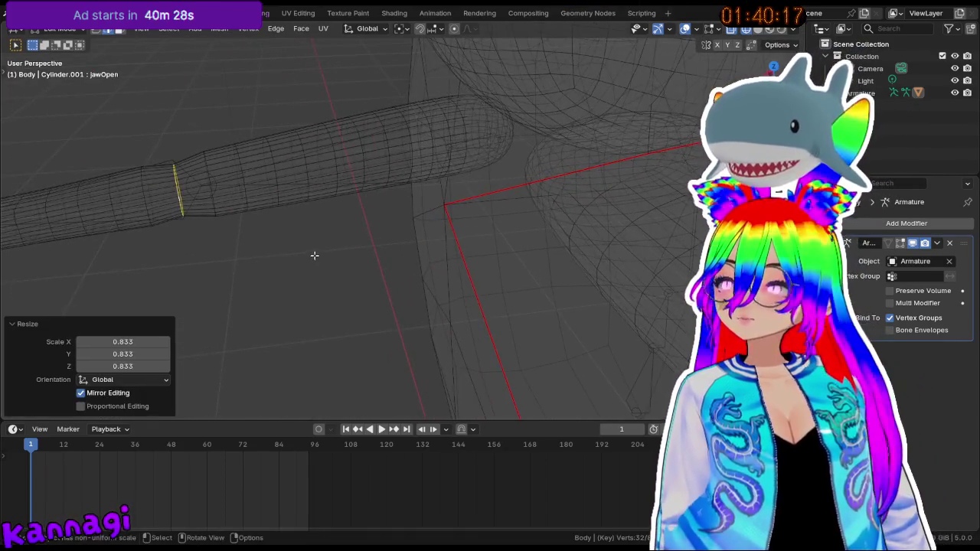
# - Frame the next arm loop and shrink it with proportional falloff
pyautogui.press('z')
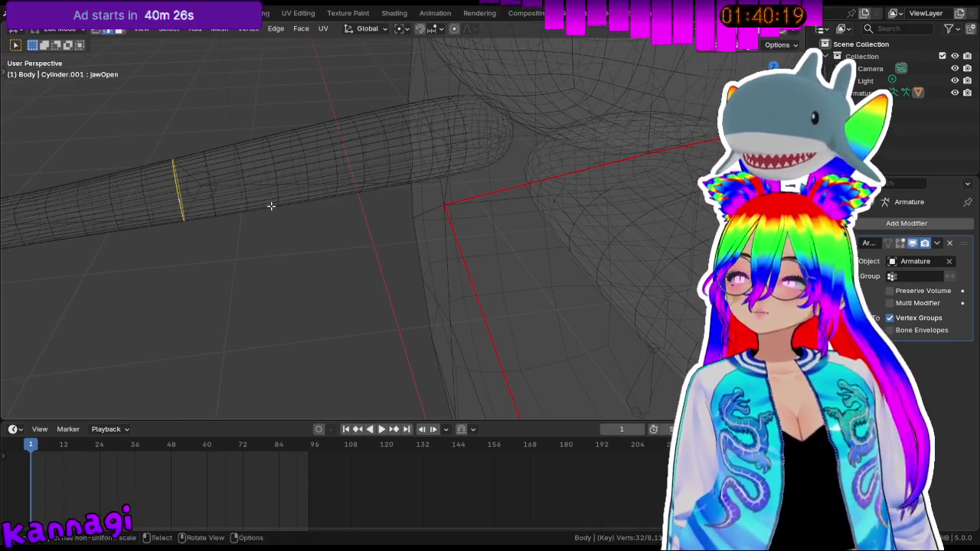
pyautogui.press('KP_Decimal')
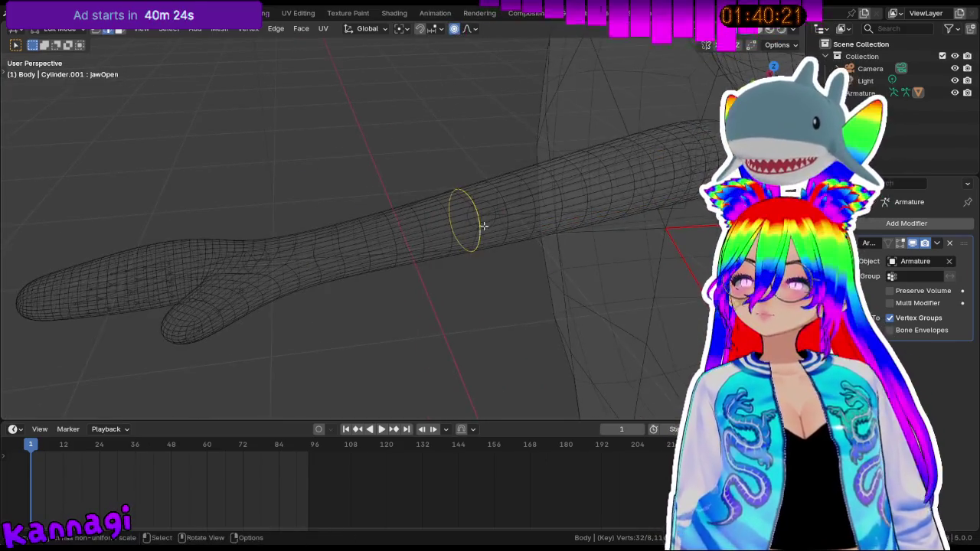
pyautogui.press('s')
pyautogui.click(478, 220)
pyautogui.moveTo(470, 284); pyautogui.dragTo(564, 214, button='middle')
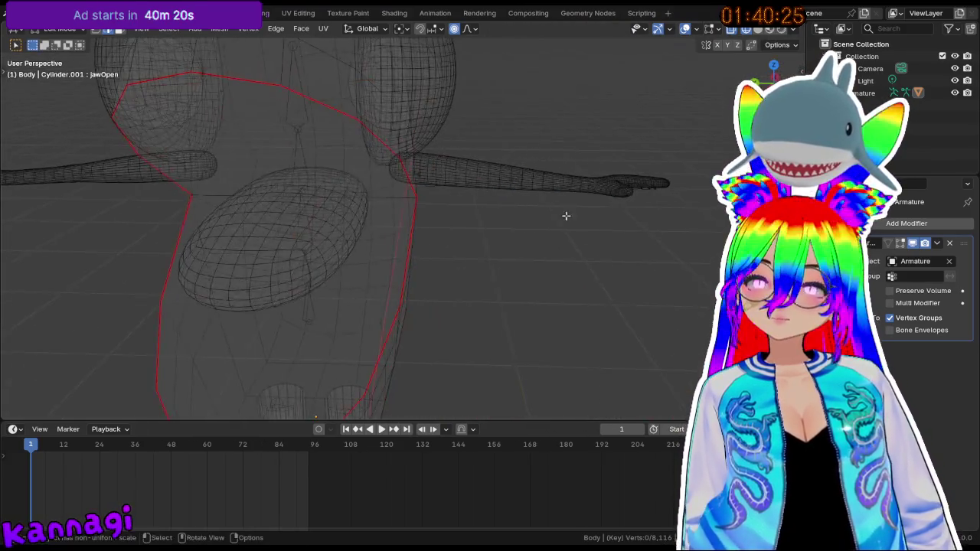
pyautogui.scroll(3, 579, 172)
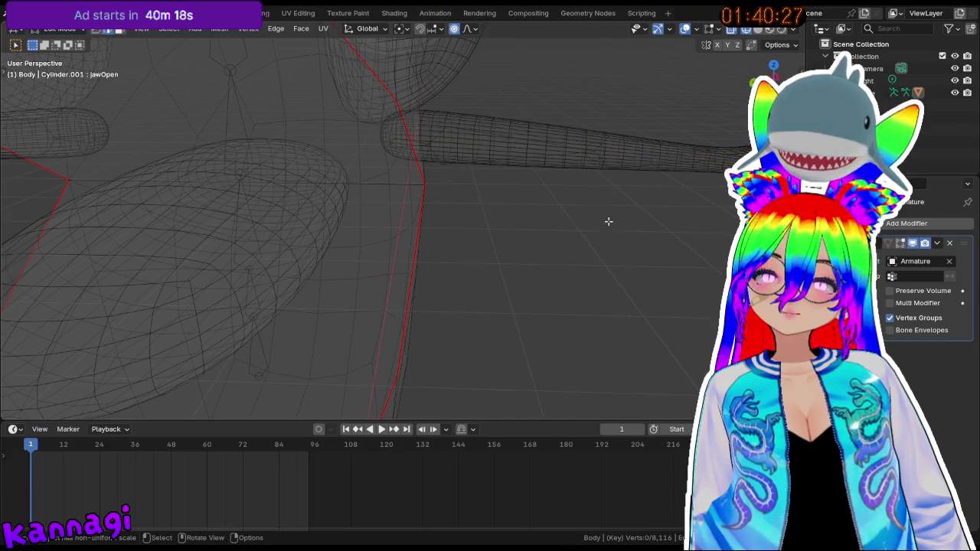
# - Soft-shrink one more arm loop, then return Body to Object Mode
pyautogui.press('s')
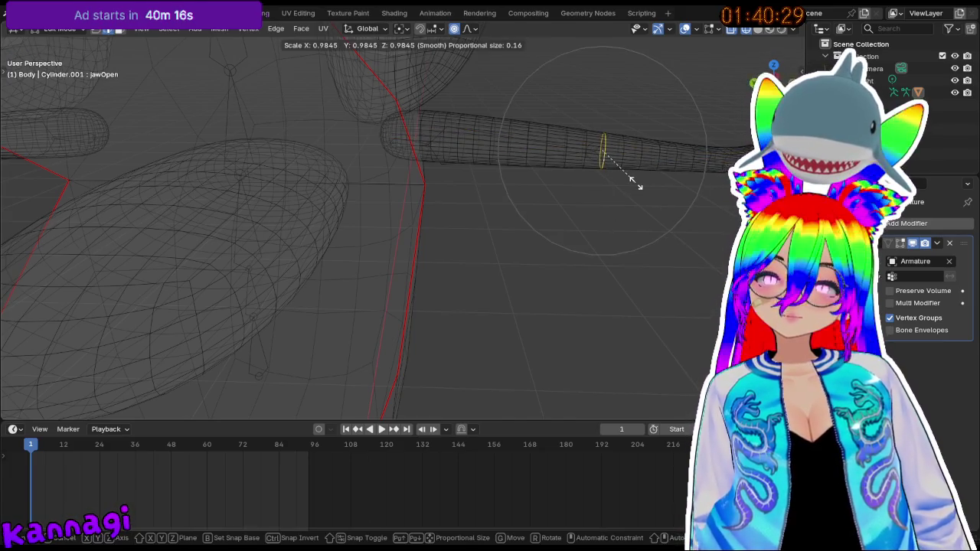
pyautogui.click(626, 176)
pyautogui.moveTo(520, 287)
pyautogui.mouseDown(button='middle')
pyautogui.moveTo(520, 241)
pyautogui.moveTo(507, 280)
pyautogui.moveTo(527, 257)
pyautogui.mouseUp(button='middle')
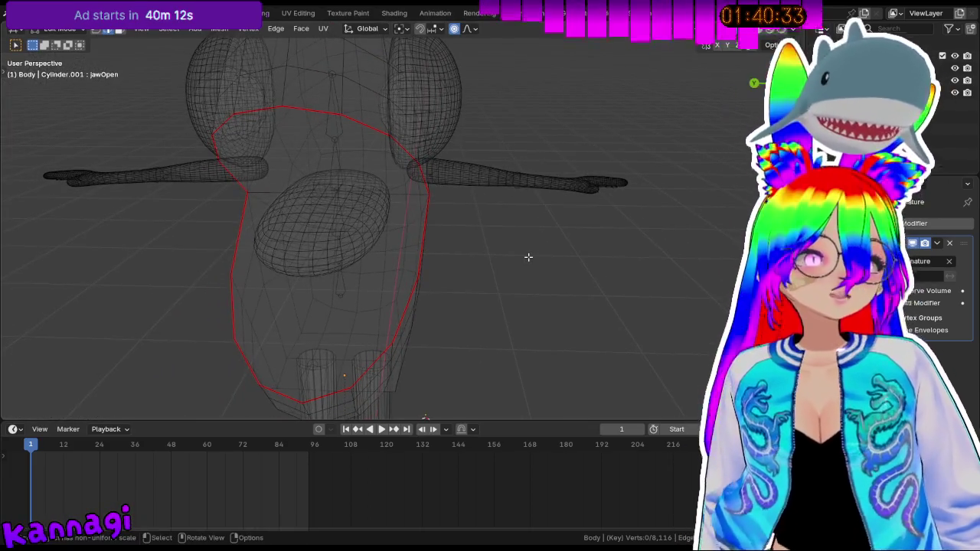
pyautogui.moveTo(495, 234)
pyautogui.keyDown('shift'); pyautogui.mouseDown(button='middle')
pyautogui.moveTo(538, 212)
pyautogui.moveTo(483, 224)
pyautogui.moveTo(520, 88)
pyautogui.moveTo(497, 206)
pyautogui.mouseUp(button='middle'); pyautogui.keyUp('shift')
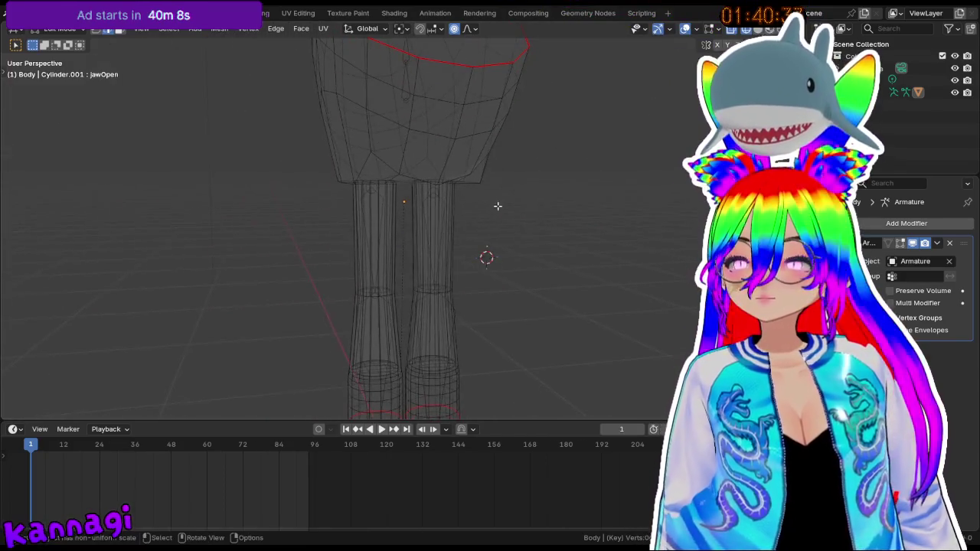
pyautogui.press('Tab')
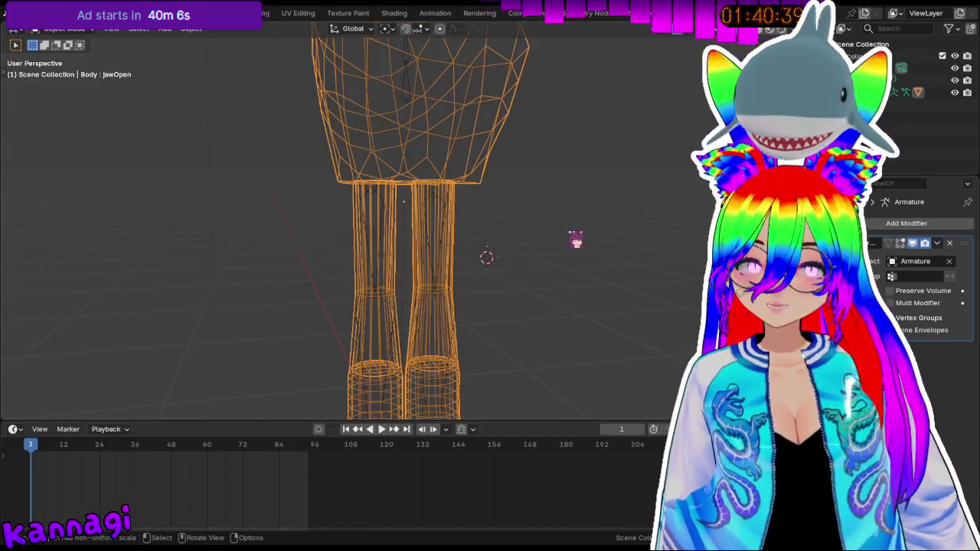
# - Reselect the Body mesh and show its vertex groups, after briefly selecting the armature
pyautogui.click(492, 302)
pyautogui.click(447, 305)
pyautogui.keyDown('shift'); pyautogui.moveTo(447, 306); pyautogui.dragTo(447, 233, button='middle'); pyautogui.keyUp('shift')
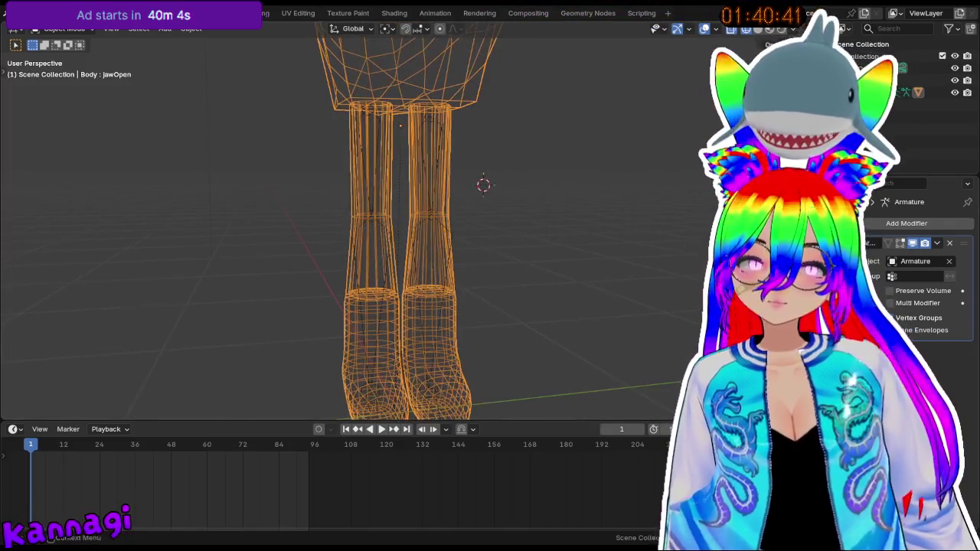
pyautogui.click(838, 360)
pyautogui.click(643, 274)
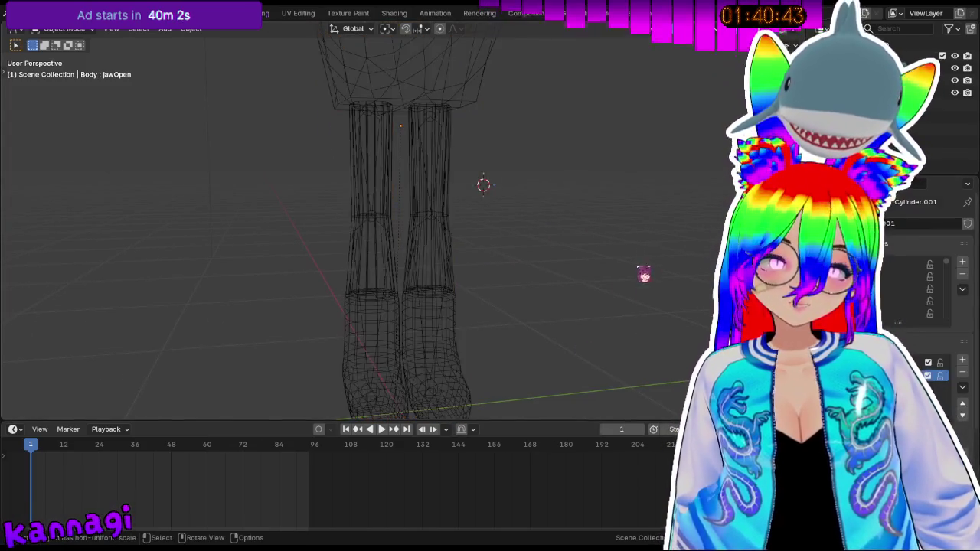
pyautogui.click(456, 259)
pyautogui.moveTo(461, 251)
pyautogui.mouseDown(button='middle')
pyautogui.moveTo(433, 263)
pyautogui.moveTo(479, 278)
pyautogui.moveTo(469, 265)
pyautogui.mouseUp(button='middle')
pyautogui.click(435, 267)
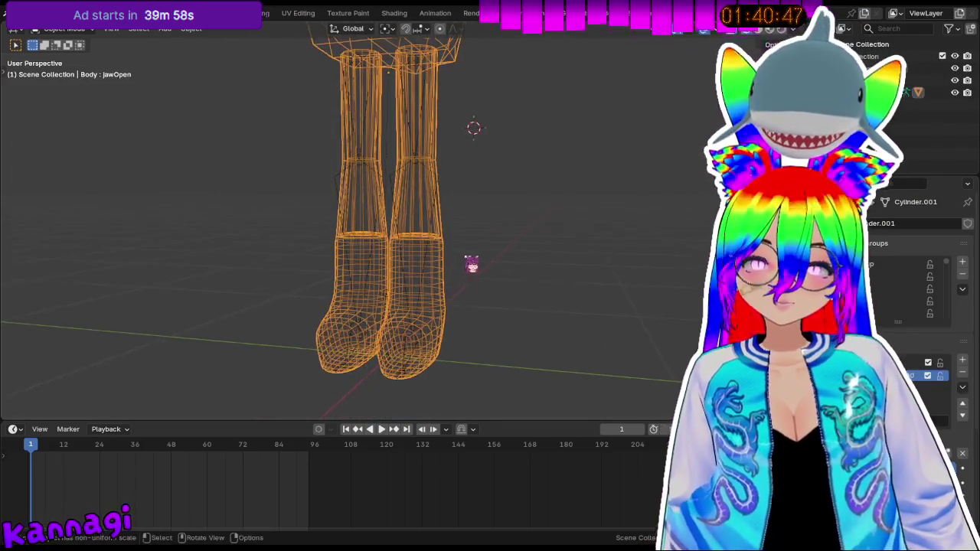
# - In Edit Mode, select the seam-bounded upper leg piece, then the foot piece
pyautogui.press('Tab')
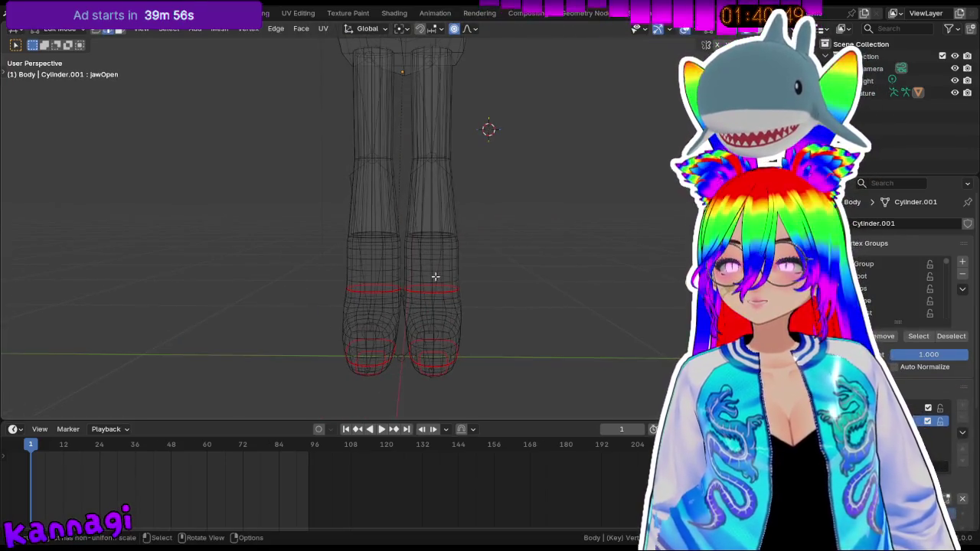
pyautogui.press('l')
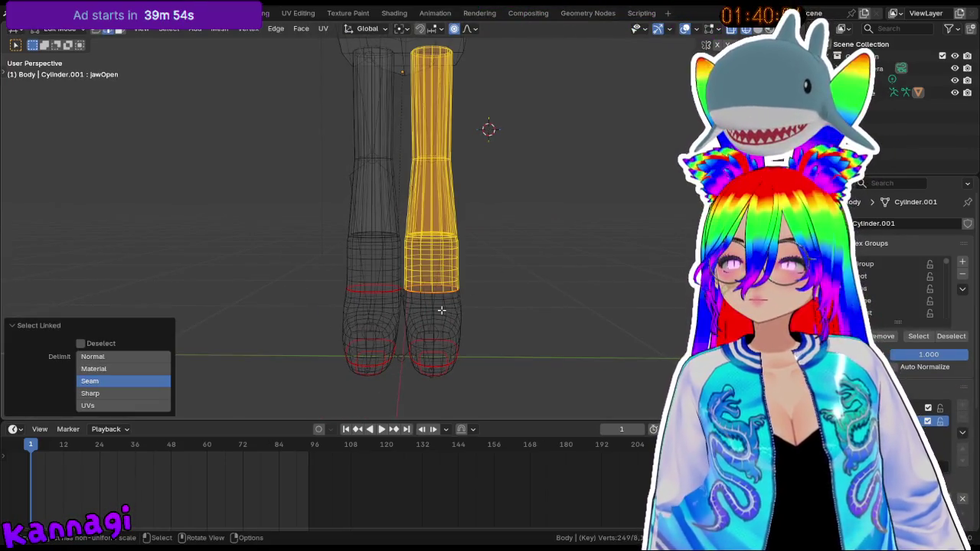
pyautogui.hotkey('alt', 'a')
pyautogui.press('l')
pyautogui.moveTo(396, 353); pyautogui.dragTo(401, 341, button='middle')
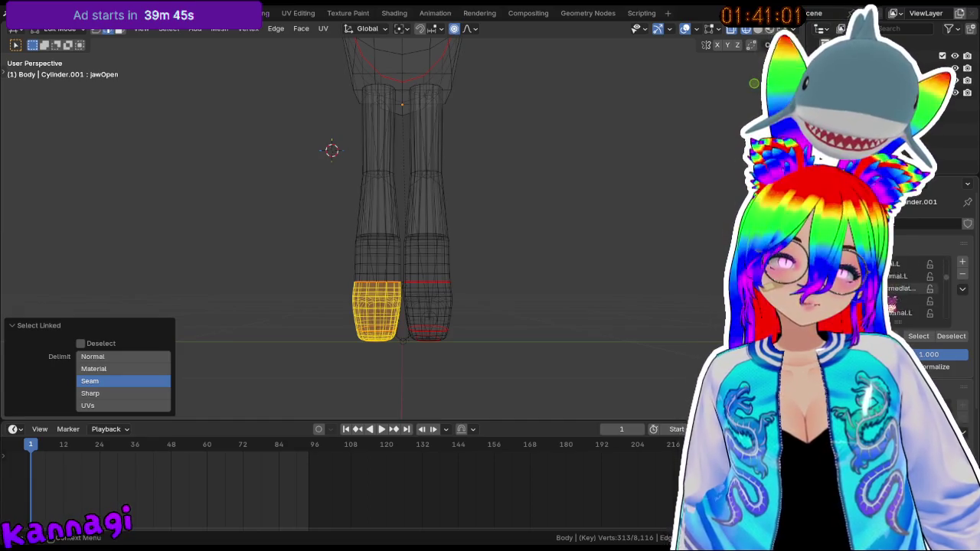
pyautogui.scroll(-3, 910, 288)
pyautogui.scroll(-1, 910, 289)
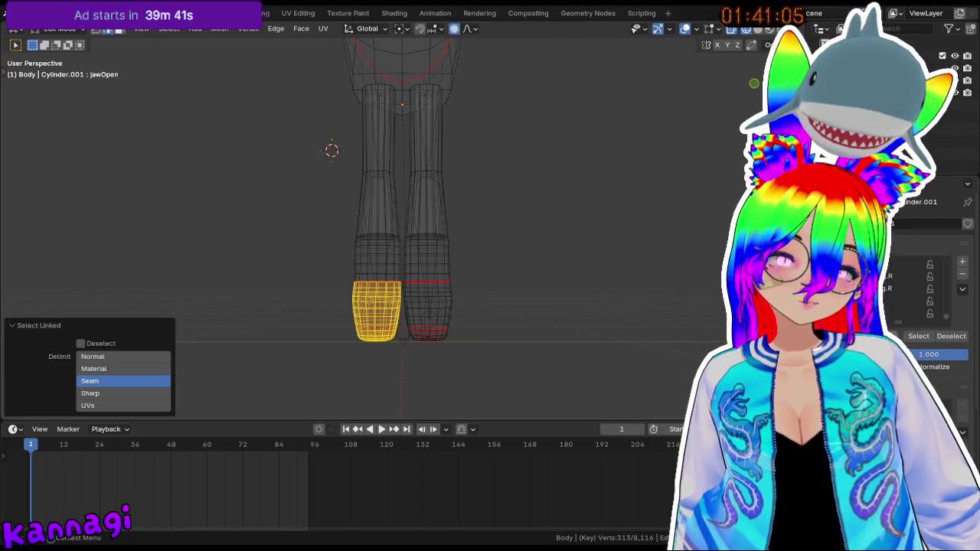
pyautogui.scroll(1, 911, 288)
# - Pick a vertex group, deselect all, and switch to Right Ortho view
pyautogui.click(910, 276)
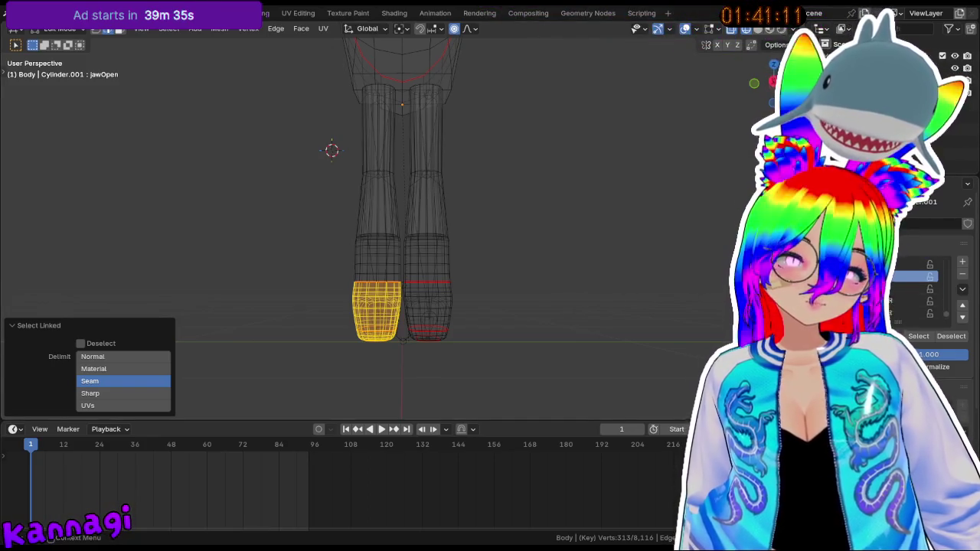
pyautogui.scroll(2, 252, 291)
pyautogui.click(90, 380)
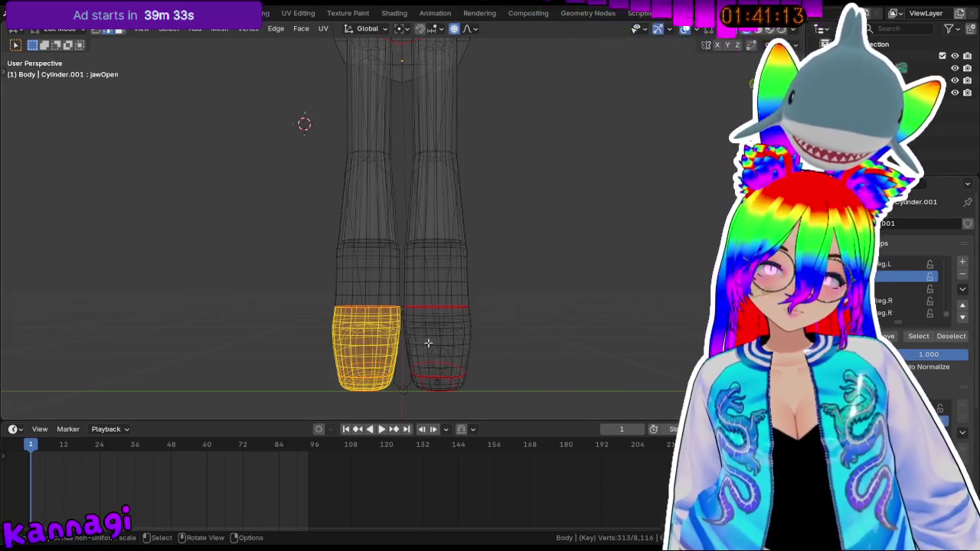
pyautogui.hotkey('alt', 'a')
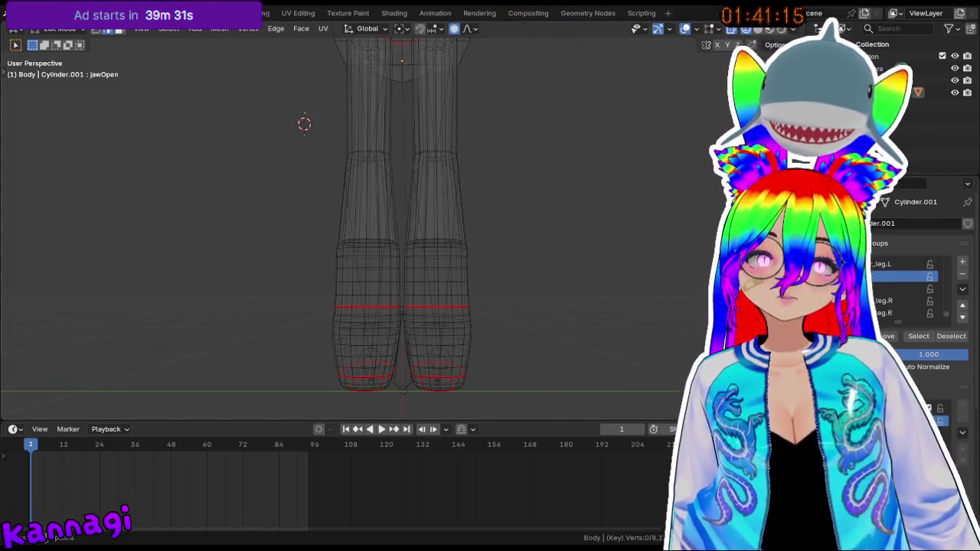
pyautogui.press('KP_3')
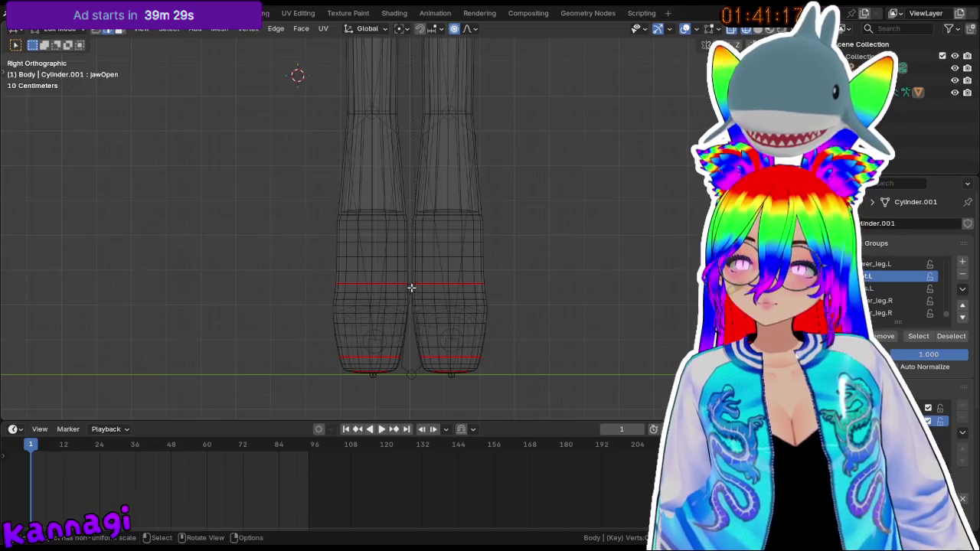
# - Select the seam-bounded right foot piece and check it in side ortho view
pyautogui.moveTo(411, 287); pyautogui.dragTo(503, 388)
pyautogui.moveTo(518, 339)
pyautogui.mouseDown(button='middle')
pyautogui.moveTo(401, 336)
pyautogui.moveTo(493, 317)
pyautogui.mouseUp(button='middle')
pyautogui.click(460, 290)
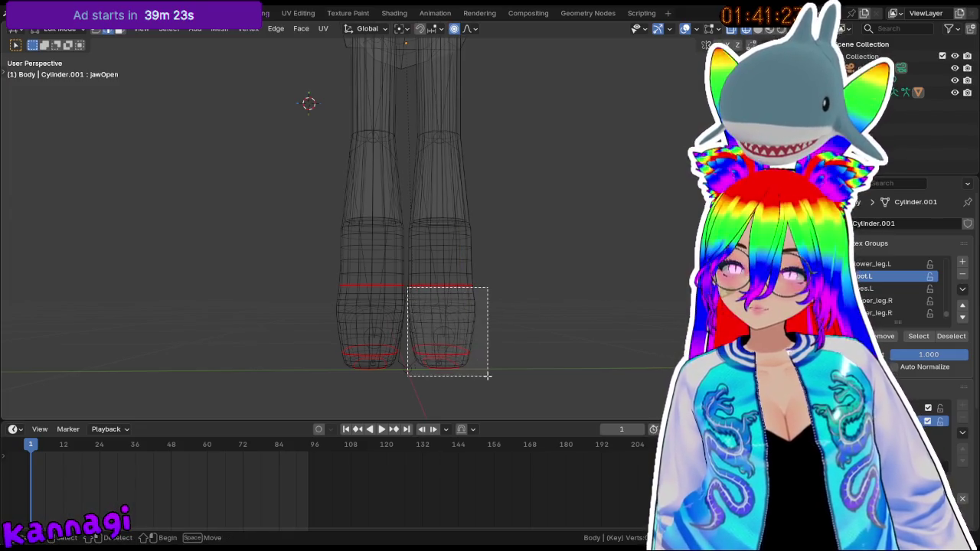
pyautogui.moveTo(444, 332); pyautogui.dragTo(485, 374)
pyautogui.moveTo(483, 352)
pyautogui.mouseDown(button='middle')
pyautogui.moveTo(380, 344)
pyautogui.moveTo(474, 362)
pyautogui.moveTo(481, 353)
pyautogui.mouseUp(button='middle')
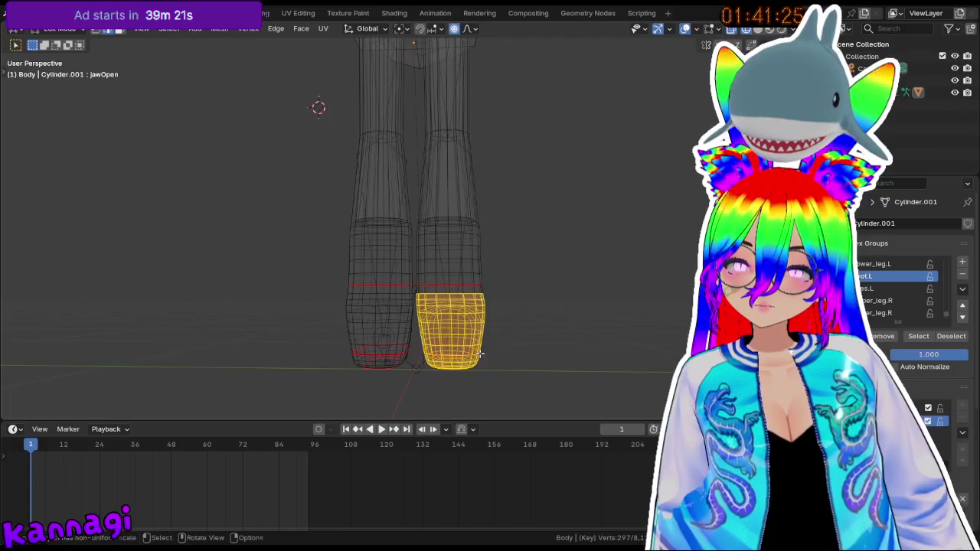
pyautogui.click(571, 326)
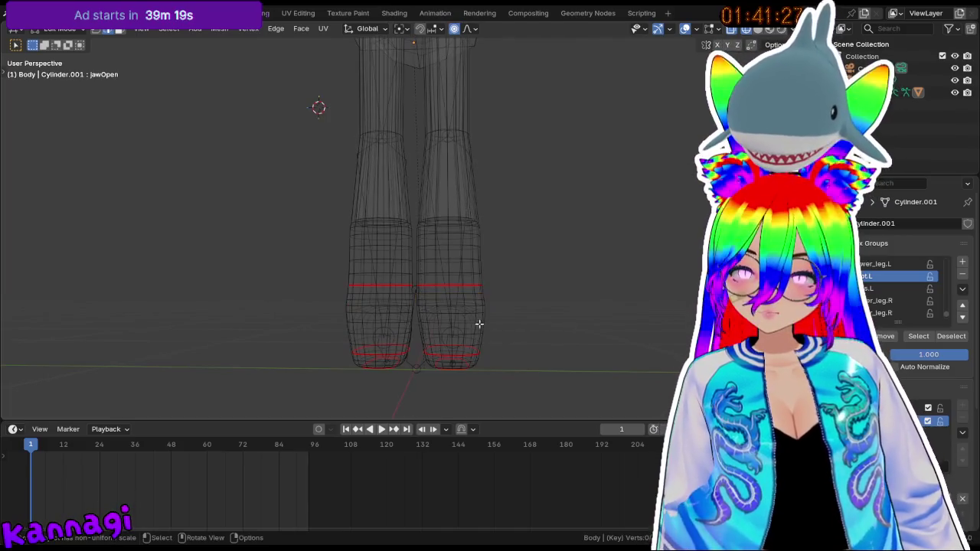
pyautogui.press('l')
pyautogui.moveTo(483, 353); pyautogui.dragTo(602, 352, button='middle')
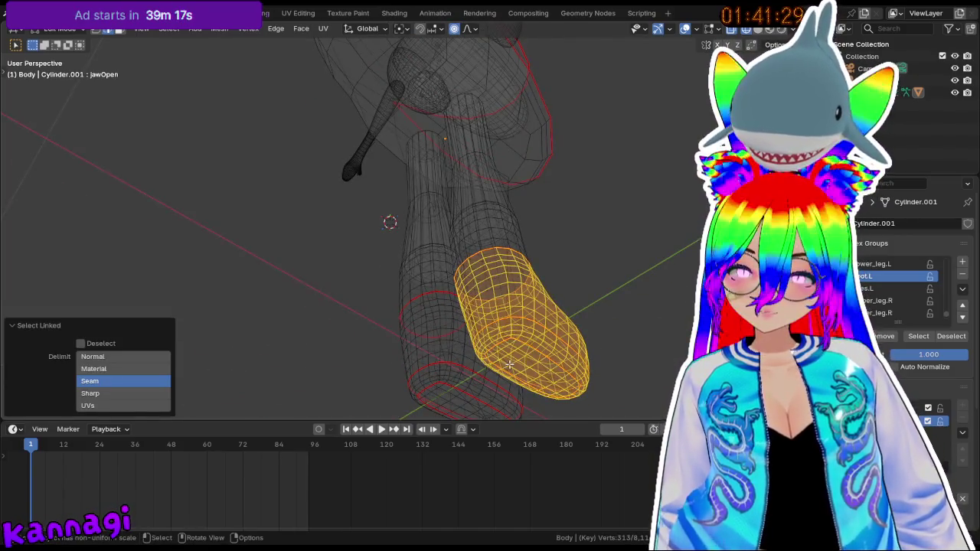
pyautogui.press('KP_1')
pyautogui.press('KP_3')
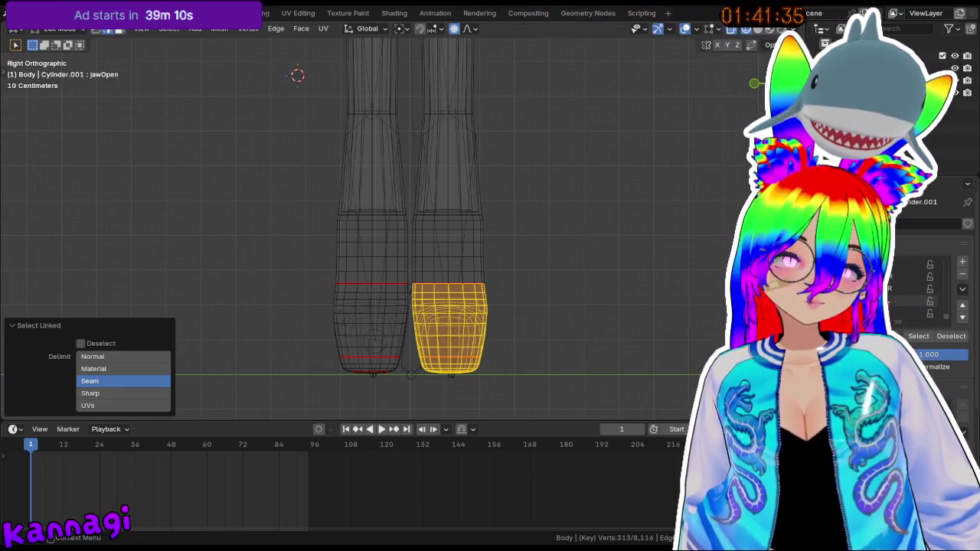
# - Select the foot vertex group's vertices to inspect them, then clear the selection
pyautogui.click(911, 301)
pyautogui.hotkey('alt', 'a')
pyautogui.moveTo(329, 393); pyautogui.dragTo(378, 338, button='middle')
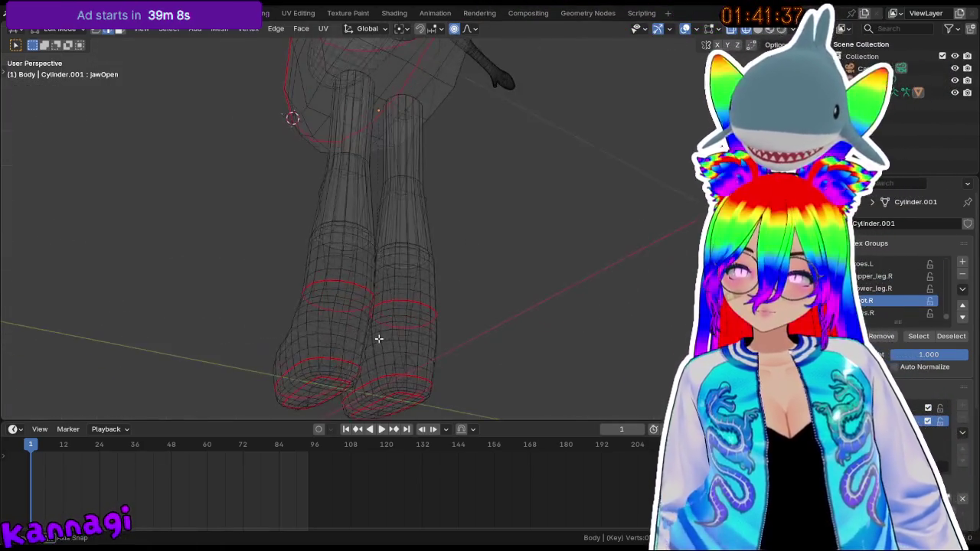
pyautogui.click(911, 276)
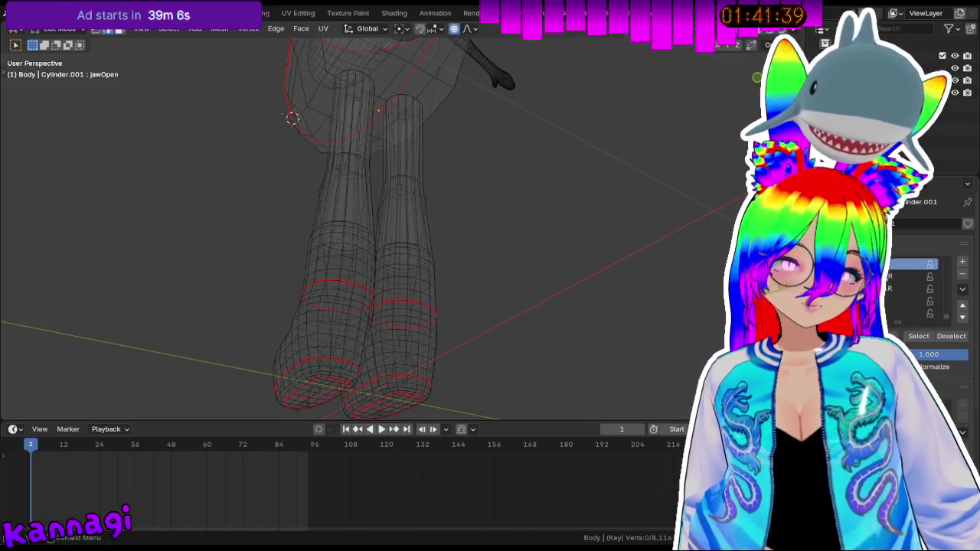
pyautogui.click(918, 336)
pyautogui.moveTo(367, 276)
pyautogui.mouseDown(button='middle')
pyautogui.moveTo(464, 301)
pyautogui.moveTo(490, 343)
pyautogui.moveTo(370, 381)
pyautogui.moveTo(345, 365)
pyautogui.mouseUp(button='middle')
pyautogui.hotkey('alt', 'a')
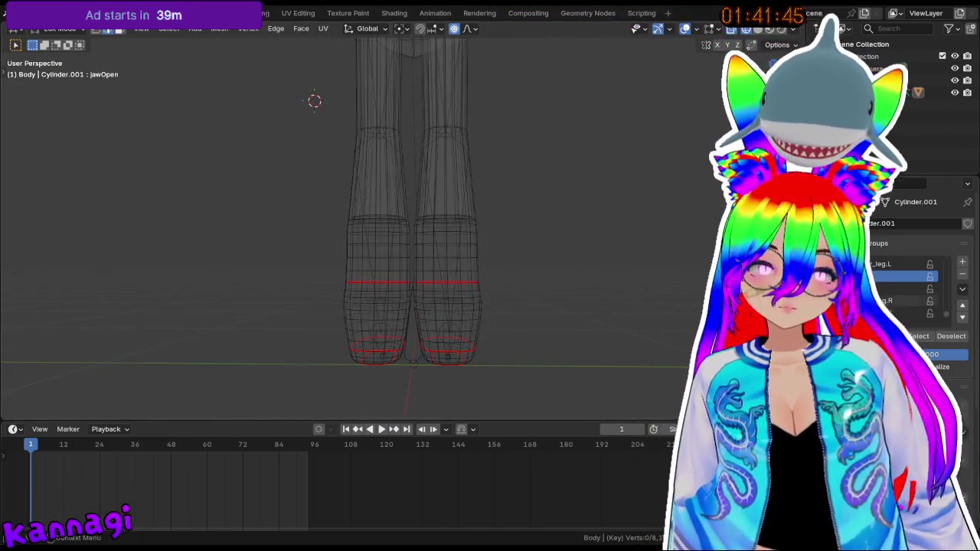
# - Choose a lower-leg vertex group and try selecting the left leg piece
pyautogui.click(888, 301)
pyautogui.moveTo(396, 239)
pyautogui.keyDown('shift'); pyautogui.mouseDown(button='middle')
pyautogui.moveTo(426, 262)
pyautogui.moveTo(425, 284)
pyautogui.mouseUp(button='middle'); pyautogui.keyUp('shift')
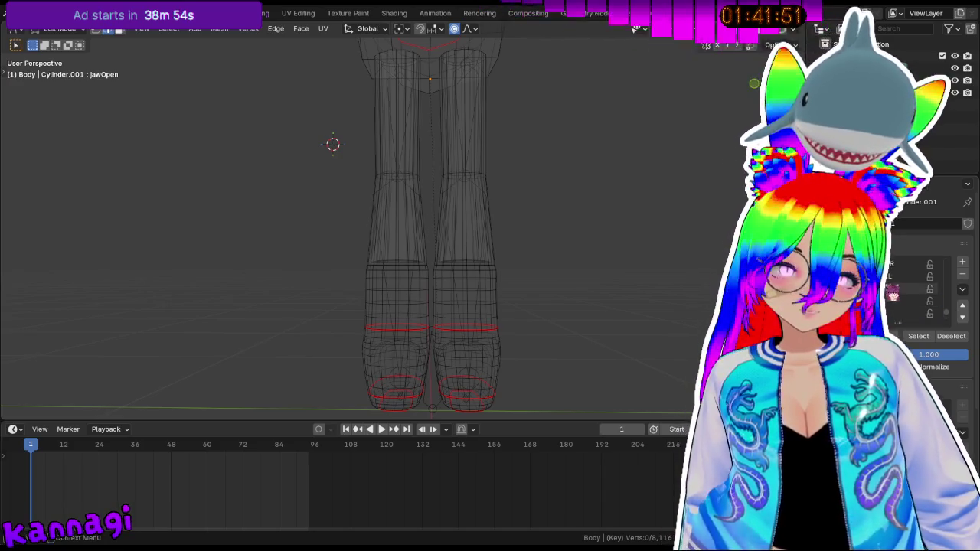
pyautogui.scroll(-1, 894, 304)
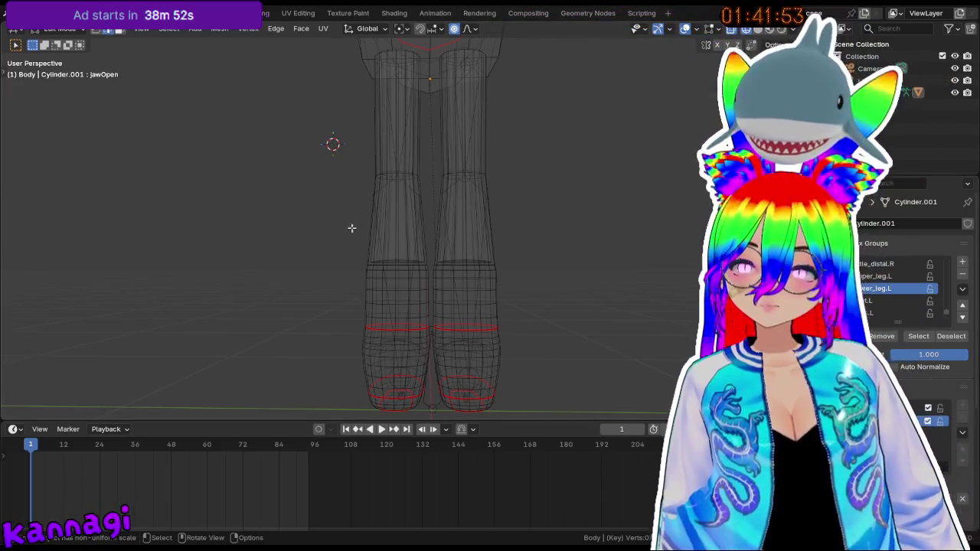
pyautogui.press('l')
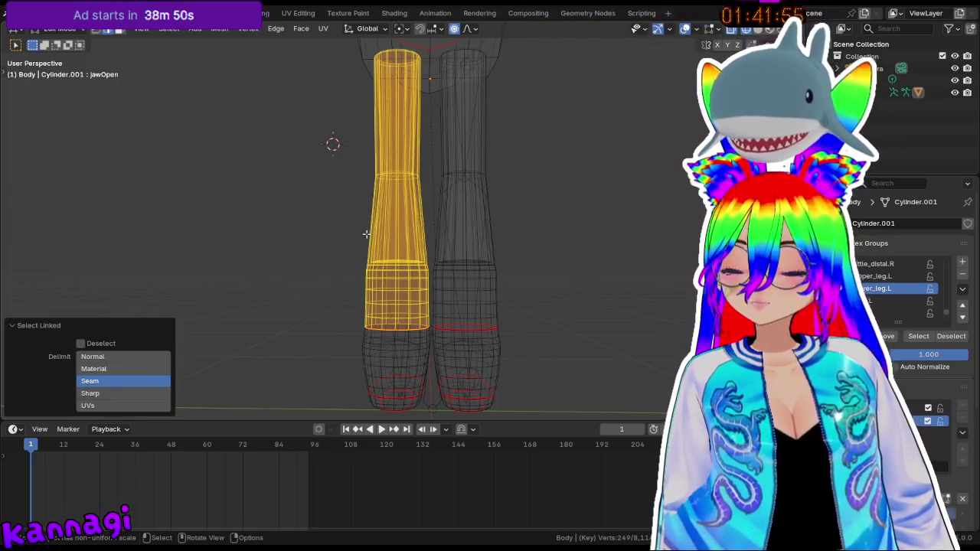
pyautogui.click(351, 208)
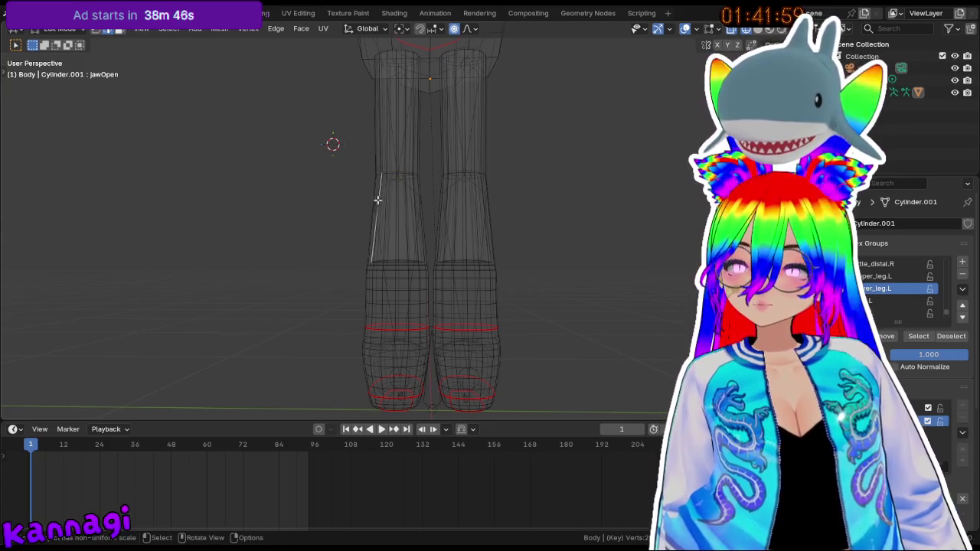
pyautogui.moveTo(377, 200); pyautogui.dragTo(424, 222, button='middle')
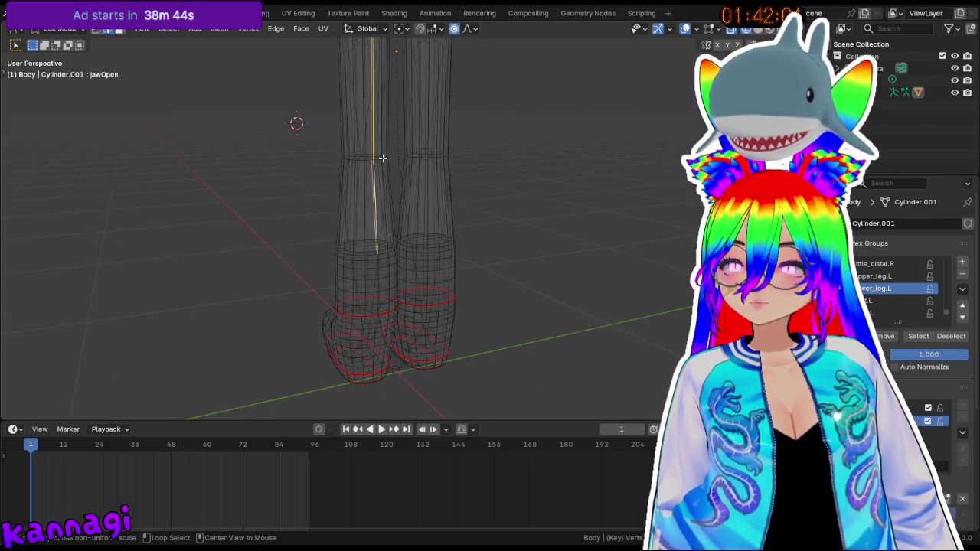
pyautogui.keyDown('alt'); pyautogui.moveTo(380, 167); pyautogui.dragTo(486, 193, button='middle'); pyautogui.keyUp('alt')
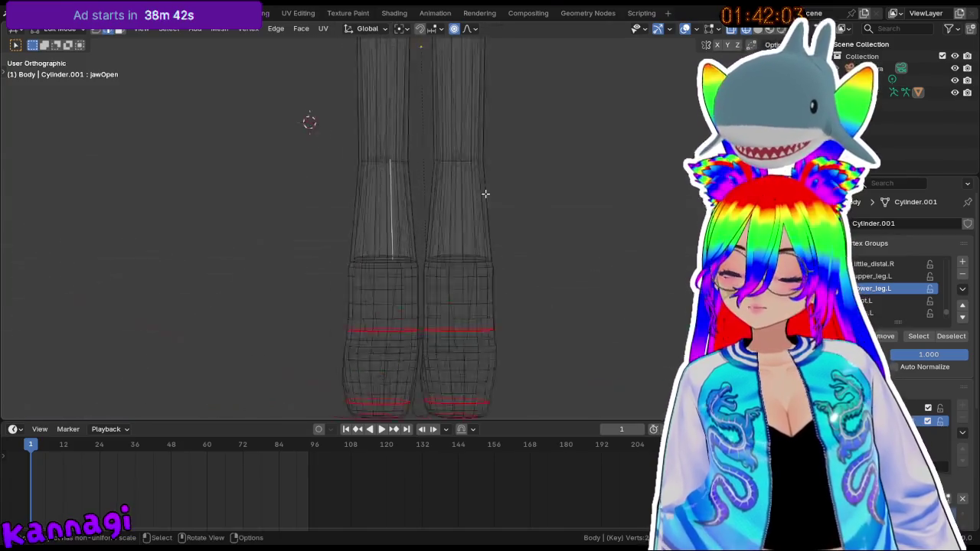
pyautogui.moveTo(350, 162); pyautogui.dragTo(430, 330)
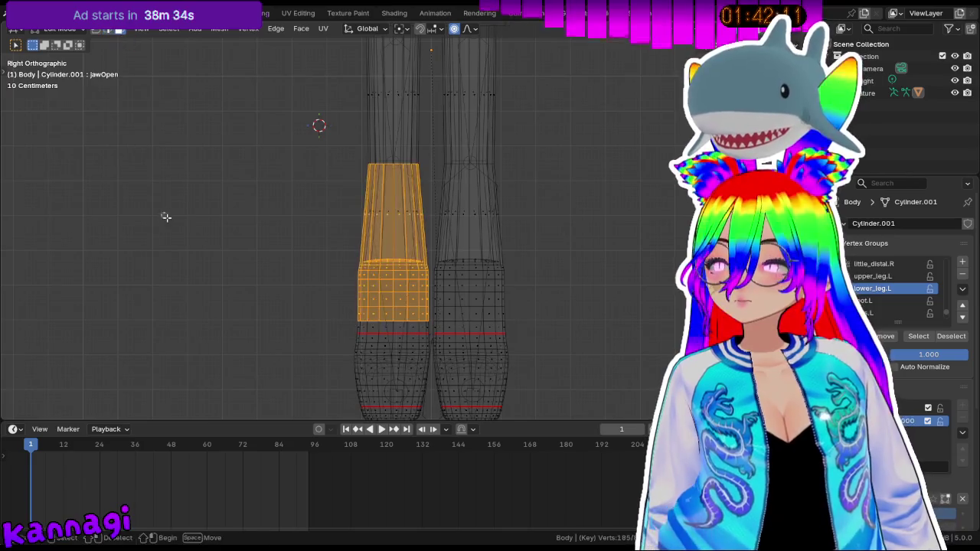
pyautogui.click(356, 173)
# - Box-select the lower section of the leg in Right Ortho view
pyautogui.moveTo(351, 169); pyautogui.dragTo(424, 335)
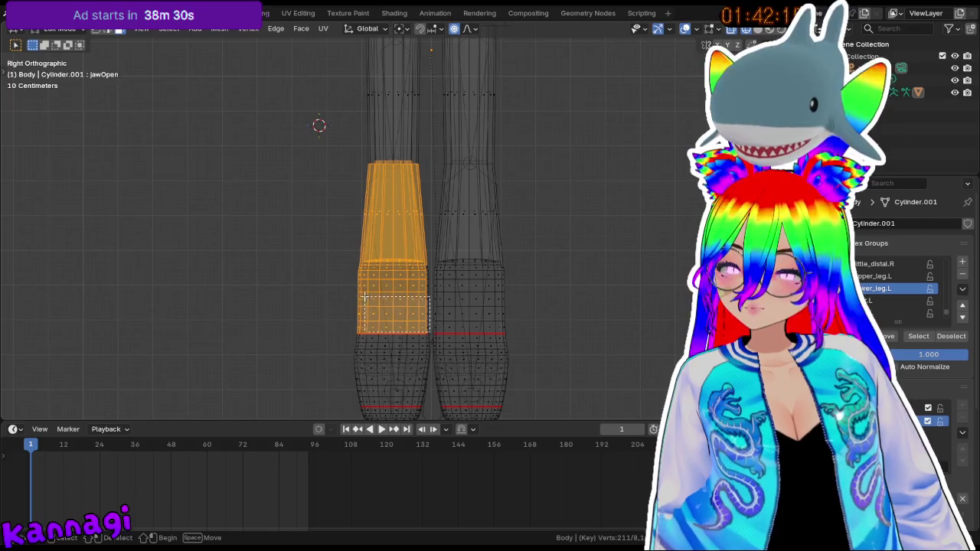
pyautogui.moveTo(338, 161); pyautogui.dragTo(339, 166)
pyautogui.moveTo(339, 166)
pyautogui.mouseDown(button='middle')
pyautogui.moveTo(612, 193)
pyautogui.moveTo(324, 191)
pyautogui.mouseUp(button='middle')
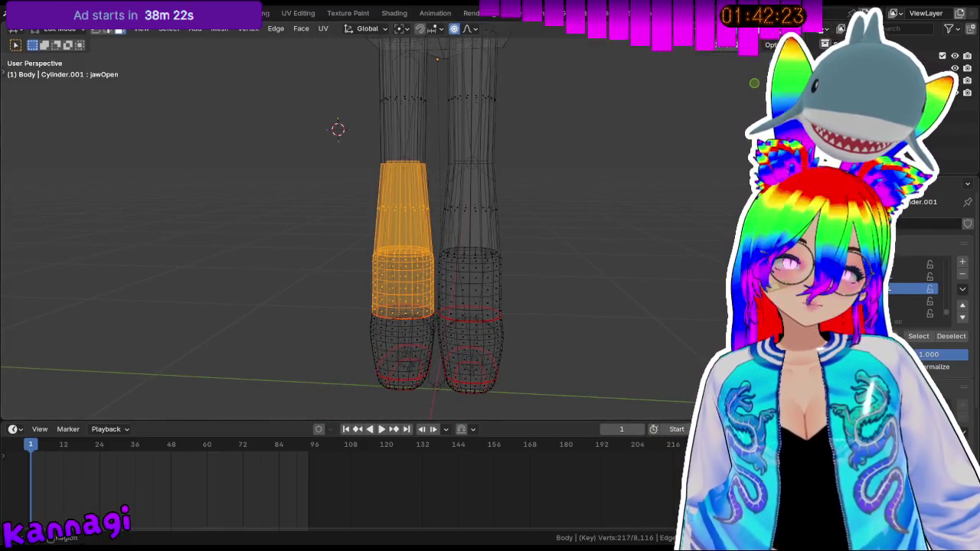
pyautogui.press('KP_3')
pyautogui.press('KP_3')
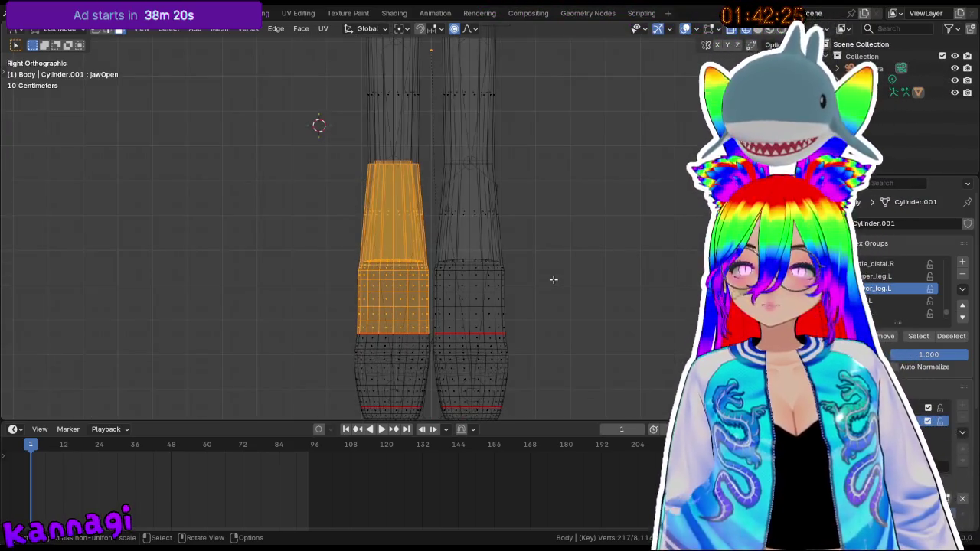
pyautogui.hotkey('alt', 'a')
pyautogui.moveTo(432, 166); pyautogui.dragTo(520, 331)
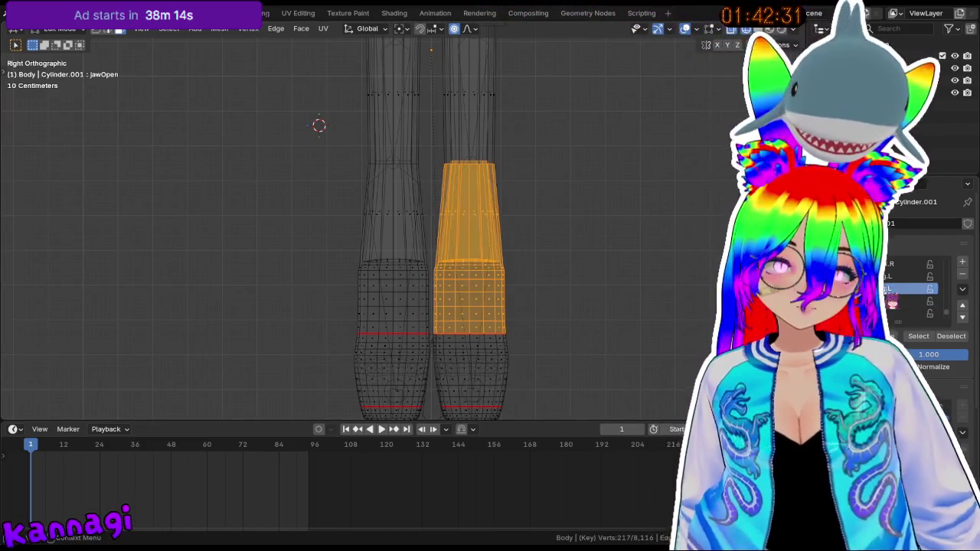
pyautogui.scroll(1, 905, 295)
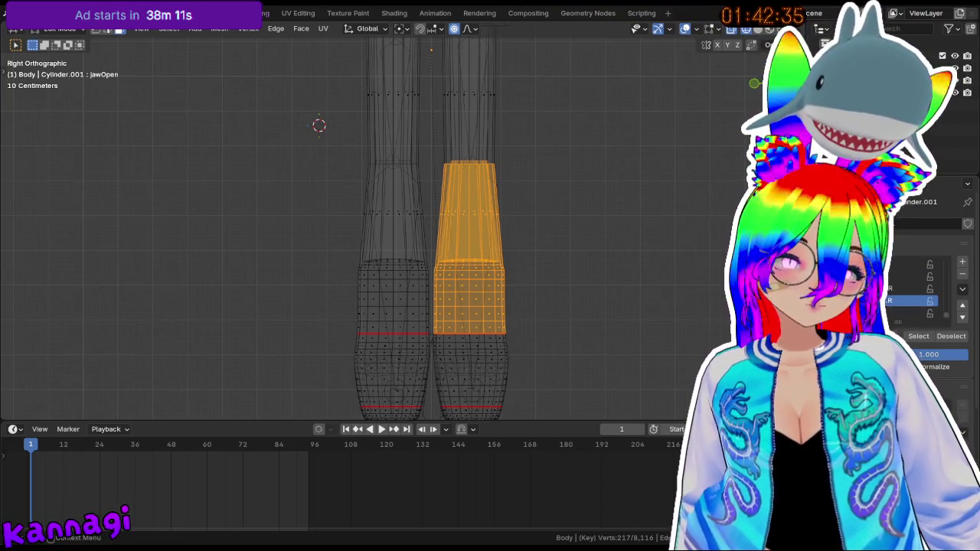
pyautogui.keyDown('shift'); pyautogui.scroll(2, 573, 209); pyautogui.keyUp('shift')
pyautogui.keyDown('shift'); pyautogui.scroll(2, 350, 212); pyautogui.keyUp('shift')
pyautogui.scroll(1, 415, 173)
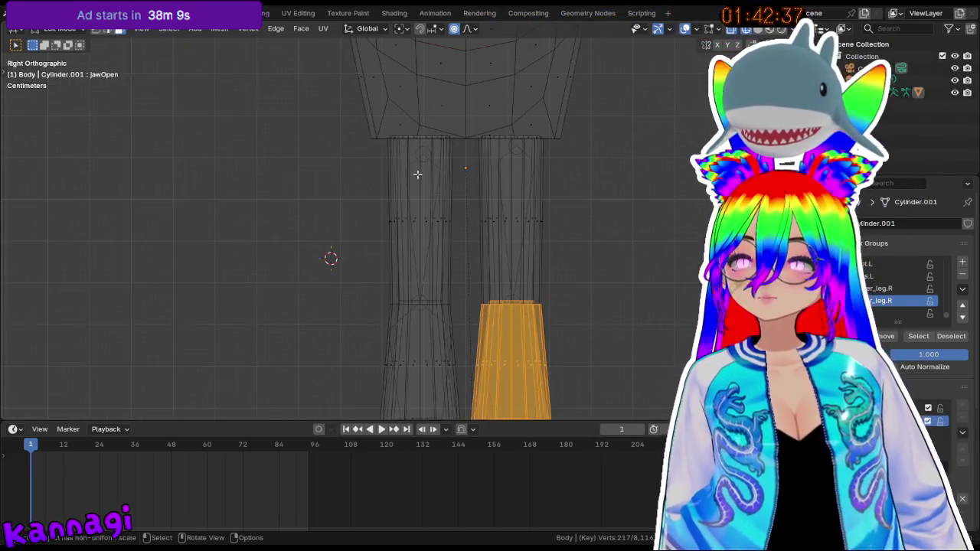
# - Box-select the upper left leg, leaving out the stray hip plane
pyautogui.hotkey('alt', 'a')
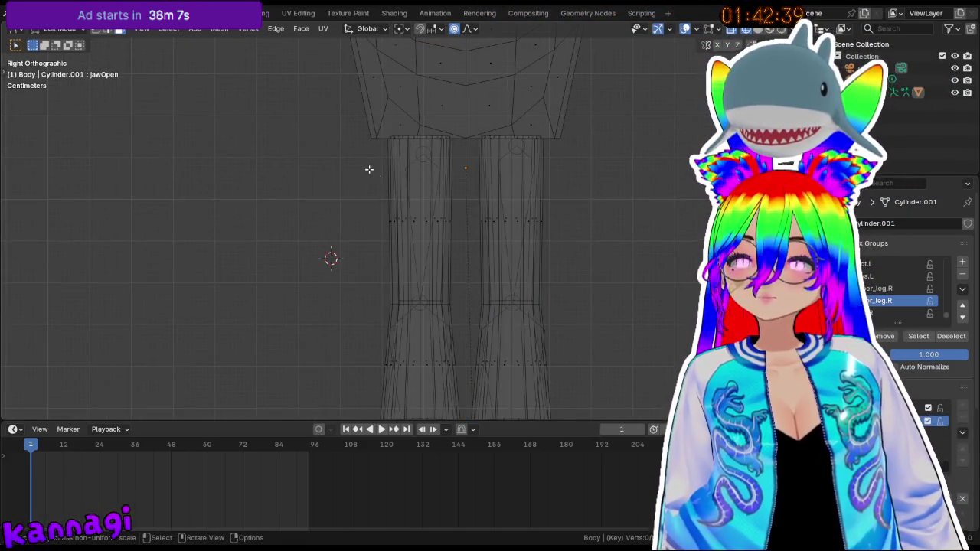
pyautogui.moveTo(369, 170); pyautogui.dragTo(470, 302)
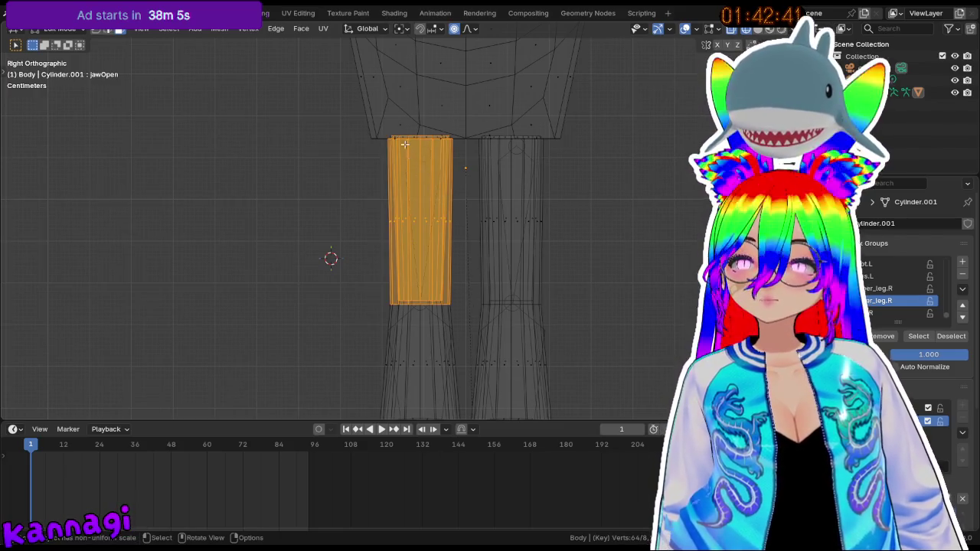
pyautogui.moveTo(448, 160); pyautogui.dragTo(455, 144, button='middle')
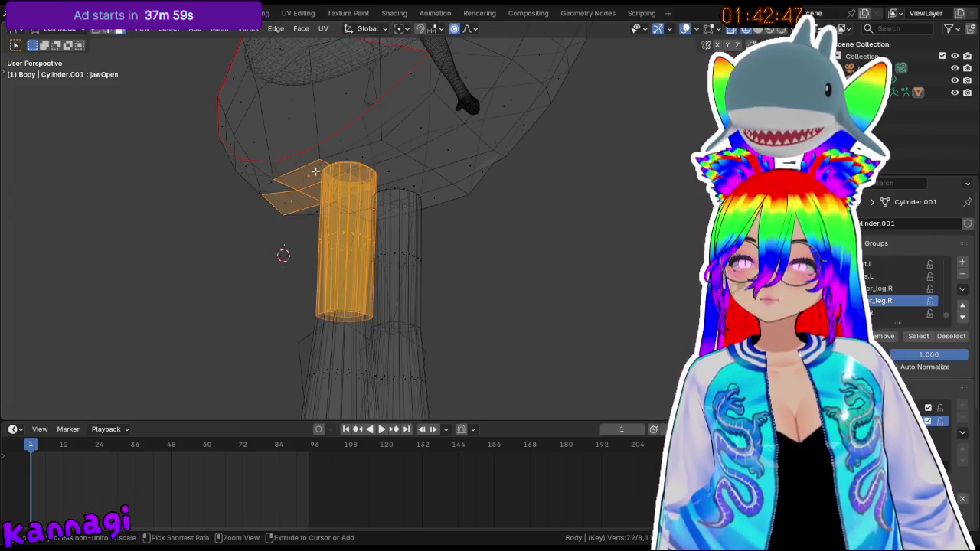
pyautogui.moveTo(297, 196); pyautogui.dragTo(258, 162, button='middle')
pyautogui.moveTo(259, 162); pyautogui.dragTo(282, 166)
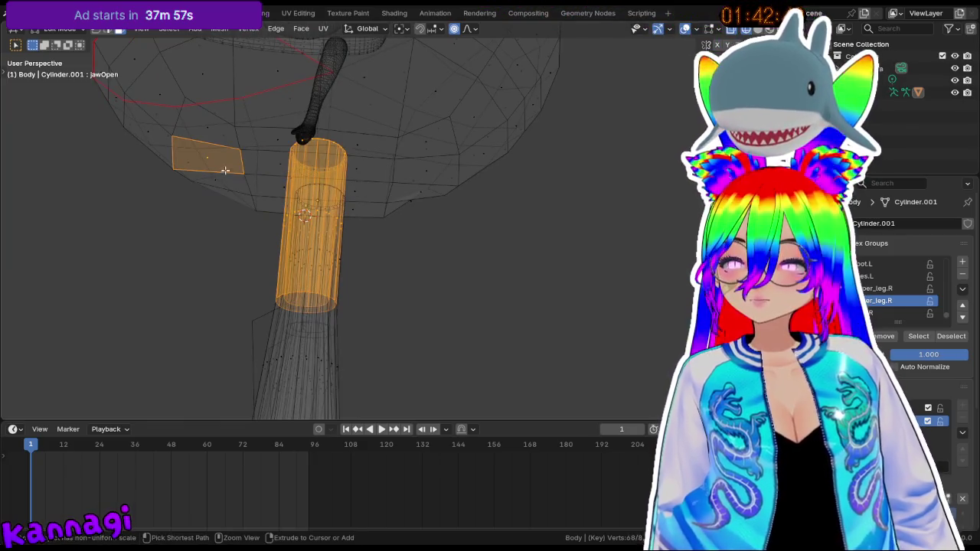
pyautogui.moveTo(218, 168); pyautogui.dragTo(219, 170)
pyautogui.moveTo(222, 172)
pyautogui.mouseDown(button='middle')
pyautogui.moveTo(488, 250)
pyautogui.moveTo(507, 234)
pyautogui.mouseUp(button='middle')
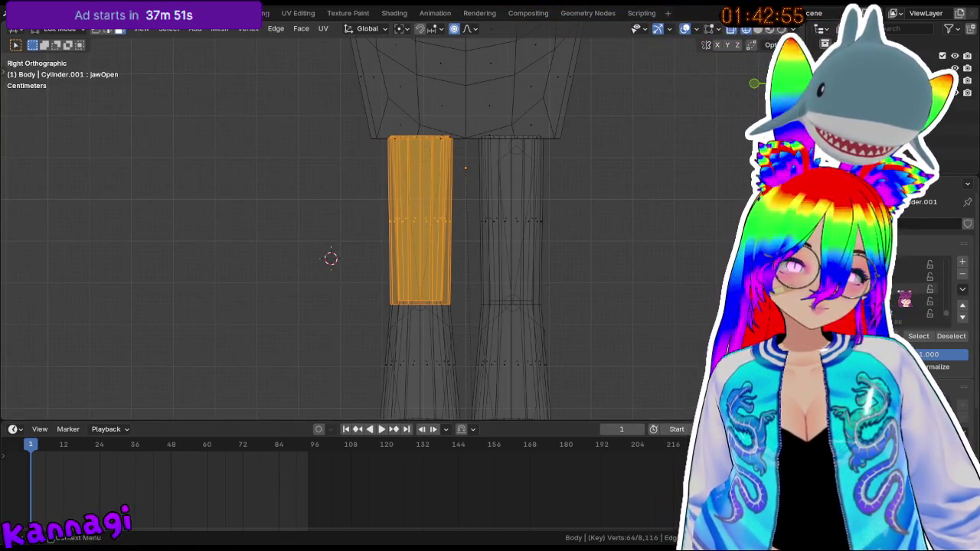
# - Make upper_leg.L the active group, reselect the upper leg, then undo the tilt
pyautogui.click(689, 243)
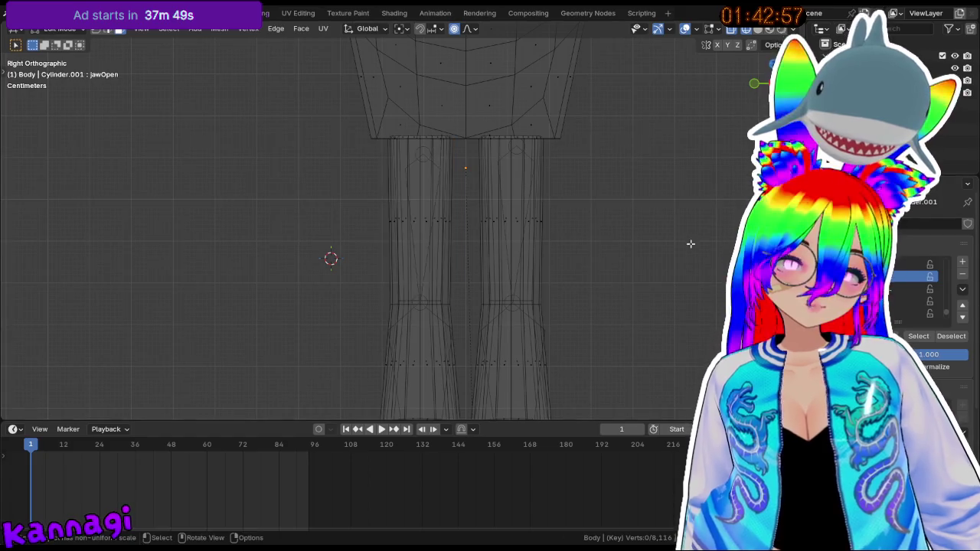
pyautogui.moveTo(464, 135)
pyautogui.mouseDown()
pyautogui.moveTo(549, 292)
pyautogui.moveTo(541, 262)
pyautogui.mouseUp()
pyautogui.moveTo(457, 127)
pyautogui.mouseDown()
pyautogui.moveTo(564, 304)
pyautogui.moveTo(561, 288)
pyautogui.mouseUp()
pyautogui.moveTo(561, 289)
pyautogui.mouseDown(button='middle')
pyautogui.moveTo(541, 225)
pyautogui.moveTo(481, 148)
pyautogui.mouseUp(button='middle')
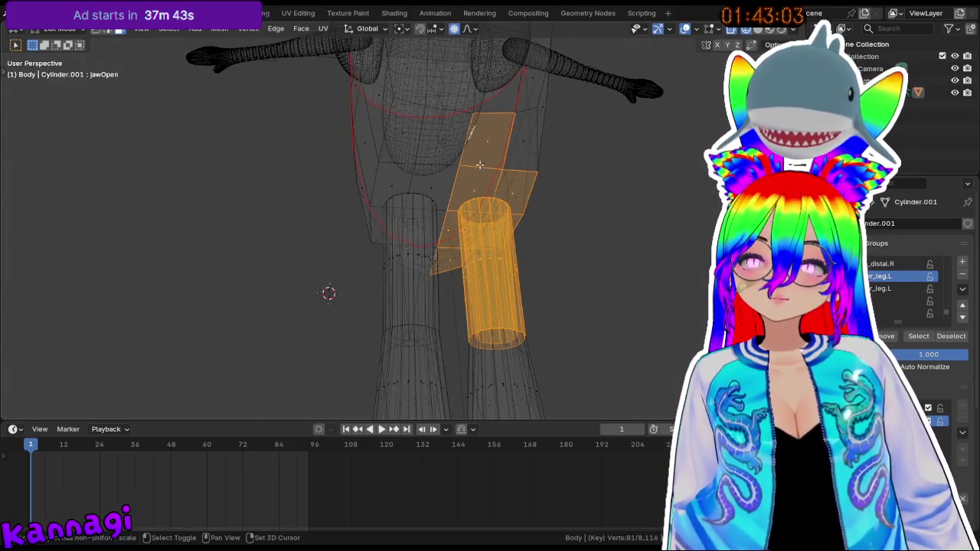
pyautogui.hotkey('ctrl', 'z')
# - Clear the selection and box-select the upper right leg in Right Ortho view
pyautogui.moveTo(475, 252)
pyautogui.mouseDown(button='middle')
pyautogui.moveTo(477, 267)
pyautogui.moveTo(495, 270)
pyautogui.mouseUp(button='middle')
pyautogui.press('KP_3')
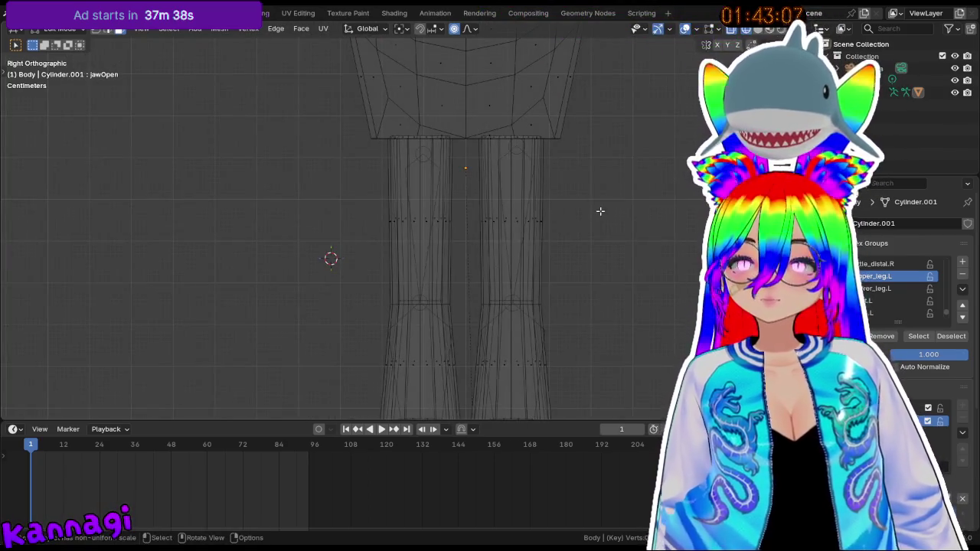
pyautogui.moveTo(582, 213)
pyautogui.mouseDown(button='middle')
pyautogui.moveTo(601, 232)
pyautogui.moveTo(584, 252)
pyautogui.moveTo(566, 212)
pyautogui.mouseUp(button='middle')
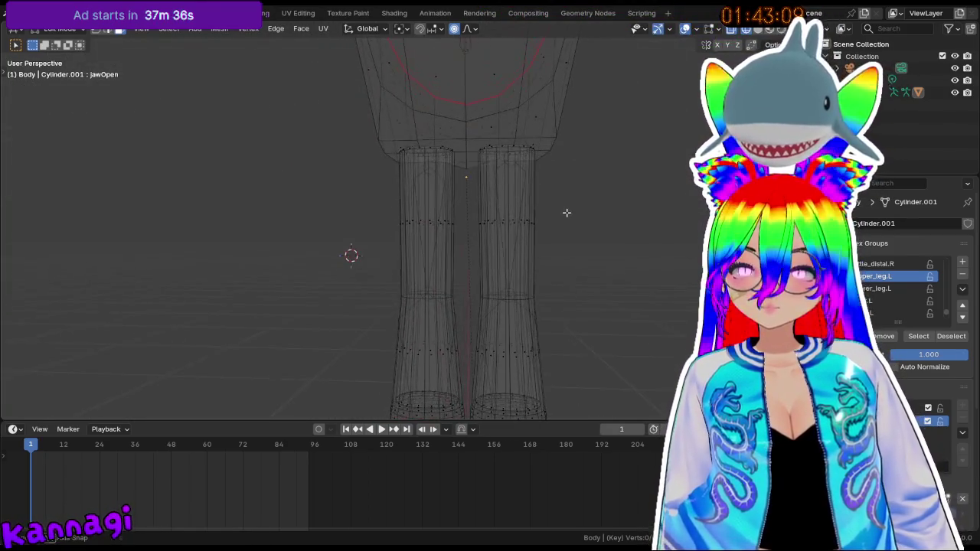
pyautogui.press('a')
pyautogui.hotkey('alt', 'a')
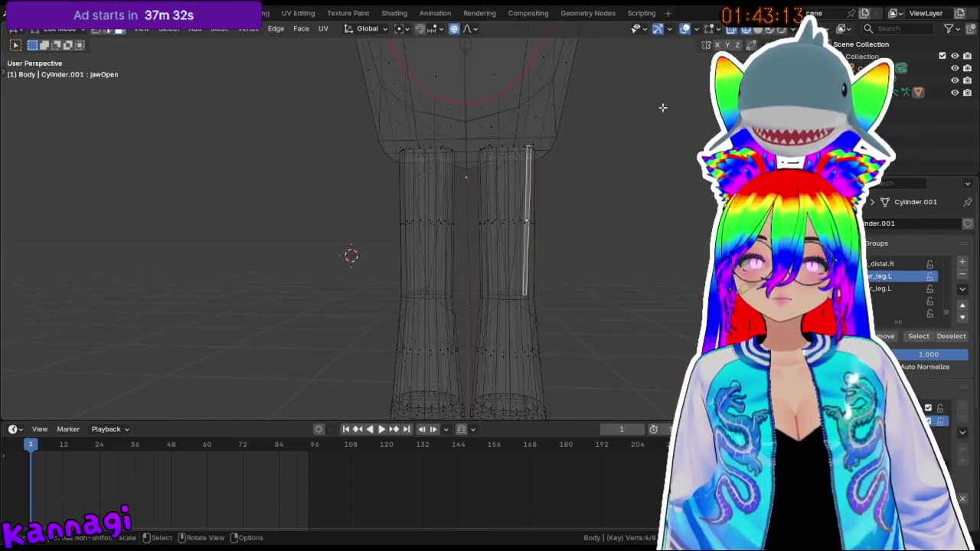
pyautogui.press('KP_3')
pyautogui.moveTo(470, 131); pyautogui.dragTo(557, 292)
pyautogui.moveTo(534, 184); pyautogui.dragTo(487, 136, button='middle')
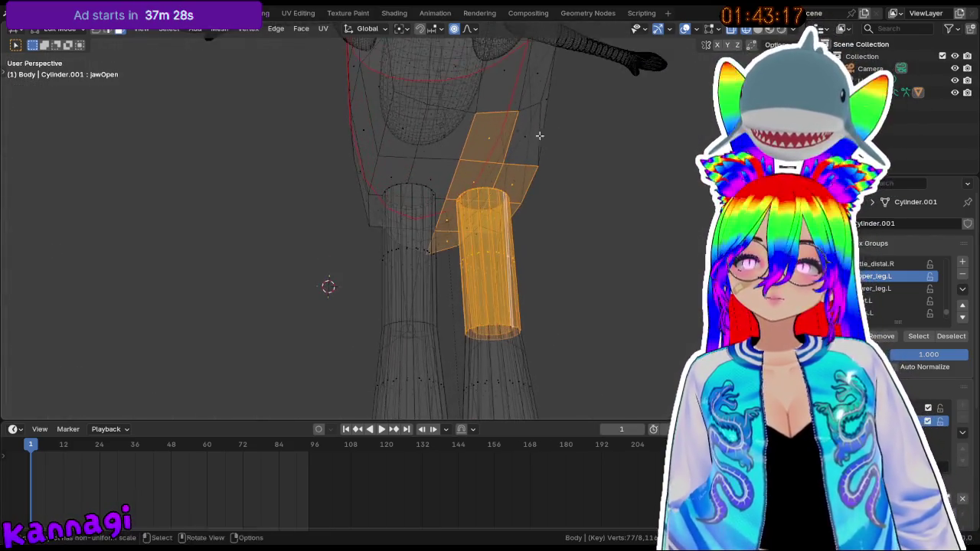
# - Deselect the hip faces and make upper_leg.R the active vertex group
pyautogui.keyDown('shift'); pyautogui.click(471, 171); pyautogui.keyUp('shift')
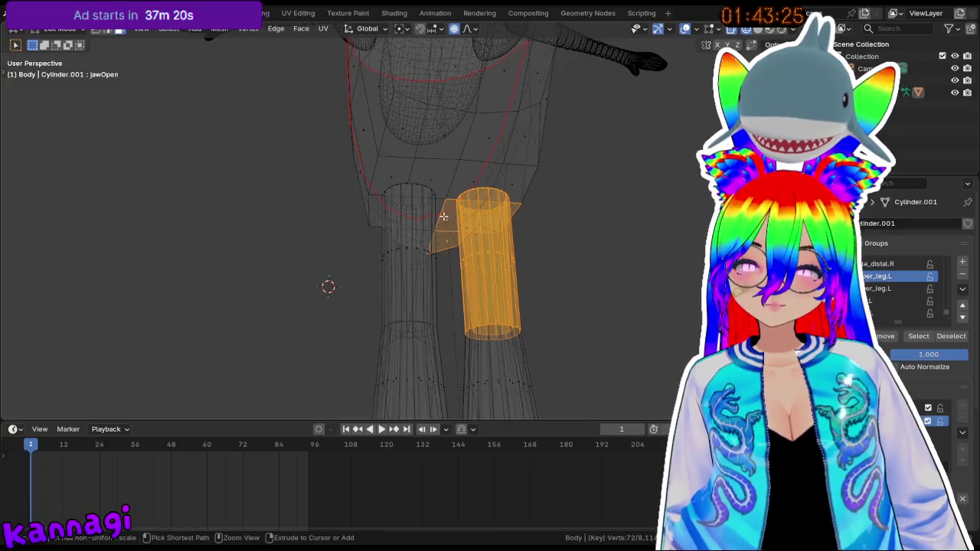
pyautogui.moveTo(441, 234); pyautogui.dragTo(190, 118, button='middle')
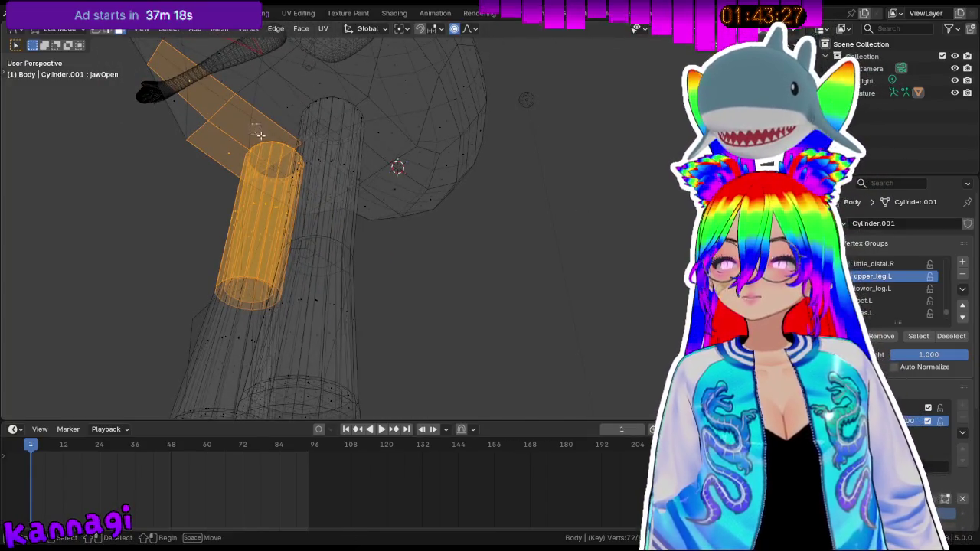
pyautogui.keyDown('ctrl'); pyautogui.moveTo(257, 131); pyautogui.dragTo(220, 154); pyautogui.keyUp('ctrl')
pyautogui.keyDown('ctrl'); pyautogui.moveTo(153, 46); pyautogui.dragTo(252, 122); pyautogui.keyUp('ctrl')
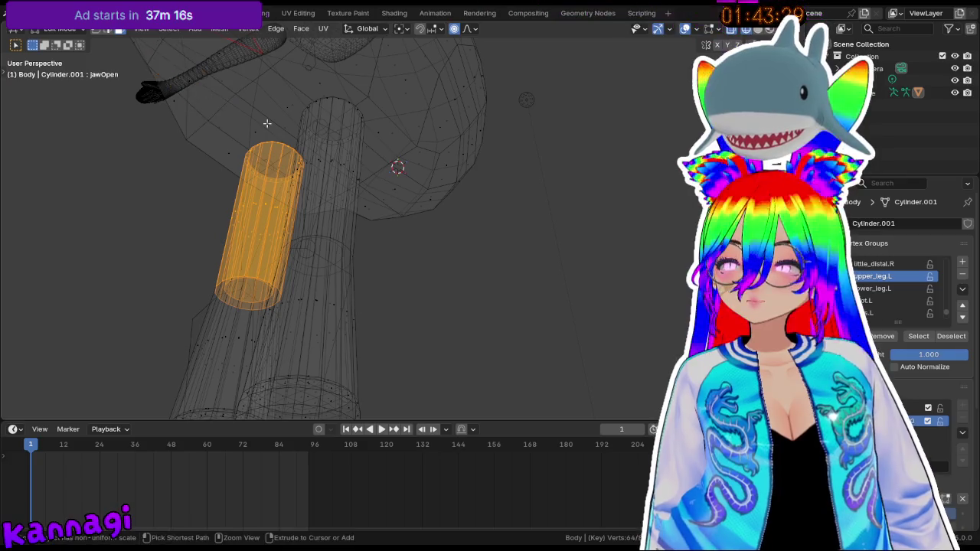
pyautogui.moveTo(263, 125); pyautogui.dragTo(190, 210, button='middle')
pyautogui.press('KP_3')
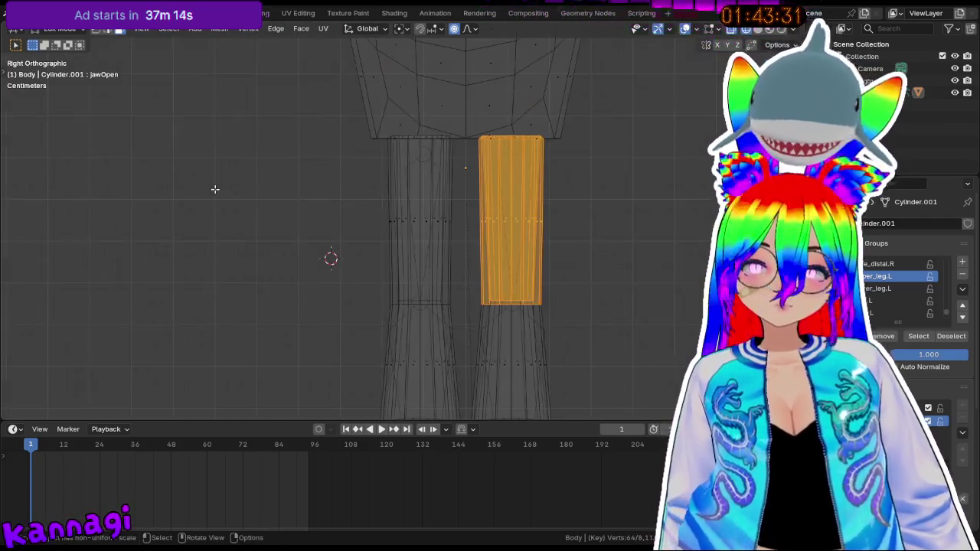
pyautogui.click(895, 289)
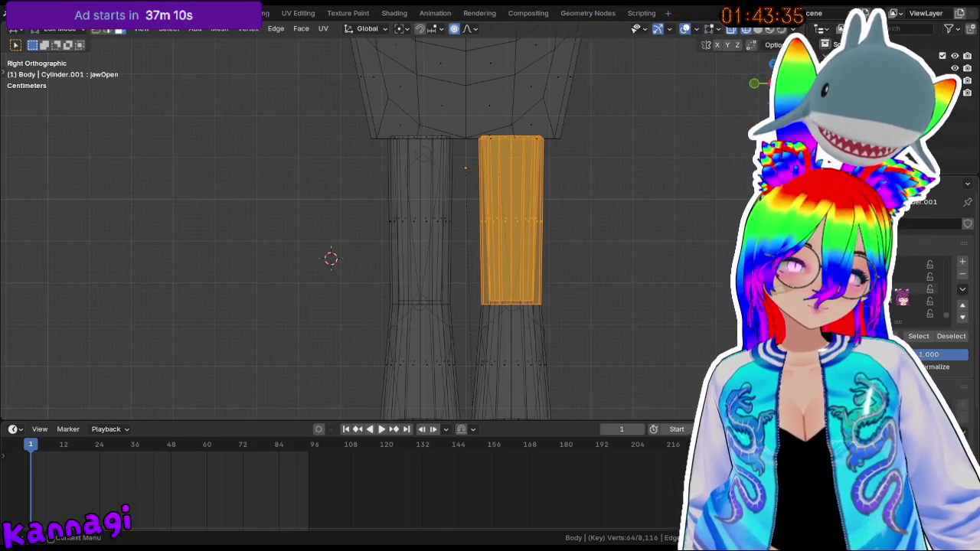
pyautogui.moveTo(385, 20)
pyautogui.keyDown('shift'); pyautogui.mouseDown(button='middle')
pyautogui.moveTo(361, 206)
pyautogui.moveTo(433, 206)
pyautogui.mouseUp(button='middle'); pyautogui.keyUp('shift')
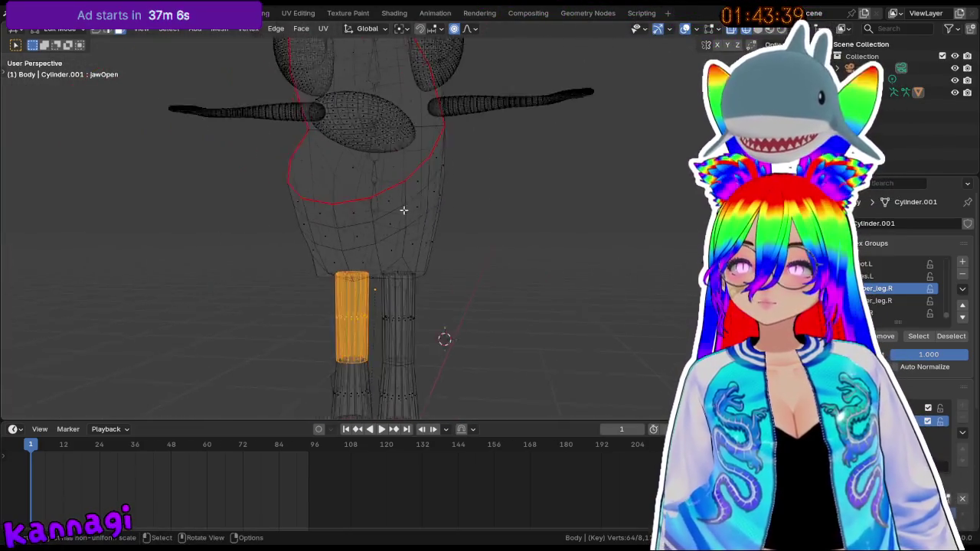
# - From a torso face loop, Ctrl+L select the linked body shell, delimited by seams
pyautogui.keyDown('alt'); pyautogui.click(433, 207); pyautogui.keyUp('alt')
pyautogui.moveTo(484, 213); pyautogui.dragTo(422, 225, button='middle')
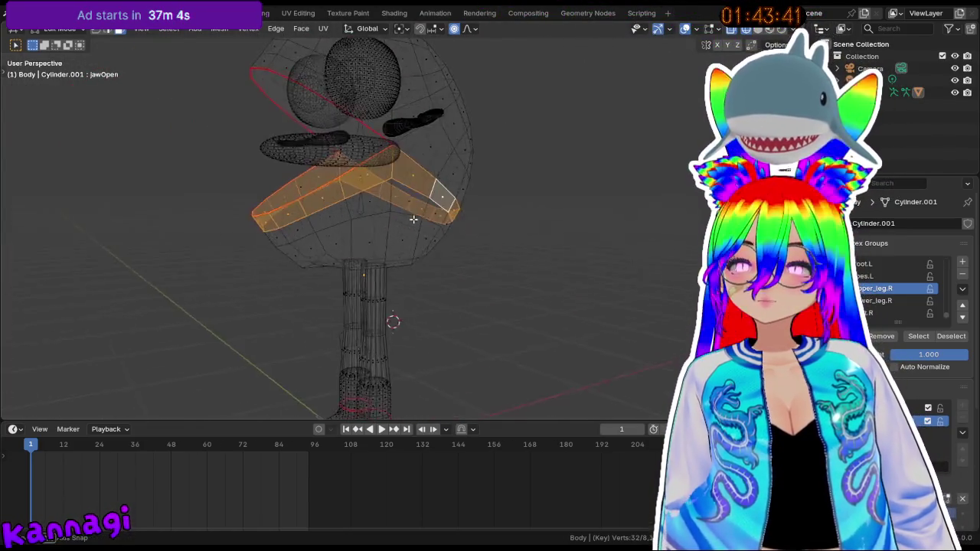
pyautogui.press('a')
pyautogui.hotkey('ctrl', 'z')
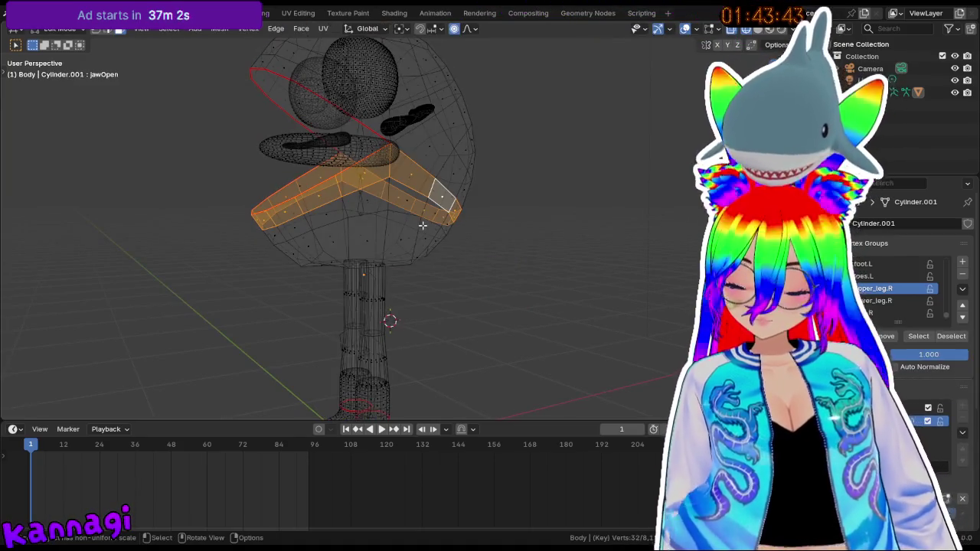
pyautogui.press('l')
pyautogui.moveTo(423, 225)
pyautogui.mouseDown(button='middle')
pyautogui.moveTo(395, 213)
pyautogui.moveTo(520, 225)
pyautogui.moveTo(350, 169)
pyautogui.moveTo(456, 112)
pyautogui.mouseUp(button='middle')
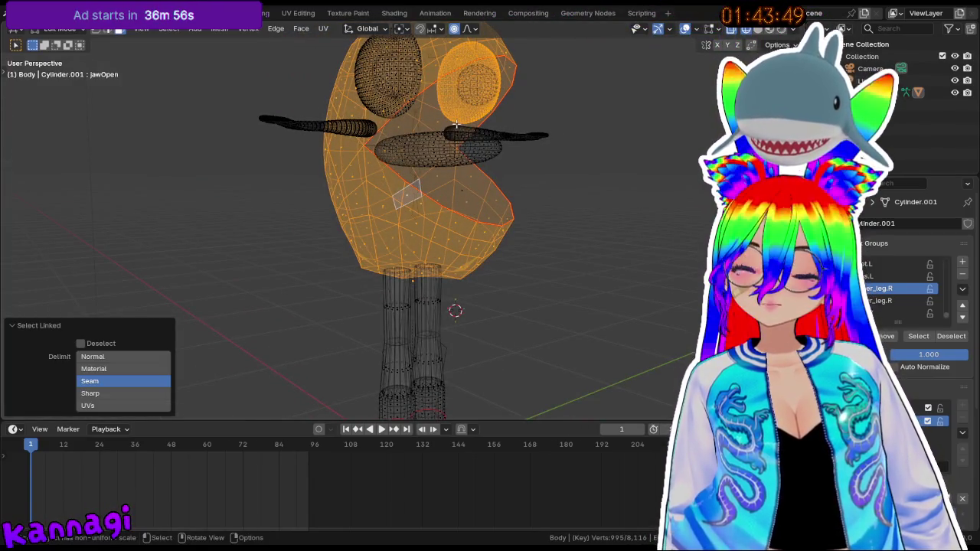
pyautogui.moveTo(459, 153); pyautogui.dragTo(437, 192, button='middle')
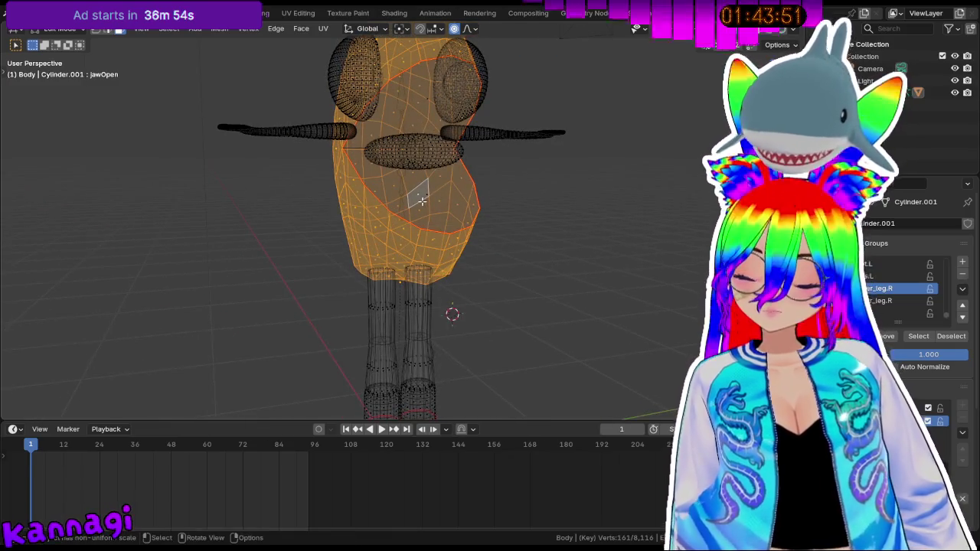
pyautogui.hotkey('ctrl', 'l')
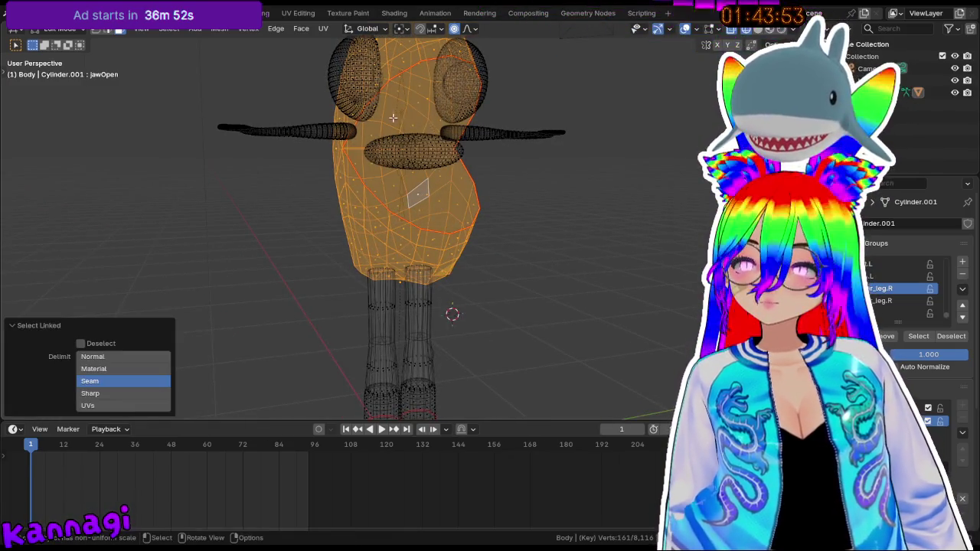
pyautogui.moveTo(392, 117); pyautogui.dragTo(359, 123, button='middle')
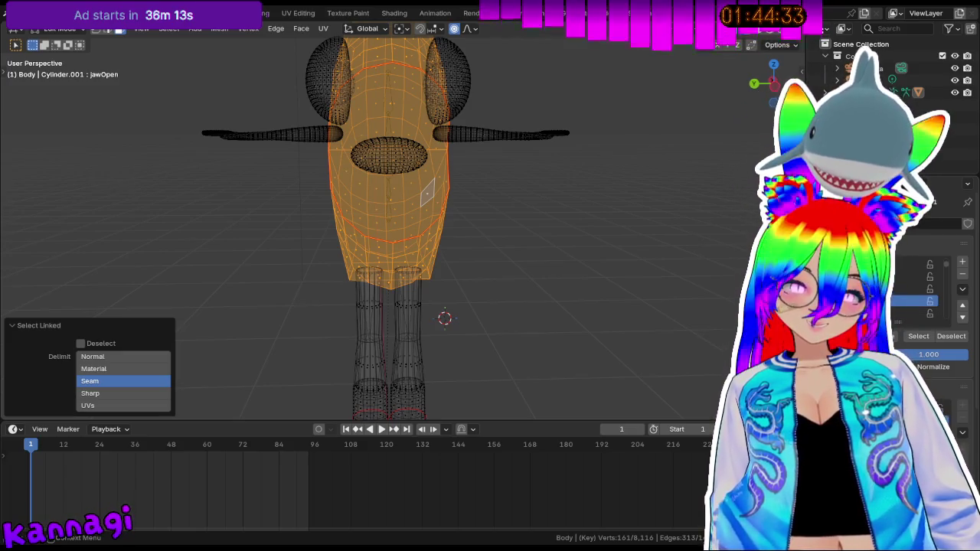
# - Add the mouth piece to the selection with Select Linked while orbiting around the head
pyautogui.press('Escape')
pyautogui.moveTo(332, 215); pyautogui.dragTo(518, 255, button='middle')
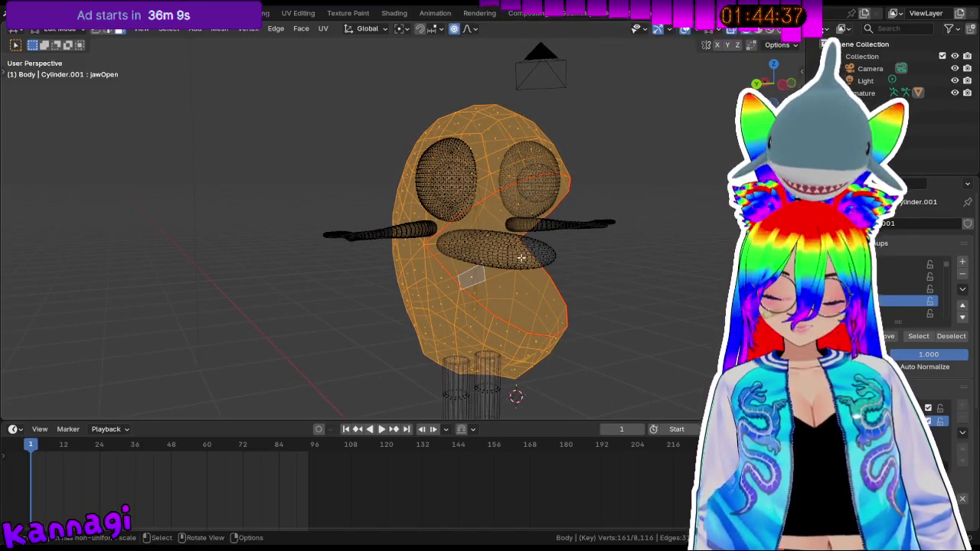
pyautogui.press('l')
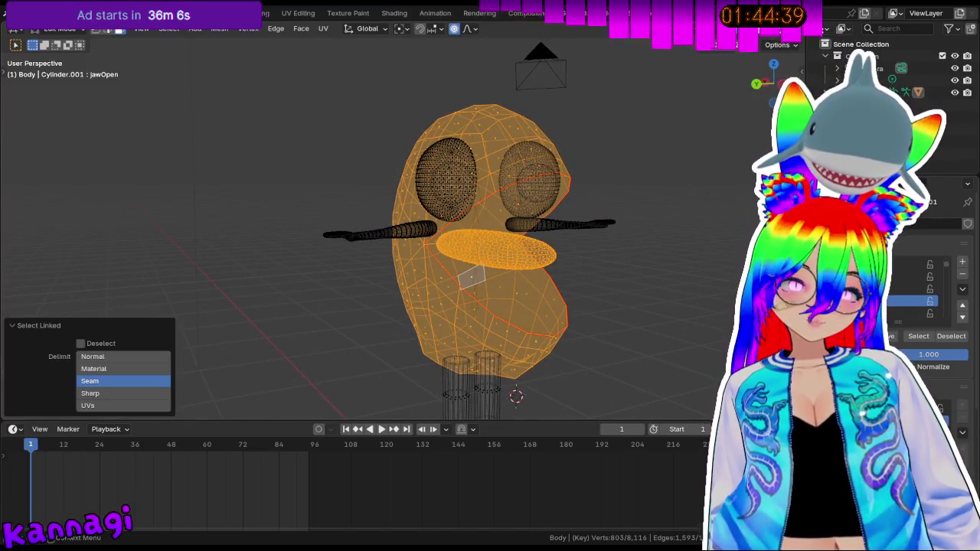
pyautogui.press('Escape')
pyautogui.scroll(4, 564, 197)
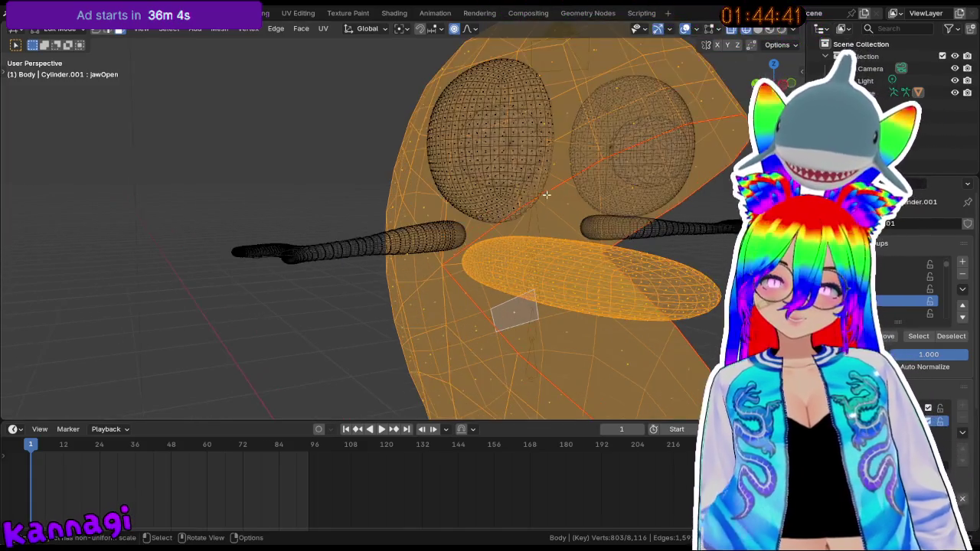
pyautogui.moveTo(522, 178); pyautogui.dragTo(491, 188, button='middle')
pyautogui.moveTo(378, 202); pyautogui.dragTo(436, 243, button='middle')
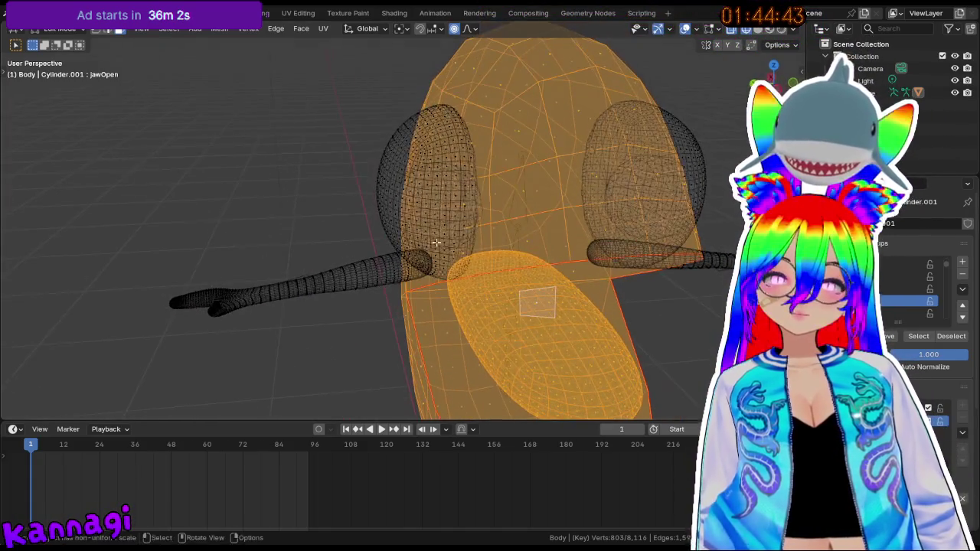
# - Select the left eye's edge loop, then the whole connected left and right eye pieces
pyautogui.keyDown('alt'); pyautogui.click(467, 258); pyautogui.keyUp('alt')
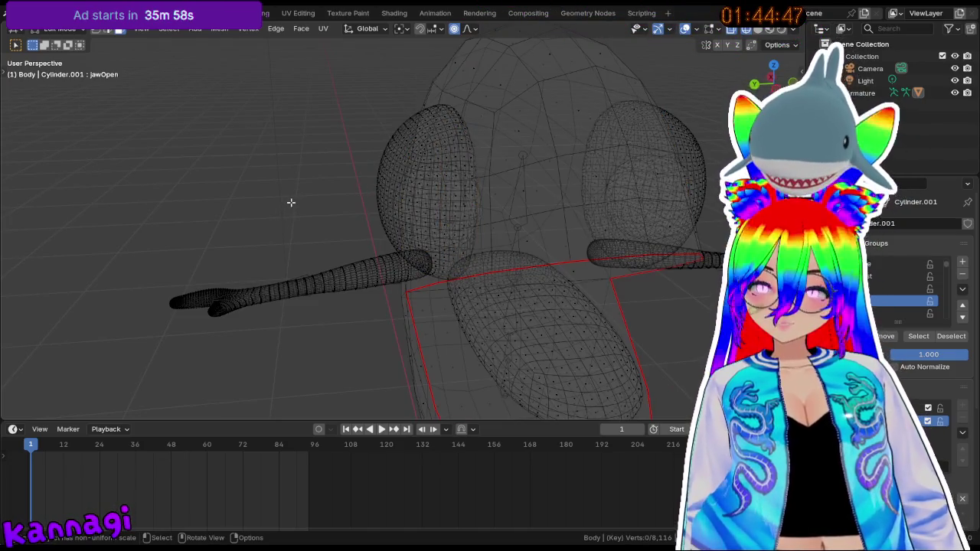
pyautogui.press('l')
pyautogui.moveTo(410, 198); pyautogui.dragTo(586, 212, button='middle')
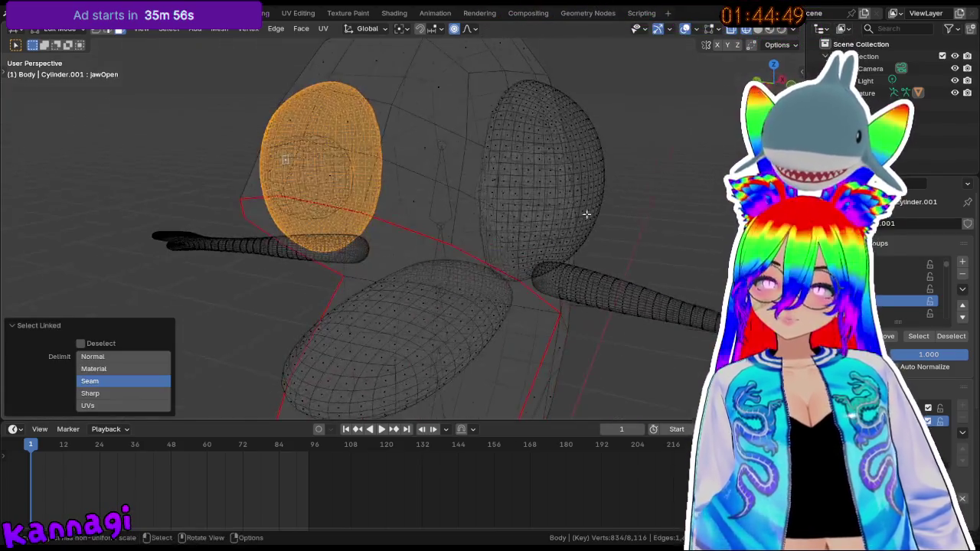
pyautogui.press('l')
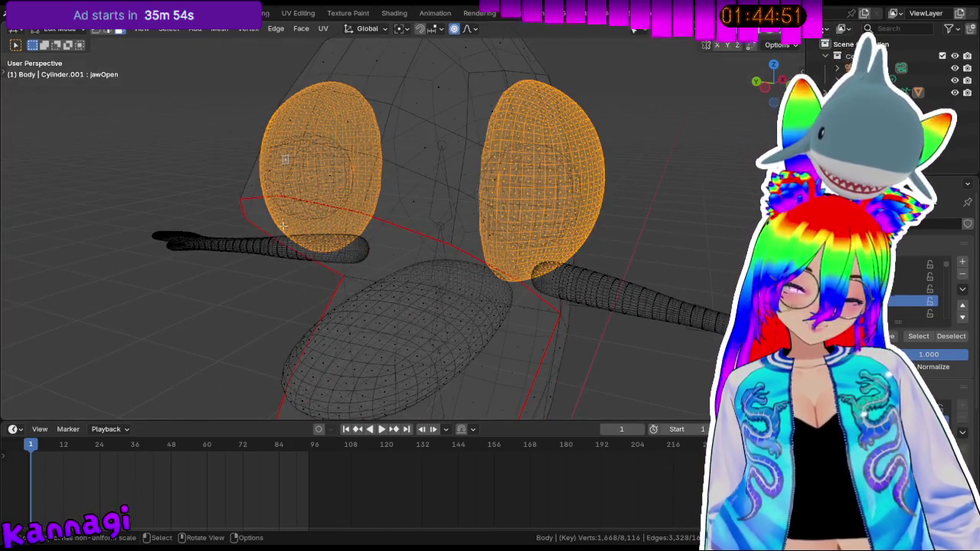
pyautogui.moveTo(285, 159); pyautogui.dragTo(551, 161, button='middle')
pyautogui.scroll(3, 551, 161)
pyautogui.scroll(4, 550, 161)
pyautogui.scroll(3, 550, 160)
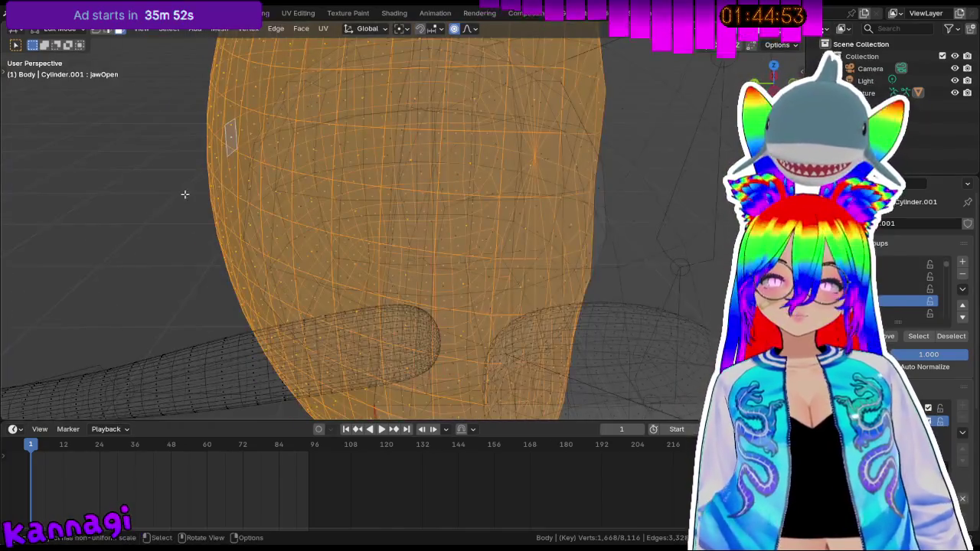
# - Clear the selection and select a single connected eye piece again
pyautogui.hotkey('alt', 'a')
pyautogui.scroll(-2, 498, 210)
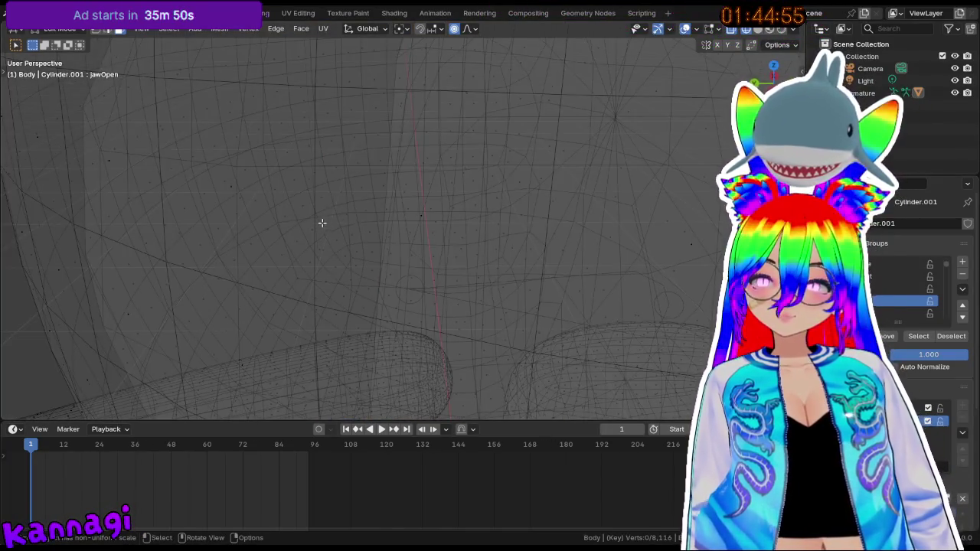
pyautogui.press('l')
pyautogui.scroll(-3, 326, 222)
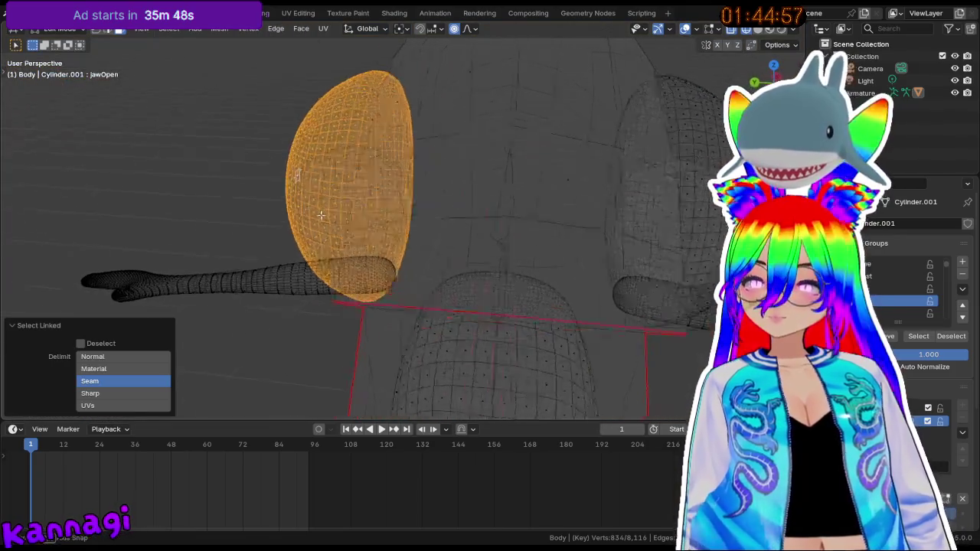
pyautogui.scroll(3, 330, 220)
pyautogui.hotkey('ctrl', 'z')
pyautogui.hotkey('ctrl', 'shift', 'z')
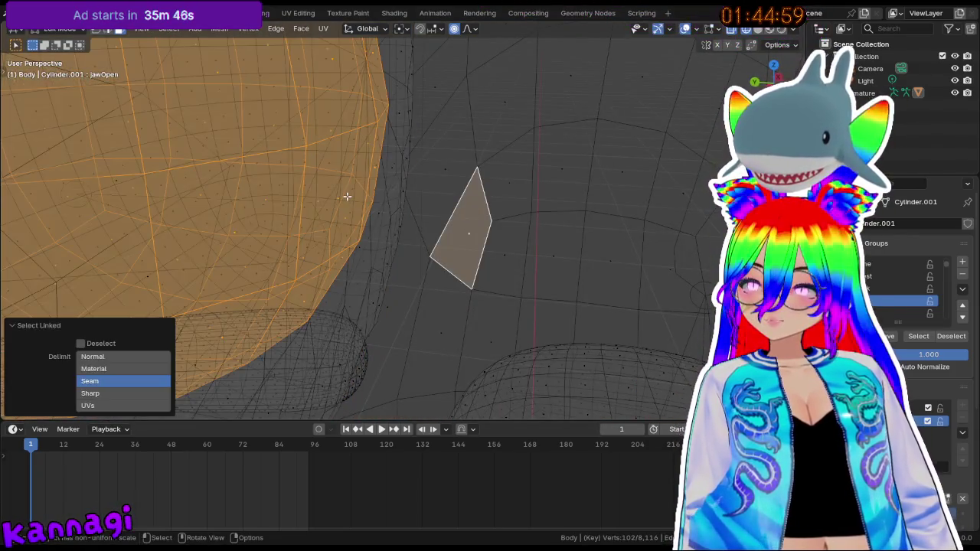
# - Try linked selections of a larger connected mesh region, undoing and redoing them
pyautogui.scroll(-5, 411, 236)
pyautogui.hotkey('ctrl', 'z')
pyautogui.scroll(3, 411, 212)
pyautogui.scroll(3, 302, 206)
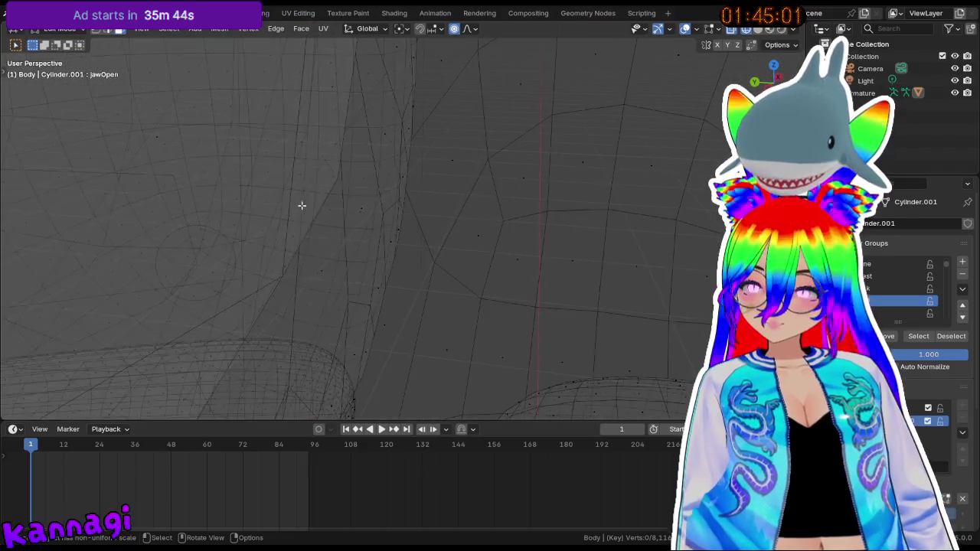
pyautogui.press('l')
pyautogui.hotkey('ctrl', 'z')
pyautogui.press('l')
pyautogui.hotkey('ctrl', 'z')
pyautogui.scroll(-2, 383, 210)
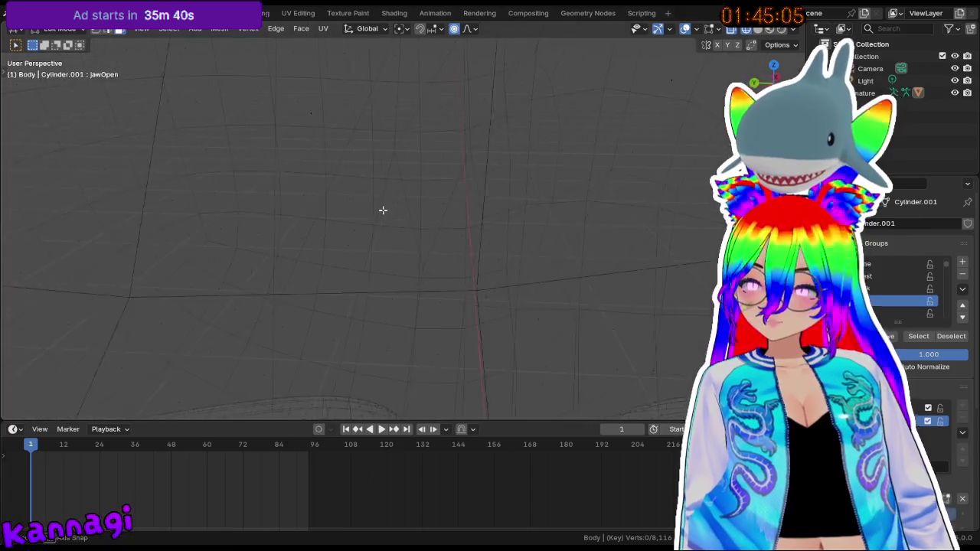
pyautogui.scroll(-2, 380, 209)
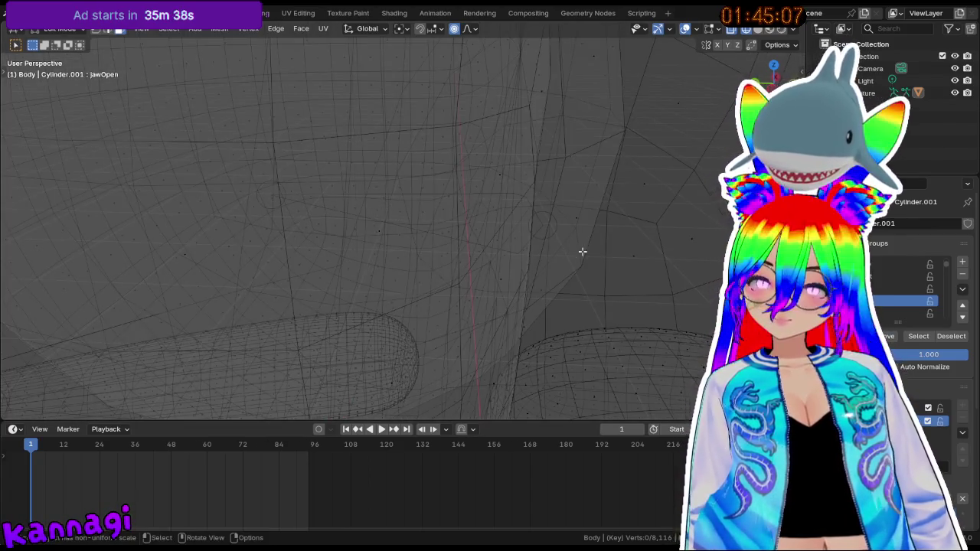
pyautogui.hotkey('ctrl', 'shift', 'z')
pyautogui.scroll(-3, 475, 242)
pyautogui.scroll(-2, 475, 242)
pyautogui.hotkey('ctrl', 'z')
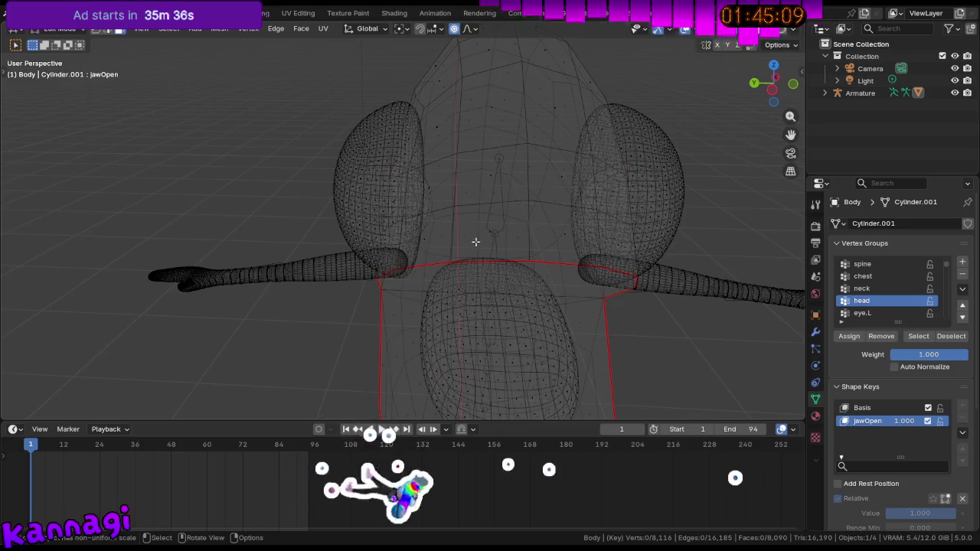
# - Redo and undo one more connected-piece selection, then re-orbit the head view
pyautogui.scroll(3, 547, 236)
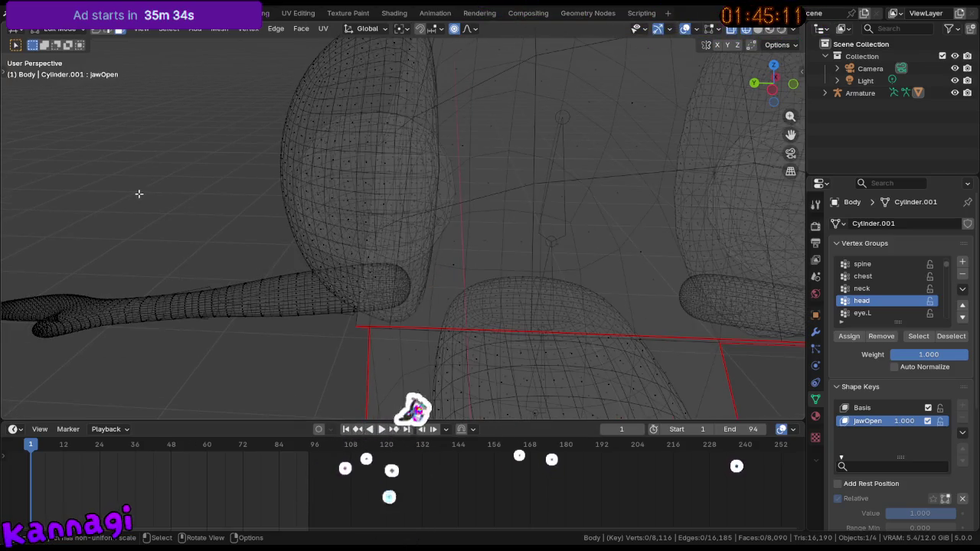
pyautogui.scroll(3, 411, 225)
pyautogui.scroll(2, 411, 216)
pyautogui.scroll(2, 359, 212)
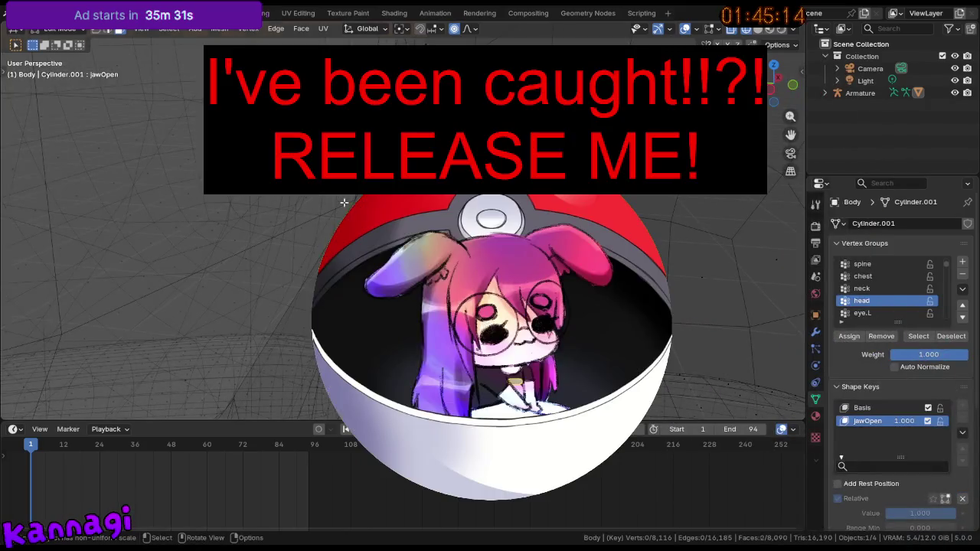
pyautogui.hotkey('ctrl', 'shift', 'z')
pyautogui.hotkey('ctrl', 'z')
pyautogui.moveTo(356, 197); pyautogui.dragTo(364, 201, button='middle')
pyautogui.scroll(4, 307, 277)
pyautogui.scroll(-3, 308, 277)
# - Select the eye piece linked up to its seams with Ctrl+L and hide it
pyautogui.hotkey('ctrl', 'l')
pyautogui.click(123, 356)
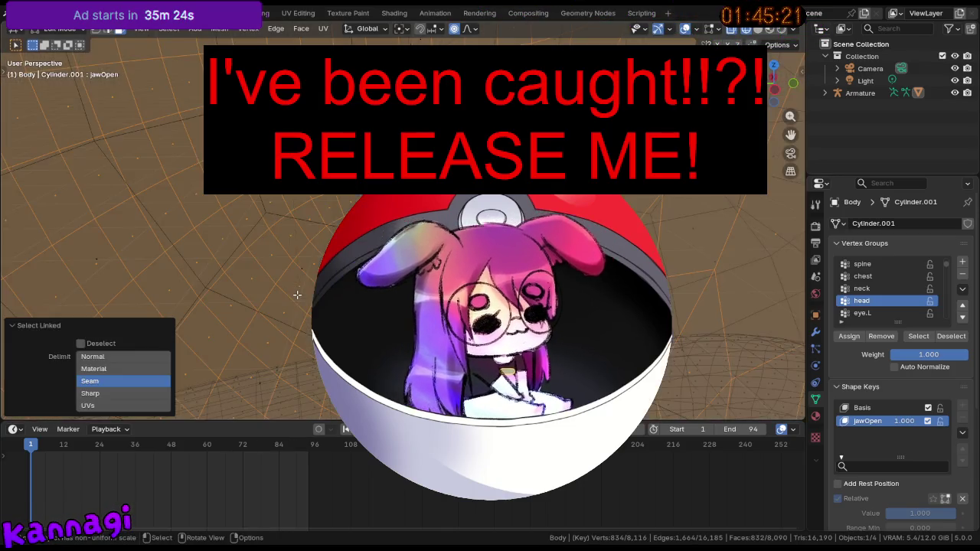
pyautogui.scroll(3, 308, 277)
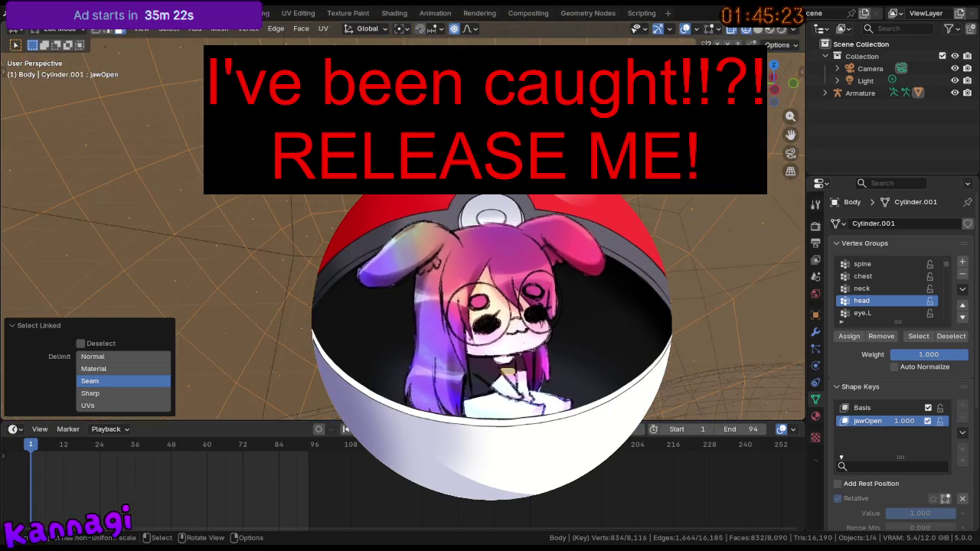
pyautogui.scroll(-3, 308, 277)
pyautogui.hotkey('ctrl', 'l')
pyautogui.click(122, 355)
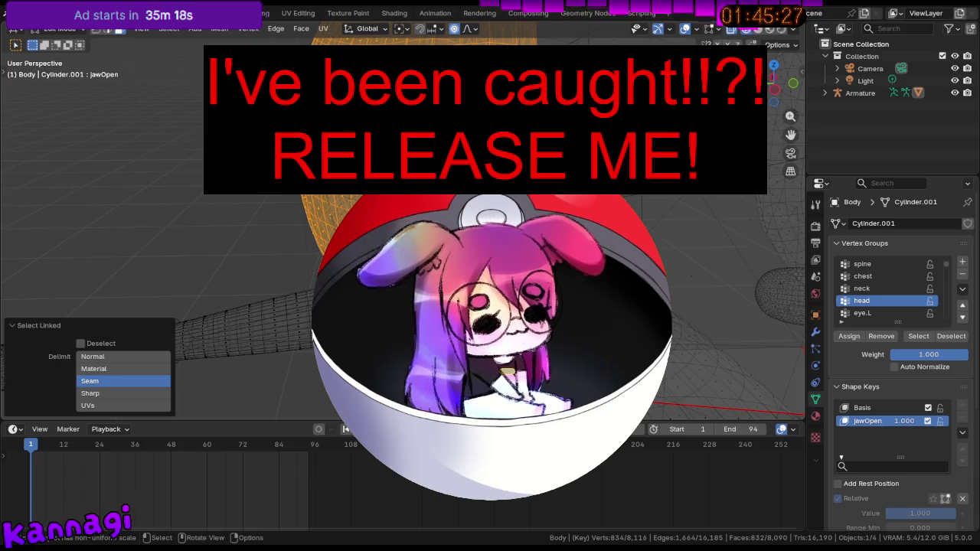
pyautogui.press('h')
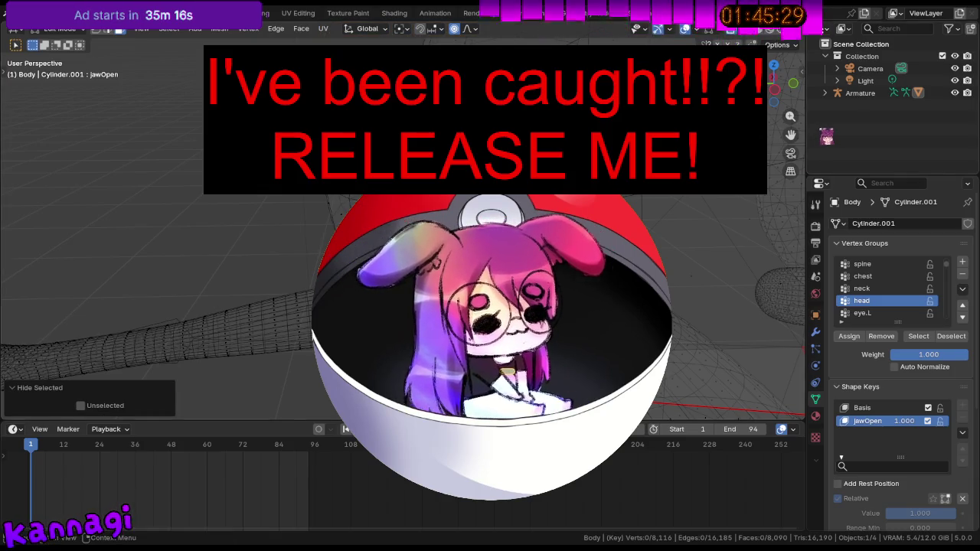
pyautogui.hotkey('ctrl', 'z')
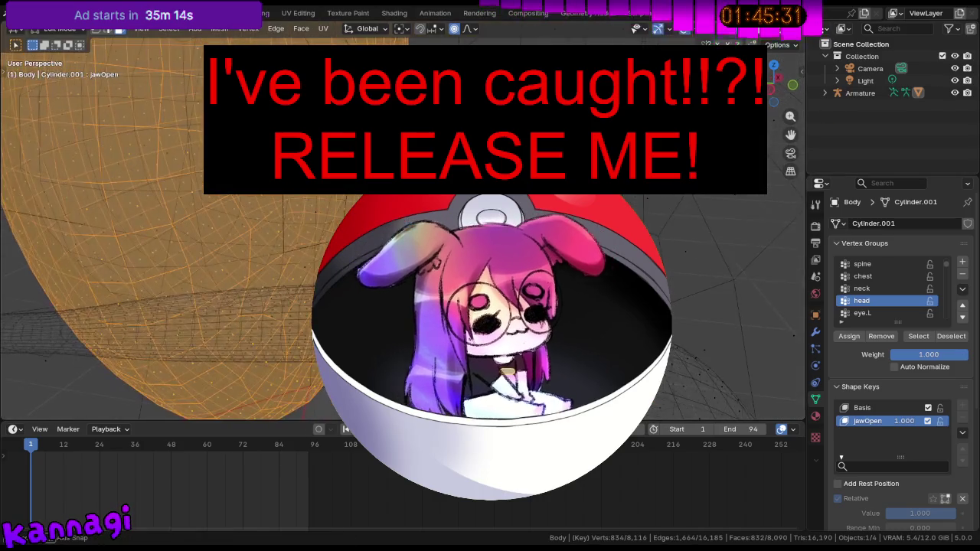
pyautogui.press('h')
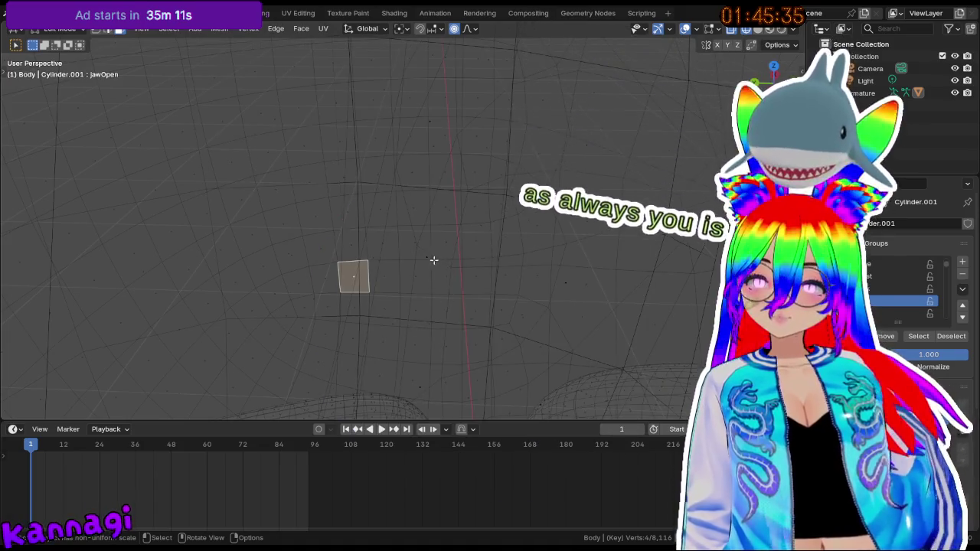
# - Select the inner eye sphere, then switch to Right Orthographic view centred on the head
pyautogui.hotkey('ctrl', 'l')
pyautogui.scroll(-5, 428, 256)
pyautogui.scroll(-4, 413, 245)
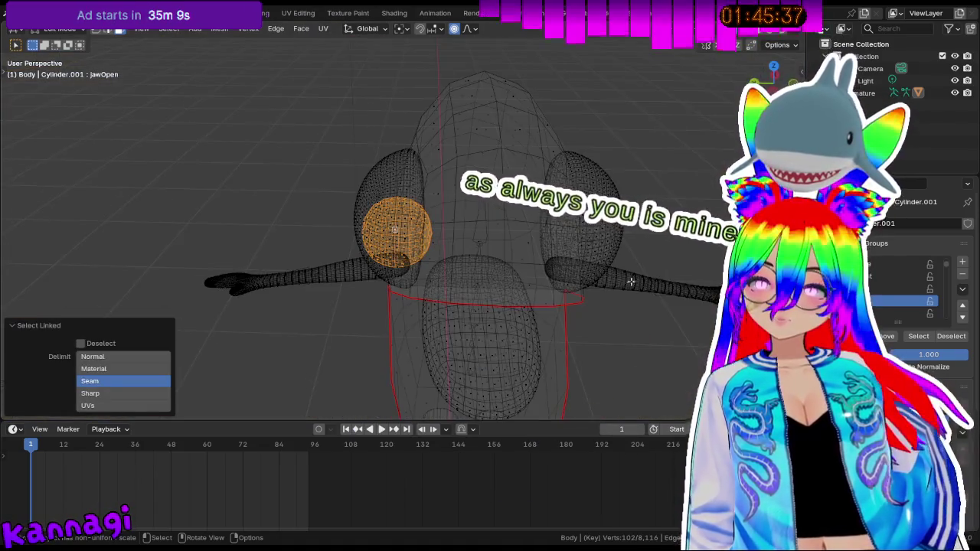
pyautogui.moveTo(395, 229)
pyautogui.mouseDown(button='middle')
pyautogui.moveTo(576, 206)
pyautogui.moveTo(531, 168)
pyautogui.moveTo(567, 168)
pyautogui.moveTo(441, 180)
pyautogui.moveTo(274, 417)
pyautogui.mouseUp(button='middle')
pyautogui.hotkey('ctrl', 'z')
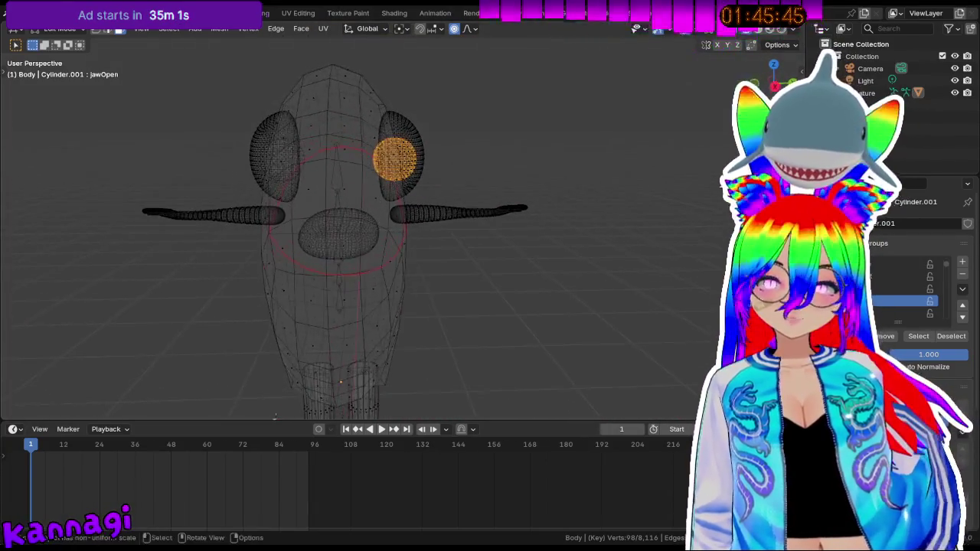
pyautogui.press('KP_3')
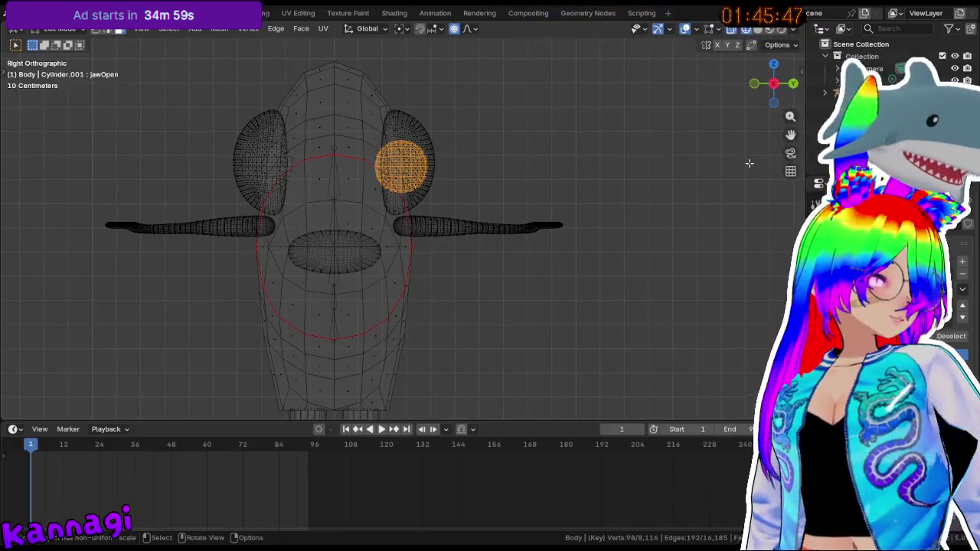
pyautogui.keyDown('shift'); pyautogui.moveTo(714, 175); pyautogui.dragTo(732, 185, button='middle'); pyautogui.keyUp('shift')
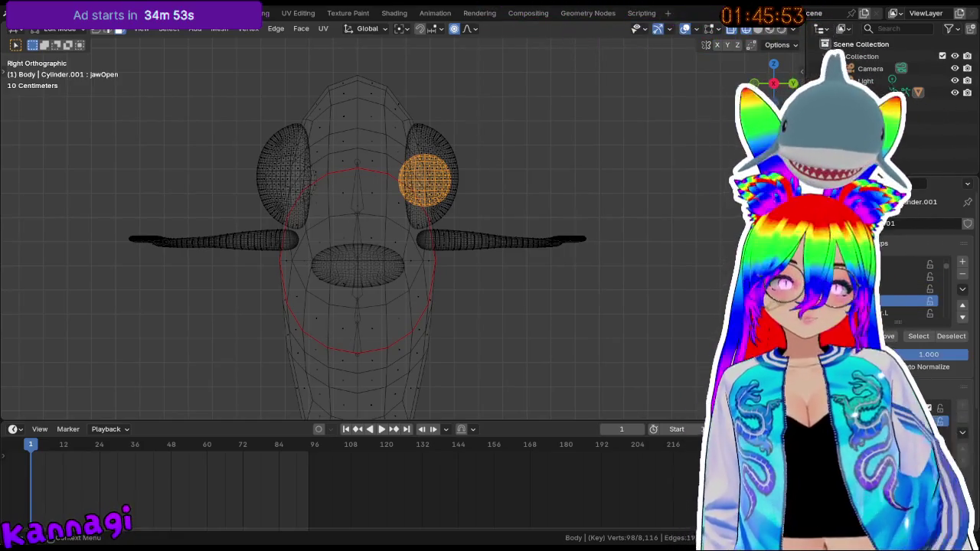
# - Orbit back into perspective and select, then deselect, the connected eye sphere
pyautogui.moveTo(525, 274)
pyautogui.mouseDown(button='middle')
pyautogui.moveTo(390, 204)
pyautogui.moveTo(405, 208)
pyautogui.moveTo(273, 218)
pyautogui.moveTo(110, 212)
pyautogui.moveTo(122, 214)
pyautogui.mouseUp(button='middle')
pyautogui.scroll(5, 326, 227)
pyautogui.scroll(2, 367, 238)
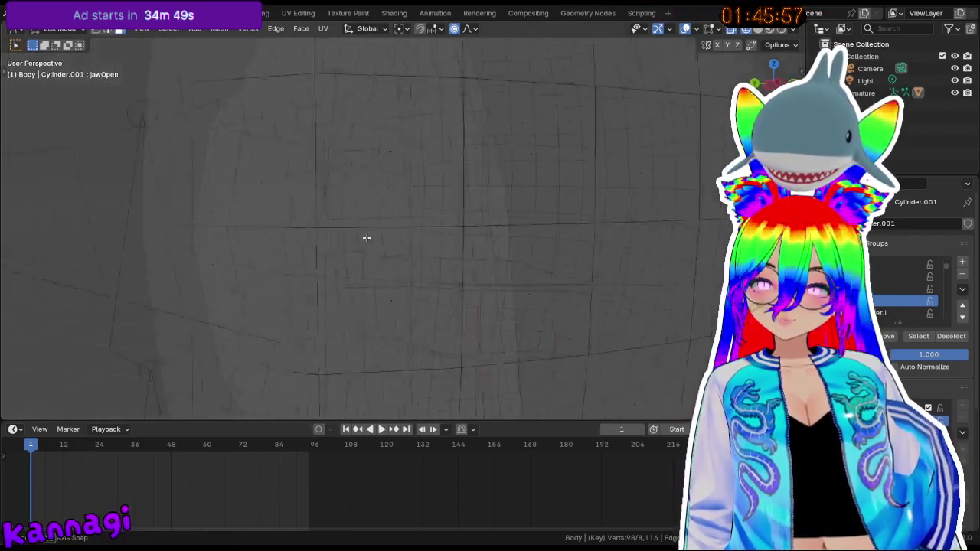
pyautogui.scroll(-1, 418, 263)
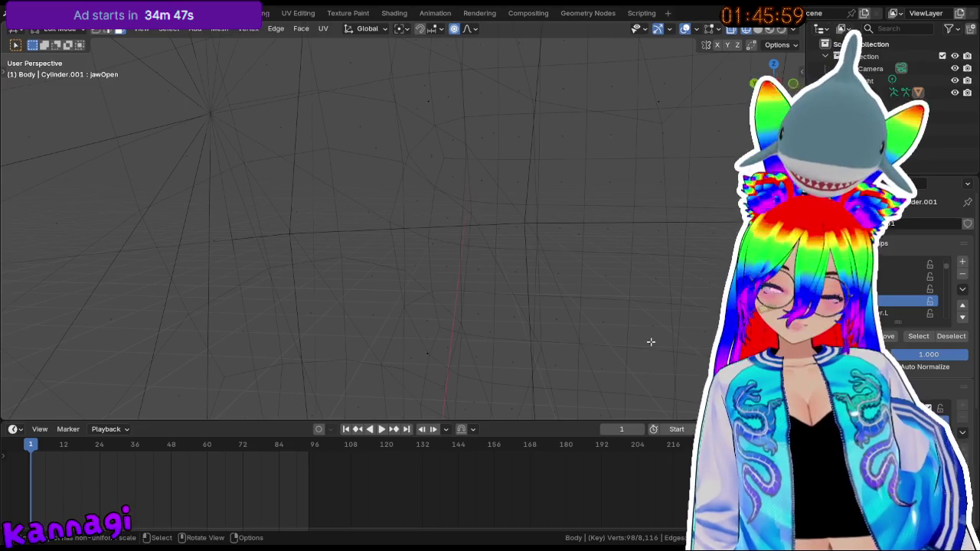
pyautogui.press('l')
pyautogui.scroll(-2, 612, 348)
pyautogui.scroll(-3, 468, 315)
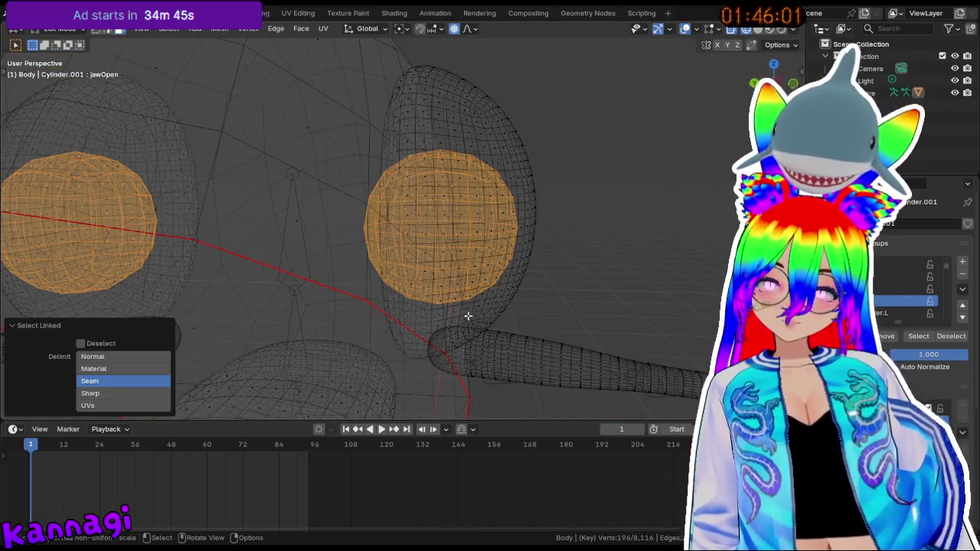
pyautogui.hotkey('alt', 'a')
# - Reselect the eye sphere, pick the vertex group one row up, then clear the selection
pyautogui.scroll(5, 499, 264)
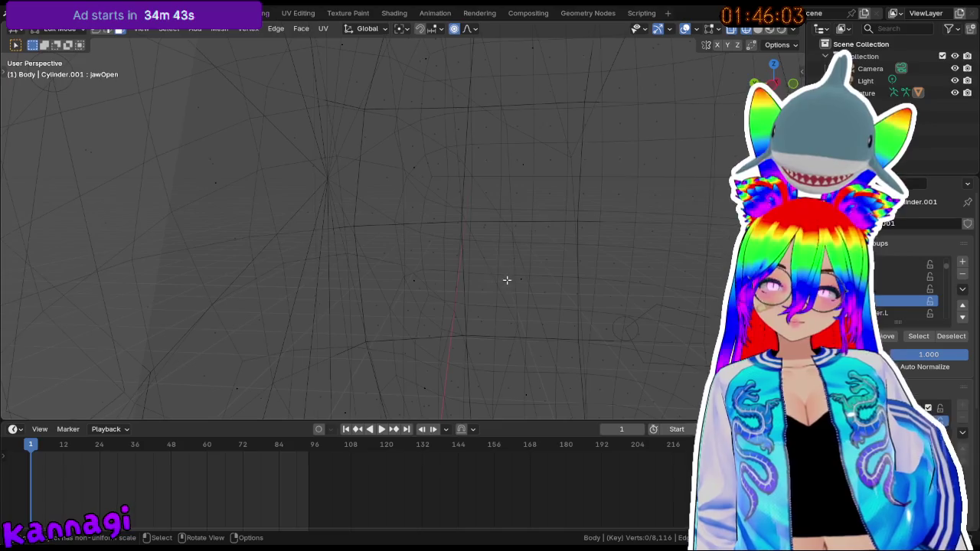
pyautogui.press('l')
pyautogui.scroll(-5, 516, 286)
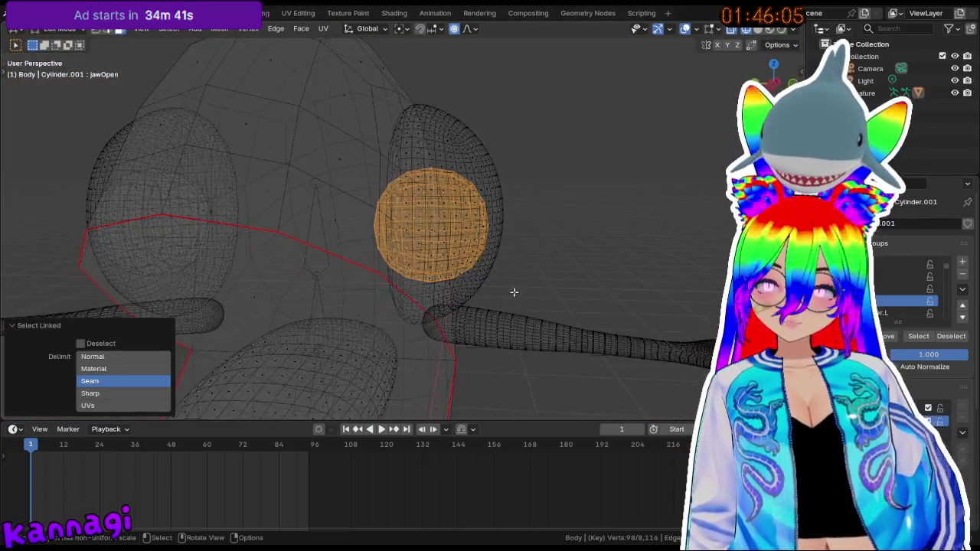
pyautogui.click(911, 288)
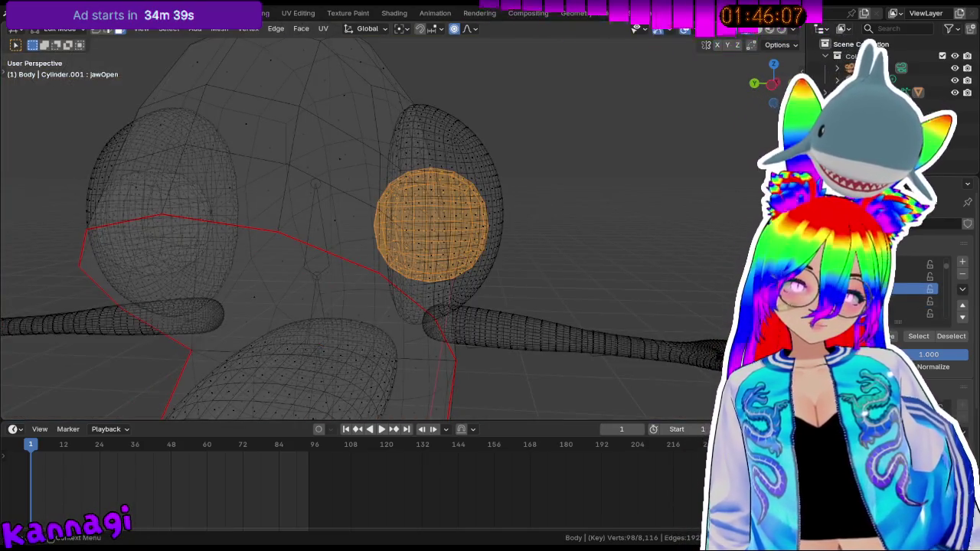
pyautogui.click(570, 245)
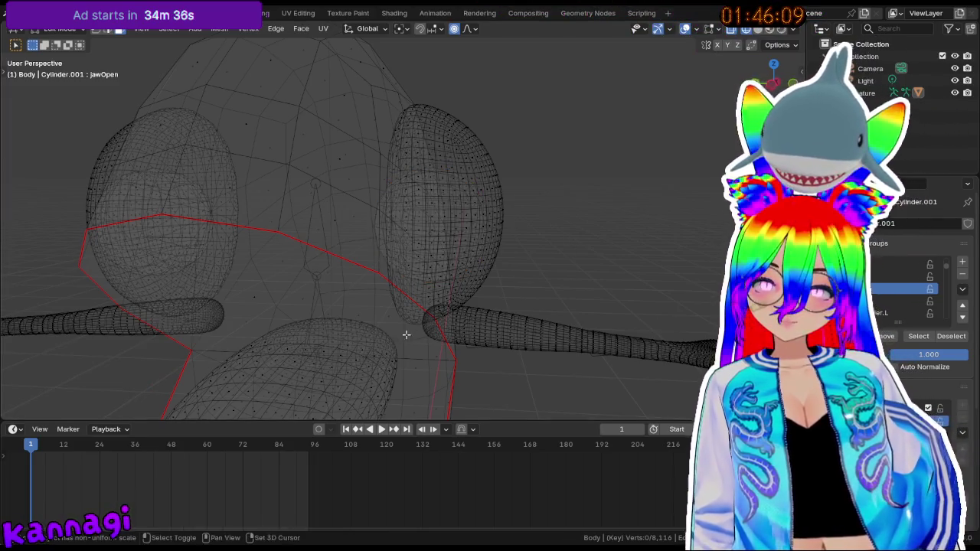
# - Return to a clean Right Orthographic side view of the head with nothing selected
pyautogui.moveTo(406, 335); pyautogui.dragTo(284, 234, button='middle')
pyautogui.moveTo(390, 248); pyautogui.dragTo(701, 229, button='middle')
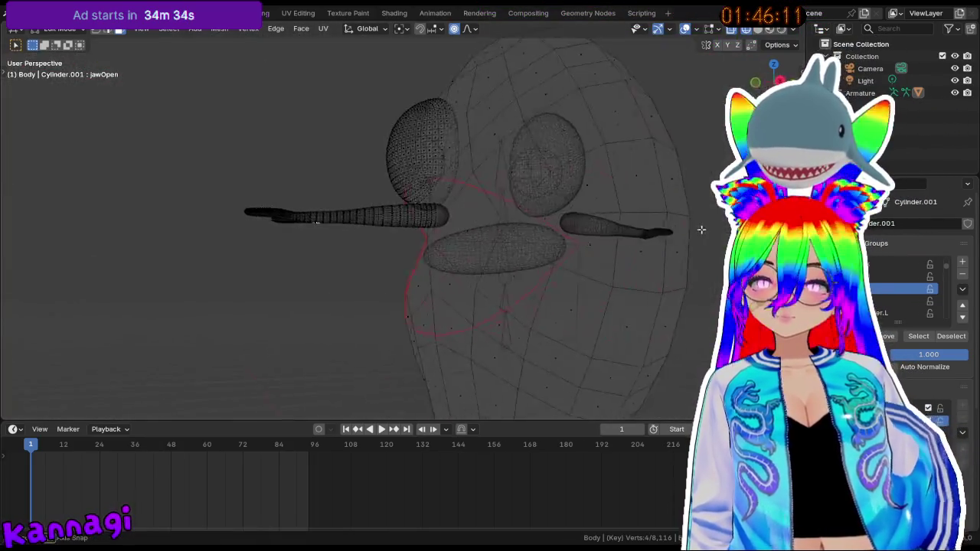
pyautogui.press('KP_3')
pyautogui.click(365, 255)
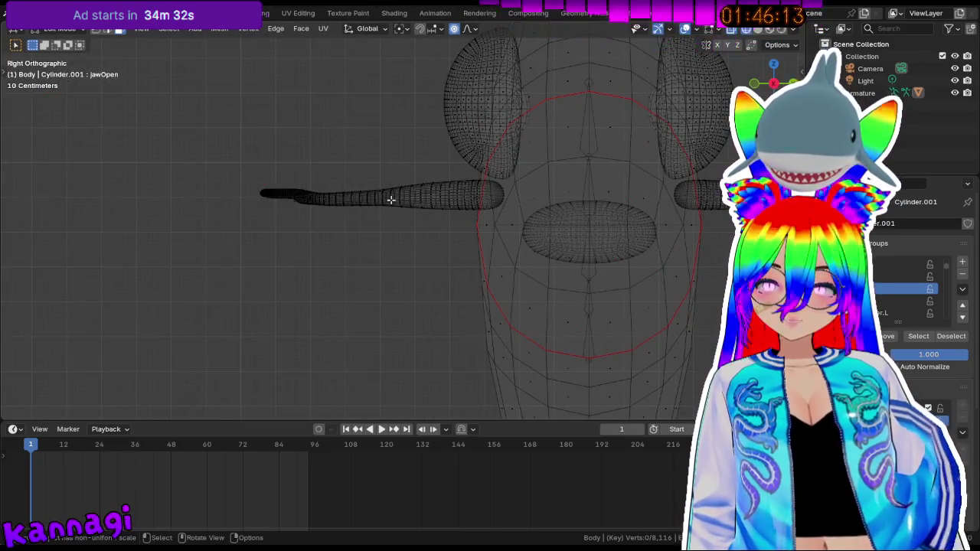
# - Select the linked arm mesh, then box-select only its thick rounded end section
pyautogui.press('l')
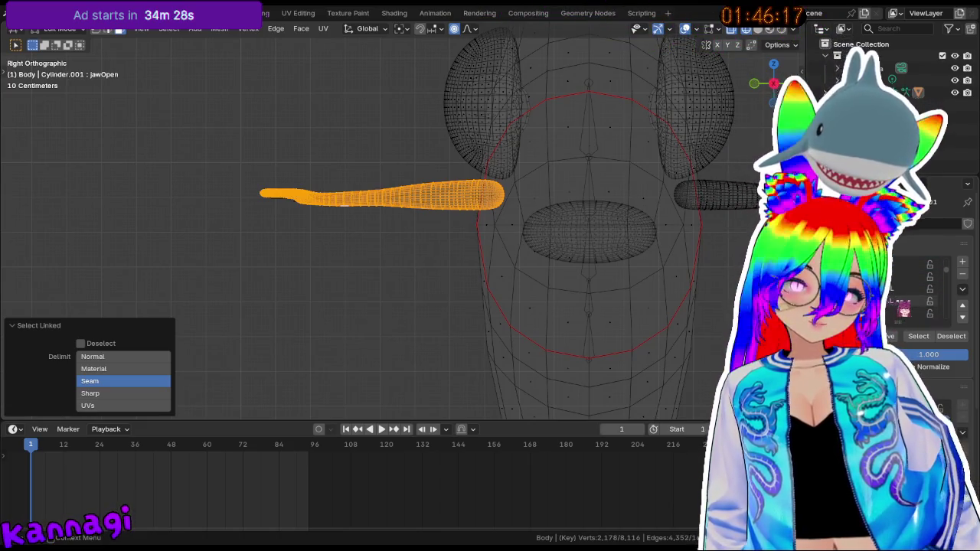
pyautogui.scroll(4, 424, 211)
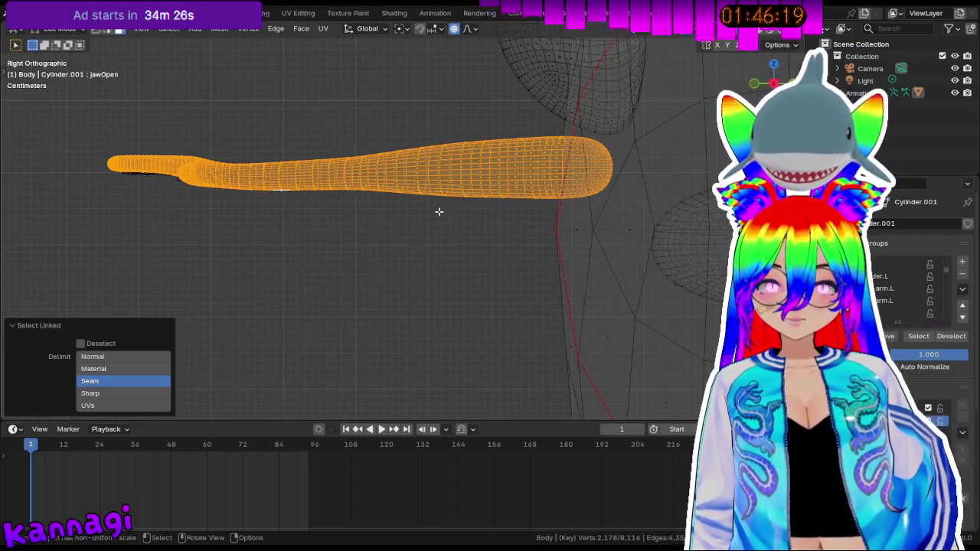
pyautogui.scroll(1, 439, 211)
pyautogui.moveTo(440, 210)
pyautogui.keyDown('shift'); pyautogui.mouseDown(button='middle')
pyautogui.moveTo(485, 234)
pyautogui.moveTo(455, 284)
pyautogui.moveTo(387, 286)
pyautogui.mouseUp(button='middle'); pyautogui.keyUp('shift')
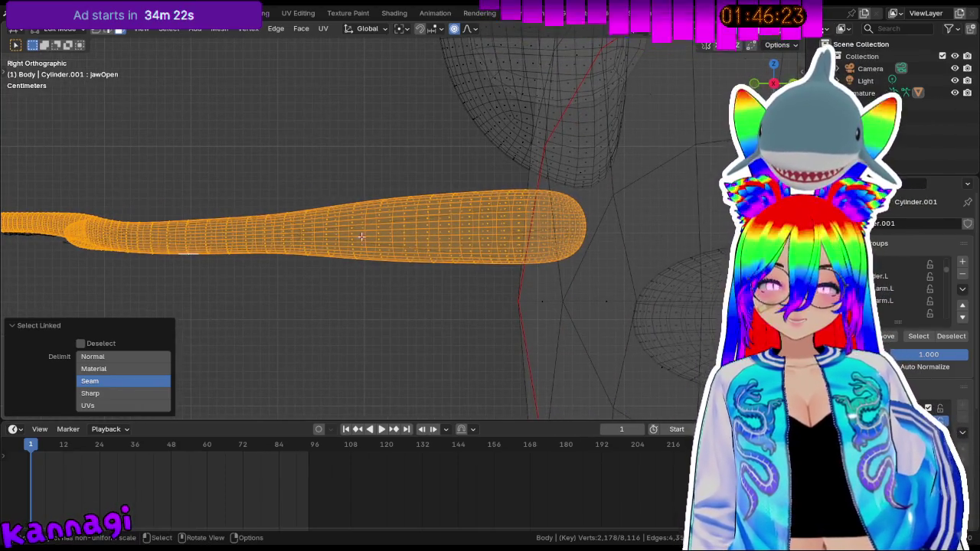
pyautogui.hotkey('alt', 'a')
pyautogui.moveTo(303, 196)
pyautogui.mouseDown()
pyautogui.moveTo(580, 290)
pyautogui.moveTo(587, 275)
pyautogui.mouseUp()
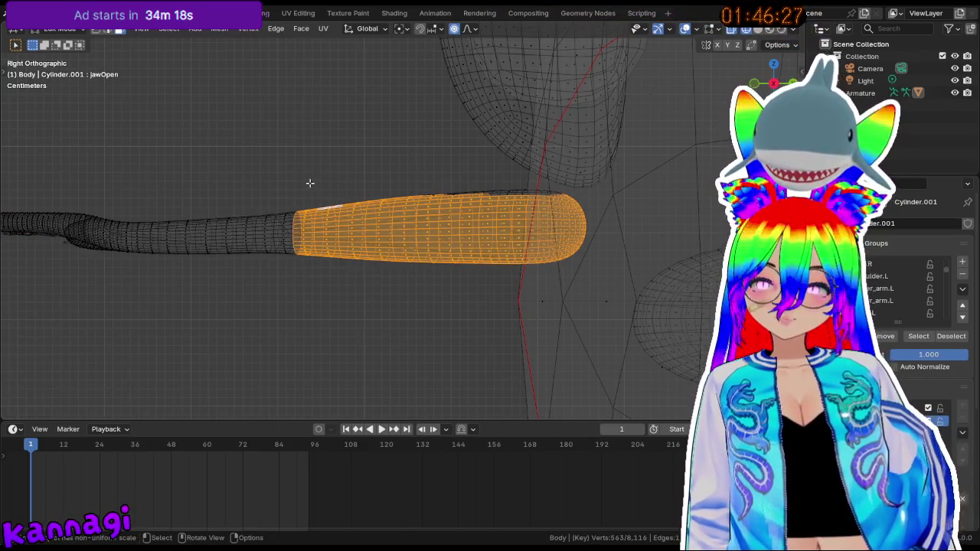
pyautogui.moveTo(303, 186); pyautogui.dragTo(583, 284)
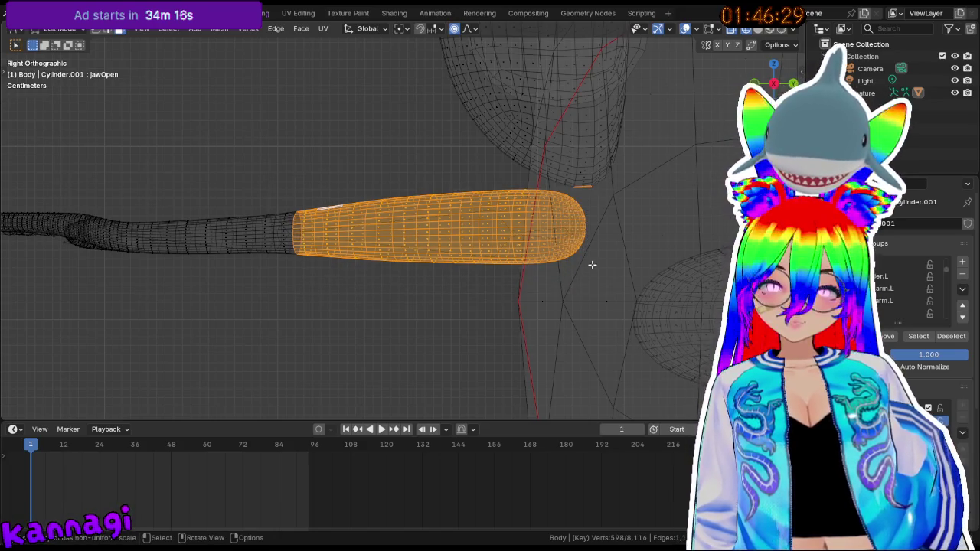
pyautogui.click(520, 208)
pyautogui.moveTo(314, 189); pyautogui.dragTo(587, 272)
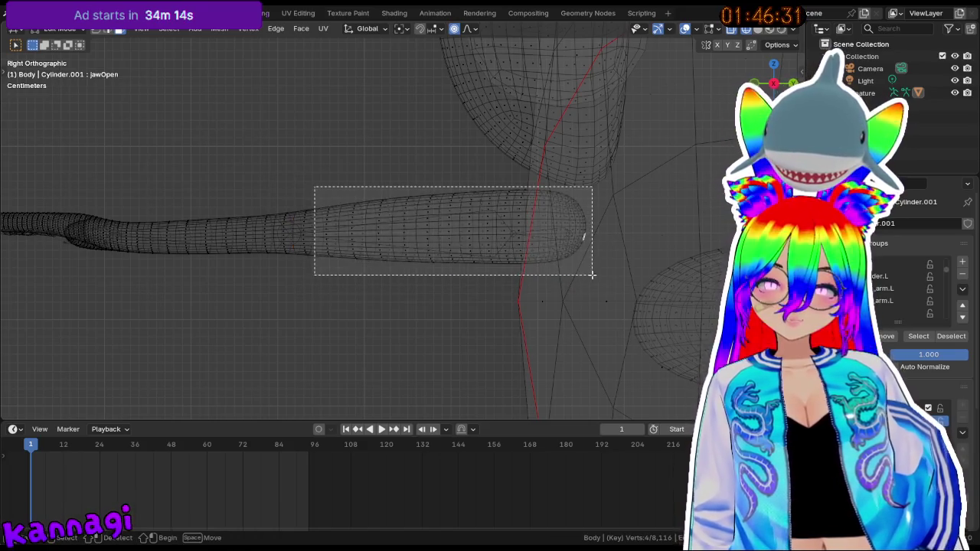
# - Add the inner edge rings from the side view and make lower_arm.L the active group
pyautogui.moveTo(433, 217); pyautogui.dragTo(464, 248, button='middle')
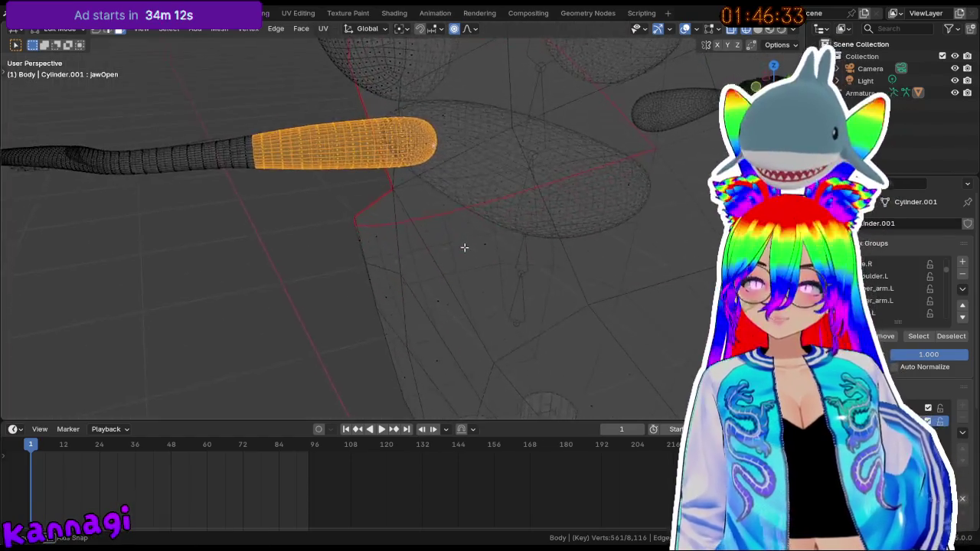
pyautogui.press('KP_1')
pyautogui.press('KP_3')
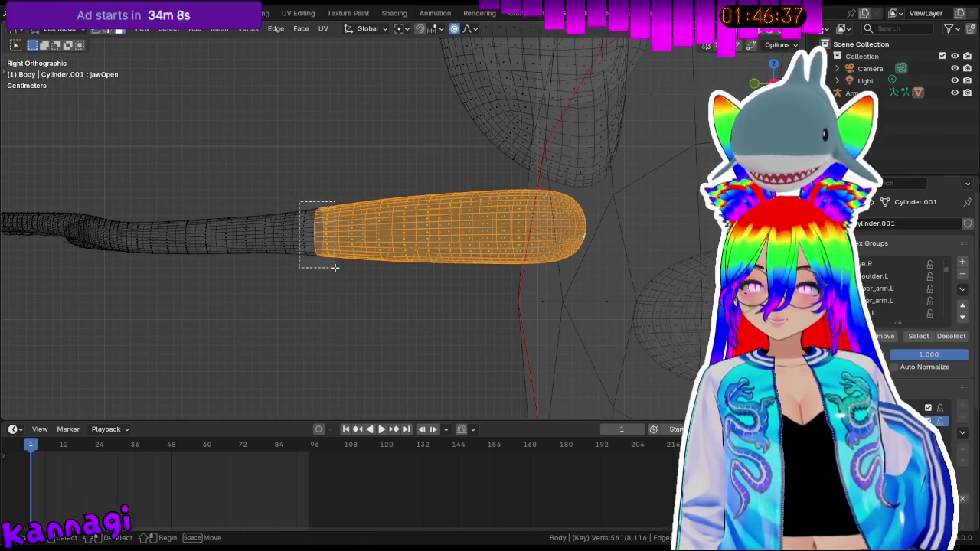
pyautogui.moveTo(334, 267); pyautogui.dragTo(336, 269)
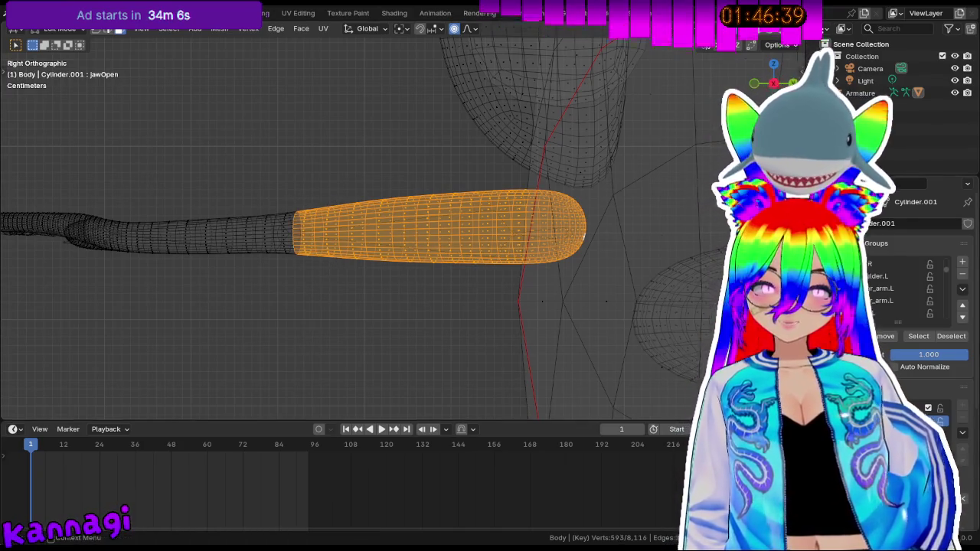
pyautogui.click(904, 300)
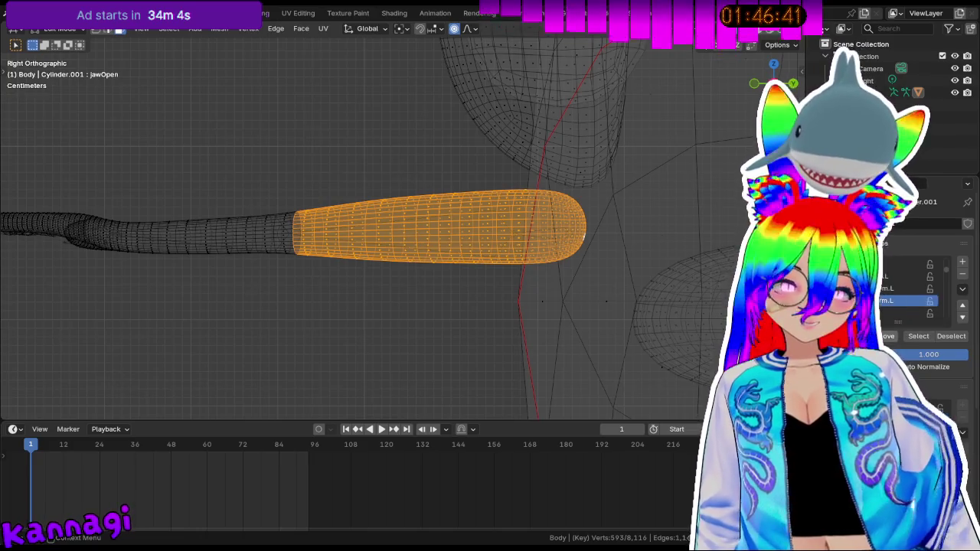
pyautogui.keyDown('shift'); pyautogui.moveTo(246, 306); pyautogui.dragTo(557, 299, button='middle'); pyautogui.keyUp('shift')
pyautogui.scroll(2, 541, 289)
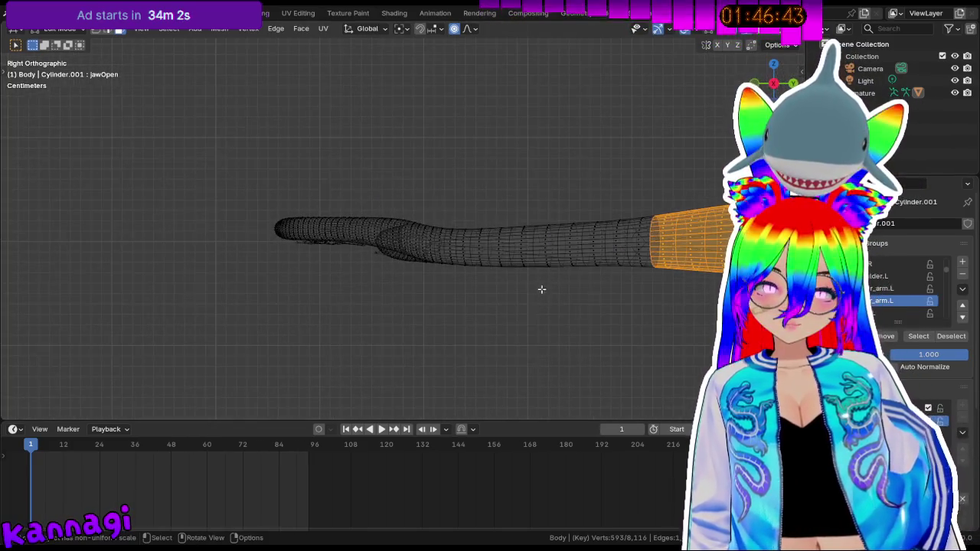
pyautogui.scroll(1, 556, 283)
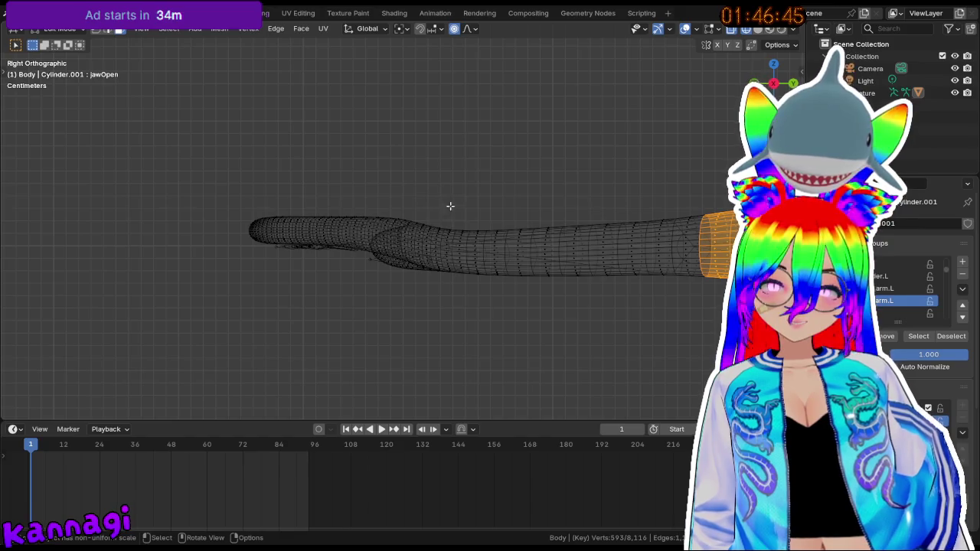
# - Box-select the middle stretch of the arm, including the rings at both ends
pyautogui.moveTo(462, 179)
pyautogui.mouseDown()
pyautogui.moveTo(602, 310)
pyautogui.moveTo(538, 177)
pyautogui.mouseUp()
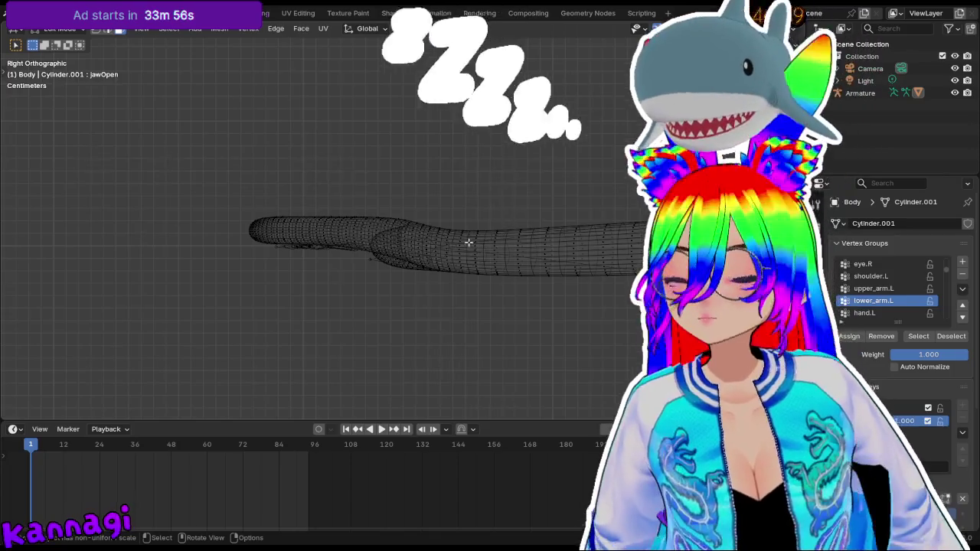
pyautogui.moveTo(452, 216); pyautogui.dragTo(687, 309)
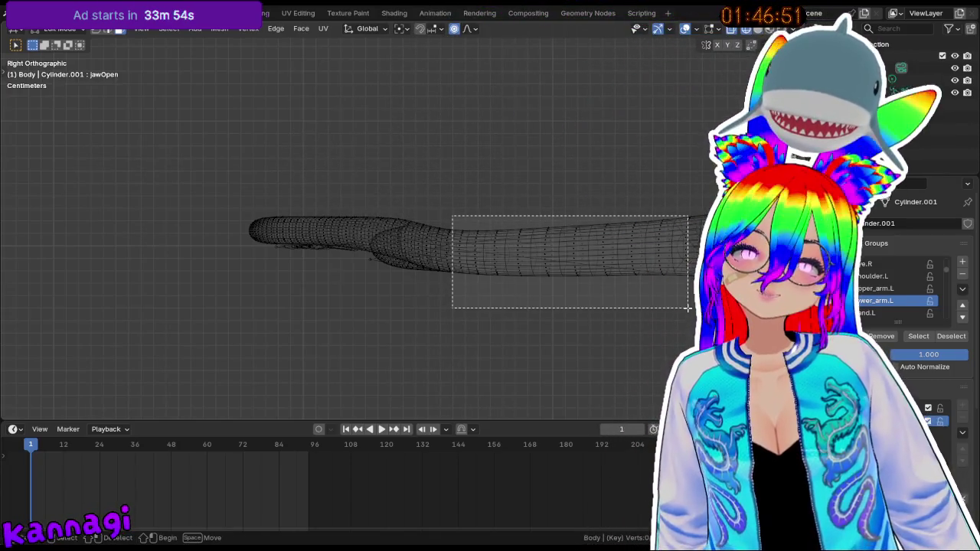
pyautogui.moveTo(689, 203); pyautogui.dragTo(693, 265)
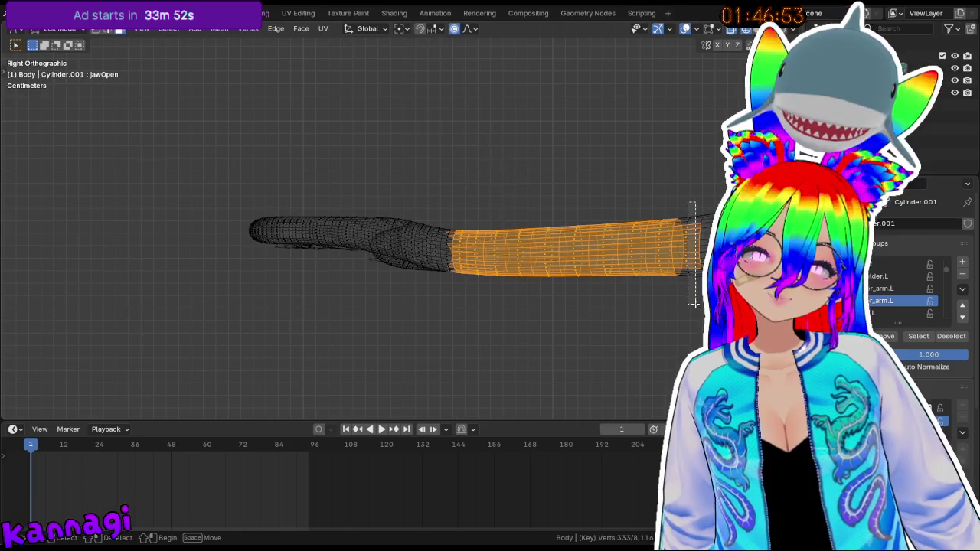
pyautogui.moveTo(693, 303); pyautogui.dragTo(694, 304)
pyautogui.moveTo(692, 287)
pyautogui.mouseDown(button='middle')
pyautogui.moveTo(684, 254)
pyautogui.moveTo(477, 237)
pyautogui.moveTo(332, 248)
pyautogui.moveTo(330, 263)
pyautogui.moveTo(422, 257)
pyautogui.mouseUp(button='middle')
pyautogui.scroll(3, 422, 257)
pyautogui.scroll(3, 421, 257)
pyautogui.scroll(2, 240, 216)
pyautogui.scroll(-2, 194, 221)
pyautogui.moveTo(193, 222)
pyautogui.mouseDown(button='middle')
pyautogui.moveTo(213, 236)
pyautogui.moveTo(250, 228)
pyautogui.mouseUp(button='middle')
pyautogui.moveTo(277, 250)
pyautogui.mouseDown()
pyautogui.moveTo(288, 284)
pyautogui.moveTo(268, 300)
pyautogui.mouseUp()
pyautogui.moveTo(267, 300); pyautogui.dragTo(484, 296, button='middle')
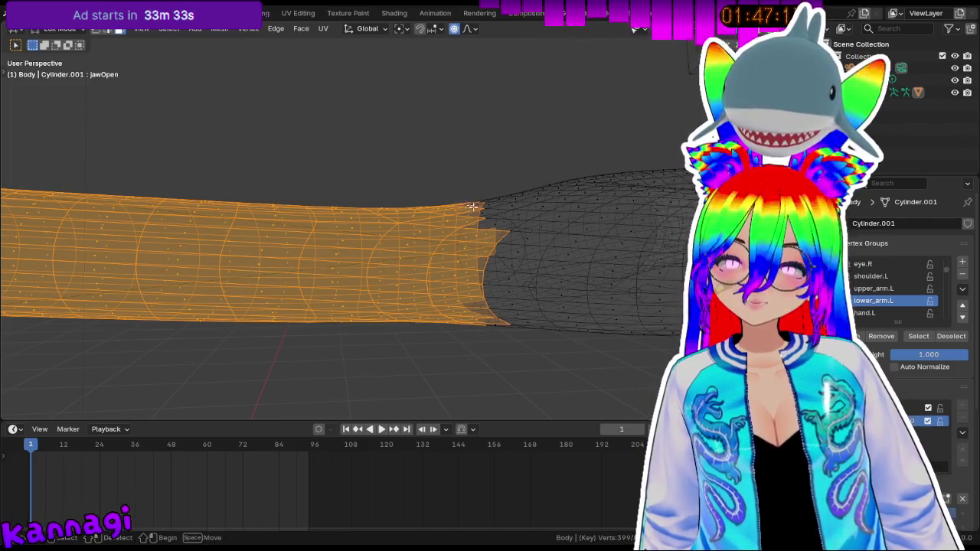
# - Make upper_arm.L active, then select the hand at the tip and make hand.L active
pyautogui.press('b')
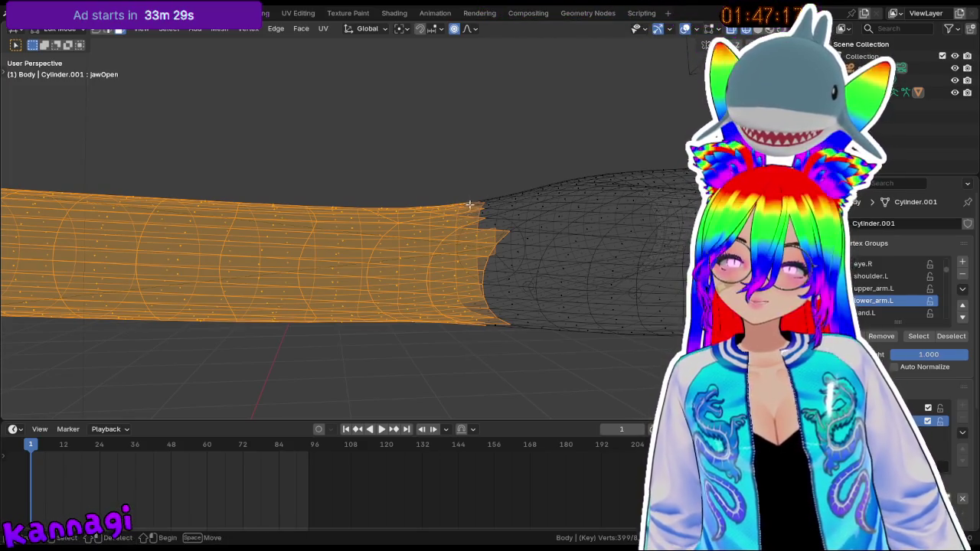
pyautogui.moveTo(677, 284)
pyautogui.mouseDown(button='middle')
pyautogui.moveTo(540, 282)
pyautogui.moveTo(529, 222)
pyautogui.moveTo(520, 263)
pyautogui.moveTo(502, 276)
pyautogui.moveTo(528, 275)
pyautogui.mouseUp(button='middle')
pyautogui.scroll(-4, 537, 275)
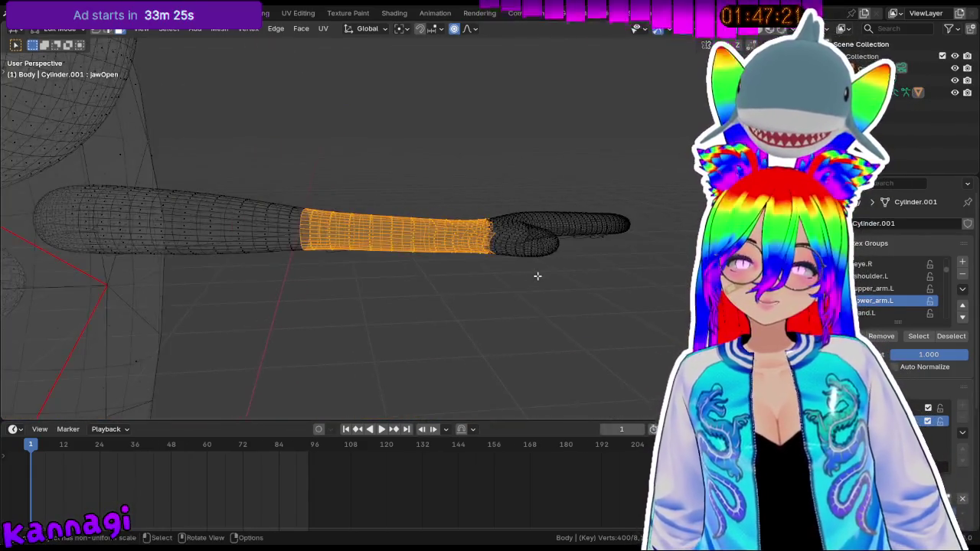
pyautogui.click(881, 287)
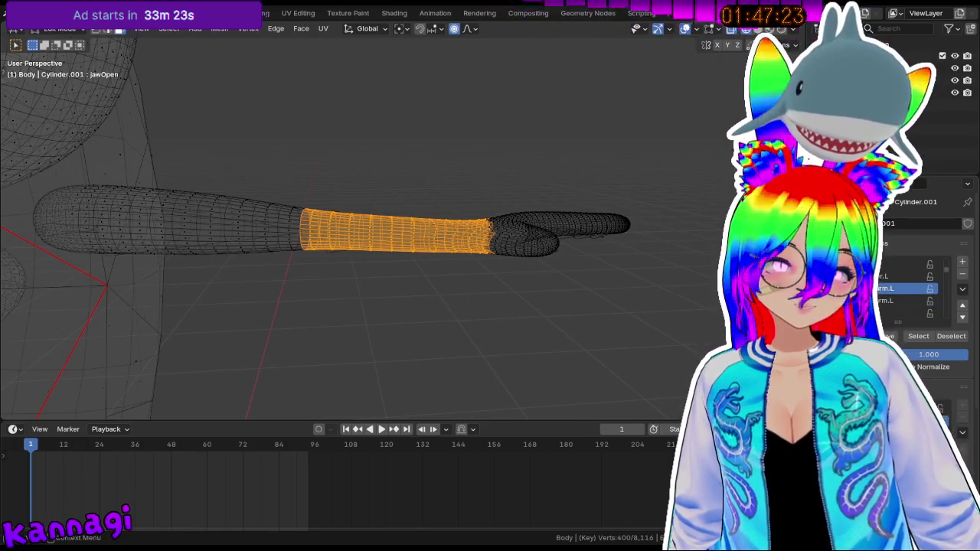
pyautogui.moveTo(521, 237)
pyautogui.mouseDown(button='middle')
pyautogui.moveTo(678, 249)
pyautogui.moveTo(609, 297)
pyautogui.moveTo(583, 297)
pyautogui.moveTo(535, 260)
pyautogui.mouseUp(button='middle')
pyautogui.moveTo(421, 185)
pyautogui.mouseDown()
pyautogui.moveTo(494, 252)
pyautogui.moveTo(596, 294)
pyautogui.mouseUp()
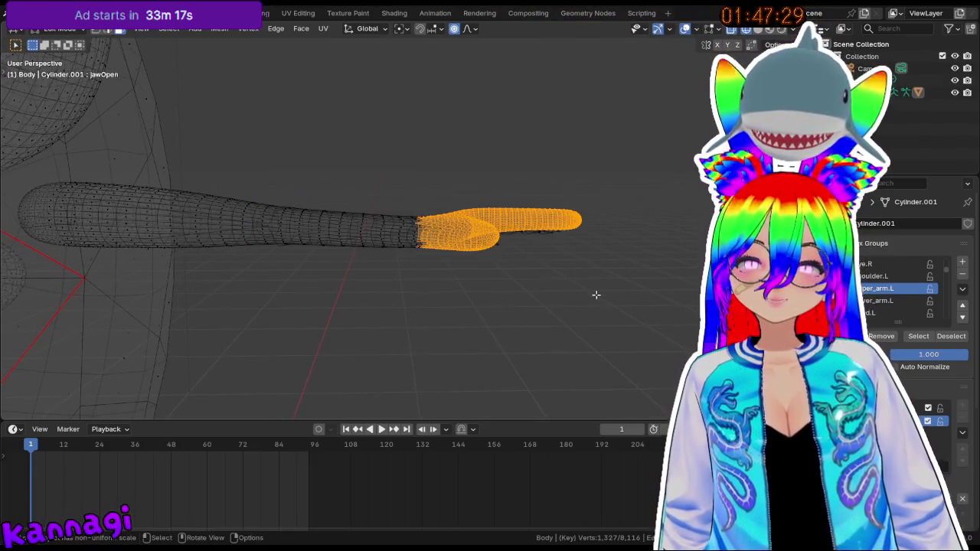
pyautogui.moveTo(523, 258)
pyautogui.mouseDown(button='middle')
pyautogui.moveTo(534, 227)
pyautogui.moveTo(516, 201)
pyautogui.moveTo(498, 235)
pyautogui.moveTo(506, 245)
pyautogui.mouseUp(button='middle')
pyautogui.click(899, 313)
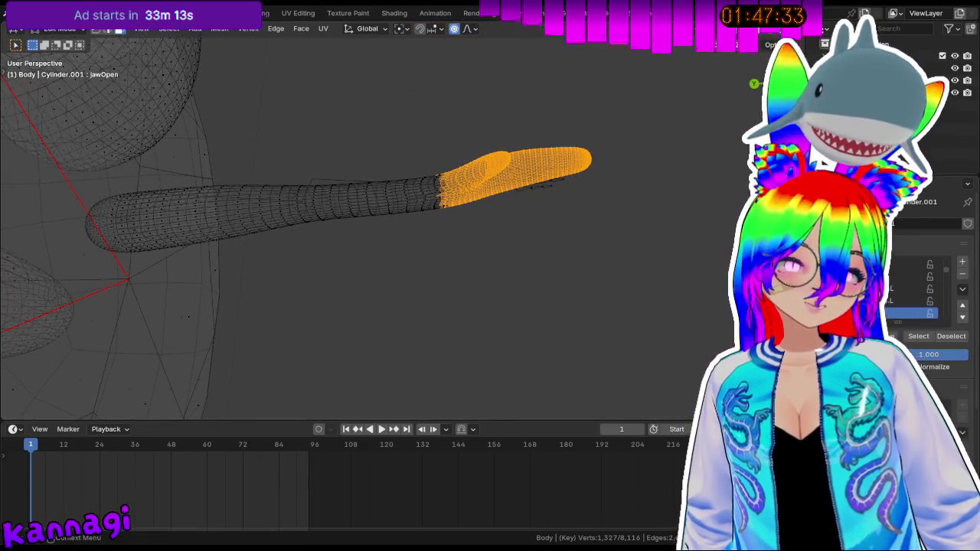
pyautogui.click(644, 337)
# - On the other arm, box-select the shoulder end and middle stretch from side views
pyautogui.moveTo(269, 280)
pyautogui.mouseDown(button='middle')
pyautogui.moveTo(199, 286)
pyautogui.moveTo(440, 290)
pyautogui.moveTo(308, 270)
pyautogui.mouseUp(button='middle')
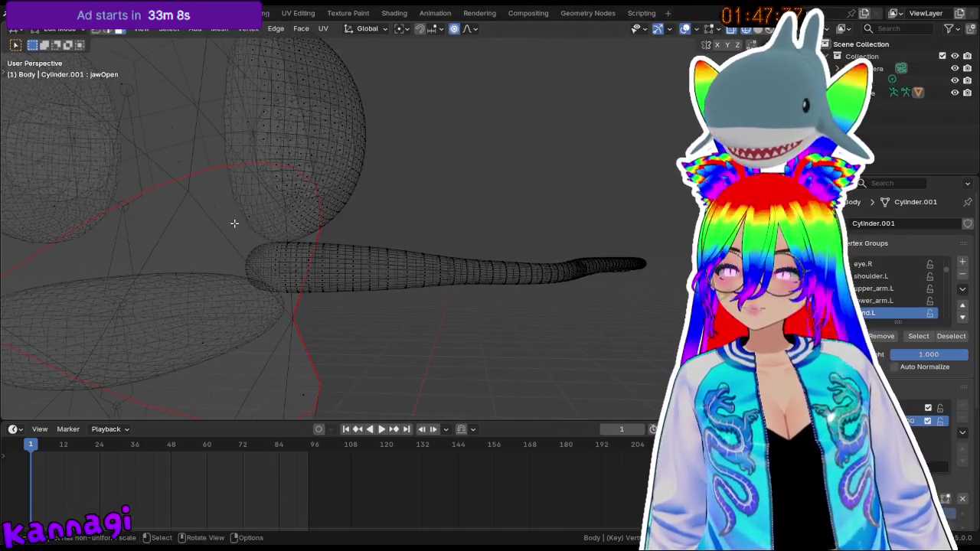
pyautogui.scroll(2, 235, 222)
pyautogui.scroll(2, 240, 250)
pyautogui.moveTo(188, 213); pyautogui.dragTo(284, 234)
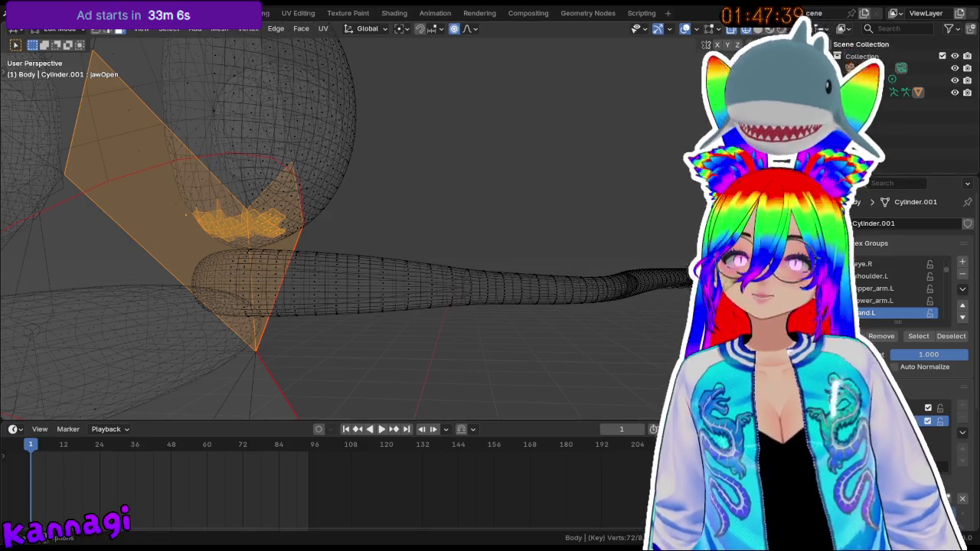
pyautogui.press('KP_3')
pyautogui.moveTo(103, 247); pyautogui.dragTo(462, 368)
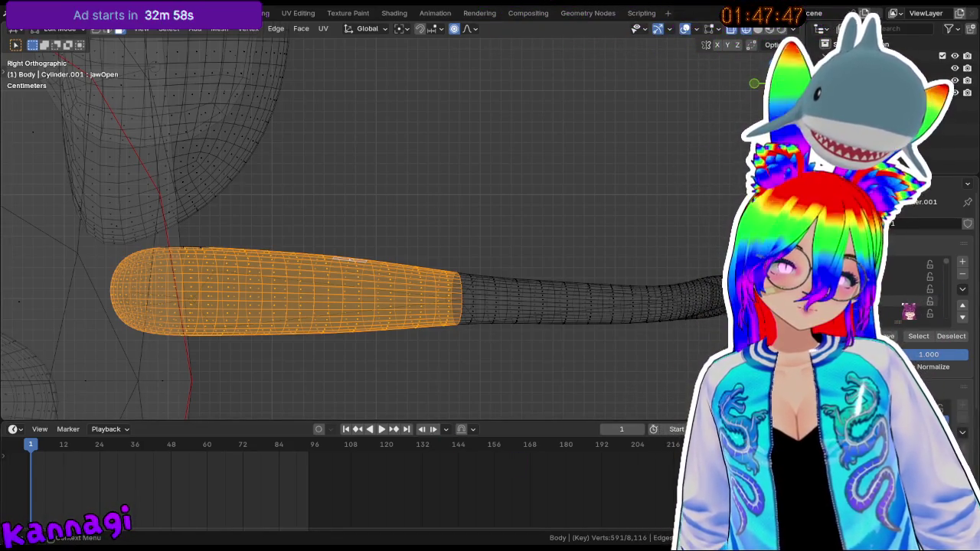
pyautogui.scroll(-2, 903, 288)
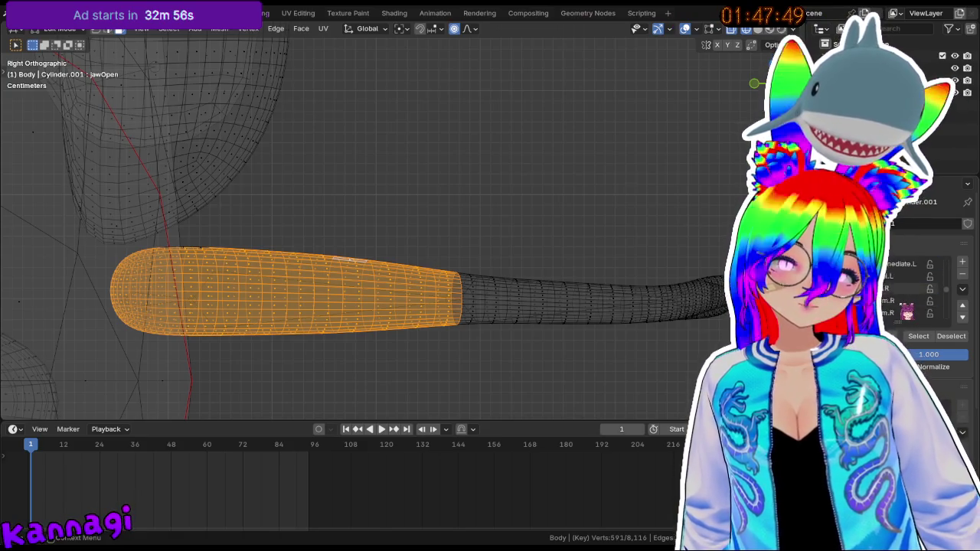
pyautogui.scroll(-1, 904, 292)
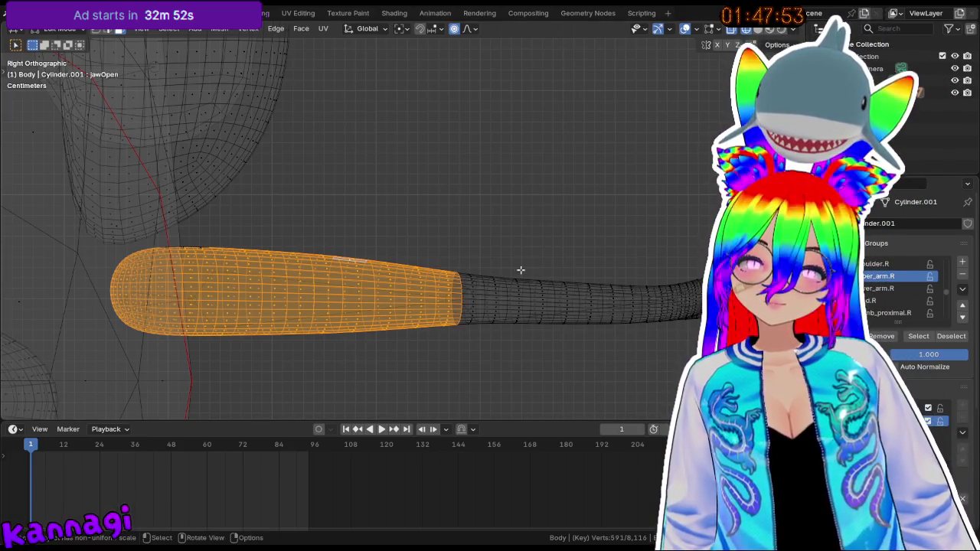
pyautogui.press('ctrl+KP_3')
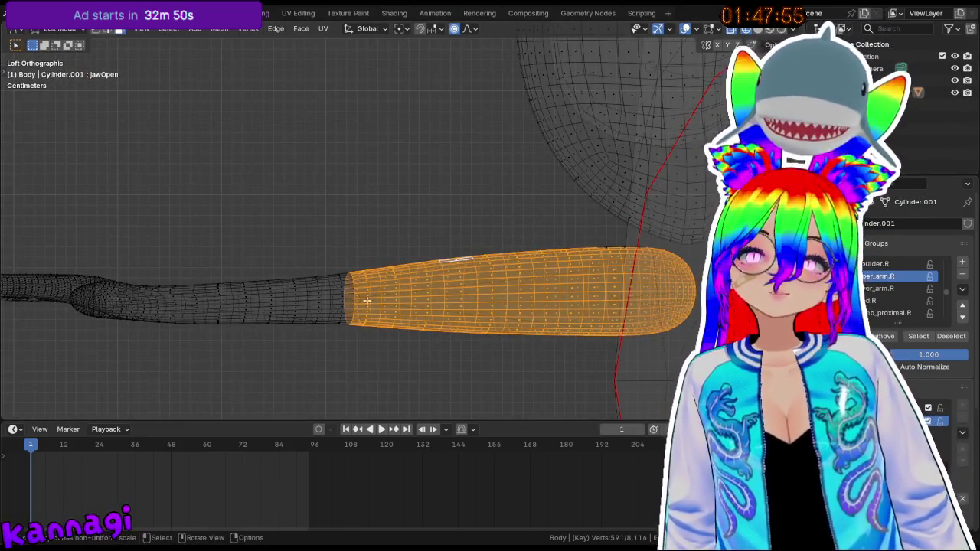
pyautogui.moveTo(161, 239); pyautogui.dragTo(345, 364)
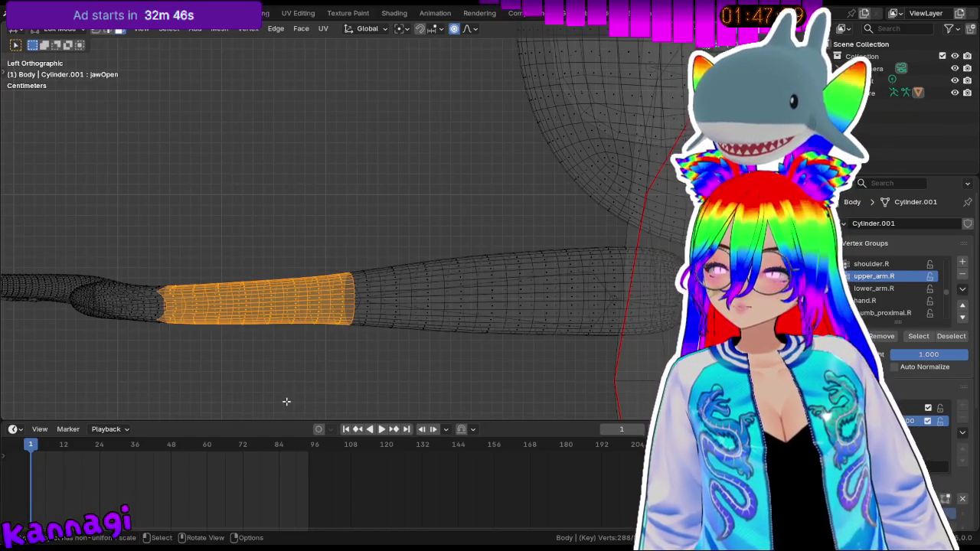
# - Make the next arm vertex group active, select then deselect the hand, and exit to Object Mode
pyautogui.click(890, 289)
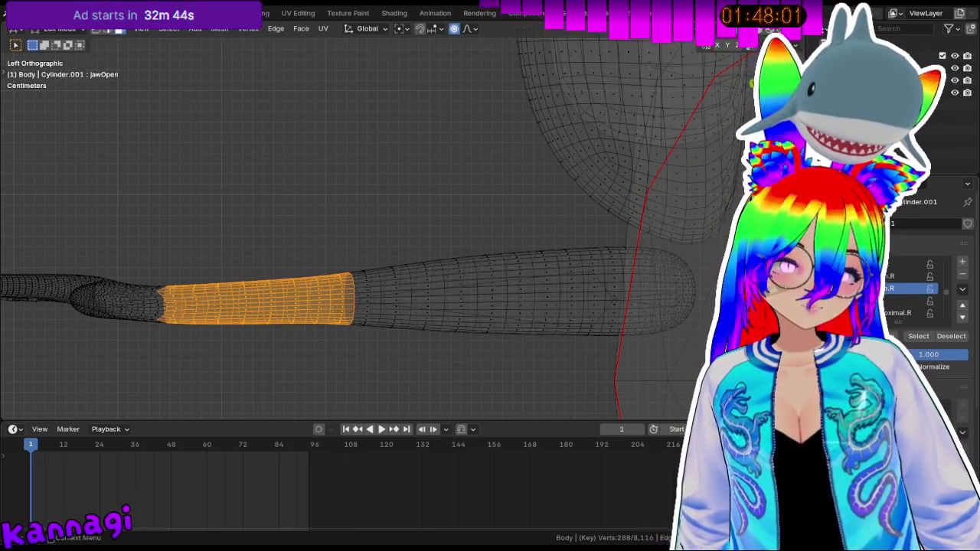
pyautogui.keyDown('shift'); pyautogui.moveTo(398, 336); pyautogui.dragTo(678, 322, button='middle'); pyautogui.keyUp('shift')
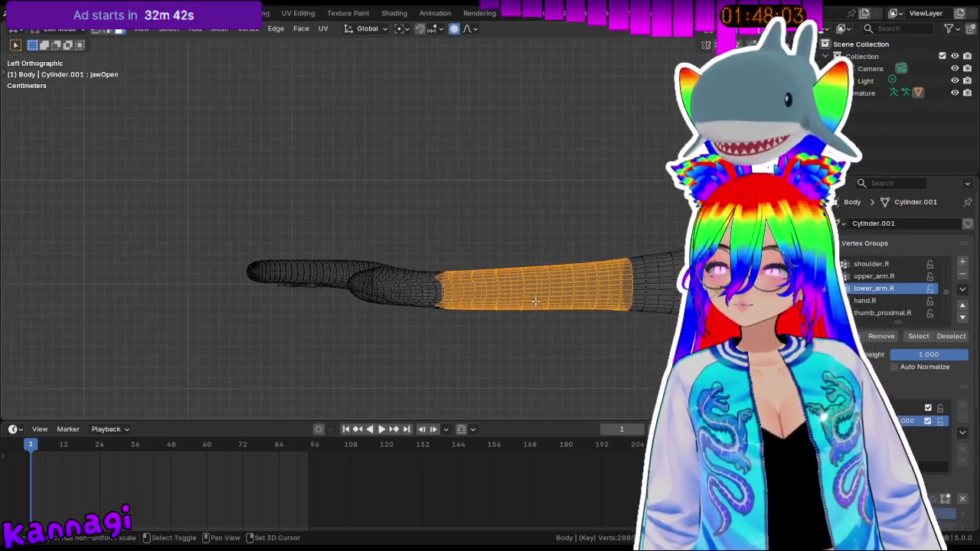
pyautogui.moveTo(195, 193); pyautogui.dragTo(444, 368)
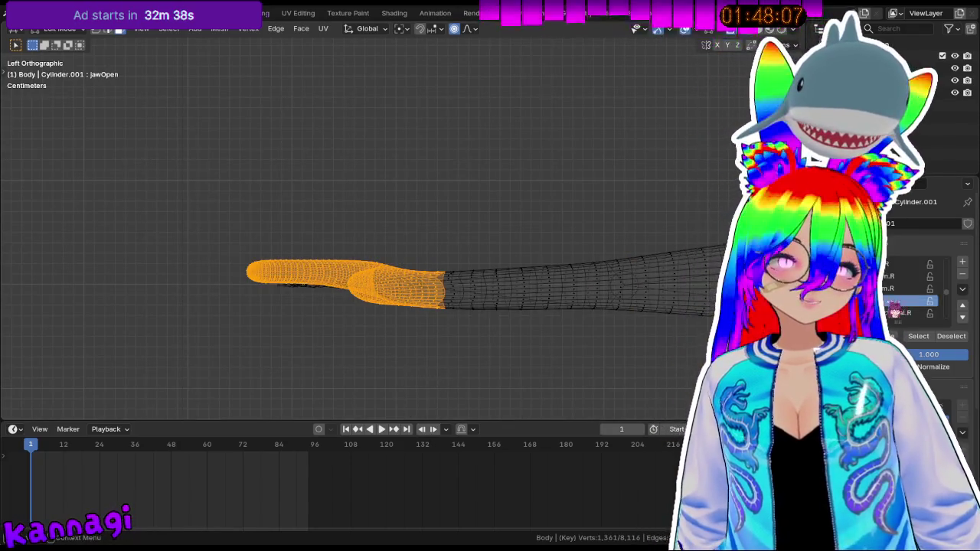
pyautogui.click(619, 359)
pyautogui.scroll(-3, 588, 347)
pyautogui.scroll(-2, 587, 347)
pyautogui.moveTo(501, 286)
pyautogui.mouseDown(button='middle')
pyautogui.moveTo(581, 234)
pyautogui.moveTo(486, 287)
pyautogui.moveTo(485, 339)
pyautogui.moveTo(414, 260)
pyautogui.mouseUp(button='middle')
pyautogui.press('Tab')
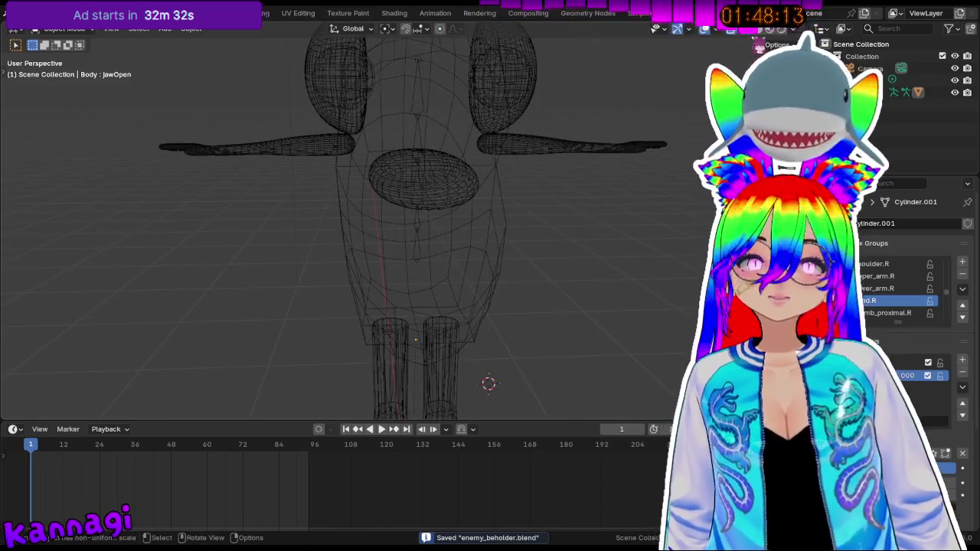
# - Select the armature and put it into Pose Mode
pyautogui.hotkey('shift', 'z')
pyautogui.hotkey('shift', 'z')
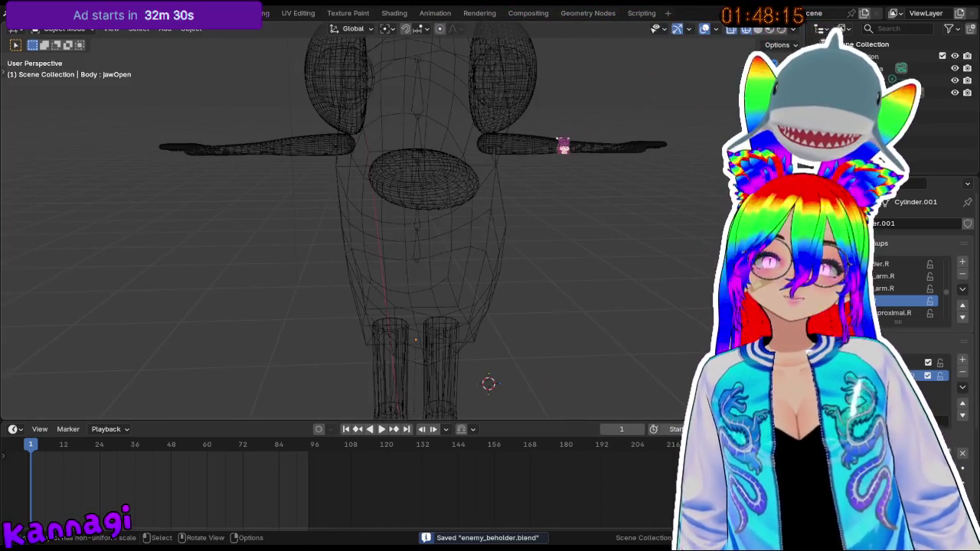
pyautogui.click(423, 98)
pyautogui.click(64, 29)
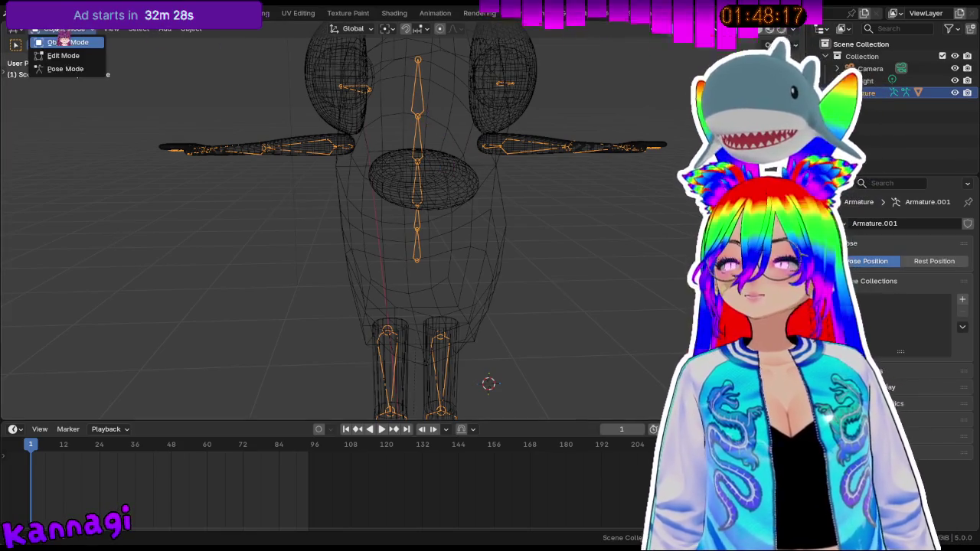
pyautogui.click(66, 69)
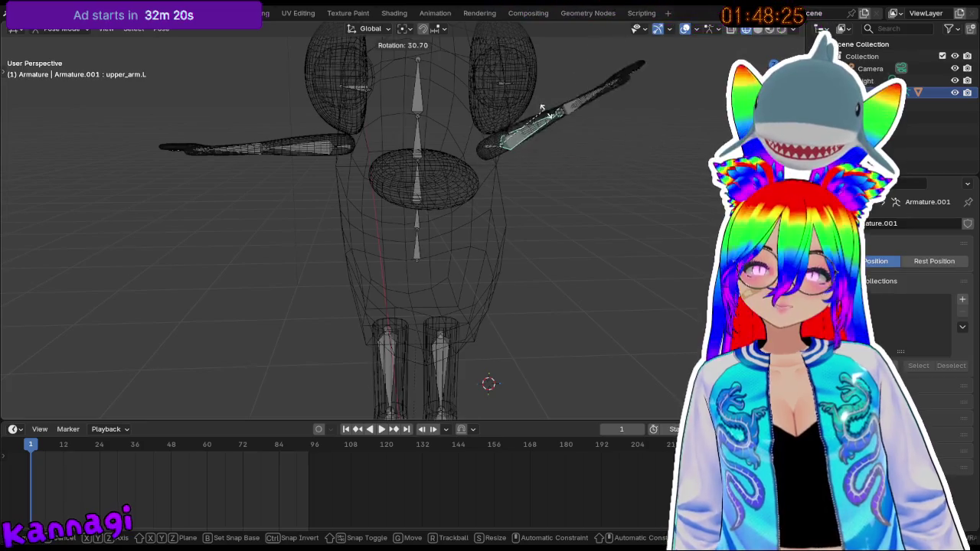
# - Bend upper_arm.L and rotate upper_leg.R by 43.8° to test the rig's deformation
pyautogui.click(562, 138)
pyautogui.moveTo(396, 112)
pyautogui.mouseDown(button='middle')
pyautogui.moveTo(428, 109)
pyautogui.moveTo(476, 140)
pyautogui.mouseUp(button='middle')
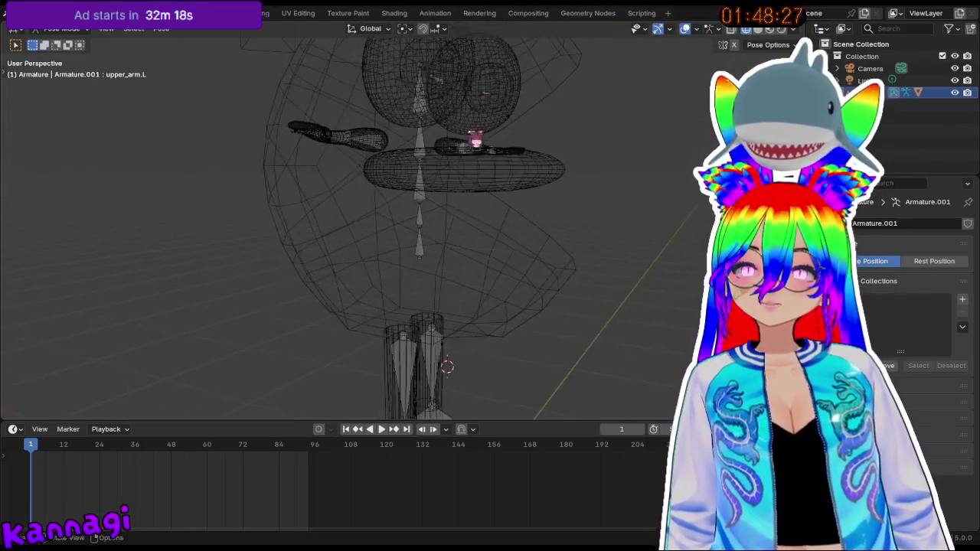
pyautogui.keyDown('shift'); pyautogui.moveTo(447, 367); pyautogui.dragTo(392, 274, button='middle'); pyautogui.keyUp('shift')
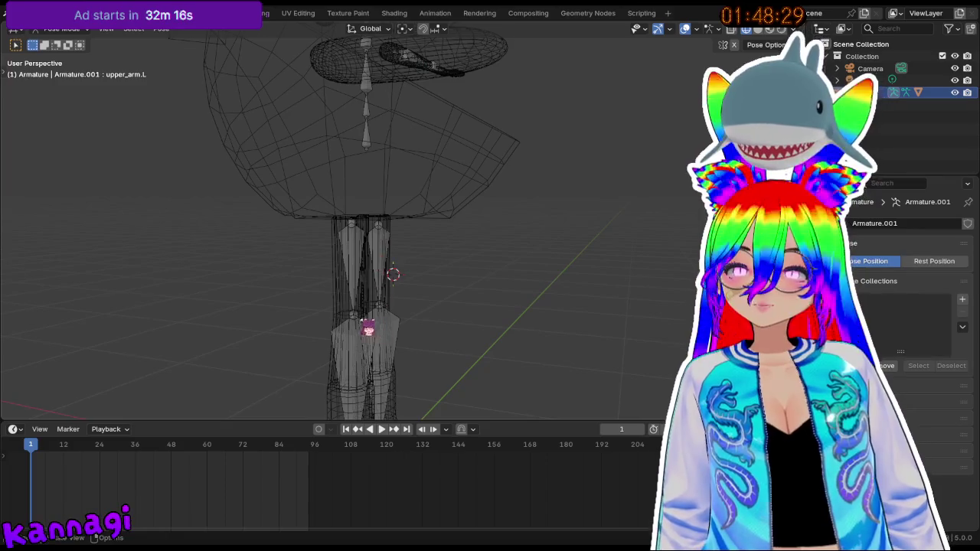
pyautogui.click(368, 329)
pyautogui.press('r')
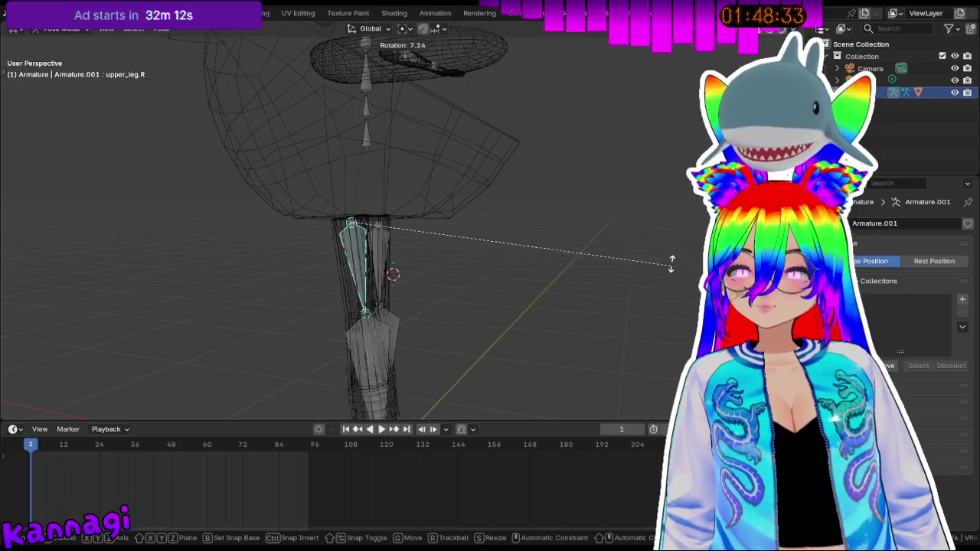
pyautogui.click(610, 79)
pyautogui.moveTo(607, 131)
pyautogui.mouseDown(button='middle')
pyautogui.moveTo(623, 240)
pyautogui.moveTo(381, 261)
pyautogui.moveTo(342, 201)
pyautogui.moveTo(252, 204)
pyautogui.mouseUp(button='middle')
pyautogui.scroll(3, 381, 261)
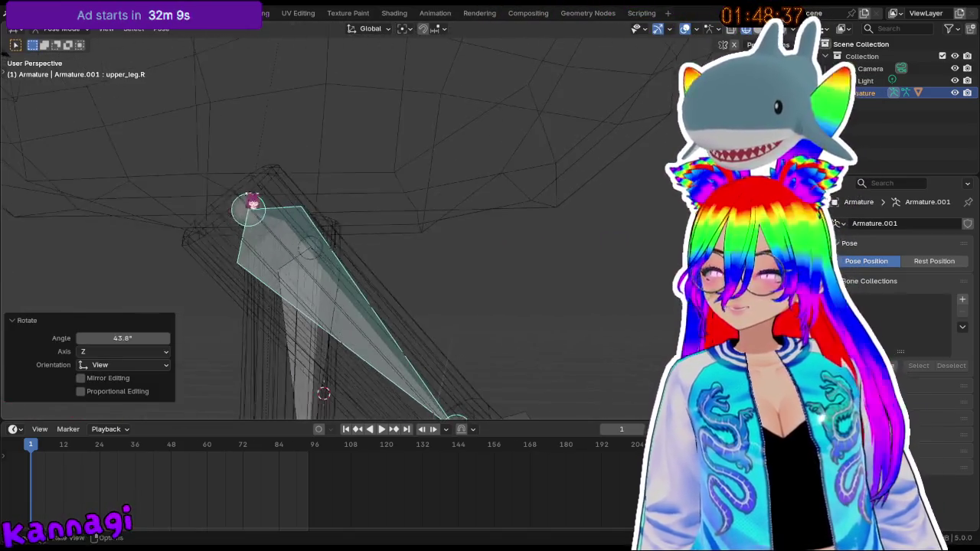
pyautogui.moveTo(165, 175)
pyautogui.mouseDown(button='middle')
pyautogui.moveTo(254, 280)
pyautogui.moveTo(271, 273)
pyautogui.mouseUp(button='middle')
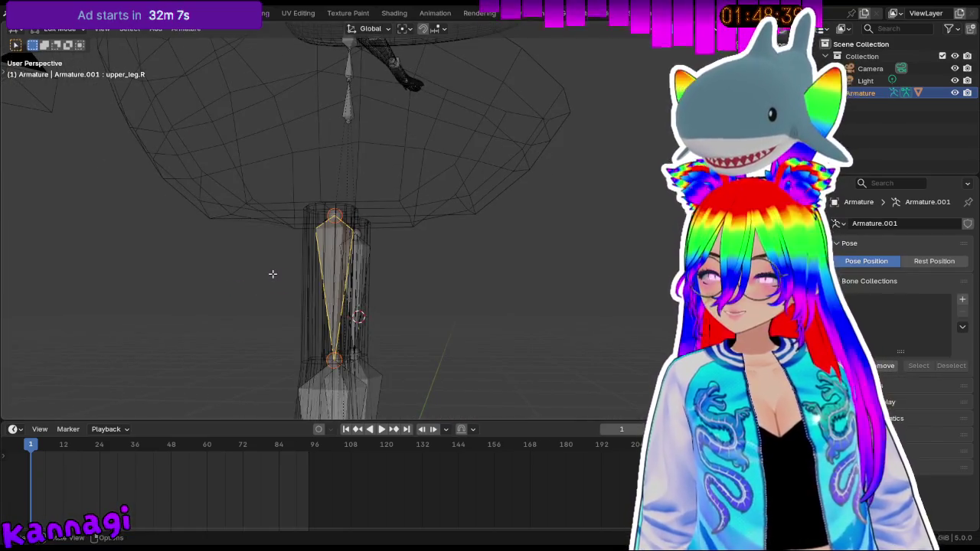
pyautogui.moveTo(427, 240)
pyautogui.mouseDown(button='middle')
pyautogui.moveTo(432, 267)
pyautogui.moveTo(376, 271)
pyautogui.moveTo(341, 303)
pyautogui.mouseUp(button='middle')
pyautogui.scroll(-3, 432, 267)
# - Toggle between Edit and Pose Mode and check the rotation-mode and Apply menus without applying
pyautogui.press('Tab')
pyautogui.press('Tab')
pyautogui.press('Tab')
pyautogui.moveTo(451, 295); pyautogui.dragTo(451, 293, button='middle')
pyautogui.press('Tab')
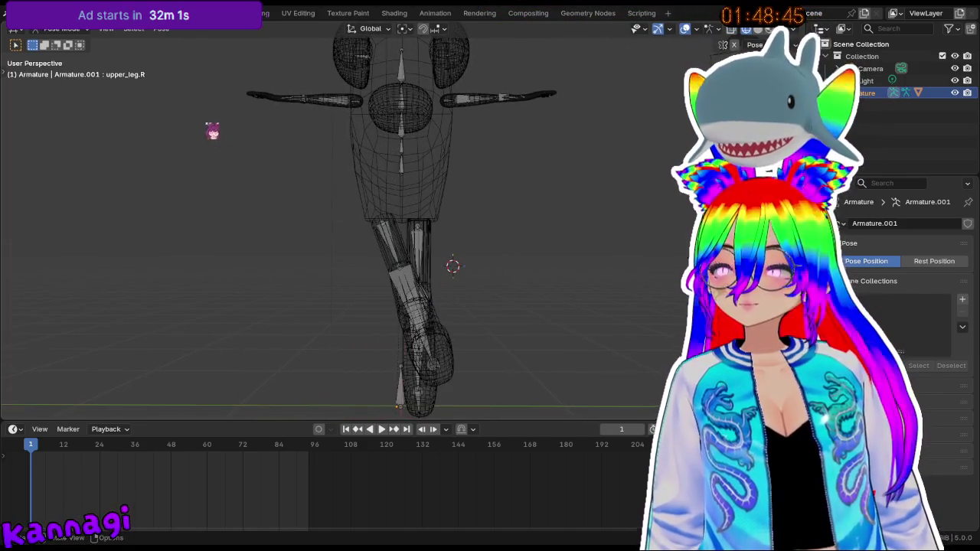
pyautogui.hotkey('ctrl', 'r')
pyautogui.click(413, 246)
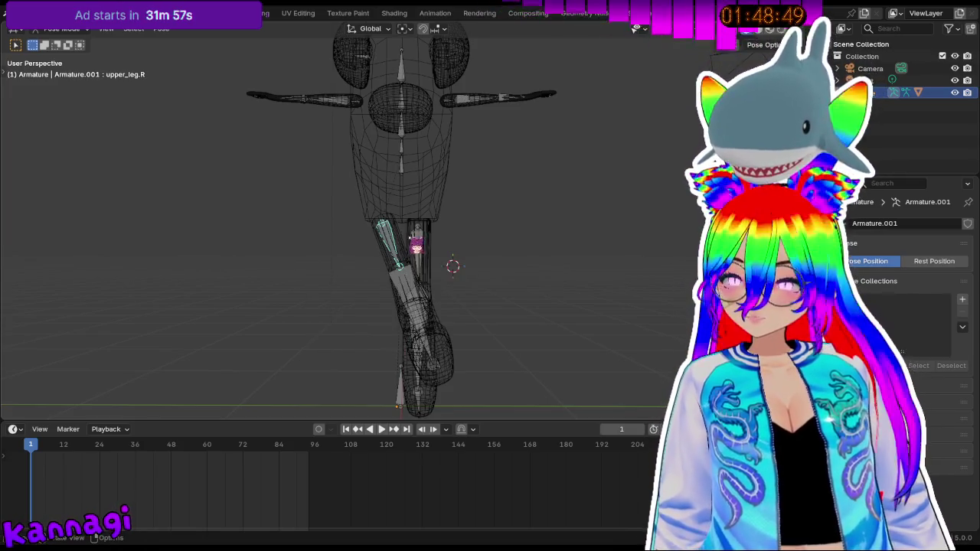
pyautogui.moveTo(498, 234); pyautogui.dragTo(466, 173, button='middle')
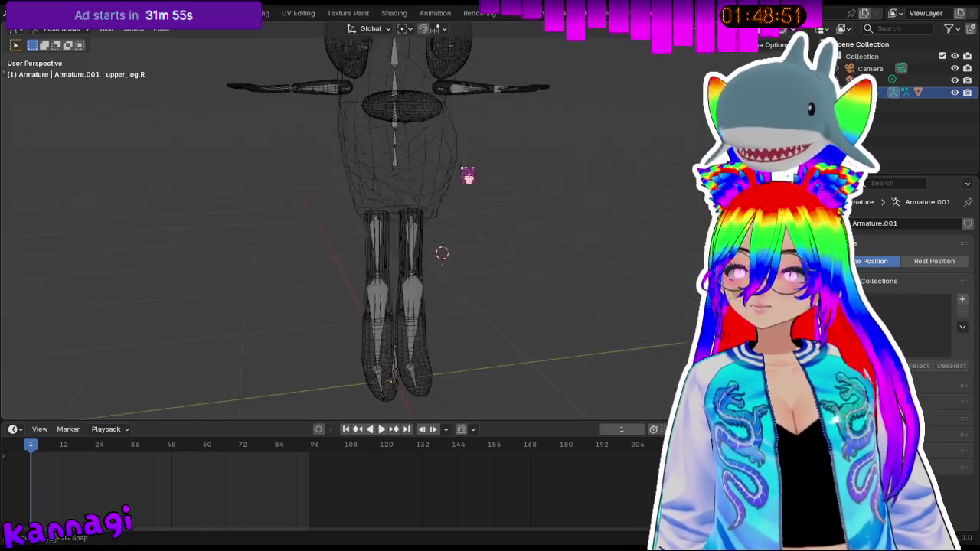
pyautogui.hotkey('ctrl', 'a')
pyautogui.click(459, 170)
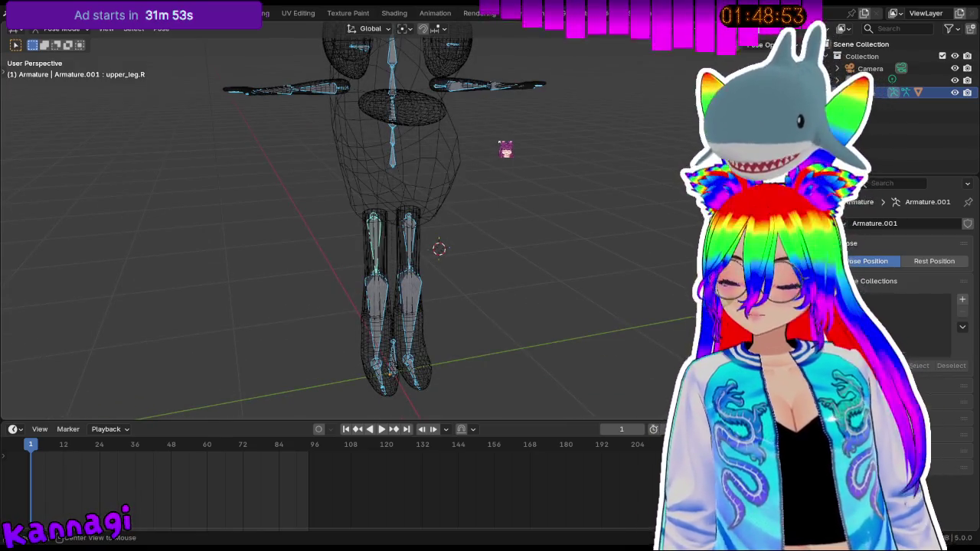
pyautogui.scroll(2, 382, 295)
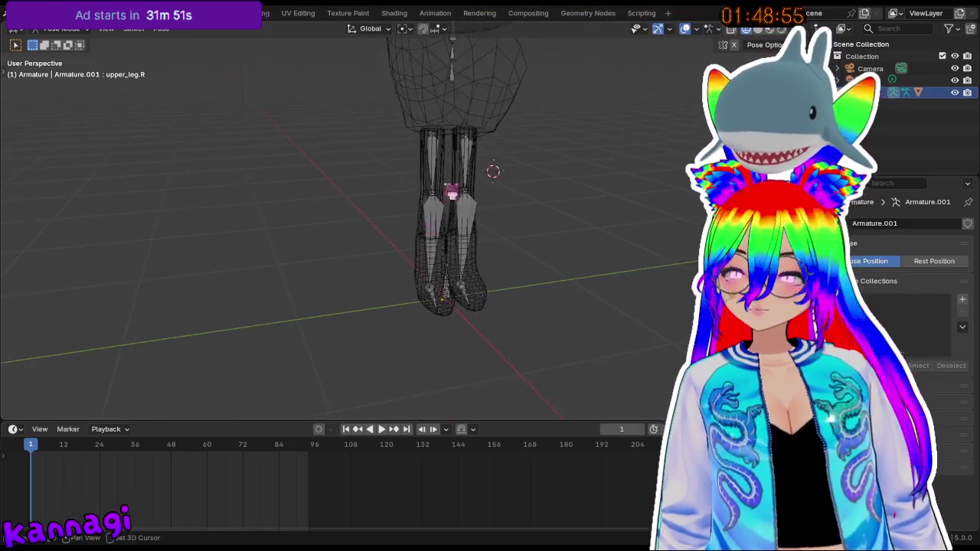
pyautogui.scroll(2, 448, 252)
pyautogui.scroll(2, 470, 123)
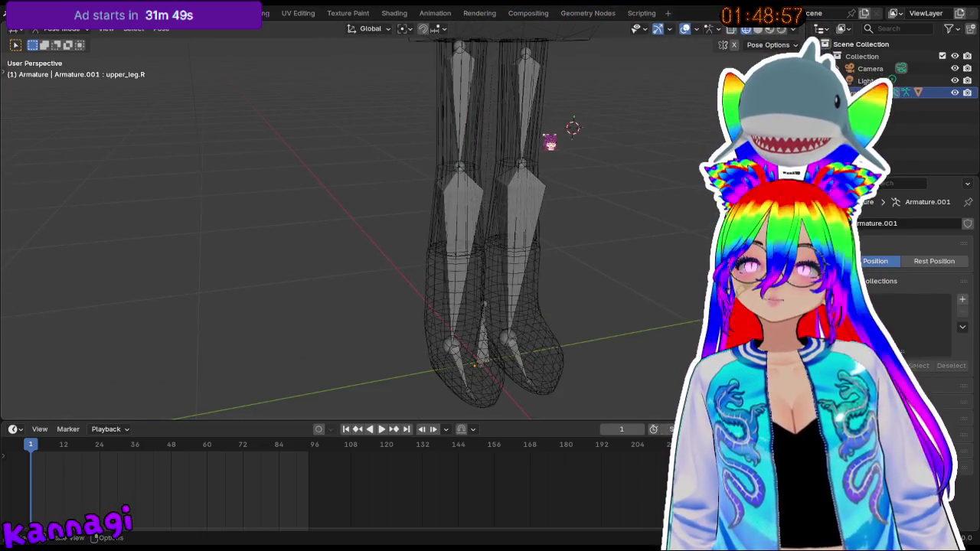
# - Save enemy_beholder.blend and switch the viewport to Solid shading
pyautogui.moveTo(405, 94)
pyautogui.mouseDown(button='middle')
pyautogui.moveTo(526, 96)
pyautogui.moveTo(479, 192)
pyautogui.moveTo(485, 171)
pyautogui.moveTo(514, 158)
pyautogui.moveTo(408, 158)
pyautogui.moveTo(400, 132)
pyautogui.mouseUp(button='middle')
pyautogui.moveTo(321, 159)
pyautogui.mouseDown(button='middle')
pyautogui.moveTo(480, 149)
pyautogui.moveTo(413, 135)
pyautogui.moveTo(489, 211)
pyautogui.mouseUp(button='middle')
pyautogui.hotkey('ctrl', 's')
pyautogui.moveTo(525, 146)
pyautogui.mouseDown(button='middle')
pyautogui.moveTo(466, 177)
pyautogui.moveTo(535, 122)
pyautogui.mouseUp(button='middle')
pyautogui.click(770, 29)
pyautogui.moveTo(333, 173); pyautogui.dragTo(407, 186, button='middle')
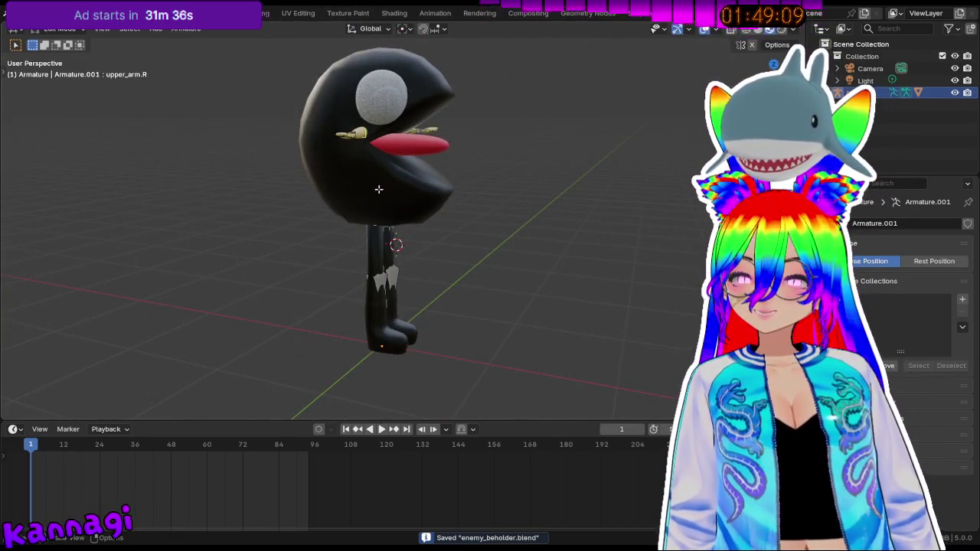
# - Select the Body mesh and bring it into the UV Editing workspace
pyautogui.hotkey('ctrl', 'Tab')
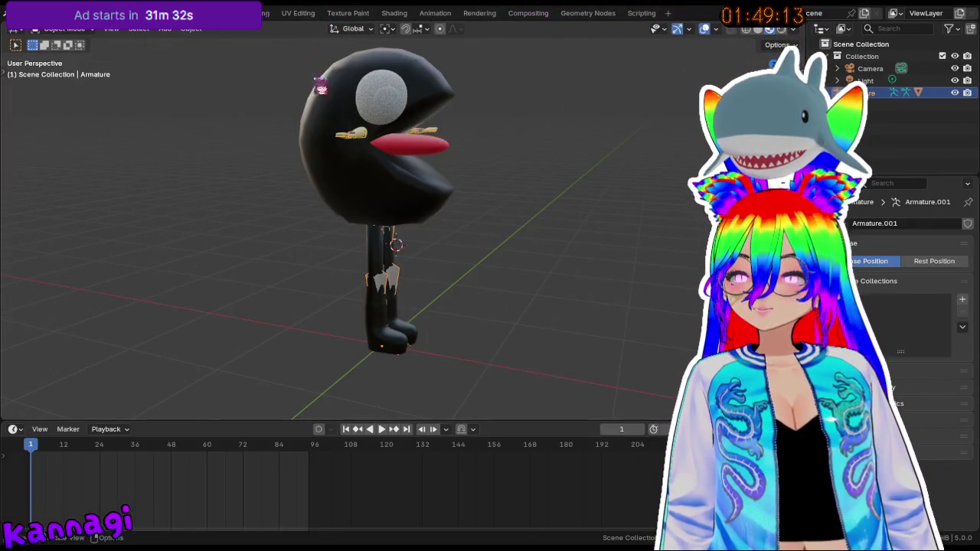
pyautogui.click(403, 222)
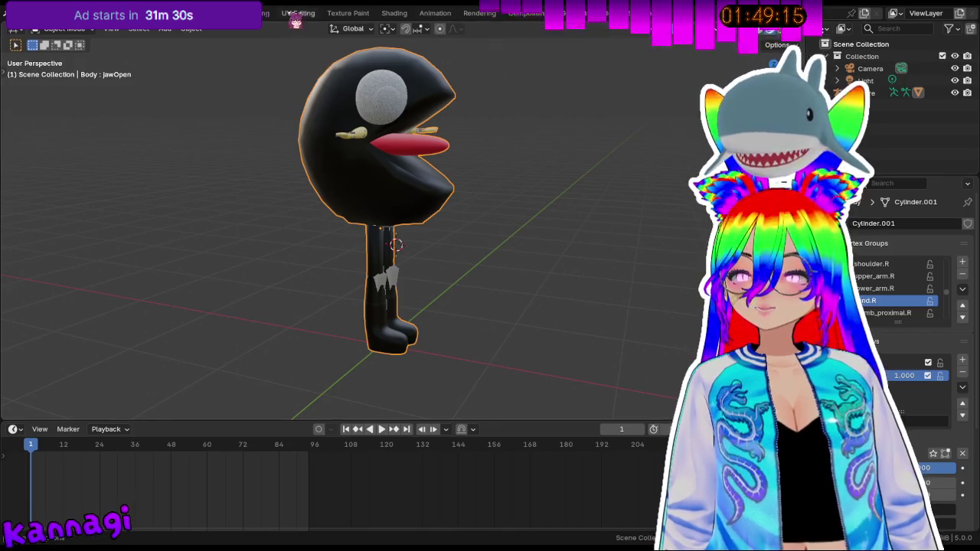
pyautogui.click(297, 15)
pyautogui.moveTo(531, 105); pyautogui.dragTo(548, 202, button='middle')
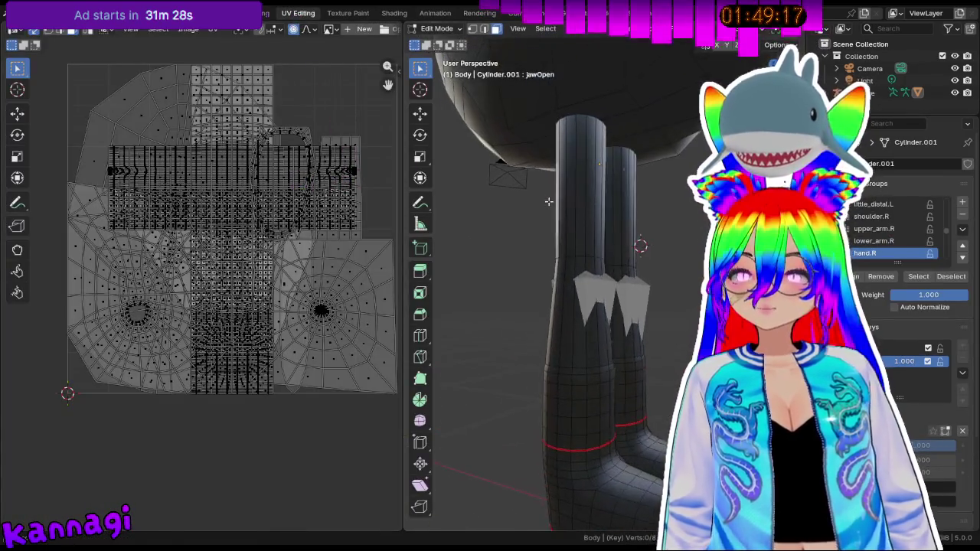
pyautogui.moveTo(519, 145); pyautogui.dragTo(516, 185, button='middle')
# - Unwrap all Body faces Angle Based, deselect, and return to Object Mode
pyautogui.press('a')
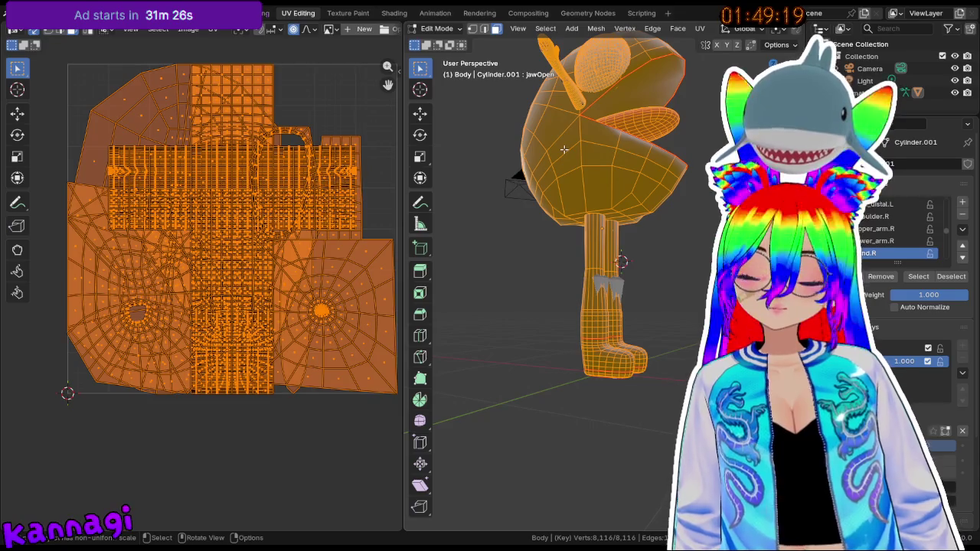
pyautogui.press('u')
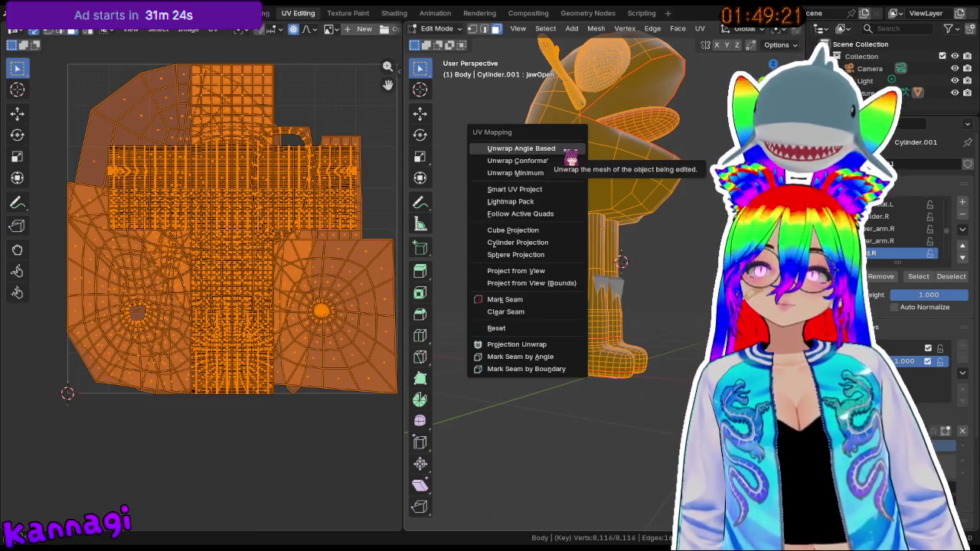
pyautogui.click(565, 150)
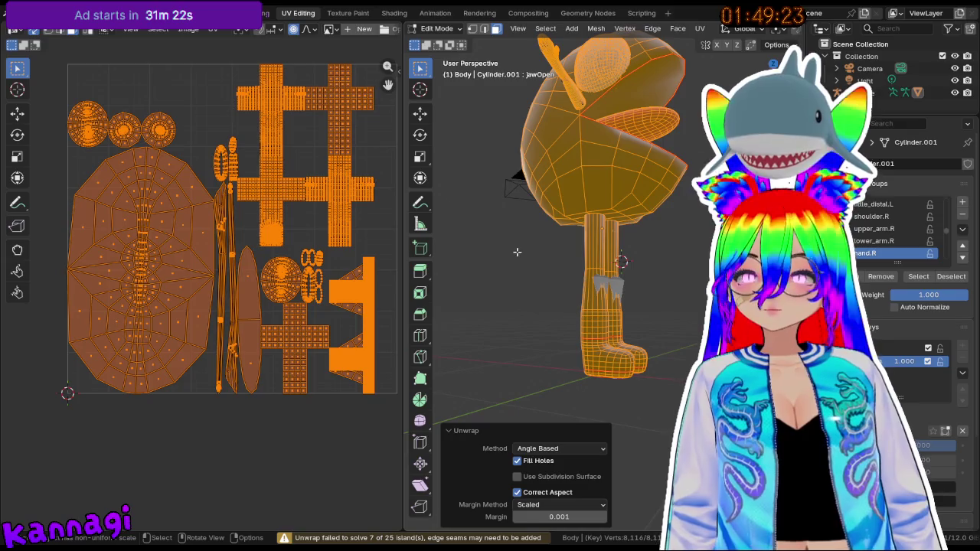
pyautogui.click(516, 252)
pyautogui.moveTo(519, 251); pyautogui.dragTo(585, 208, button='middle')
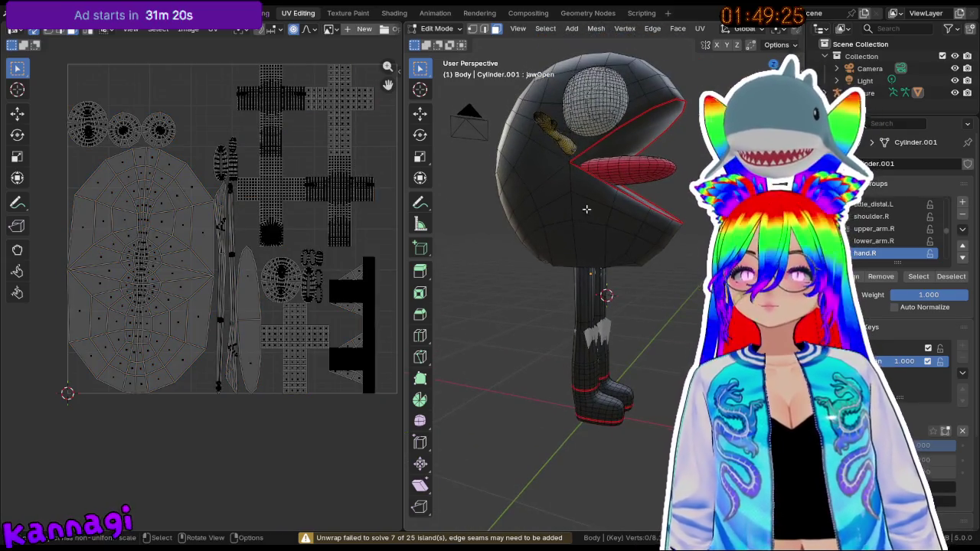
pyautogui.press('Tab')
pyautogui.press('Tab')
pyautogui.press('Tab')
pyautogui.moveTo(582, 201)
pyautogui.mouseDown(button='middle')
pyautogui.moveTo(576, 217)
pyautogui.moveTo(621, 217)
pyautogui.moveTo(582, 223)
pyautogui.mouseUp(button='middle')
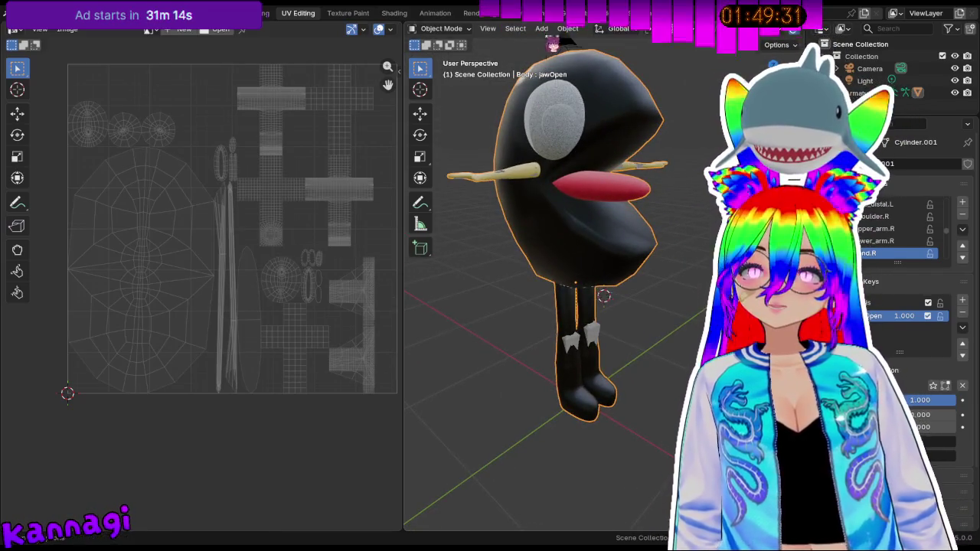
# - In Texture Paint, select the seam-bounded head section and return to Texture Paint mode
pyautogui.click(343, 14)
pyautogui.moveTo(500, 109)
pyautogui.mouseDown(button='middle')
pyautogui.moveTo(466, 212)
pyautogui.moveTo(490, 116)
pyautogui.moveTo(462, 270)
pyautogui.moveTo(534, 234)
pyautogui.moveTo(520, 218)
pyautogui.mouseUp(button='middle')
pyautogui.press('Tab')
pyautogui.press('l')
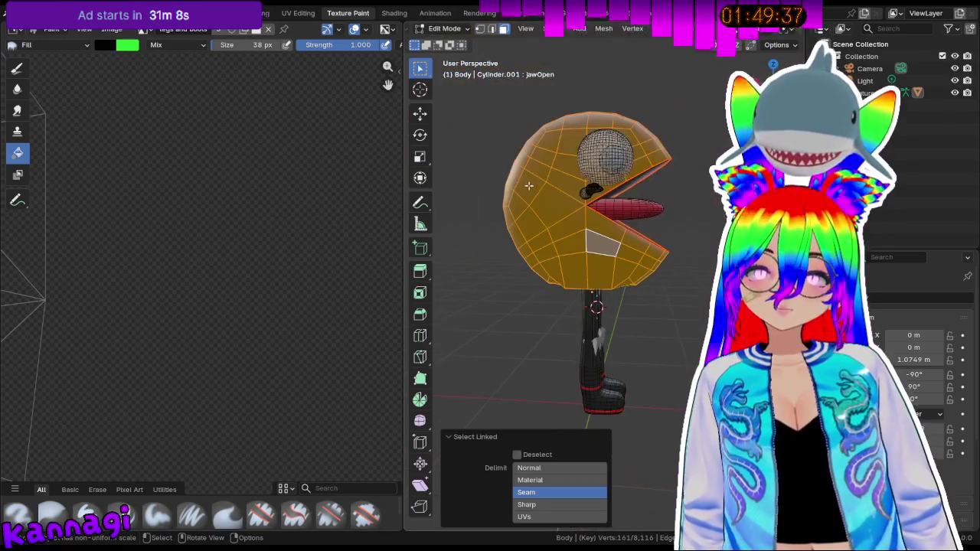
pyautogui.click(445, 28)
pyautogui.click(459, 113)
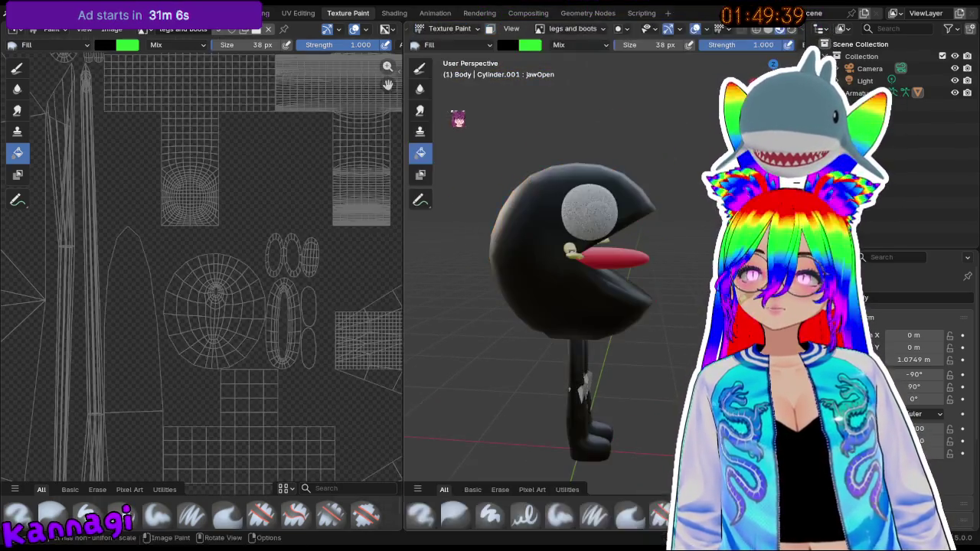
# - Sample a cream paint colour, fill the texture, then undo the cream fill
pyautogui.click(509, 45)
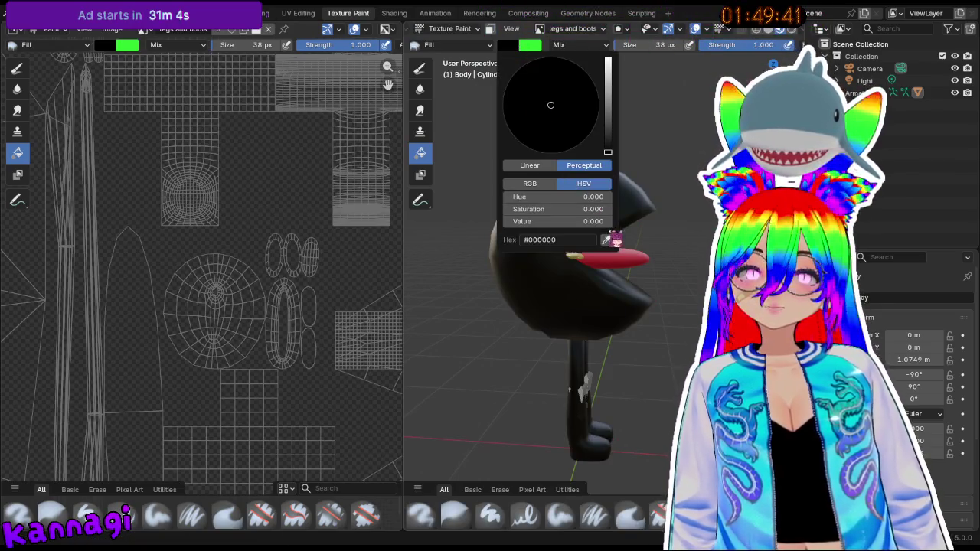
pyautogui.click(606, 240)
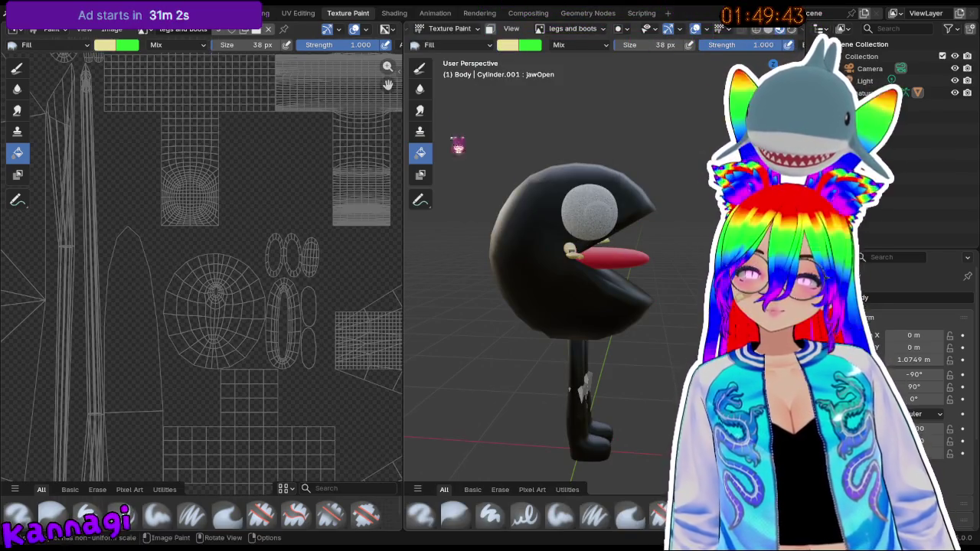
pyautogui.click(528, 245)
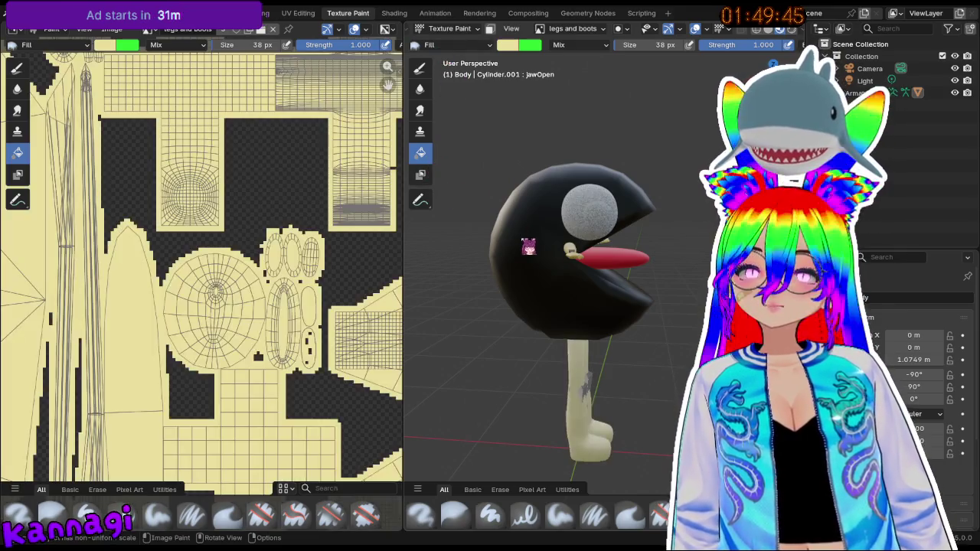
pyautogui.hotkey('ctrl', 'z')
# - Select the seam-bounded body faces in Edit Mode, then leave and open the Shading workspace
pyautogui.scroll(3, 536, 244)
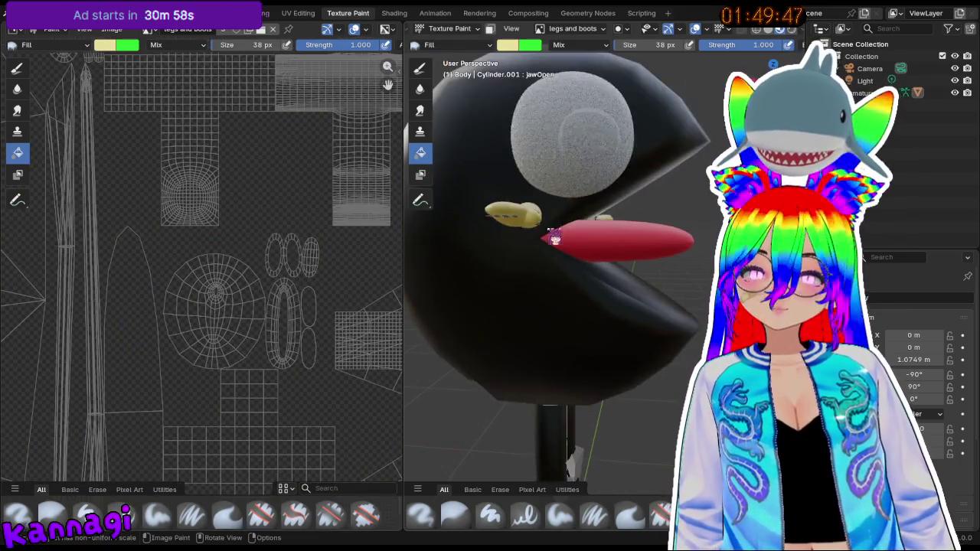
pyautogui.press('Tab')
pyautogui.click(511, 278)
pyautogui.press('l')
pyautogui.hotkey('ctrl', 'z')
pyautogui.press('l')
pyautogui.moveTo(510, 276); pyautogui.dragTo(596, 279, button='middle')
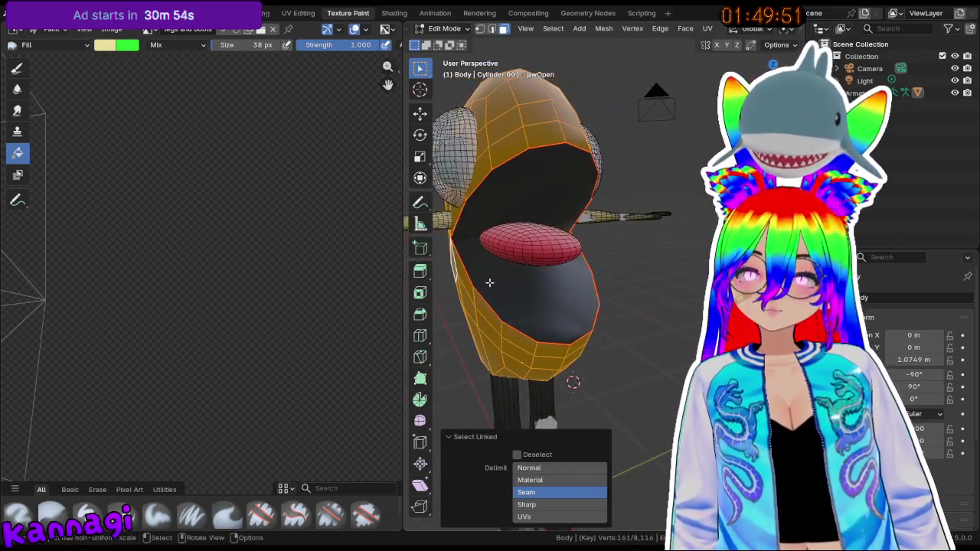
pyautogui.scroll(-5, 596, 280)
pyautogui.scroll(1, 566, 260)
pyautogui.scroll(2, 548, 244)
pyautogui.press('Tab')
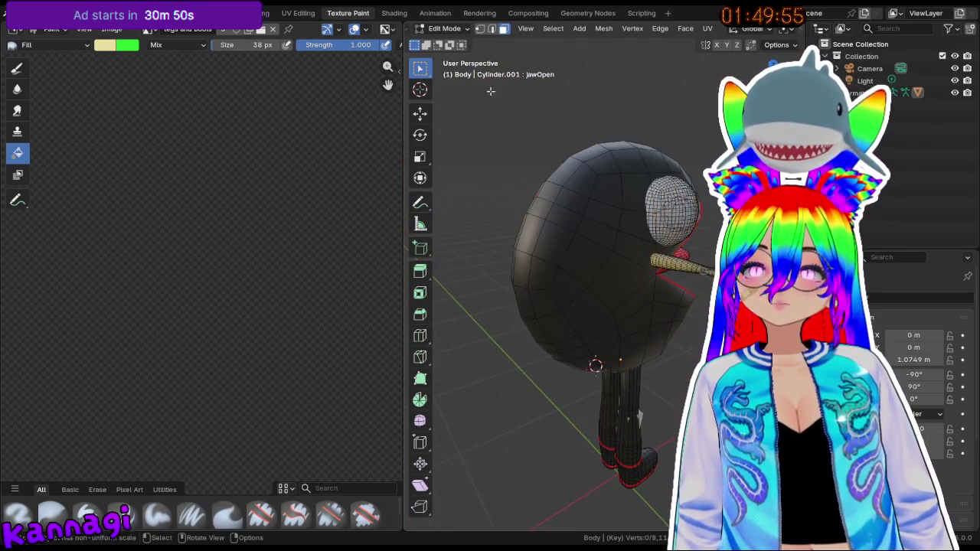
pyautogui.click(394, 13)
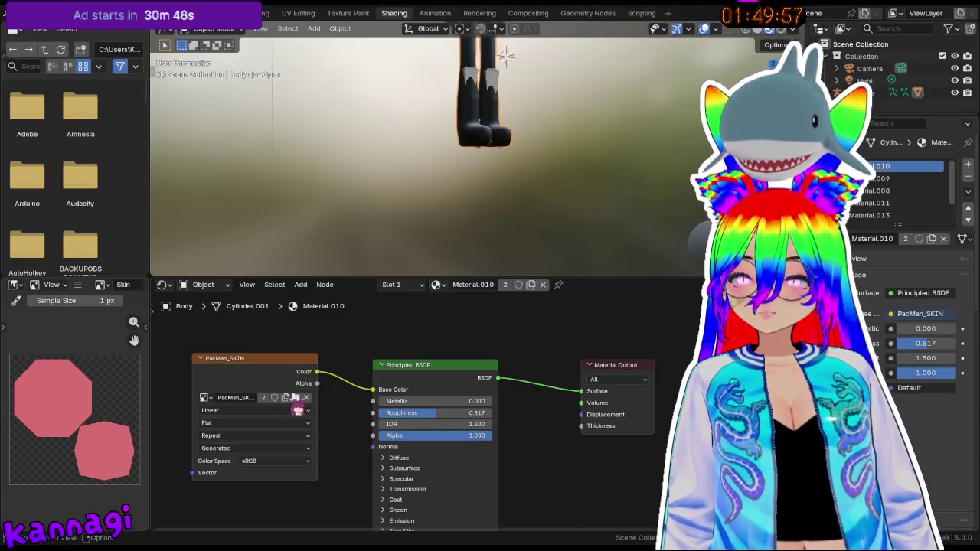
# - Keep PacMan_SKIN as the image in the existing texture node
pyautogui.click(204, 398)
pyautogui.click(204, 398)
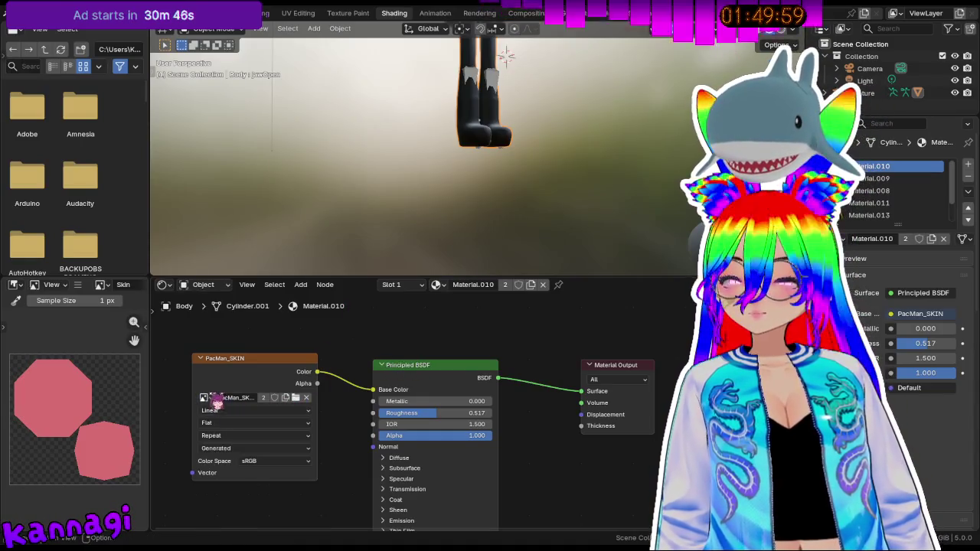
pyautogui.click(204, 398)
pyautogui.click(232, 433)
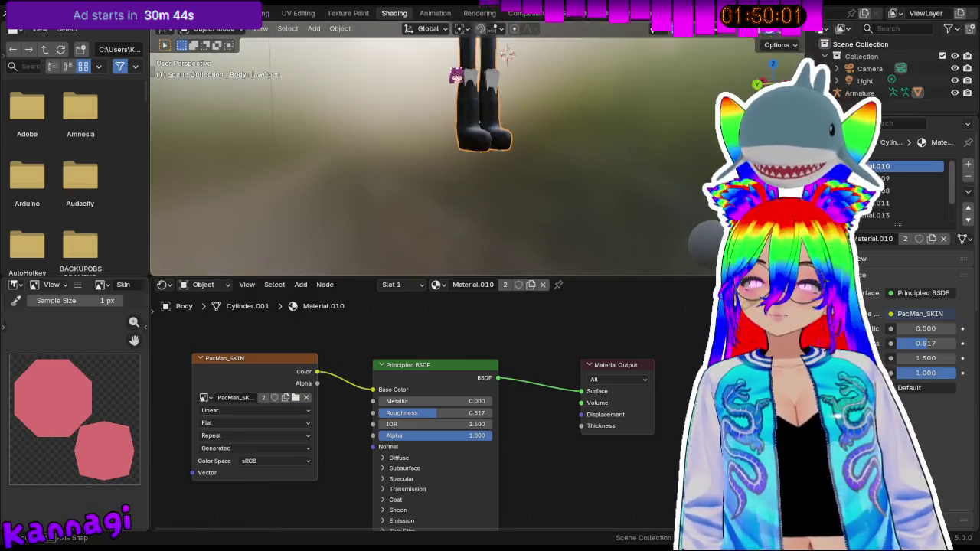
pyautogui.keyDown('shift'); pyautogui.moveTo(454, 130); pyautogui.dragTo(454, 252, button='middle'); pyautogui.keyUp('shift')
# - Unlink Material.010, create a new material and set its base colour to yellow
pyautogui.click(543, 284)
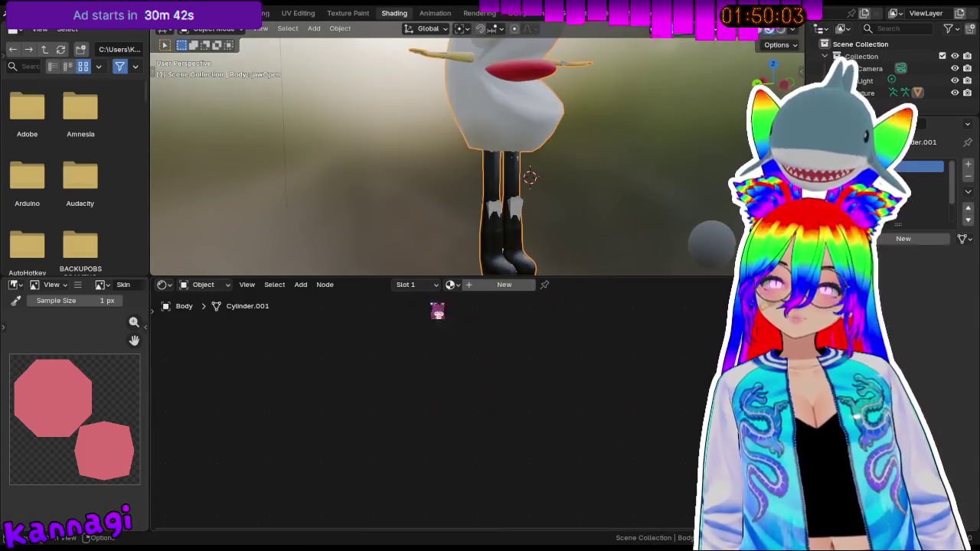
pyautogui.click(481, 287)
pyautogui.click(451, 392)
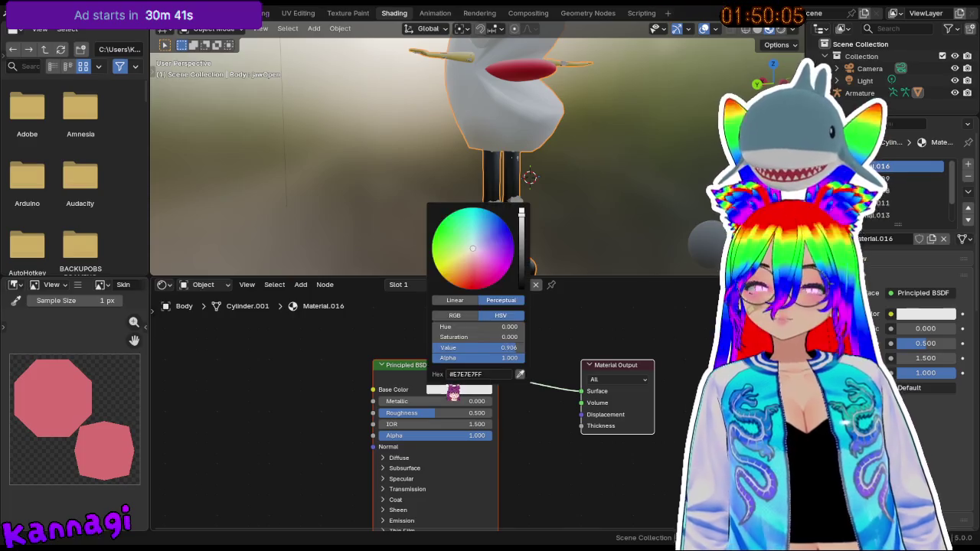
pyautogui.moveTo(466, 267); pyautogui.dragTo(458, 267)
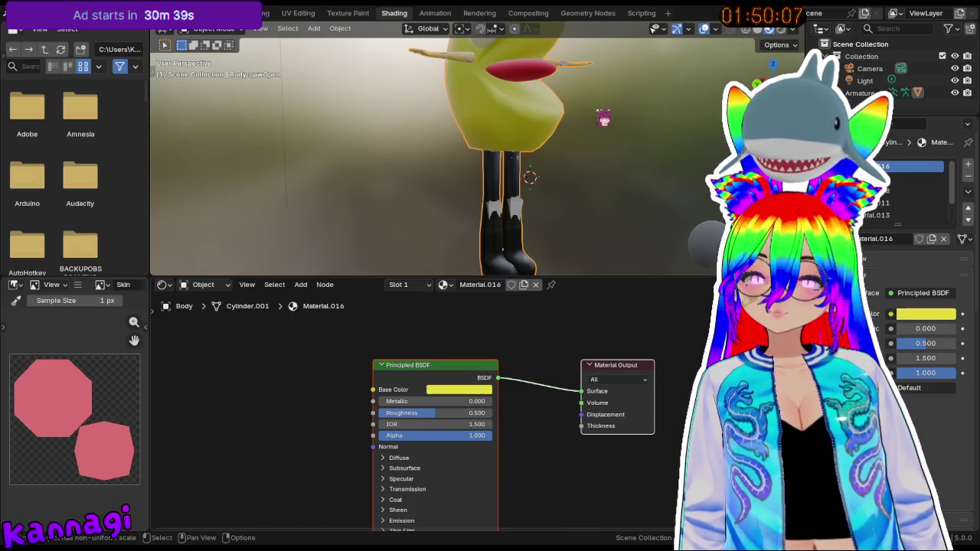
pyautogui.moveTo(472, 158)
pyautogui.mouseDown(button='middle')
pyautogui.moveTo(508, 237)
pyautogui.moveTo(498, 210)
pyautogui.moveTo(617, 199)
pyautogui.moveTo(513, 176)
pyautogui.mouseUp(button='middle')
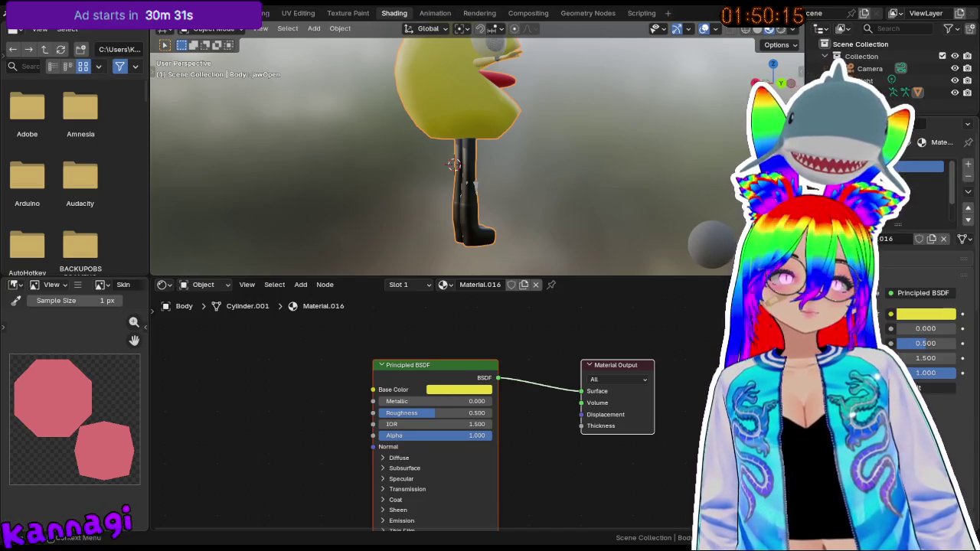
# - Remove both material slots and create a fresh Material.017 for the body
pyautogui.click(960, 178)
pyautogui.click(968, 176)
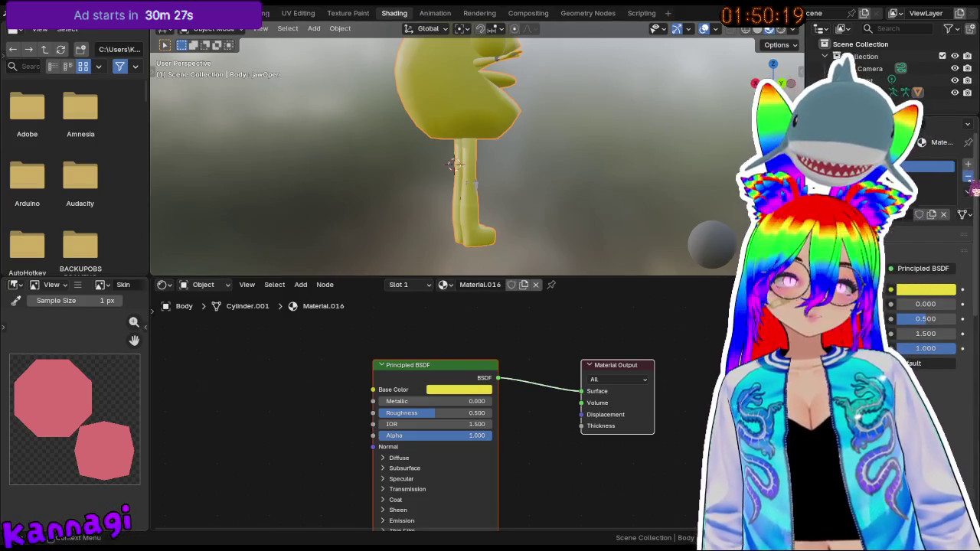
pyautogui.click(967, 177)
pyautogui.click(502, 285)
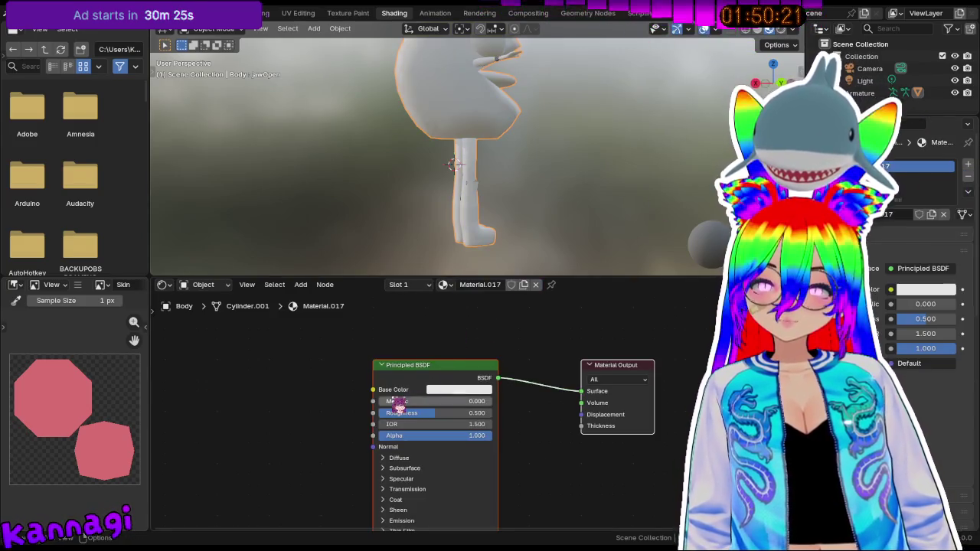
# - Add a PacMan_SKIN Image Texture node feeding Base Color, then go to UV Editing
pyautogui.hotkey('shift', 'a')
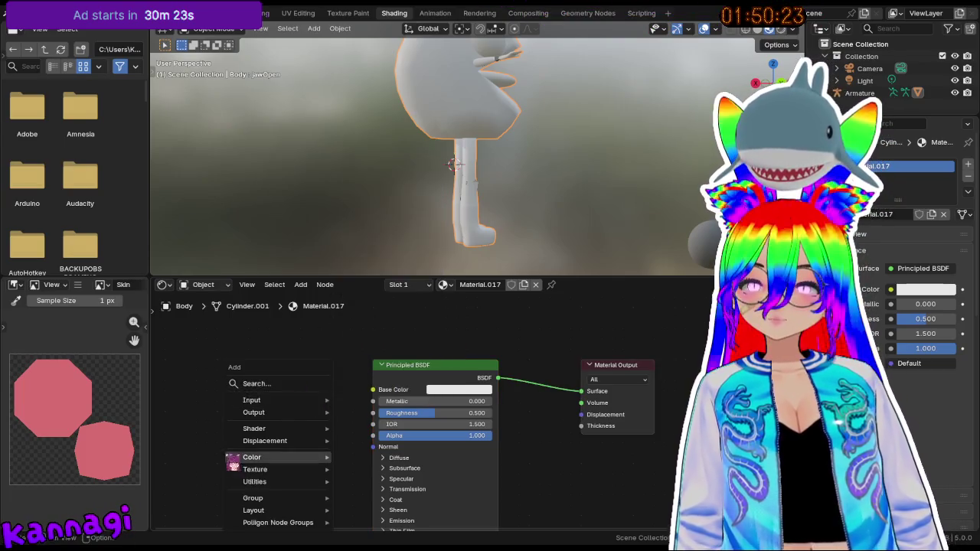
pyautogui.write('image')
pyautogui.press('Return')
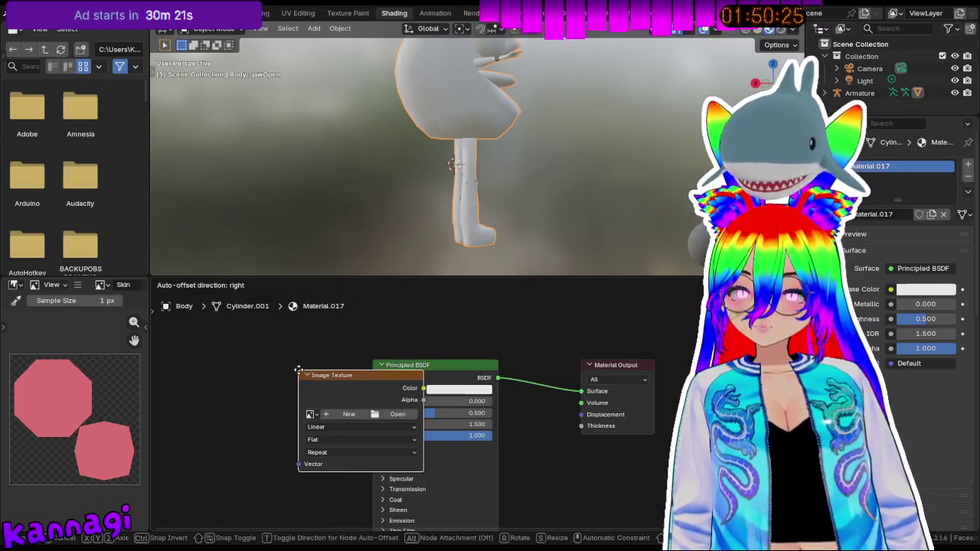
pyautogui.click(211, 368)
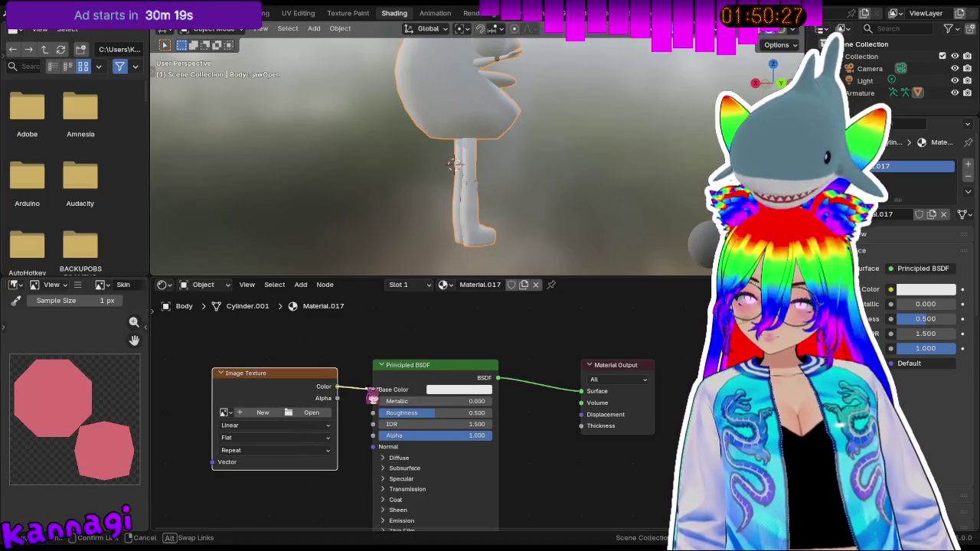
pyautogui.moveTo(373, 396); pyautogui.dragTo(372, 390)
pyautogui.moveTo(449, 160)
pyautogui.mouseDown(button='middle')
pyautogui.moveTo(517, 145)
pyautogui.moveTo(558, 156)
pyautogui.moveTo(527, 158)
pyautogui.mouseUp(button='middle')
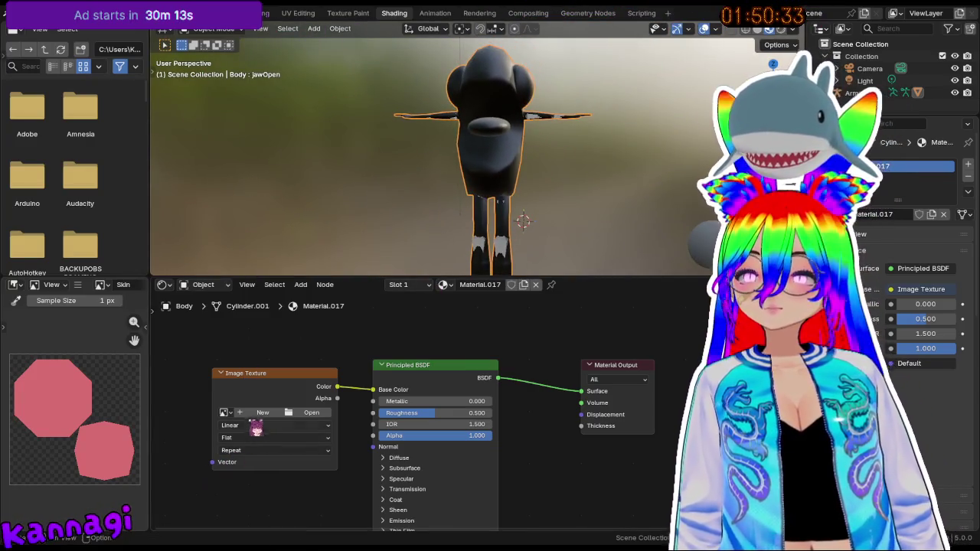
pyautogui.click(225, 412)
pyautogui.click(256, 312)
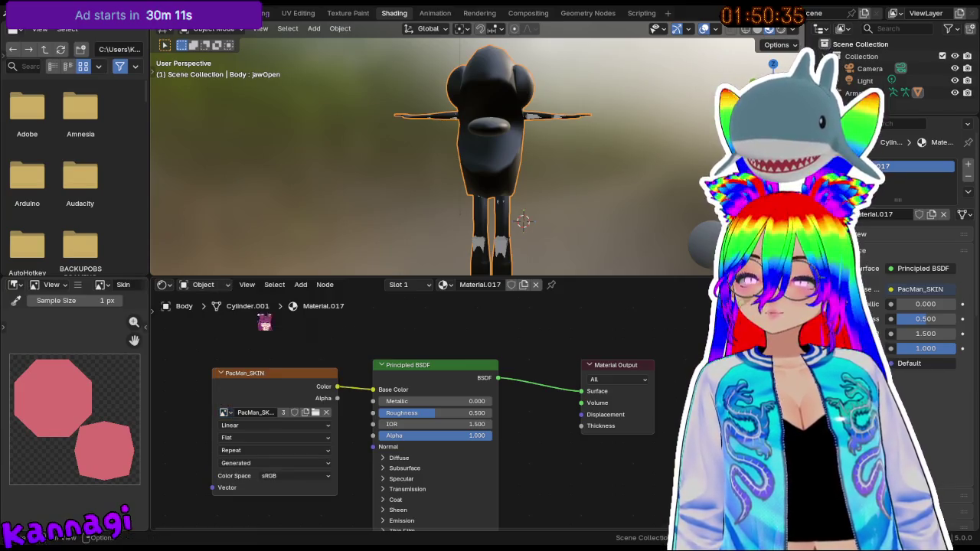
pyautogui.click(297, 13)
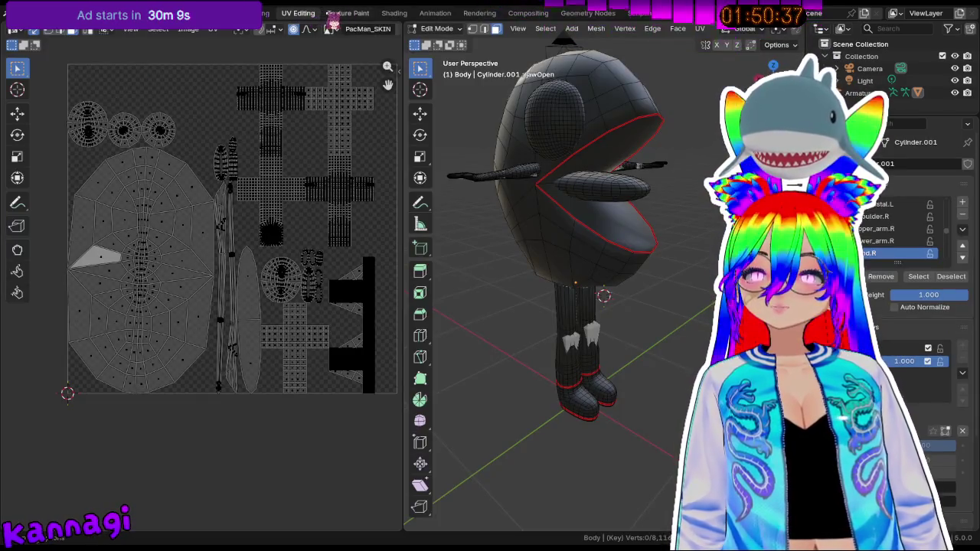
# - In the Texture Paint workspace, display PacMan_SKIN in the image editor
pyautogui.click(348, 13)
pyautogui.click(298, 13)
pyautogui.click(348, 13)
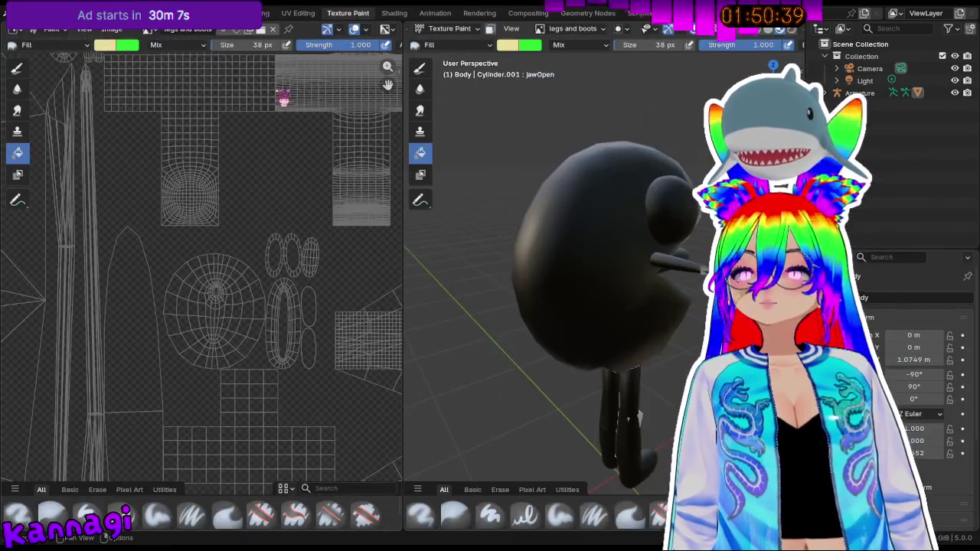
pyautogui.click(147, 29)
pyautogui.click(187, 73)
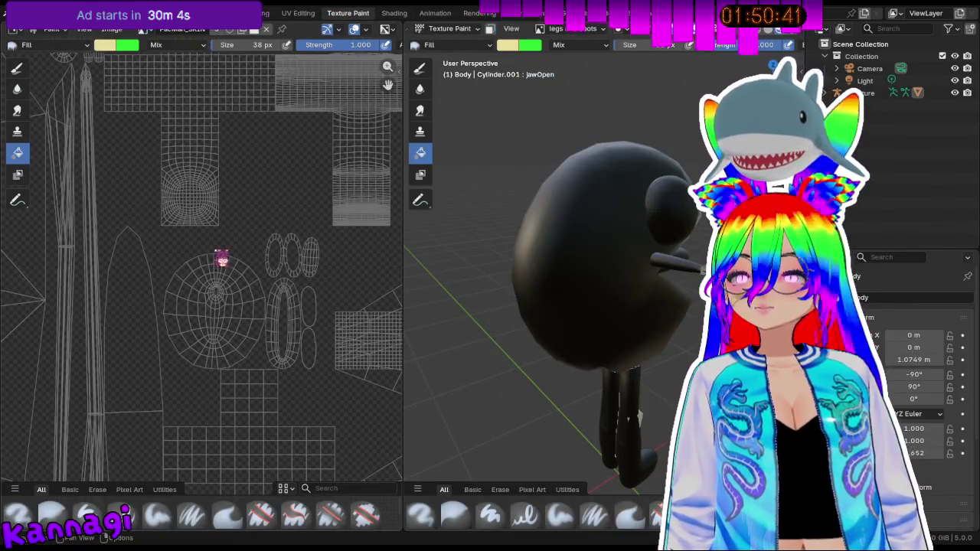
pyautogui.scroll(-2, 229, 228)
pyautogui.moveTo(622, 228); pyautogui.dragTo(562, 212, button='middle')
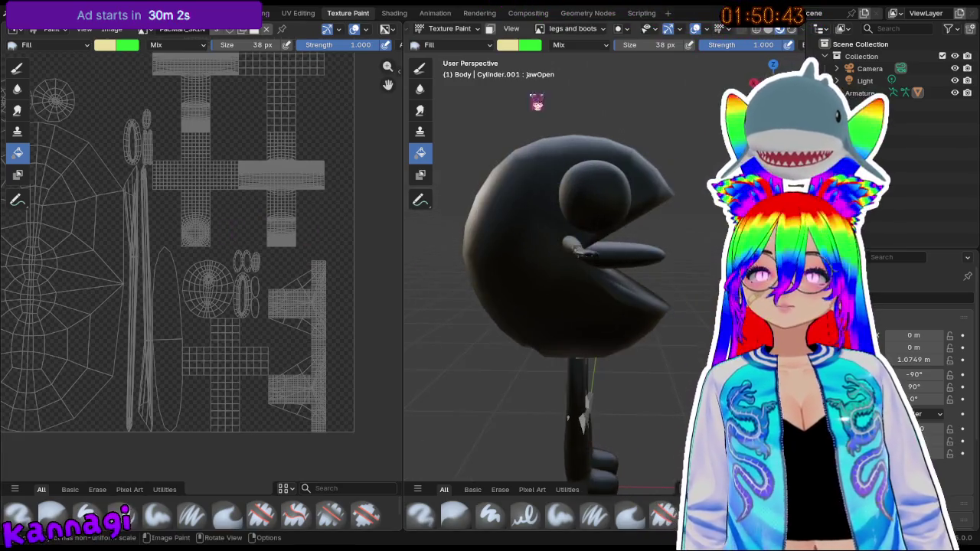
# - Select the whole body within its seams in Edit Mode
pyautogui.click(514, 49)
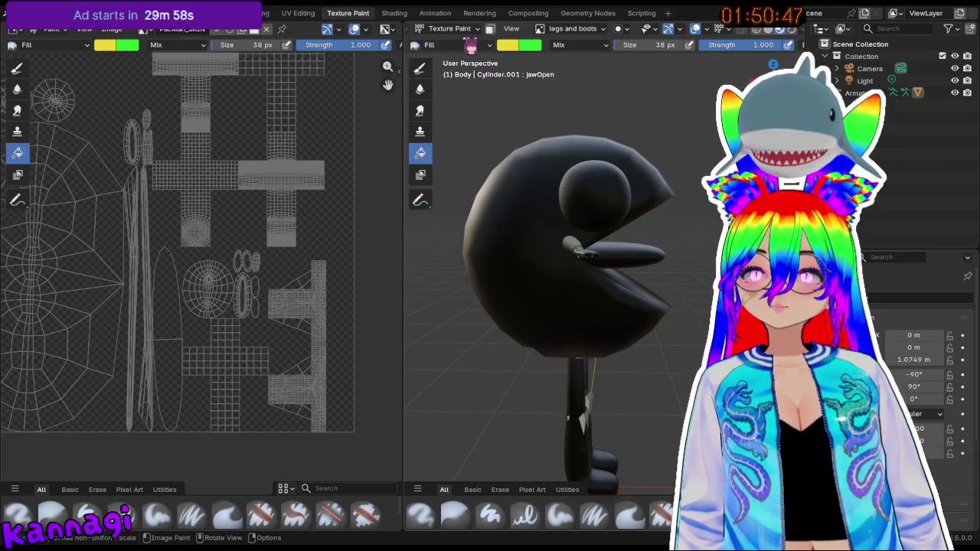
pyautogui.click(452, 28)
pyautogui.click(452, 39)
pyautogui.click(447, 28)
pyautogui.click(451, 54)
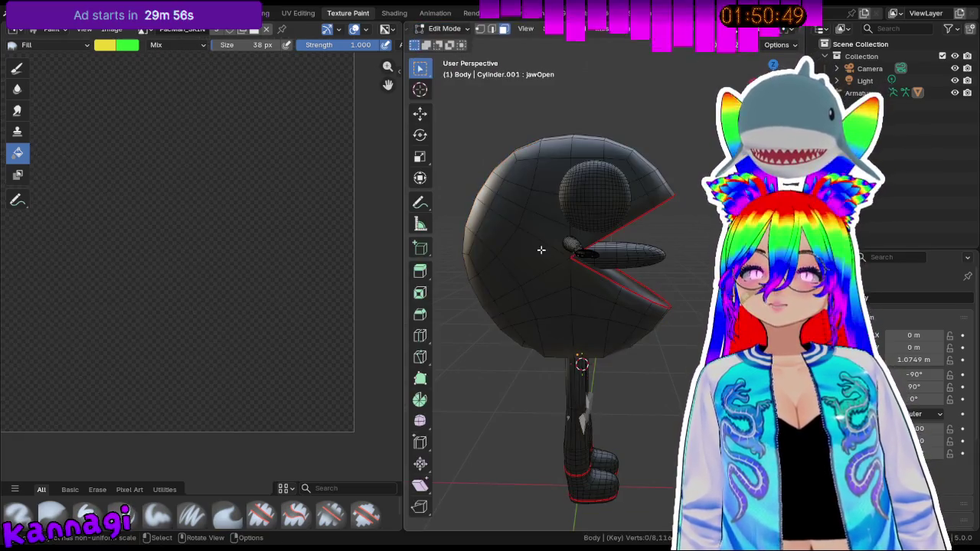
pyautogui.press('l')
pyautogui.moveTo(536, 237); pyautogui.dragTo(514, 266, button='middle')
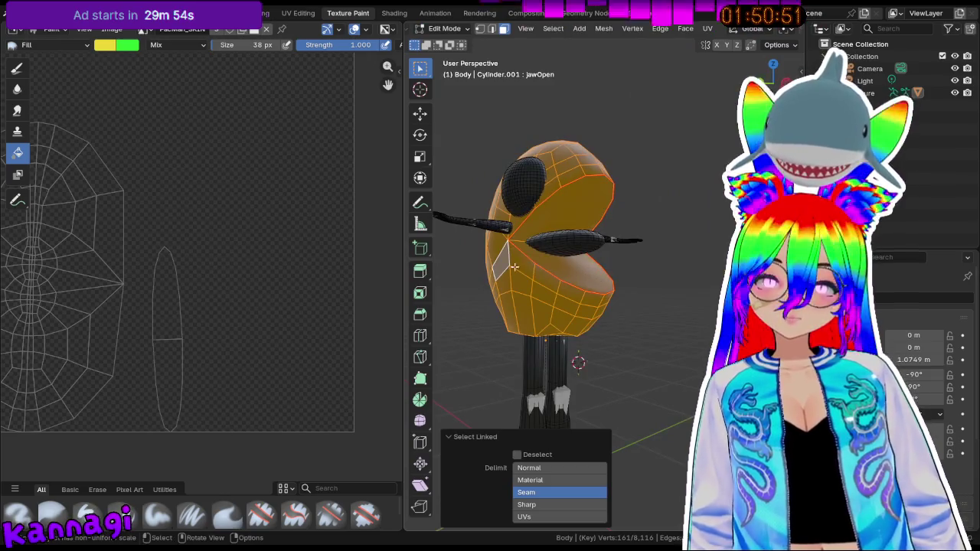
pyautogui.moveTo(481, 223); pyautogui.dragTo(589, 312, button='middle')
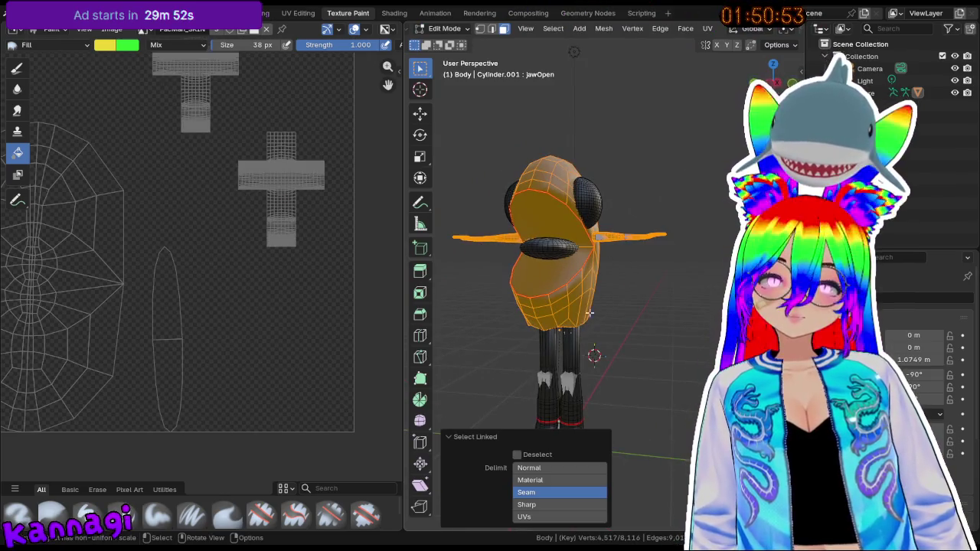
pyautogui.moveTo(577, 356); pyautogui.dragTo(441, 63, button='middle')
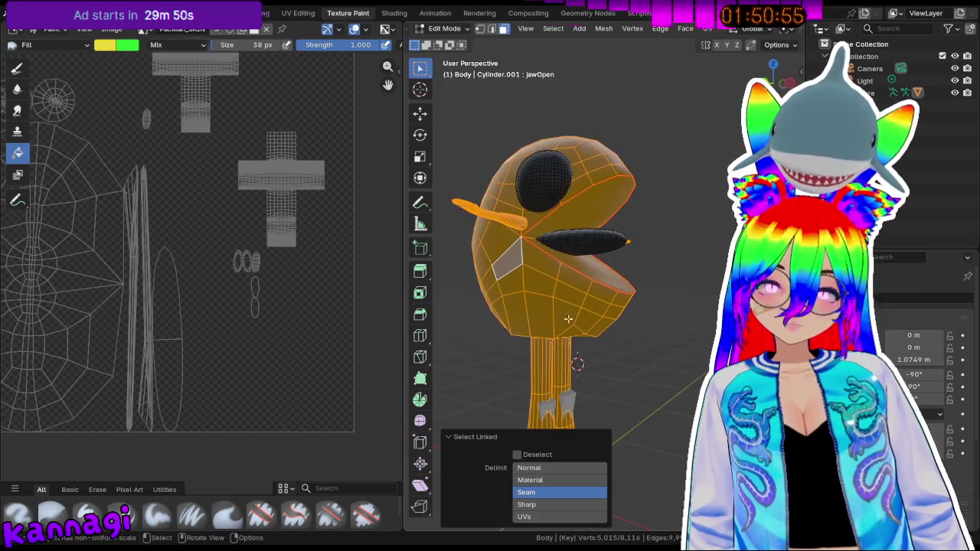
# - Set PacMan_SKIN as the paint texture and fill the model yellow
pyautogui.click(450, 28)
pyautogui.click(455, 107)
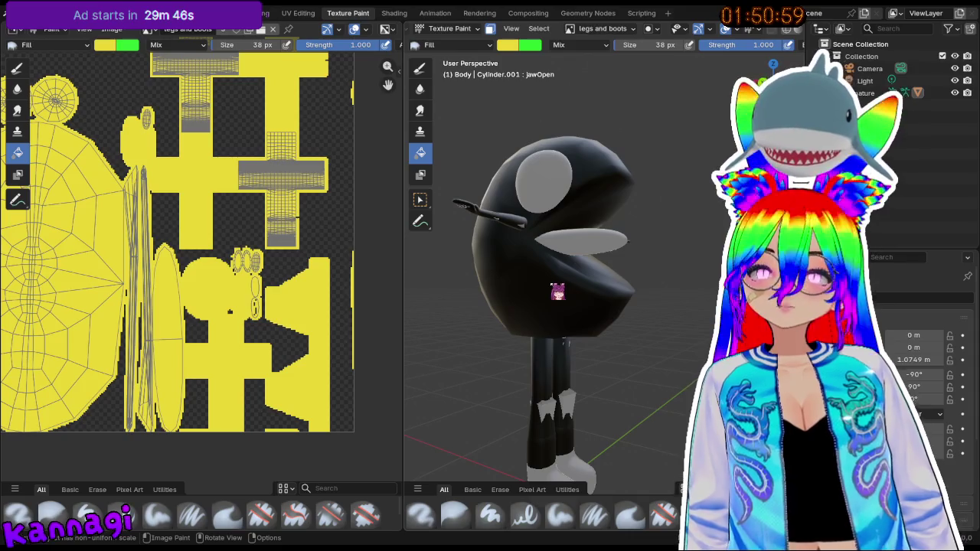
pyautogui.click(612, 29)
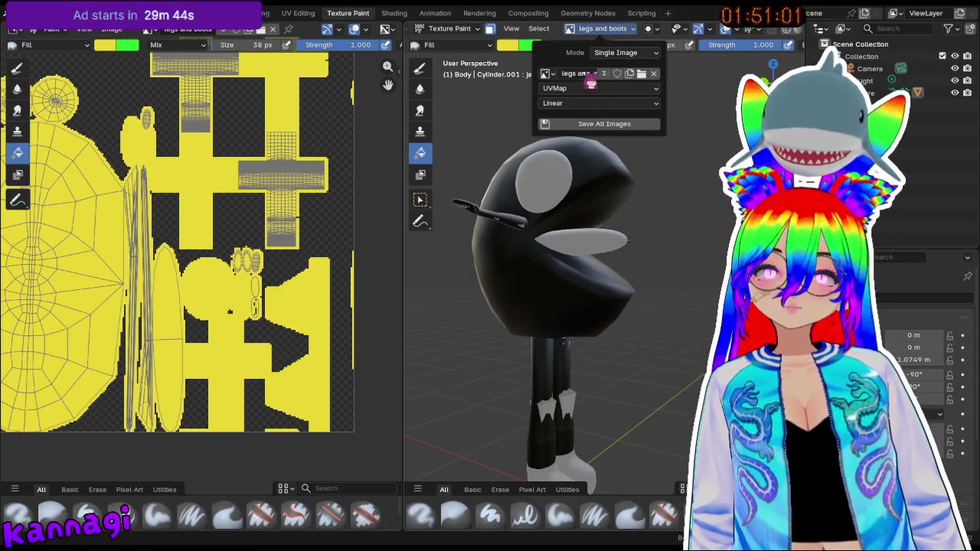
pyautogui.click(545, 74)
pyautogui.click(579, 117)
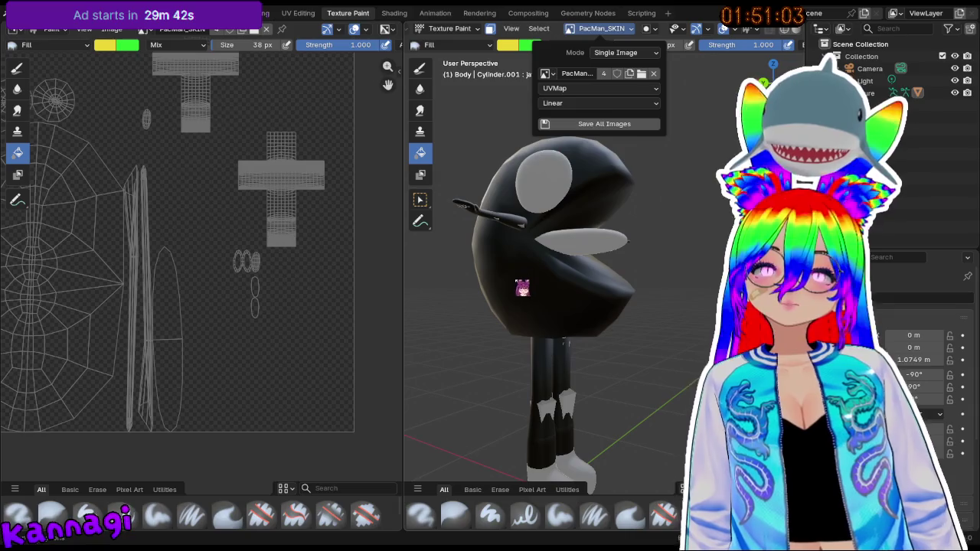
pyautogui.click(533, 285)
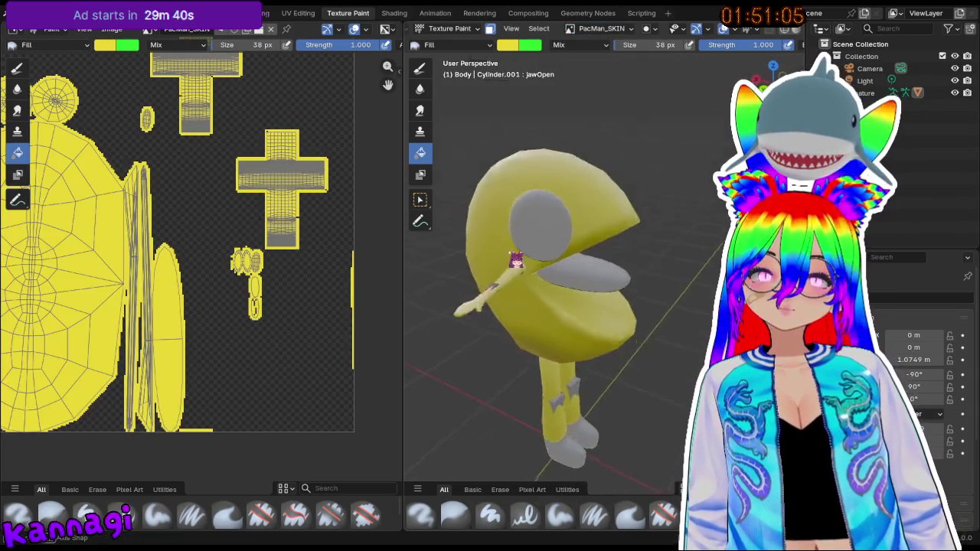
pyautogui.moveTo(532, 274); pyautogui.dragTo(547, 256, button='middle')
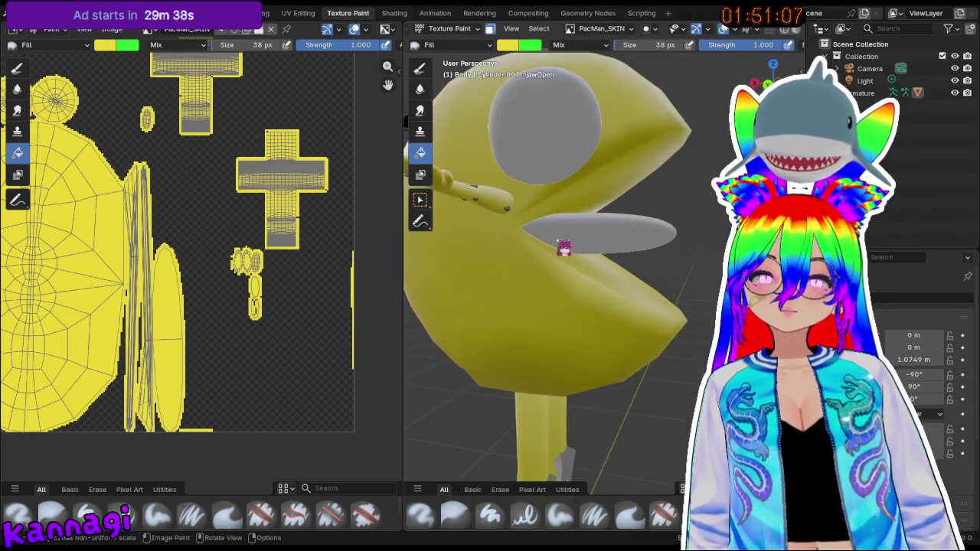
pyautogui.press('Tab')
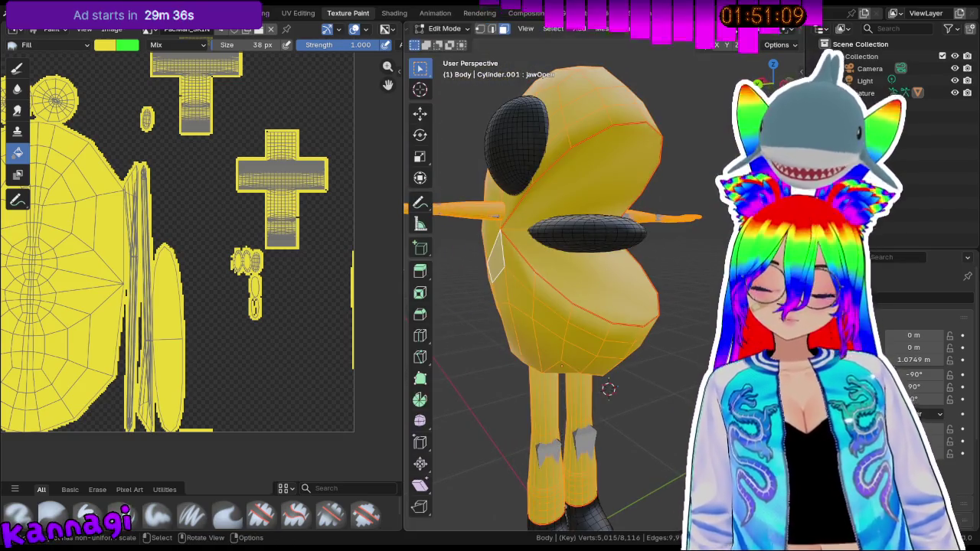
# - Select the tongue in Edit Mode and fill it red in Texture Paint
pyautogui.press('Tab')
pyautogui.press('l')
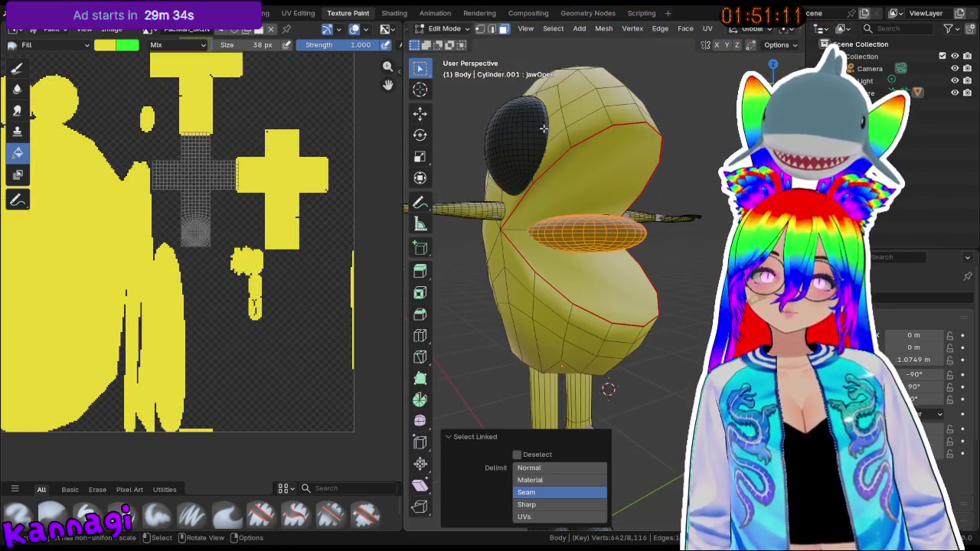
pyautogui.click(447, 29)
pyautogui.click(459, 107)
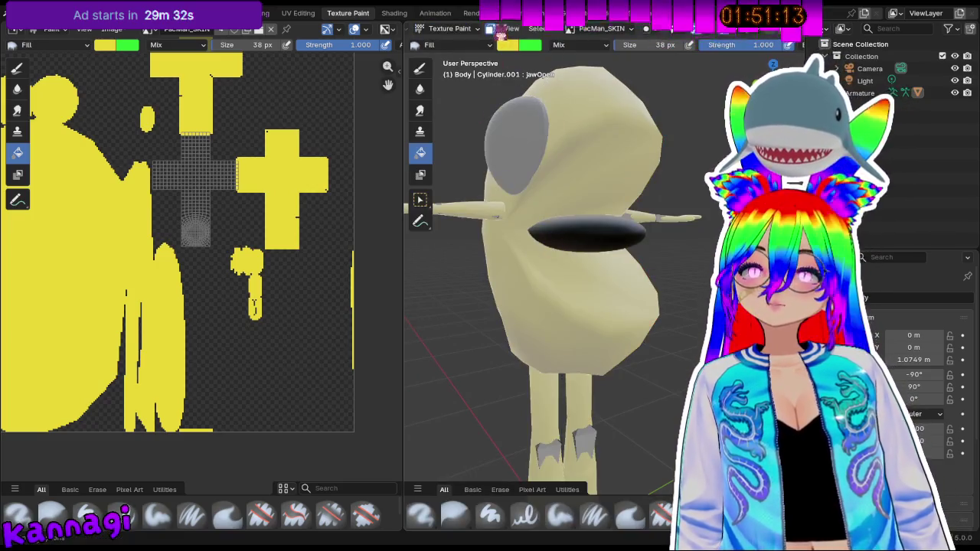
pyautogui.click(506, 44)
pyautogui.click(561, 146)
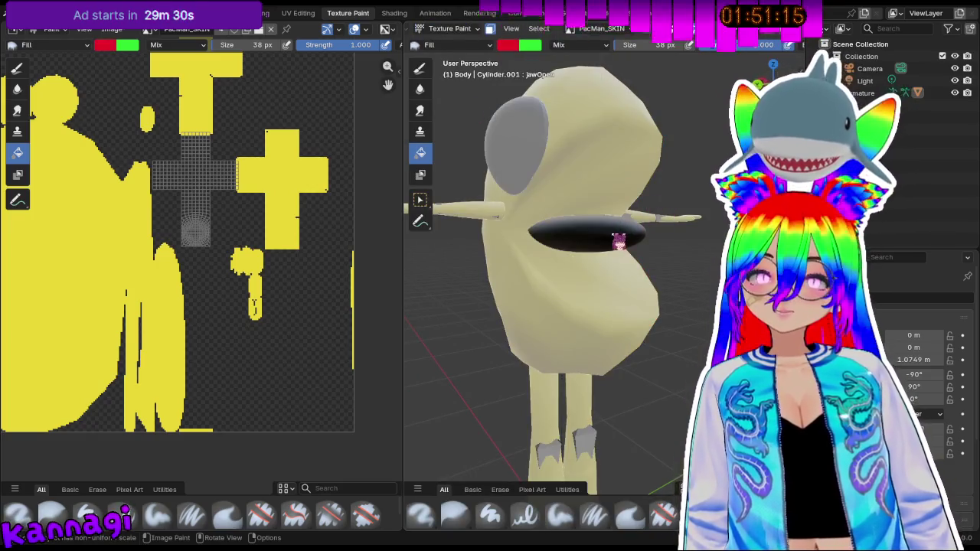
pyautogui.click(623, 227)
# - Deselect the tongue and select both eye meshes with L
pyautogui.moveTo(564, 400); pyautogui.dragTo(536, 99, button='middle')
pyautogui.press('Tab')
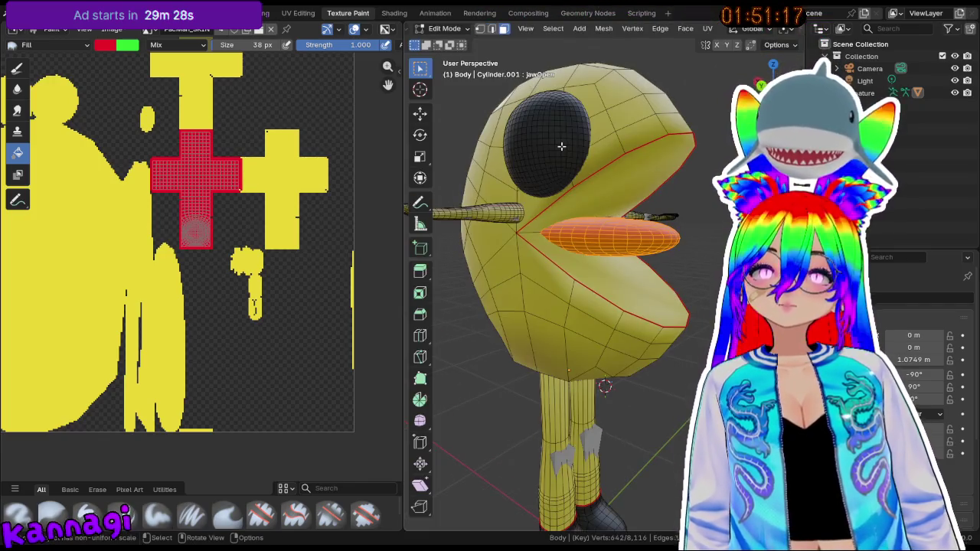
pyautogui.moveTo(561, 146); pyautogui.dragTo(575, 140, button='middle')
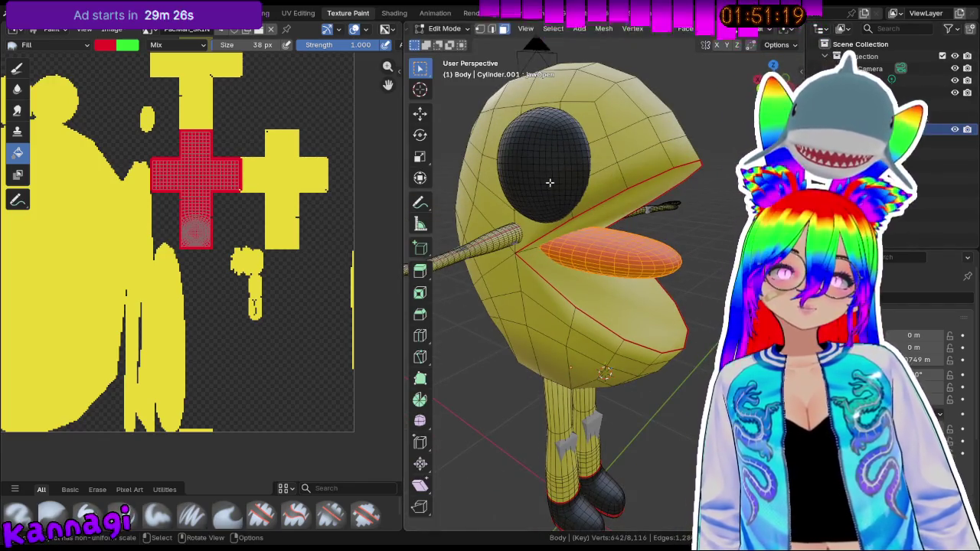
pyautogui.hotkey('alt', 'a')
pyautogui.press('Tab')
pyautogui.scroll(3, 558, 164)
pyautogui.scroll(-3, 557, 163)
pyautogui.press('Tab')
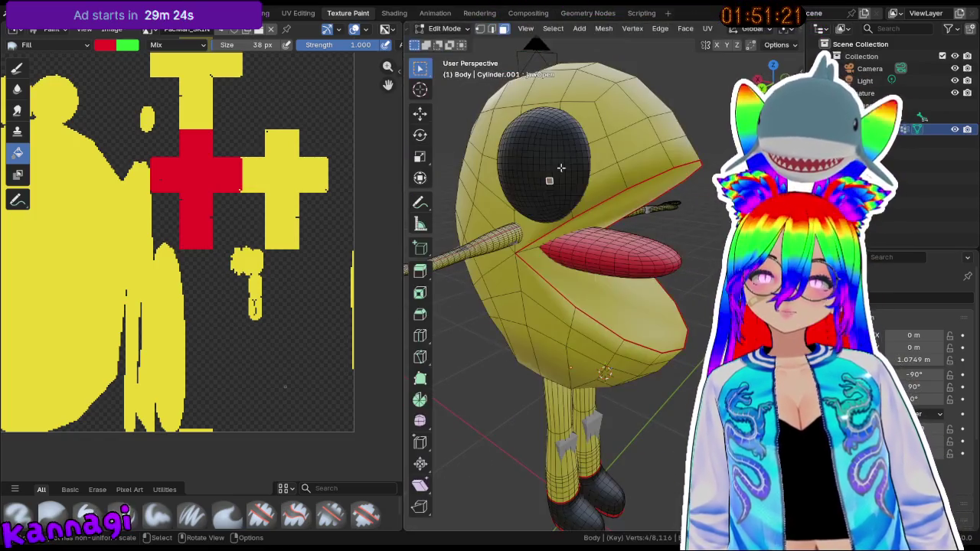
pyautogui.press('l')
pyautogui.moveTo(561, 163)
pyautogui.mouseDown(button='middle')
pyautogui.moveTo(618, 144)
pyautogui.moveTo(658, 145)
pyautogui.moveTo(593, 173)
pyautogui.moveTo(530, 147)
pyautogui.mouseUp(button='middle')
pyautogui.press('l')
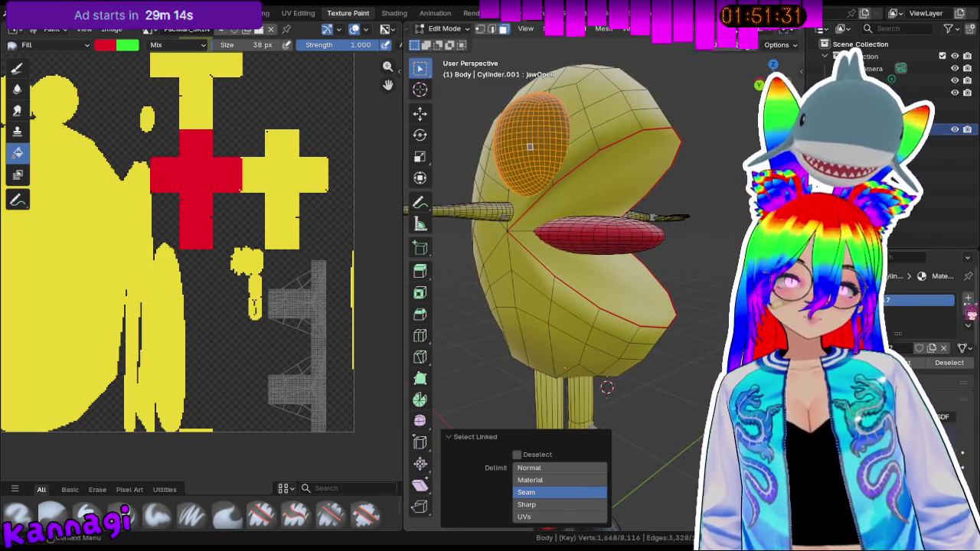
# - Dismiss the linked-selection settings and switch the viewport to lit shading near the mouth
pyautogui.press('Escape')
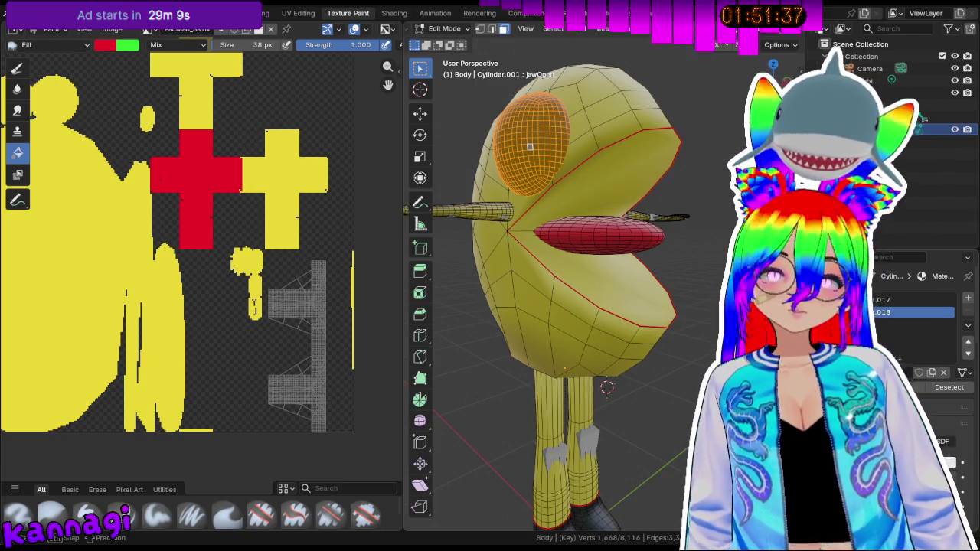
pyautogui.moveTo(530, 146); pyautogui.dragTo(633, 161, button='middle')
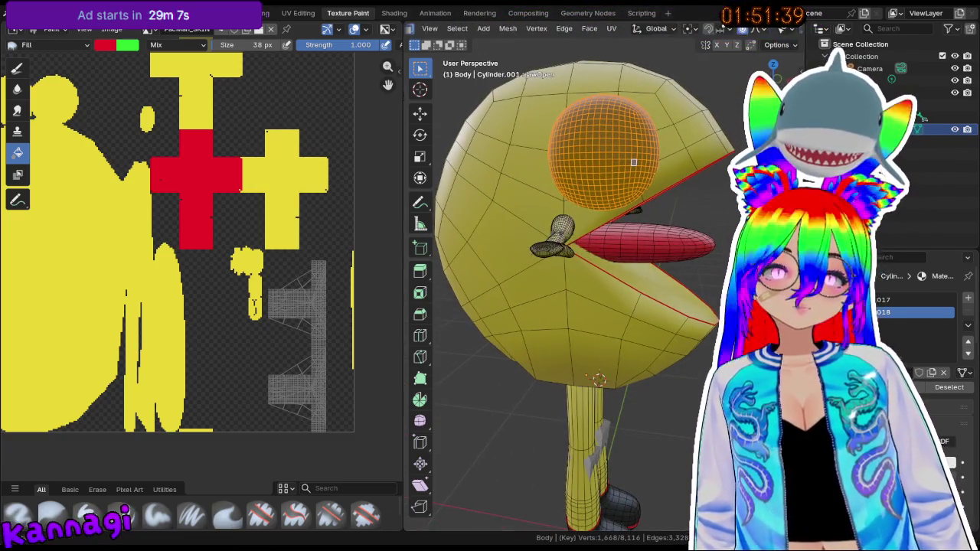
pyautogui.click(782, 29)
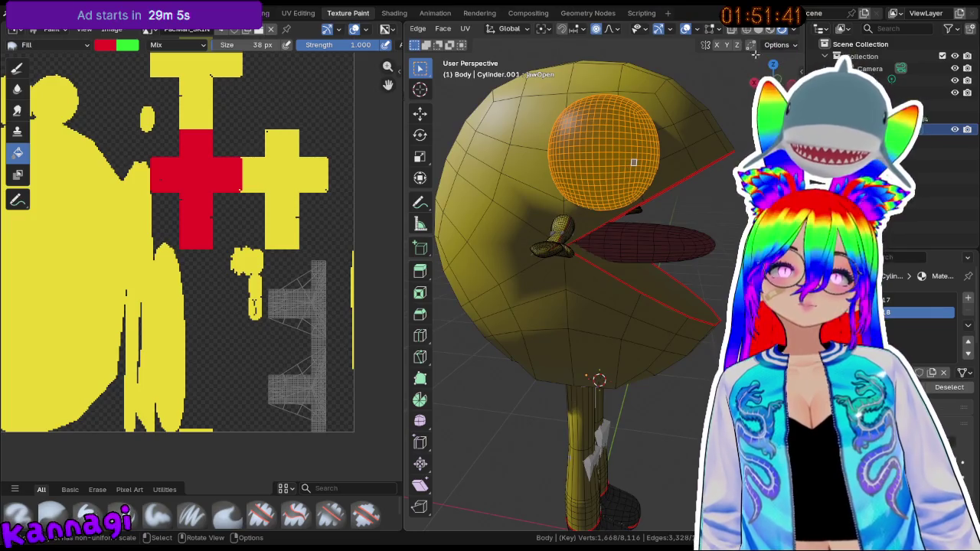
pyautogui.moveTo(644, 149)
pyautogui.mouseDown(button='middle')
pyautogui.moveTo(549, 258)
pyautogui.moveTo(521, 229)
pyautogui.moveTo(535, 159)
pyautogui.moveTo(553, 179)
pyautogui.mouseUp(button='middle')
pyautogui.scroll(3, 549, 258)
pyautogui.scroll(3, 553, 179)
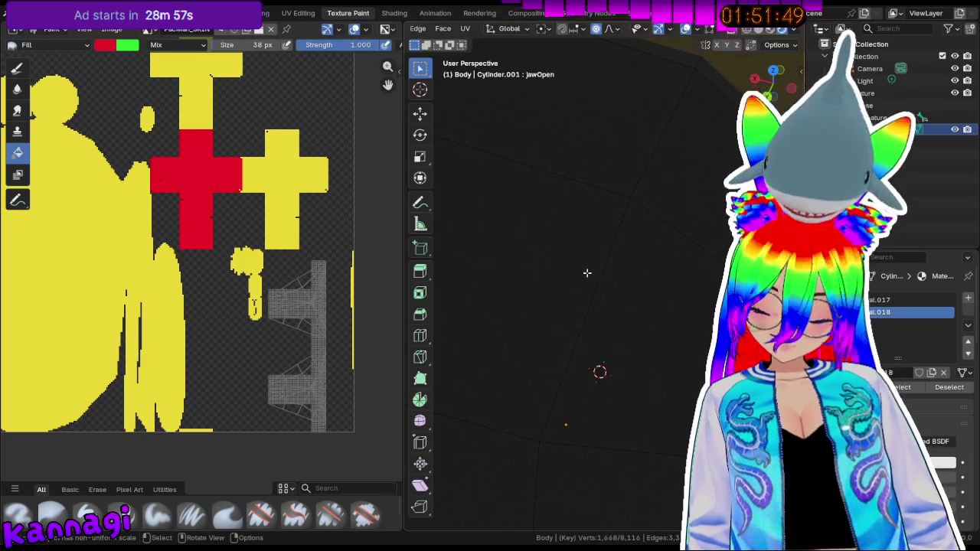
pyautogui.scroll(-3, 586, 272)
# - Select a linked mesh part with Ctrl+L and inspect the inner mouth faces
pyautogui.hotkey('ctrl', 'l')
pyautogui.moveTo(595, 273)
pyautogui.mouseDown(button='middle')
pyautogui.moveTo(513, 267)
pyautogui.moveTo(535, 291)
pyautogui.mouseUp(button='middle')
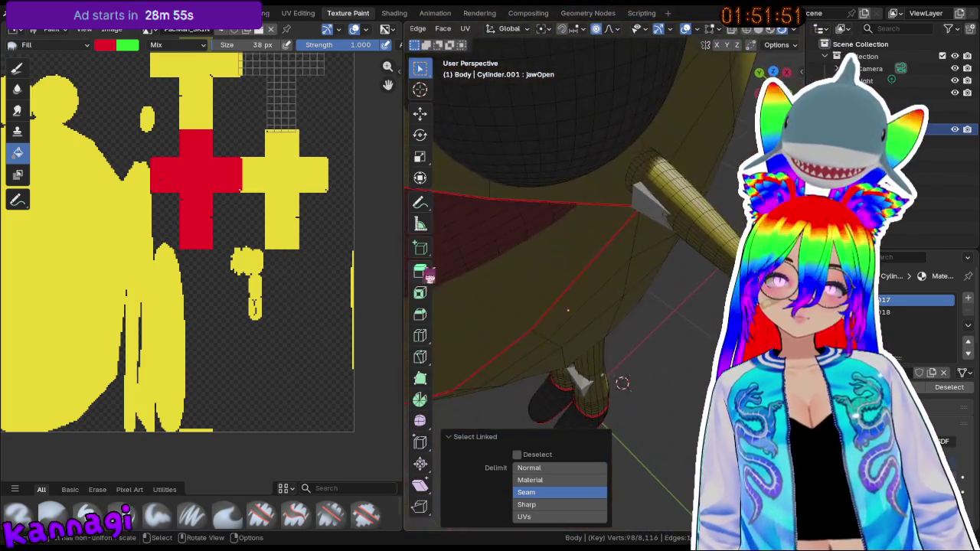
pyautogui.moveTo(429, 276); pyautogui.dragTo(551, 115, button='middle')
pyautogui.scroll(3, 572, 168)
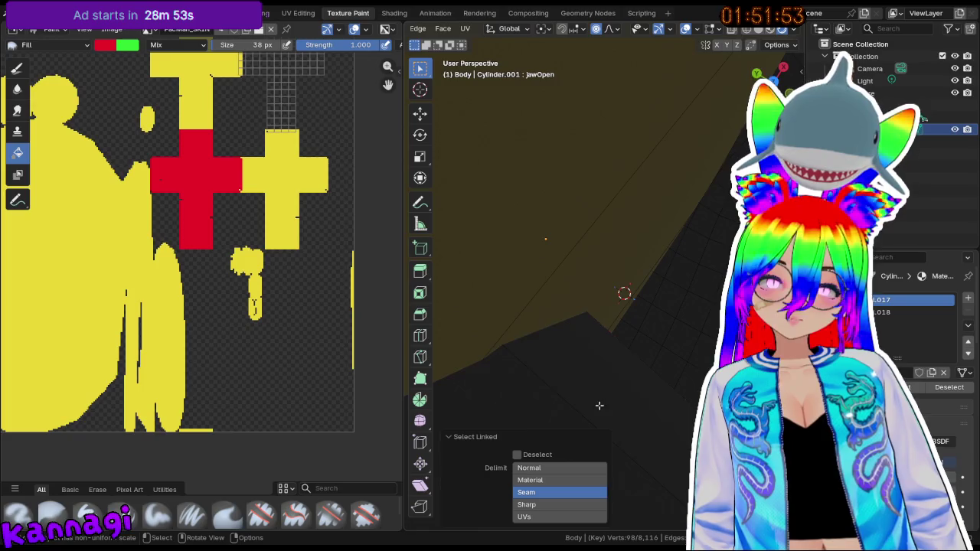
pyautogui.moveTo(599, 405); pyautogui.dragTo(609, 198, button='middle')
pyautogui.scroll(-4, 604, 212)
pyautogui.scroll(1, 598, 194)
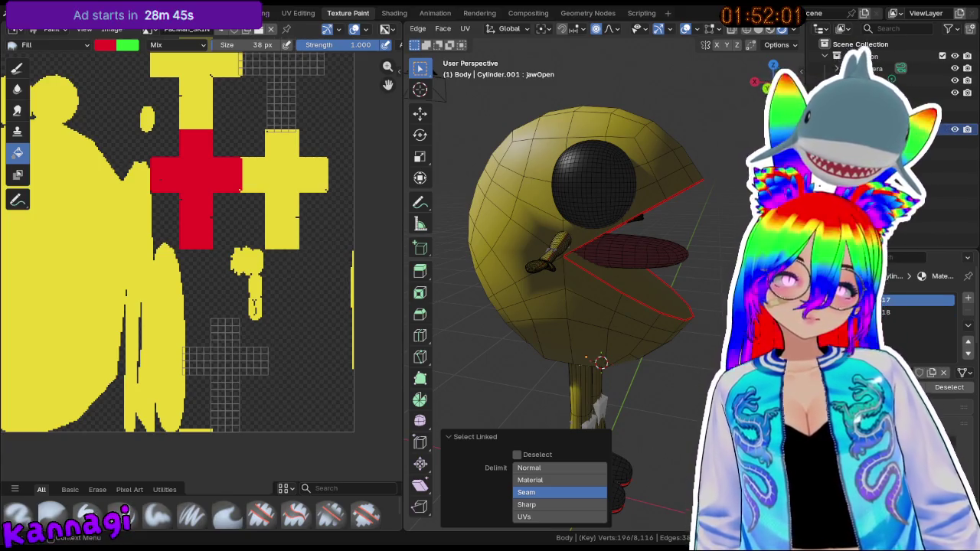
pyautogui.moveTo(559, 222); pyautogui.dragTo(564, 216, button='middle')
pyautogui.scroll(5, 564, 217)
pyautogui.scroll(3, 597, 252)
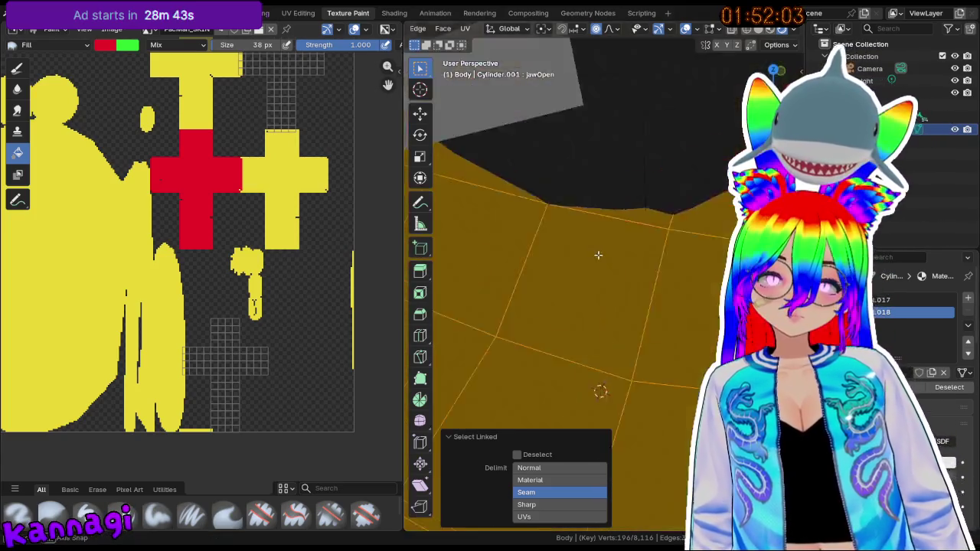
pyautogui.moveTo(610, 266); pyautogui.dragTo(635, 256, button='middle')
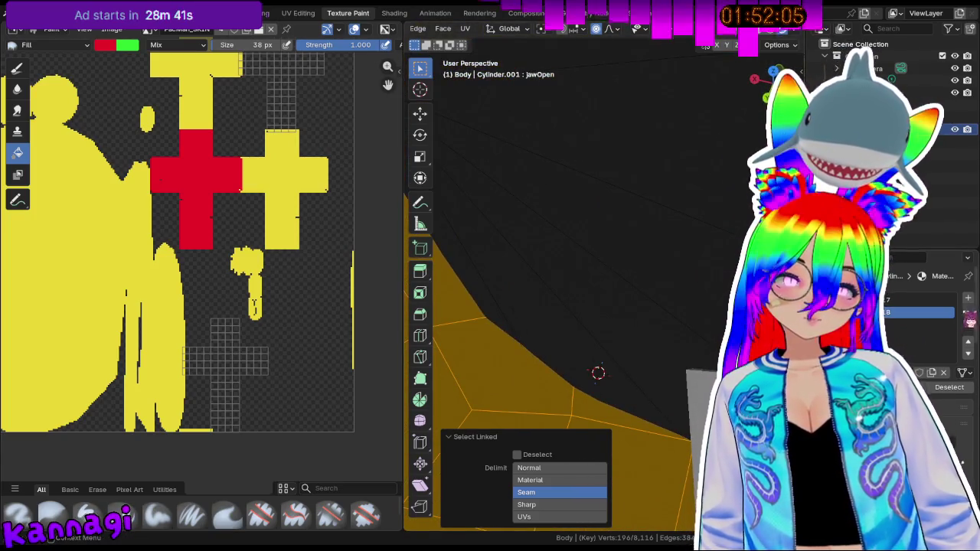
# - Add a new empty material slot and bring up its colour picker
pyautogui.click(968, 297)
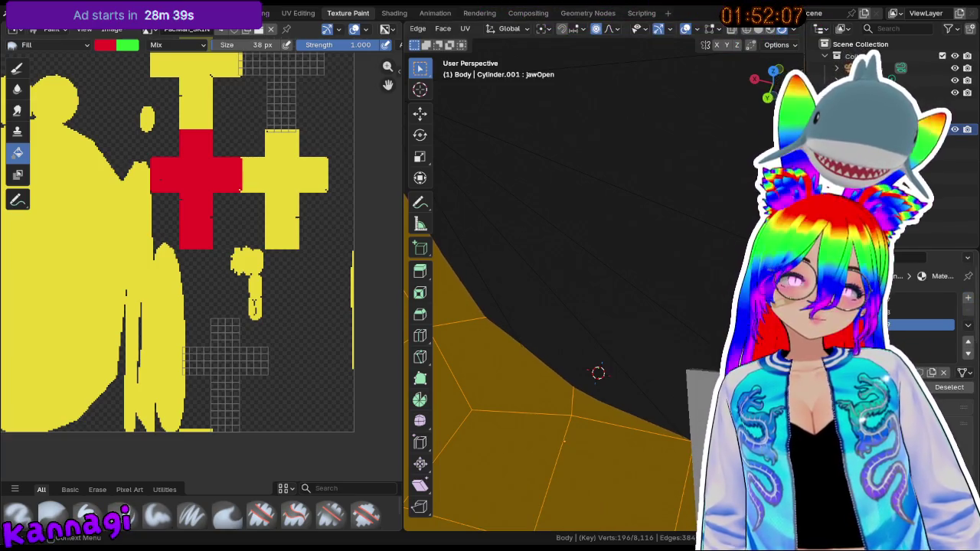
pyautogui.click(926, 321)
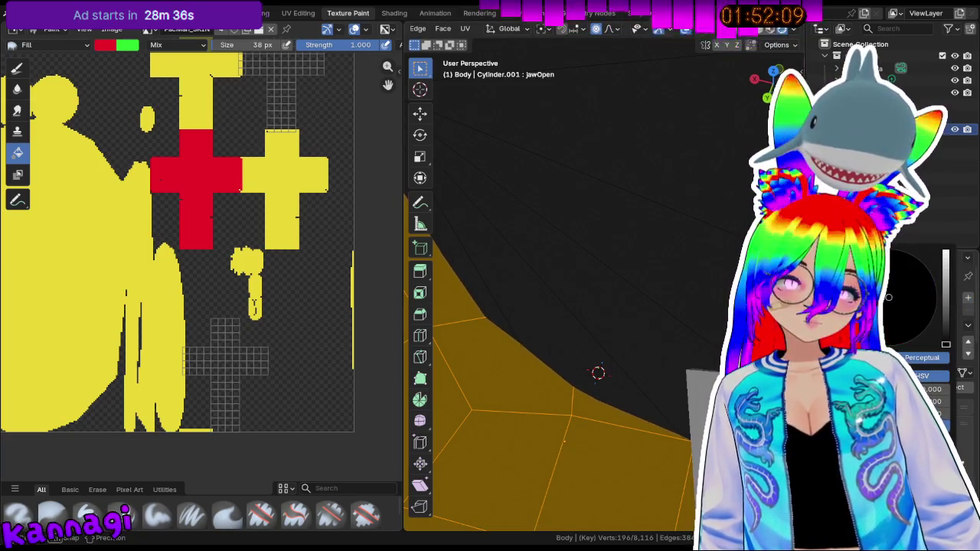
pyautogui.scroll(-5, 628, 299)
pyautogui.moveTo(628, 299)
pyautogui.mouseDown(button='middle')
pyautogui.moveTo(551, 238)
pyautogui.moveTo(512, 221)
pyautogui.moveTo(612, 230)
pyautogui.mouseUp(button='middle')
# - Select a face on the eye, toggle modes, and inspect the eye and leg from below
pyautogui.click(599, 147)
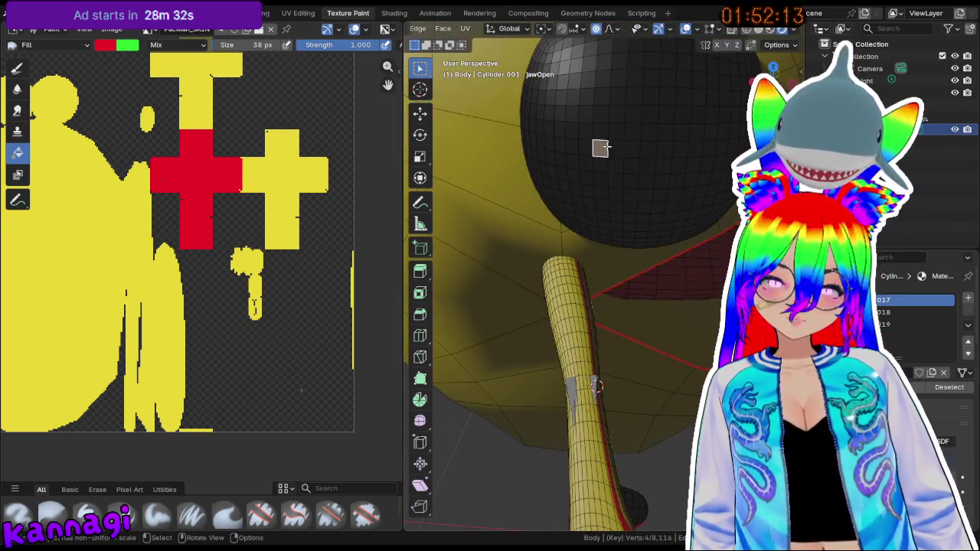
pyautogui.press('Tab')
pyautogui.press('Tab')
pyautogui.moveTo(661, 205)
pyautogui.mouseDown(button='middle')
pyautogui.moveTo(567, 216)
pyautogui.moveTo(483, 77)
pyautogui.mouseUp(button='middle')
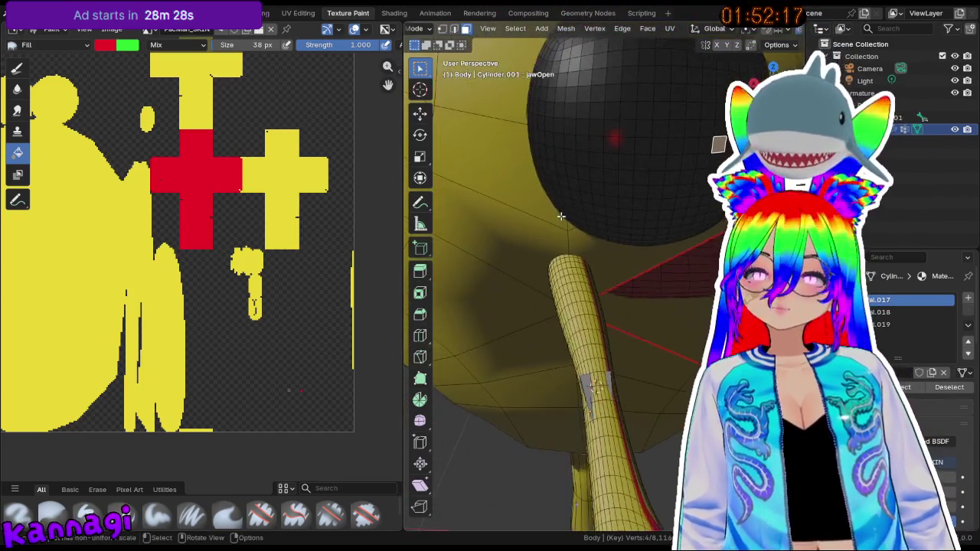
pyautogui.scroll(-2, 204, 192)
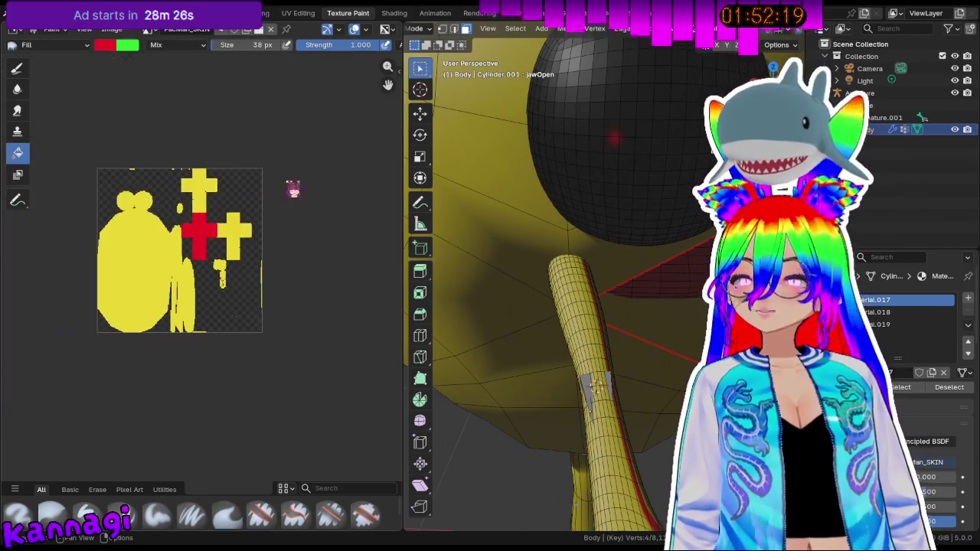
pyautogui.scroll(-2, 291, 186)
pyautogui.moveTo(646, 154); pyautogui.dragTo(627, 179, button='middle')
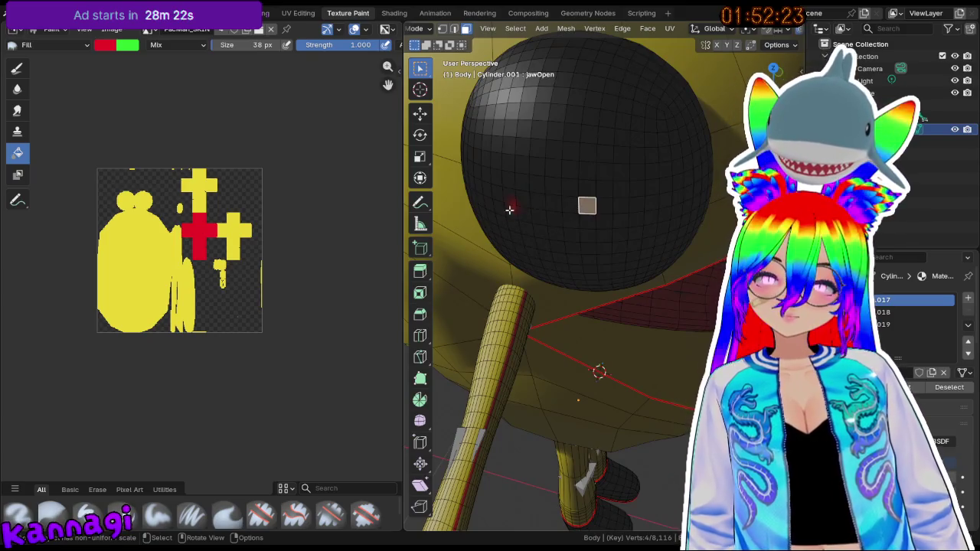
pyautogui.moveTo(509, 209)
pyautogui.mouseDown(button='middle')
pyautogui.moveTo(540, 210)
pyautogui.moveTo(523, 168)
pyautogui.moveTo(573, 187)
pyautogui.mouseUp(button='middle')
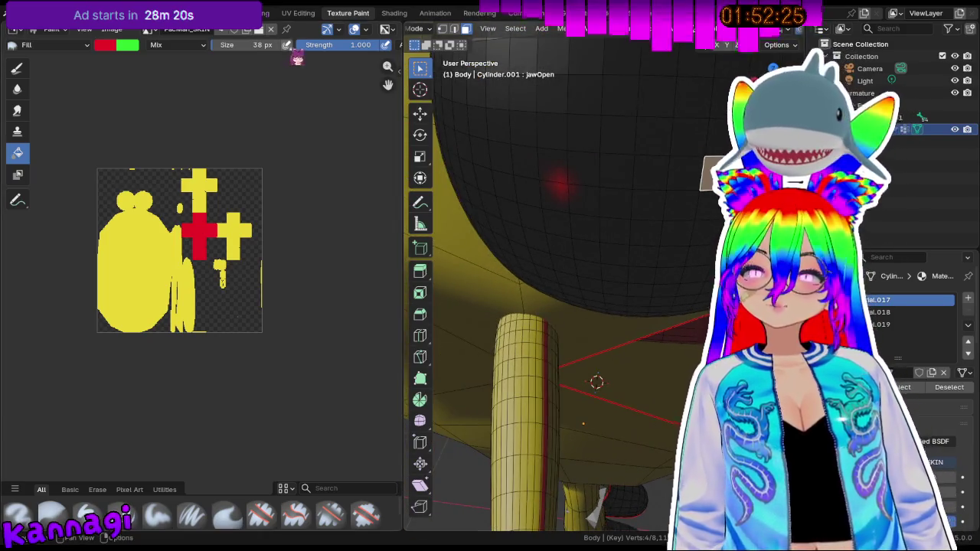
pyautogui.scroll(3, 264, 223)
pyautogui.scroll(3, 192, 245)
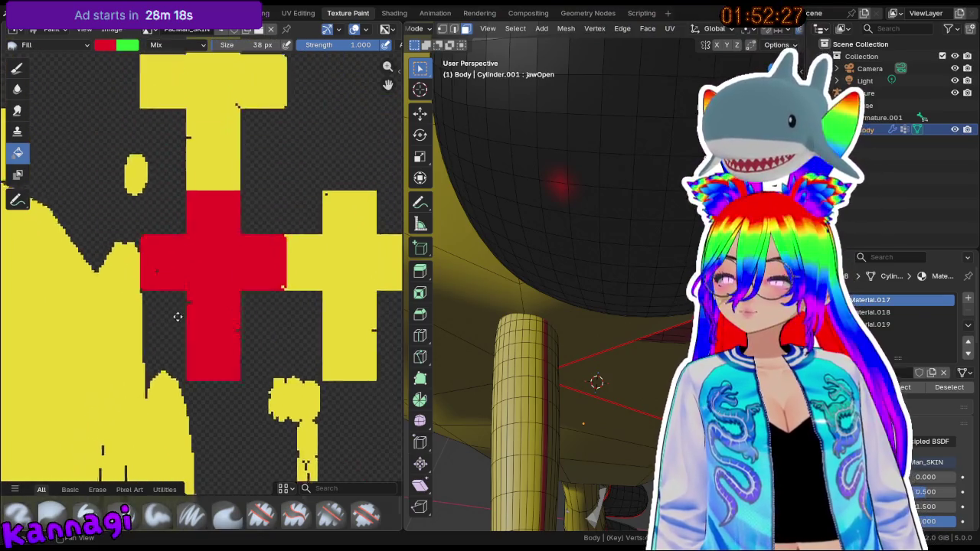
pyautogui.scroll(-5, 182, 284)
pyautogui.moveTo(567, 180); pyautogui.dragTo(623, 166, button='middle')
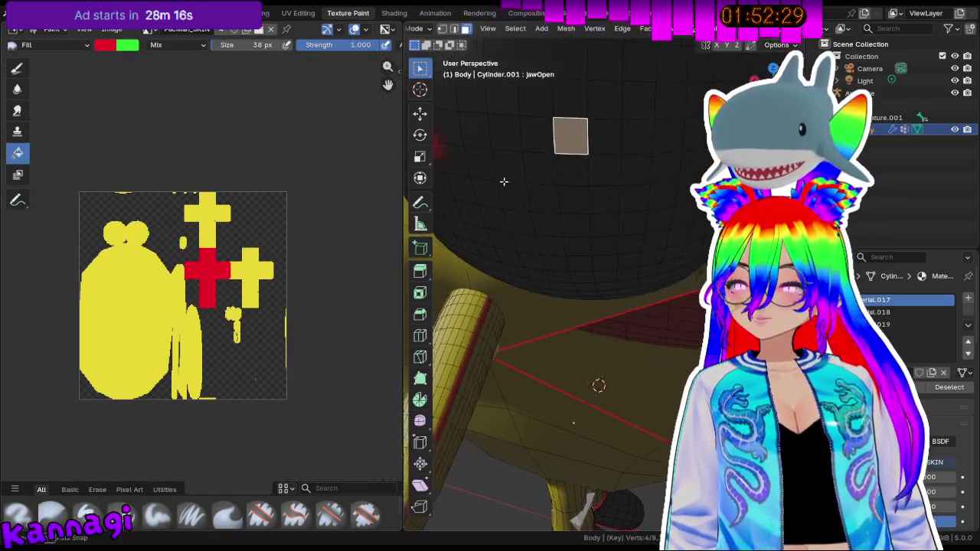
# - Return the body mesh to Edit Mode and select the first eye with L
pyautogui.press('Tab')
pyautogui.scroll(-5, 593, 220)
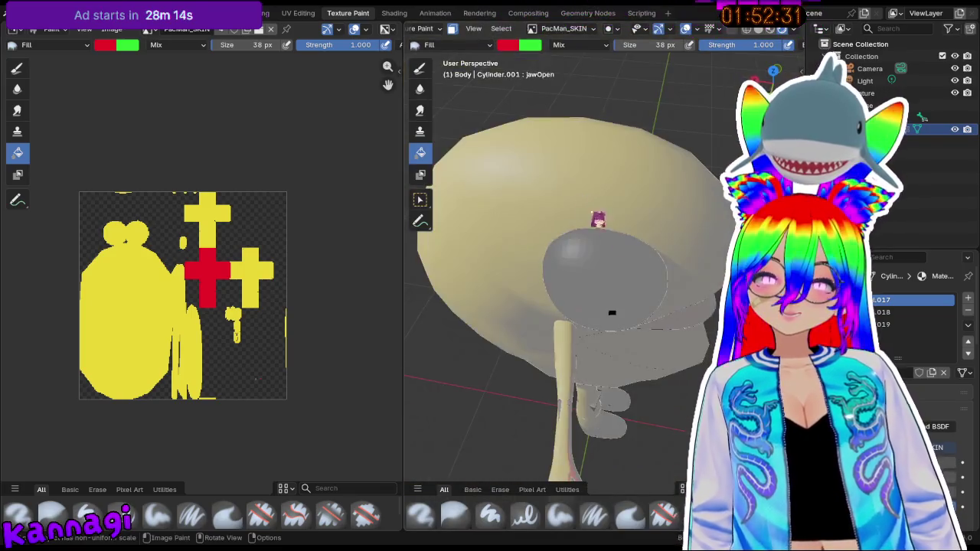
pyautogui.moveTo(626, 289); pyautogui.dragTo(612, 267, button='middle')
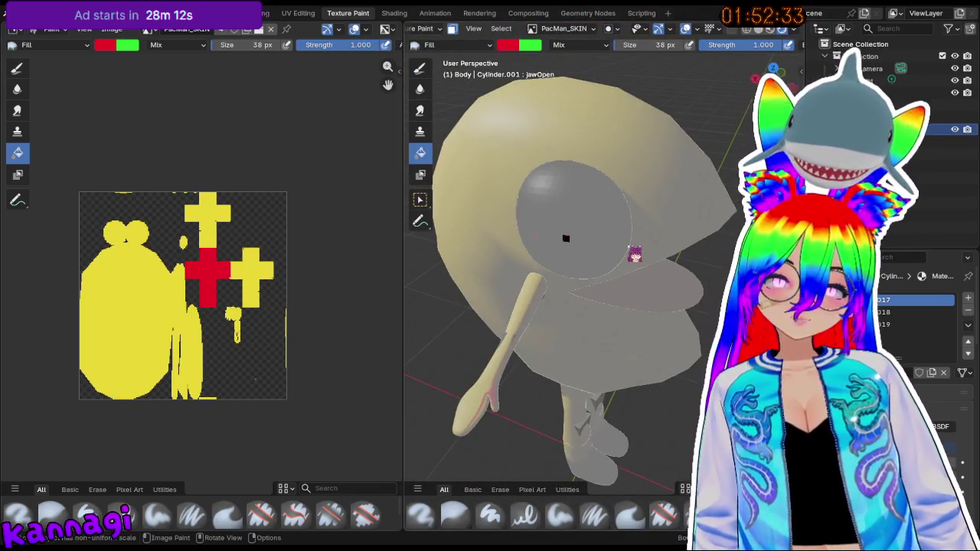
pyautogui.press('Tab')
pyautogui.press('l')
pyautogui.moveTo(587, 240)
pyautogui.mouseDown(button='middle')
pyautogui.moveTo(558, 230)
pyautogui.moveTo(654, 211)
pyautogui.mouseUp(button='middle')
# - Add the second eye, make Material.018 the active slot, then clear the selection
pyautogui.press('l')
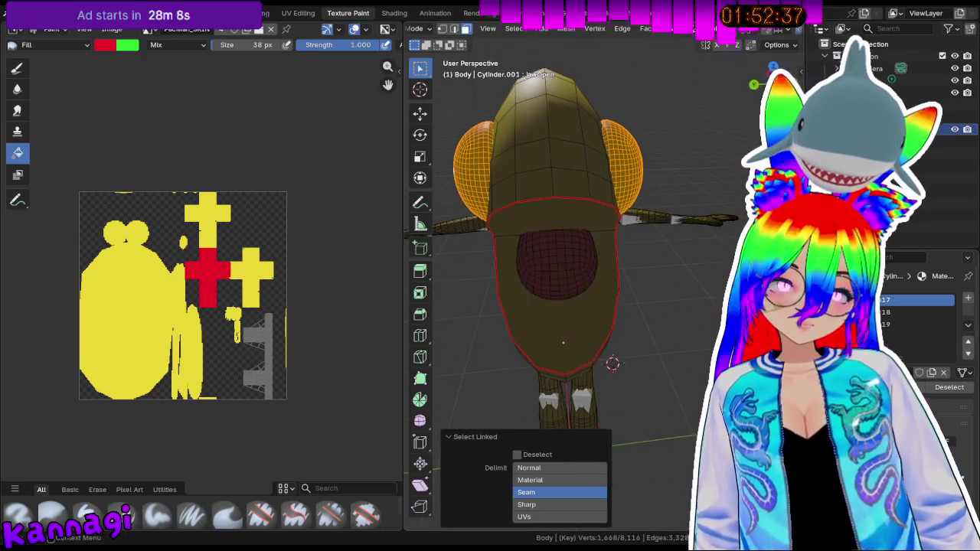
pyautogui.click(914, 311)
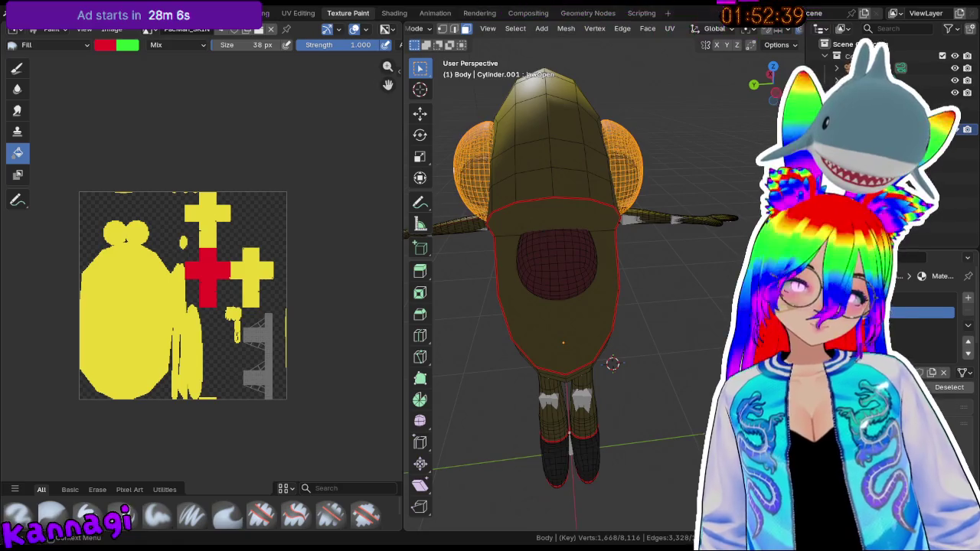
pyautogui.moveTo(656, 223)
pyautogui.mouseDown(button='middle')
pyautogui.moveTo(703, 270)
pyautogui.moveTo(643, 199)
pyautogui.mouseUp(button='middle')
pyautogui.hotkey('alt', 'a')
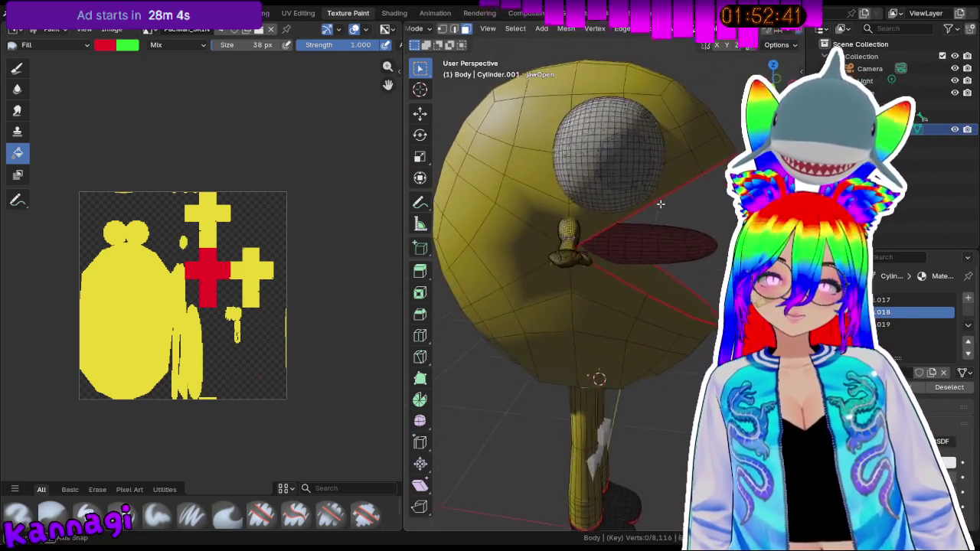
pyautogui.scroll(3, 614, 168)
pyautogui.moveTo(613, 168)
pyautogui.mouseDown(button='middle')
pyautogui.moveTo(547, 212)
pyautogui.moveTo(619, 261)
pyautogui.mouseUp(button='middle')
pyautogui.scroll(3, 572, 239)
pyautogui.scroll(-3, 570, 229)
pyautogui.scroll(3, 570, 230)
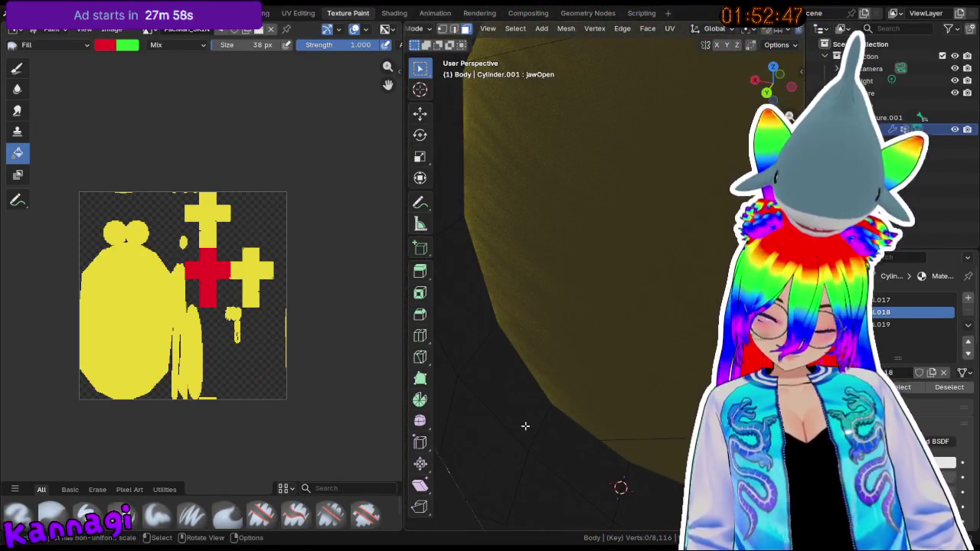
# - Pick a single eye face and compare it with the full linked eye piece
pyautogui.click(525, 418)
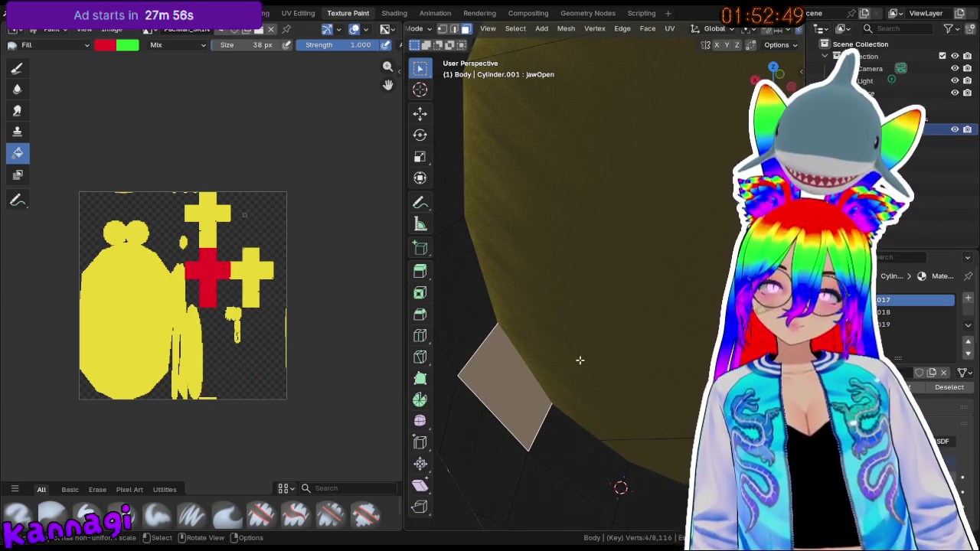
pyautogui.hotkey('ctrl', 'l')
pyautogui.scroll(-3, 574, 365)
pyautogui.scroll(4, 590, 355)
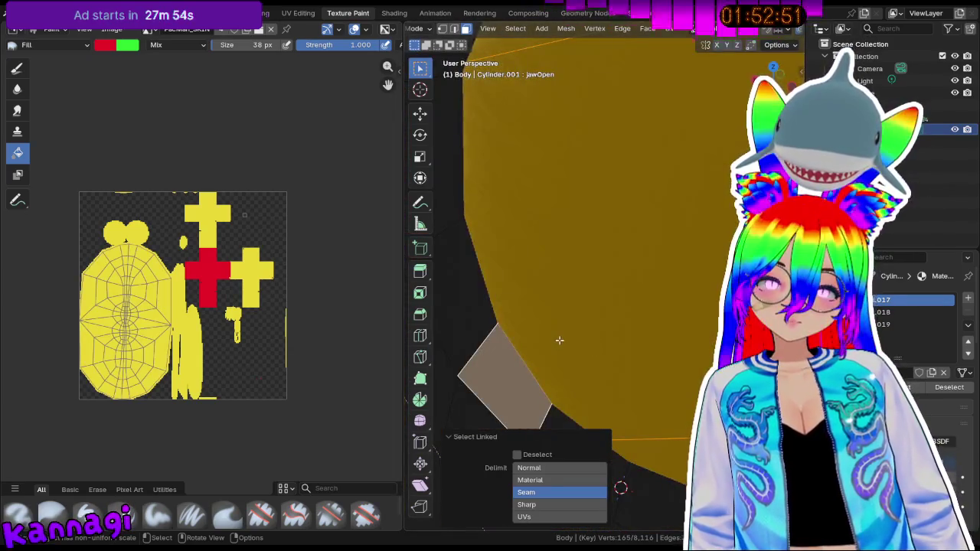
pyautogui.hotkey('ctrl', 'z')
pyautogui.hotkey('ctrl', 'shift', 'z')
pyautogui.scroll(-3, 579, 345)
pyautogui.scroll(3, 605, 308)
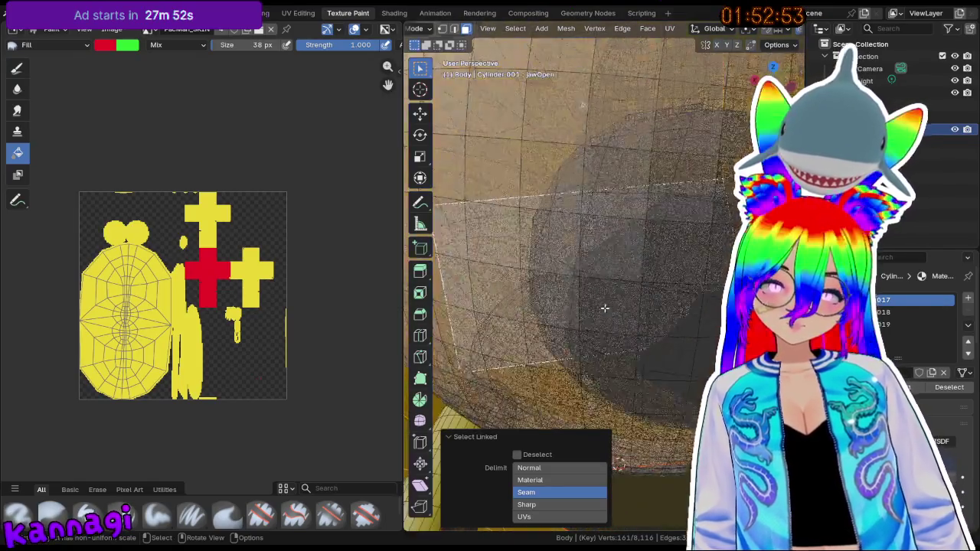
pyautogui.hotkey('ctrl', 'z')
pyautogui.scroll(-3, 678, 307)
pyautogui.scroll(4, 639, 315)
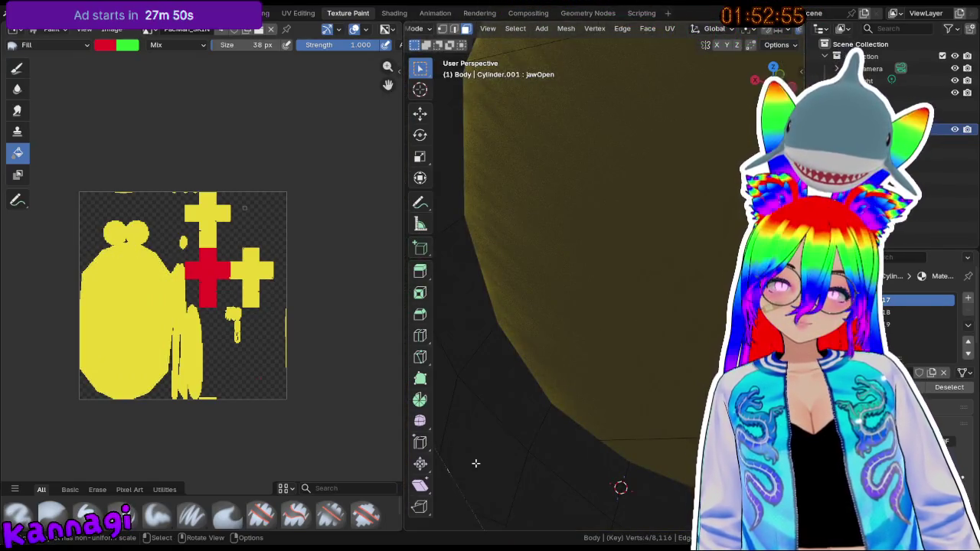
# - Select both eye pieces with L, then deselect them with Alt+A
pyautogui.press('l')
pyautogui.scroll(-3, 620, 488)
pyautogui.moveTo(612, 426)
pyautogui.mouseDown(button='middle')
pyautogui.moveTo(647, 324)
pyautogui.moveTo(540, 401)
pyautogui.moveTo(577, 241)
pyautogui.mouseUp(button='middle')
pyautogui.scroll(2, 597, 256)
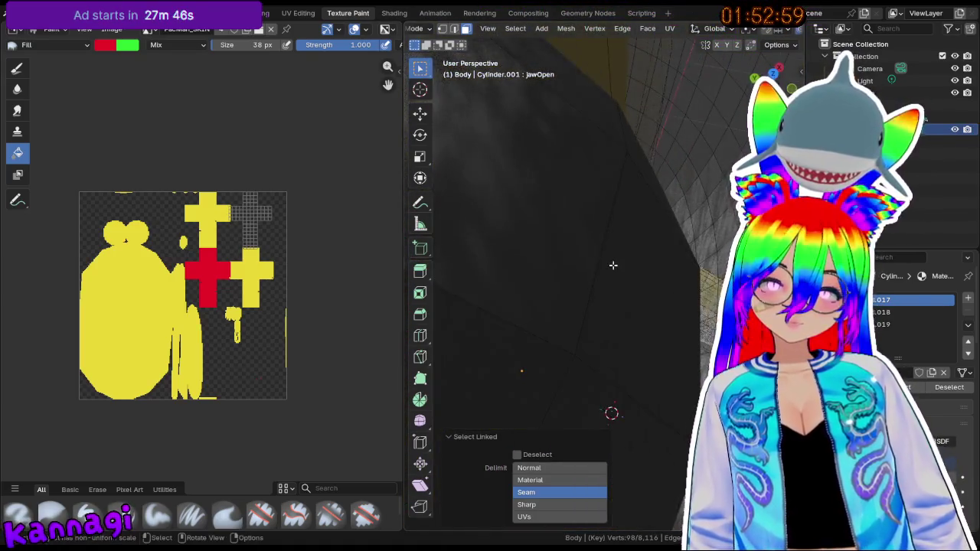
pyautogui.scroll(-6, 605, 273)
pyautogui.press('l')
pyautogui.moveTo(608, 281); pyautogui.dragTo(589, 322, button='middle')
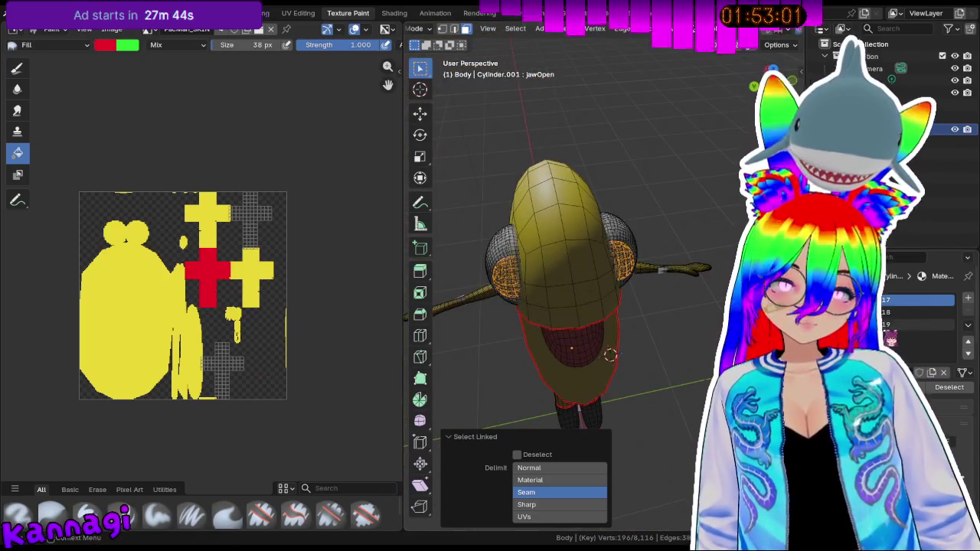
pyautogui.hotkey('alt', 'a')
pyautogui.moveTo(579, 363)
pyautogui.mouseDown(button='middle')
pyautogui.moveTo(678, 324)
pyautogui.moveTo(686, 309)
pyautogui.moveTo(667, 297)
pyautogui.moveTo(674, 314)
pyautogui.moveTo(607, 317)
pyautogui.moveTo(643, 312)
pyautogui.moveTo(581, 336)
pyautogui.mouseUp(button='middle')
pyautogui.scroll(2, 582, 337)
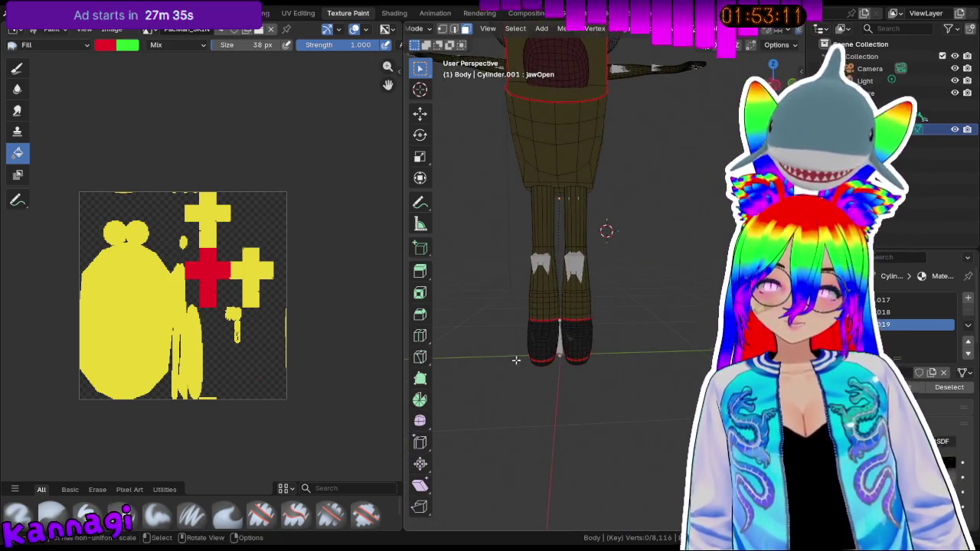
# - Select both boots, fill them red in Texture Paint, then deselect in Edit Mode
pyautogui.scroll(2, 534, 355)
pyautogui.press('l')
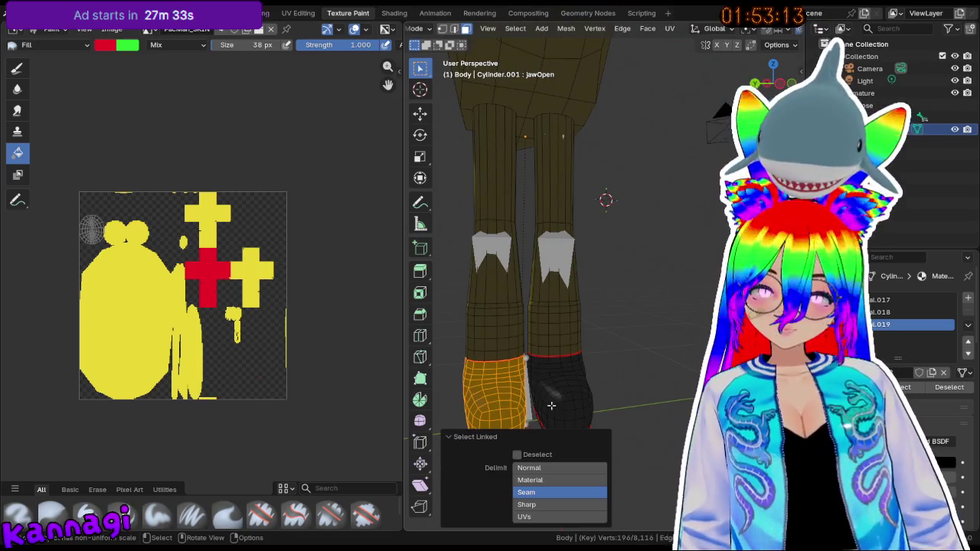
pyautogui.press('l')
pyautogui.moveTo(551, 401)
pyautogui.mouseDown(button='middle')
pyautogui.moveTo(628, 382)
pyautogui.moveTo(472, 243)
pyautogui.mouseUp(button='middle')
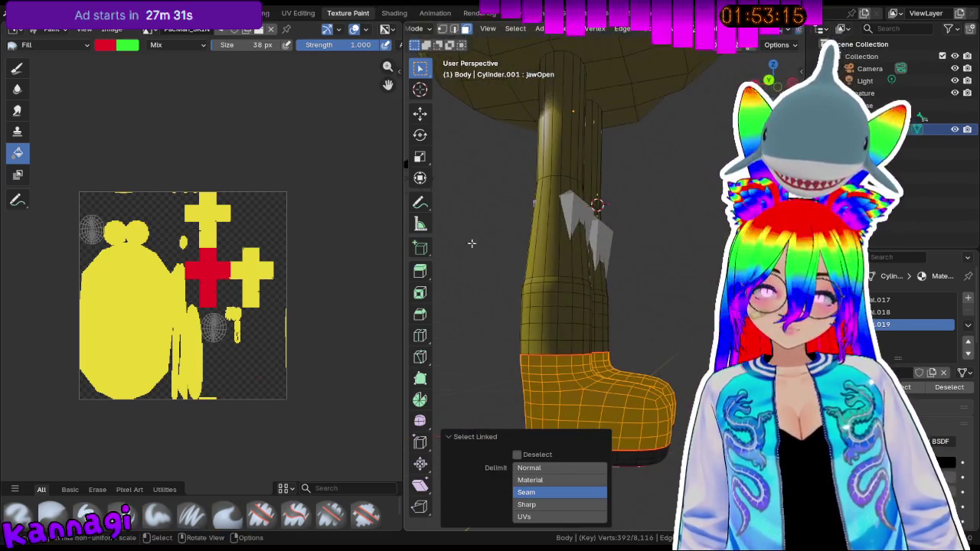
pyautogui.click(426, 29)
pyautogui.click(418, 108)
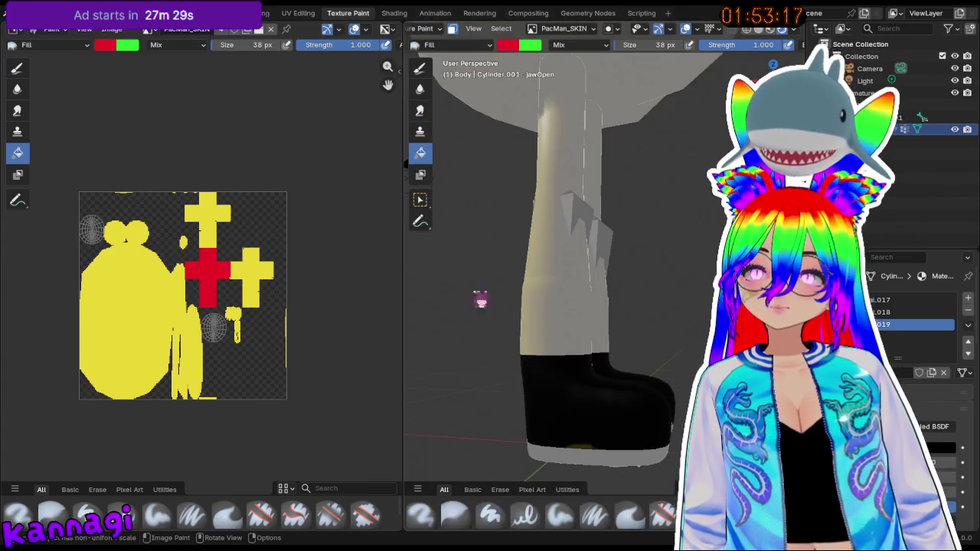
pyautogui.click(597, 424)
pyautogui.moveTo(597, 424)
pyautogui.mouseDown(button='middle')
pyautogui.moveTo(536, 372)
pyautogui.moveTo(573, 367)
pyautogui.mouseUp(button='middle')
pyautogui.press('Tab')
pyautogui.hotkey('alt', 'a')
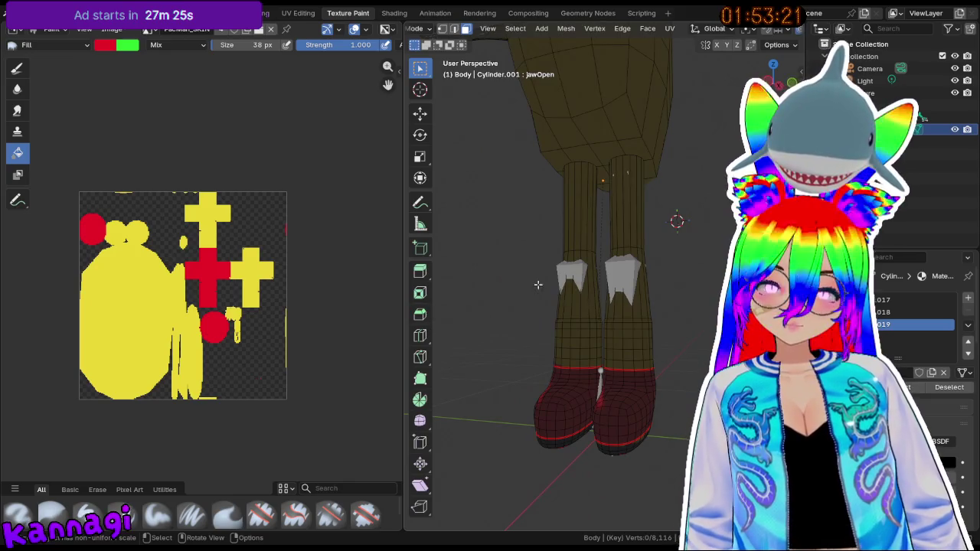
pyautogui.scroll(-5, 537, 285)
pyautogui.moveTo(537, 284); pyautogui.dragTo(672, 127, button='middle')
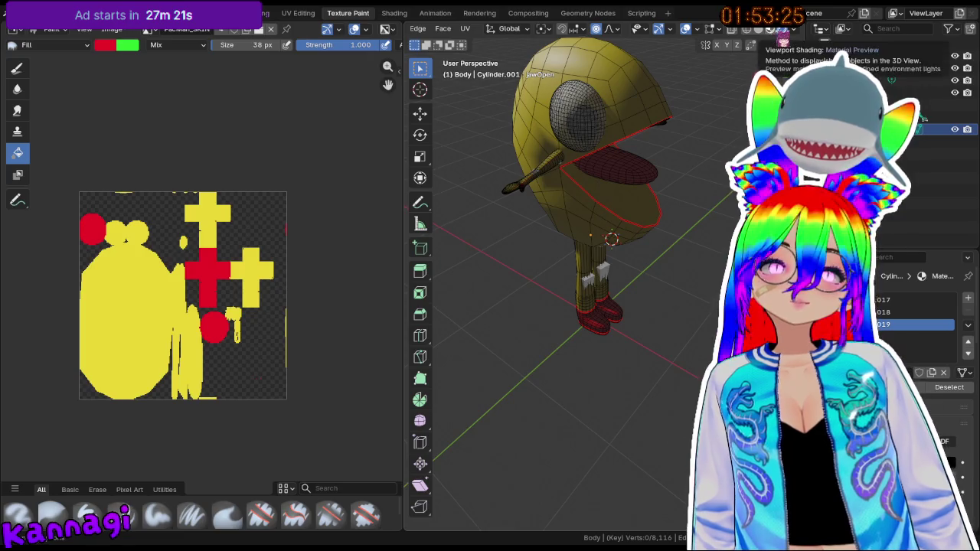
# - Switch to Material Preview, undo an accidental all-red fill, and return to Edit Mode
pyautogui.click(780, 34)
pyautogui.press('Tab')
pyautogui.moveTo(601, 267)
pyautogui.mouseDown(button='middle')
pyautogui.moveTo(672, 235)
pyautogui.moveTo(507, 221)
pyautogui.moveTo(538, 86)
pyautogui.moveTo(691, 345)
pyautogui.moveTo(608, 247)
pyautogui.mouseUp(button='middle')
pyautogui.click(454, 31)
pyautogui.moveTo(455, 187)
pyautogui.mouseDown(button='middle')
pyautogui.moveTo(467, 290)
pyautogui.moveTo(512, 276)
pyautogui.moveTo(525, 291)
pyautogui.moveTo(531, 227)
pyautogui.mouseUp(button='middle')
pyautogui.scroll(3, 531, 227)
pyautogui.click(564, 149)
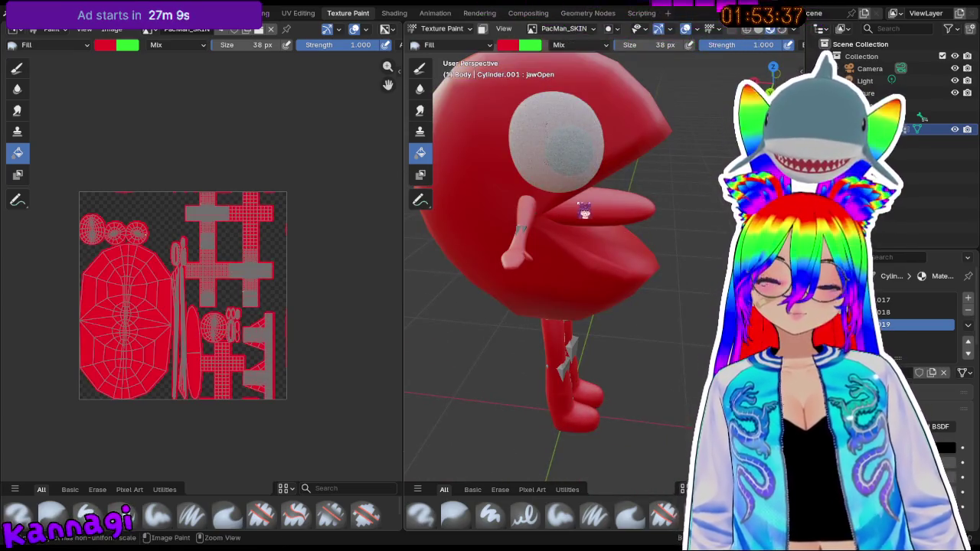
pyautogui.hotkey('ctrl', 'z')
pyautogui.press('Tab')
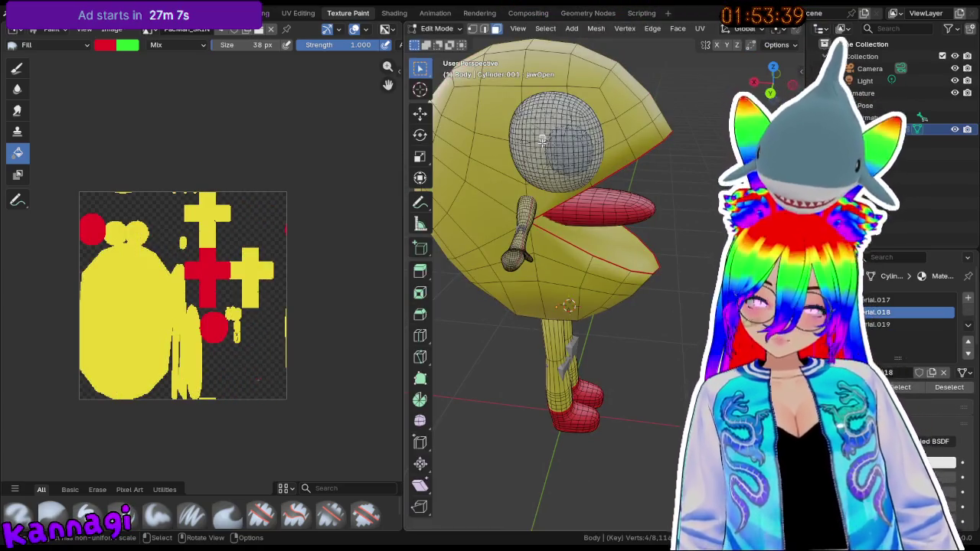
# - Select the whole eye piece to check it, then deselect it
pyautogui.press('l')
pyautogui.moveTo(542, 140); pyautogui.dragTo(635, 297, button='middle')
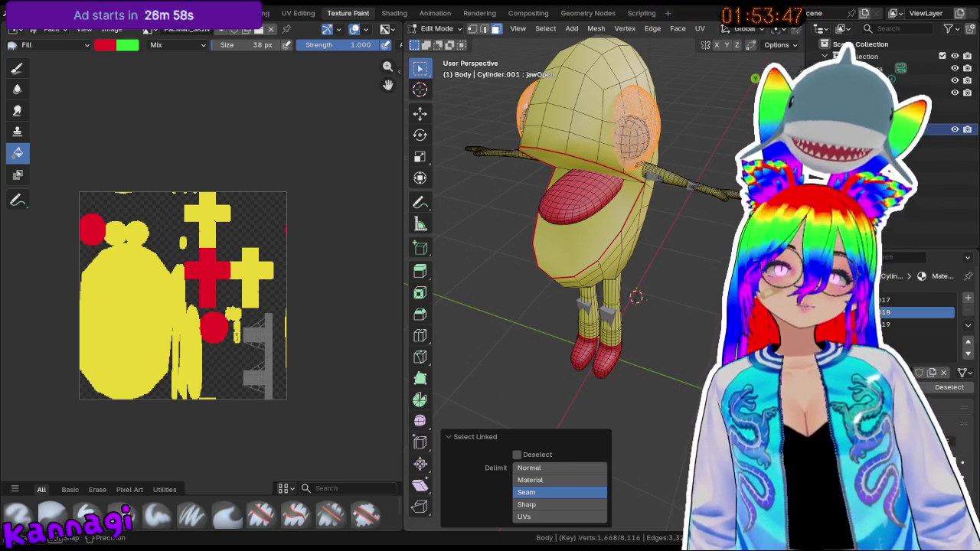
pyautogui.moveTo(635, 297); pyautogui.dragTo(555, 129, button='middle')
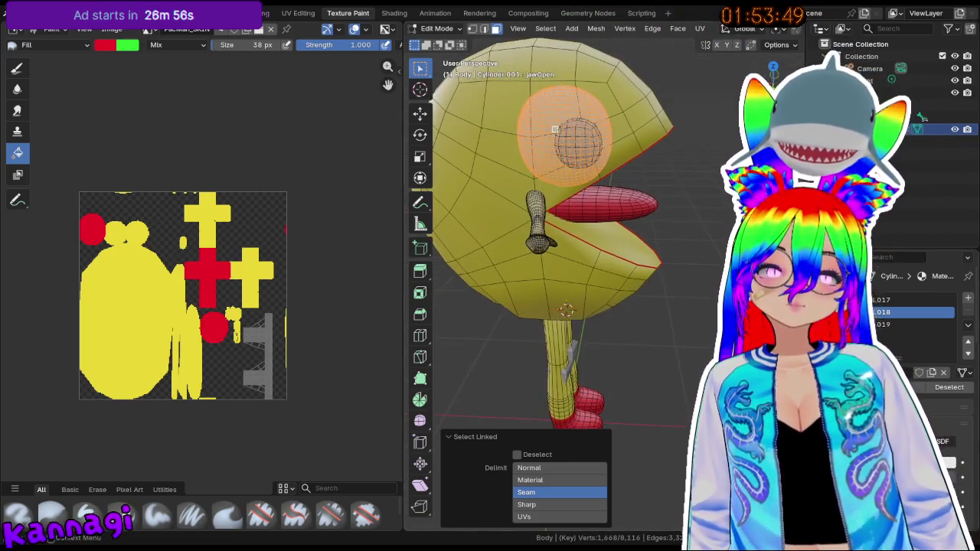
pyautogui.hotkey('alt', 'a')
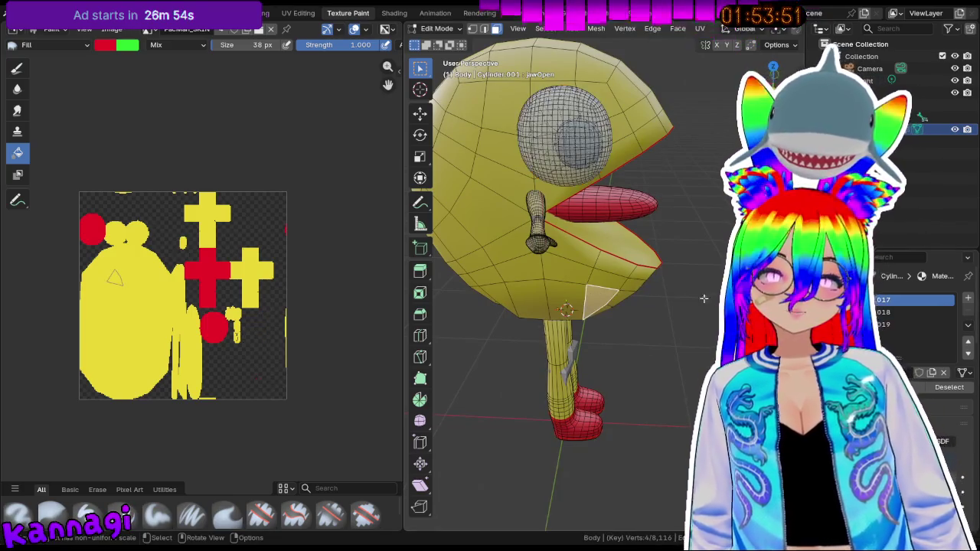
pyautogui.moveTo(585, 304); pyautogui.dragTo(607, 220, button='middle')
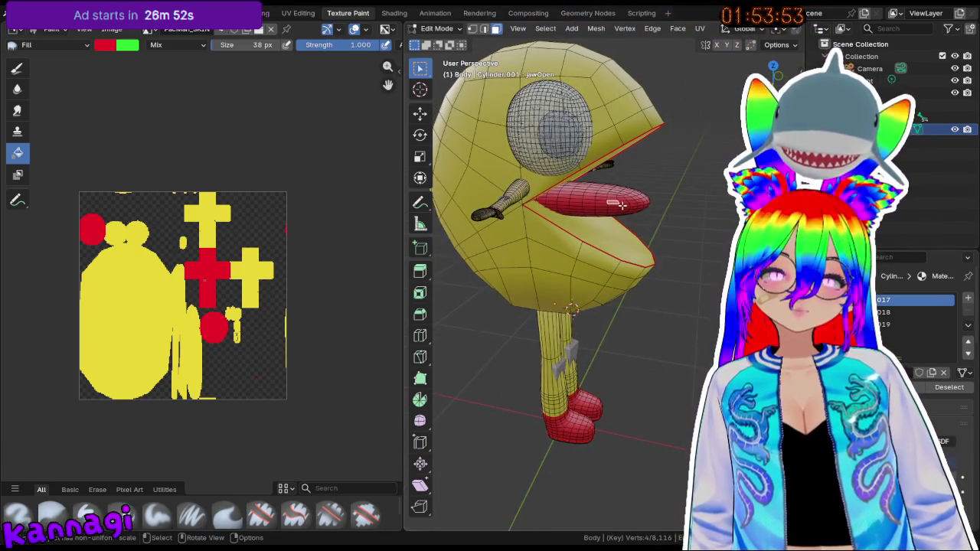
# - Check the tongue selection, deselect it, and save enemy_beholder.blend
pyautogui.press('l')
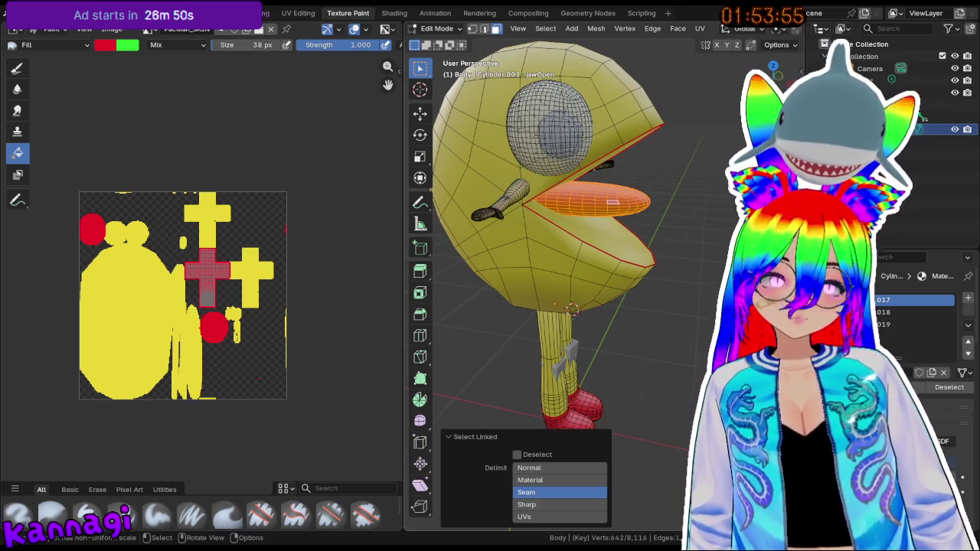
pyautogui.hotkey('alt', 'a')
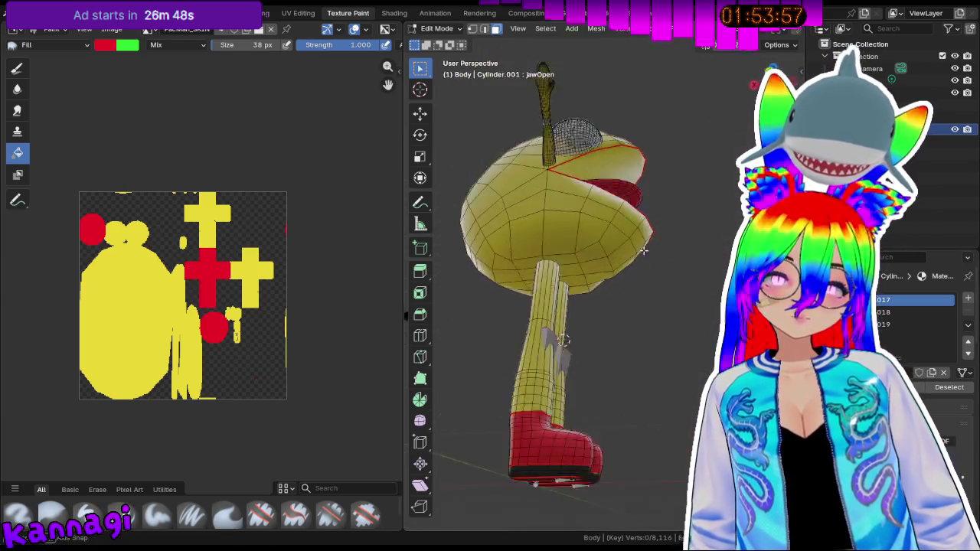
pyautogui.moveTo(687, 310); pyautogui.dragTo(597, 306, button='middle')
pyautogui.hotkey('ctrl', 's')
pyautogui.click(14, 13)
pyautogui.moveTo(45, 198)
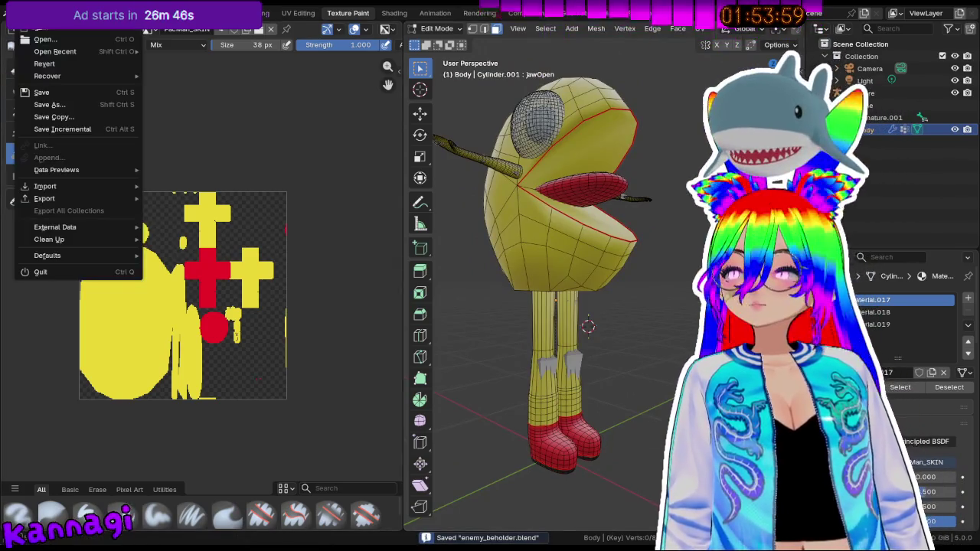
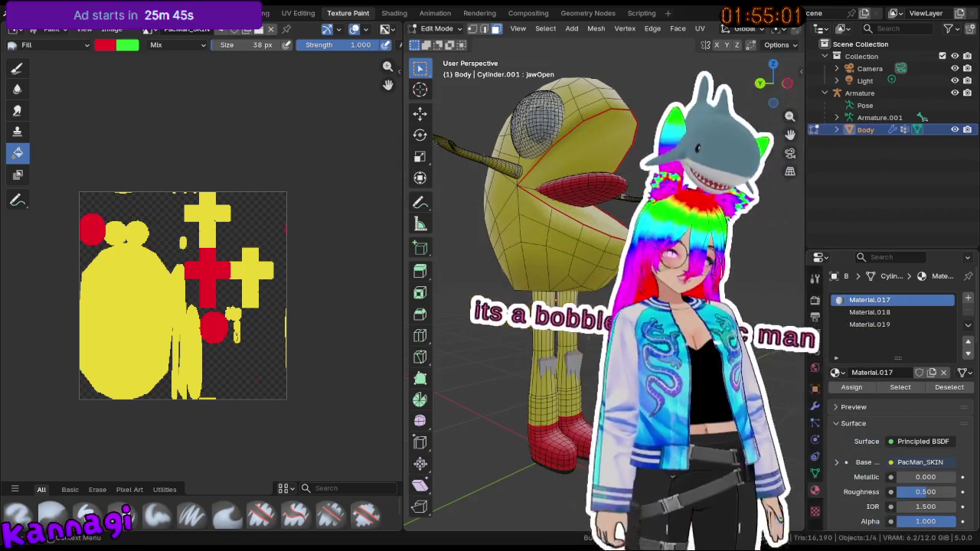
# - Back in Object Mode, slide the jawOpen value to test the mouth opening and closing
pyautogui.press('Tab')
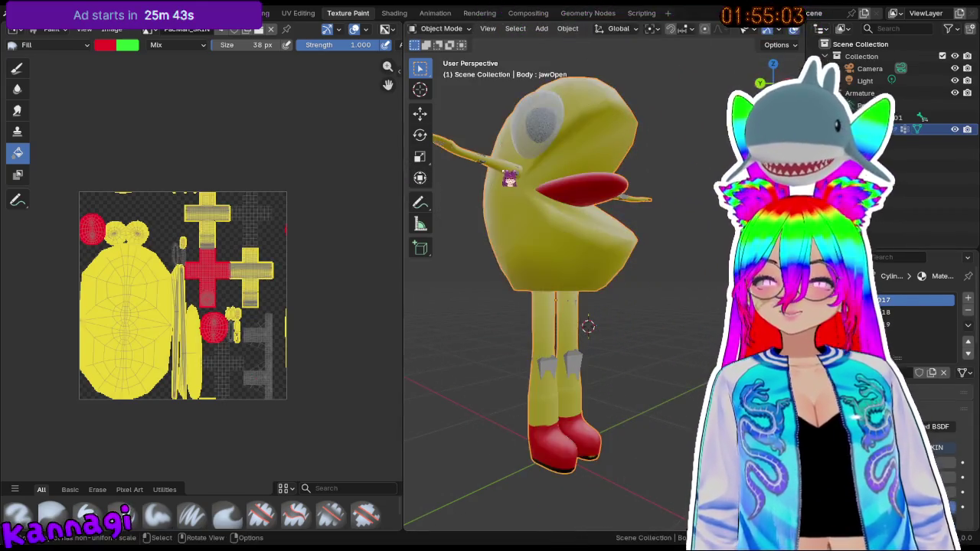
pyautogui.moveTo(509, 177); pyautogui.dragTo(551, 180, button='middle')
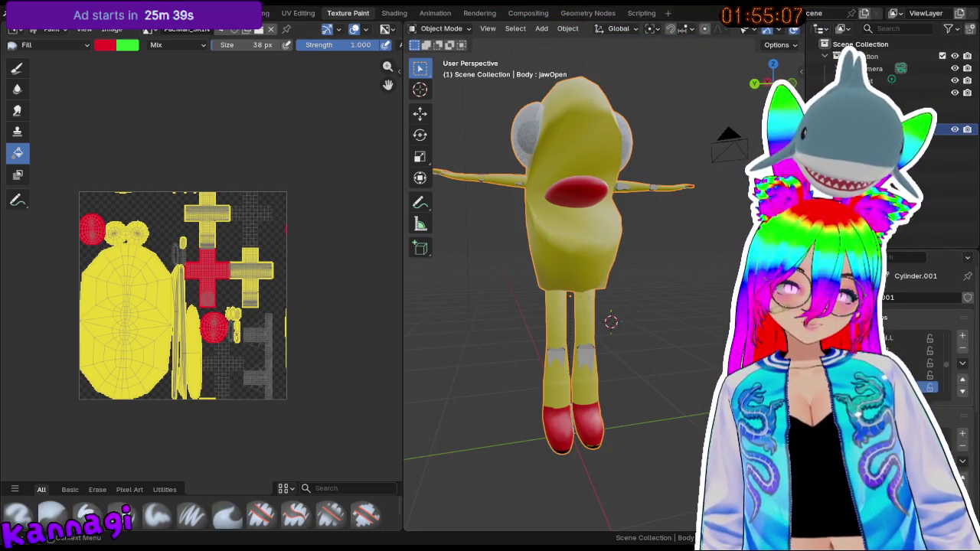
pyautogui.scroll(-2, 926, 344)
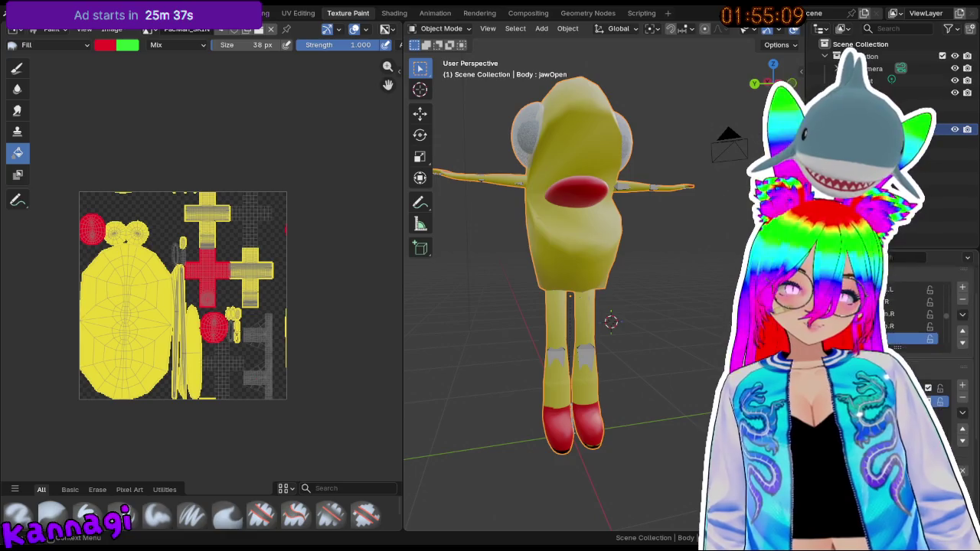
pyautogui.moveTo(880, 429); pyautogui.dragTo(907, 429)
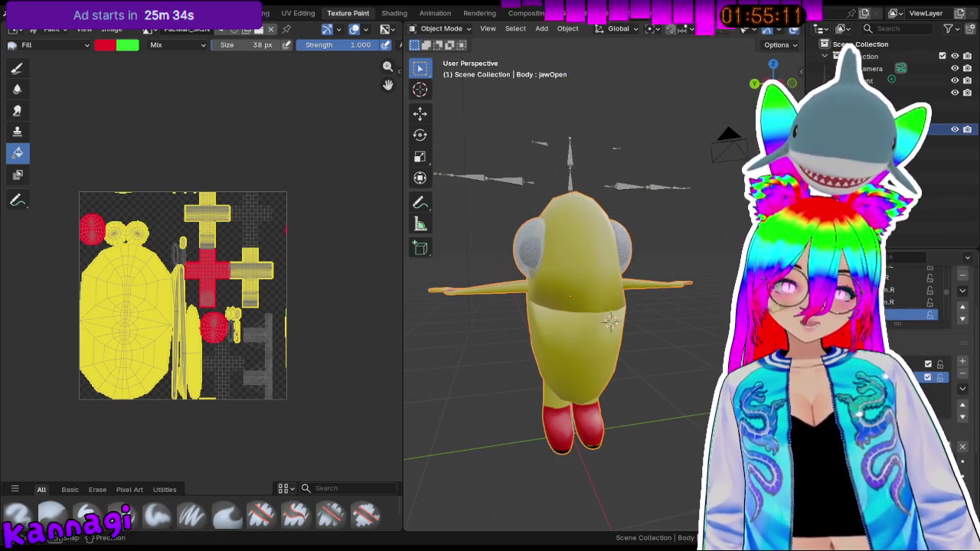
pyautogui.moveTo(907, 377)
pyautogui.mouseDown()
pyautogui.moveTo(930, 376)
pyautogui.moveTo(903, 377)
pyautogui.mouseUp()
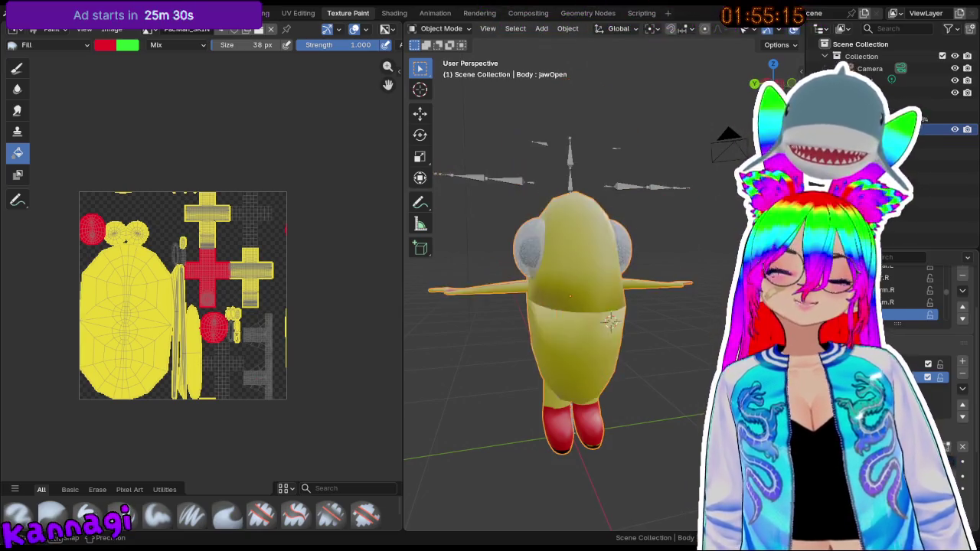
pyautogui.moveTo(566, 307); pyautogui.dragTo(520, 314, button='middle')
pyautogui.scroll(3, 558, 291)
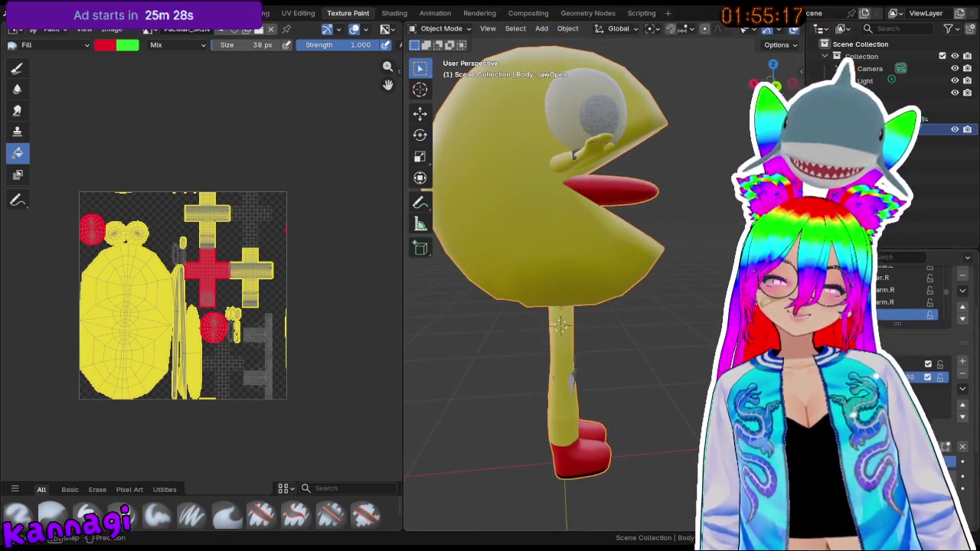
pyautogui.moveTo(903, 376); pyautogui.dragTo(918, 376)
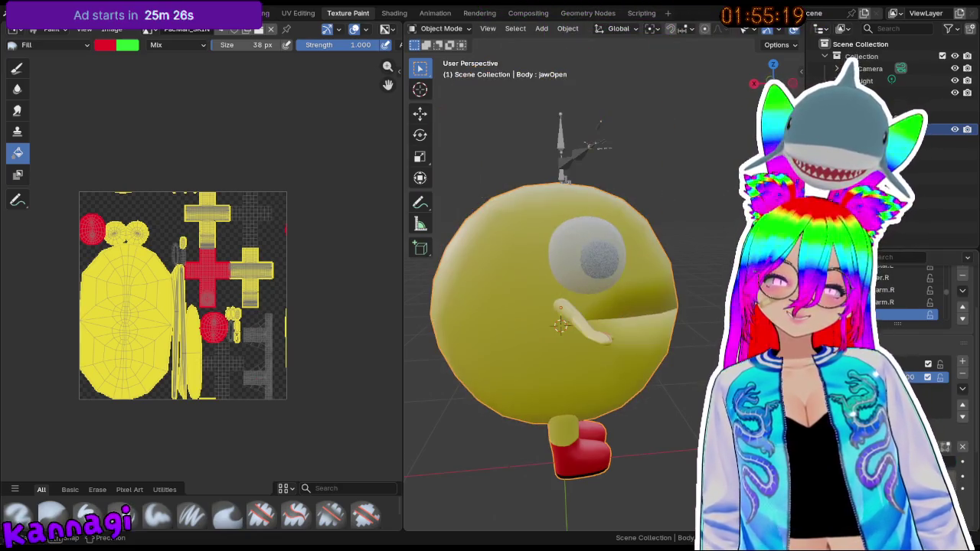
pyautogui.moveTo(918, 376); pyautogui.dragTo(914, 376)
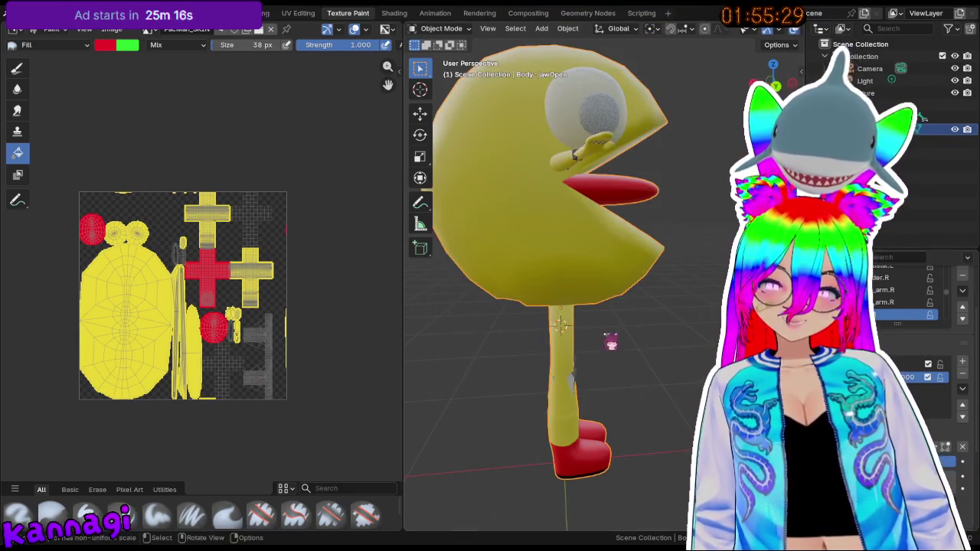
# - Inspect the open mouth from several angles, cancel a stray rotation, and reselect the Body
pyautogui.moveTo(610, 342)
pyautogui.mouseDown(button='middle')
pyautogui.moveTo(564, 309)
pyautogui.moveTo(621, 375)
pyautogui.mouseUp(button='middle')
pyautogui.moveTo(678, 260); pyautogui.dragTo(658, 253, button='middle')
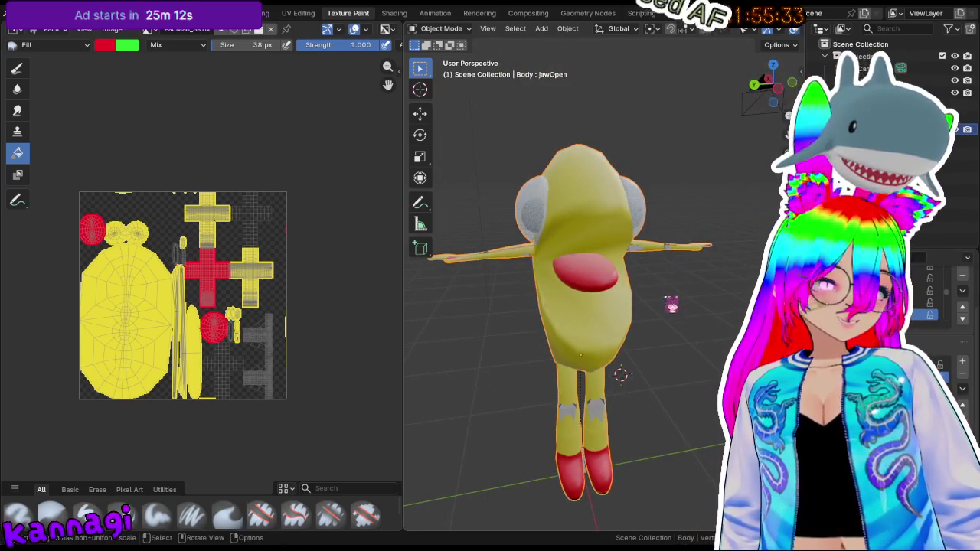
pyautogui.press('r')
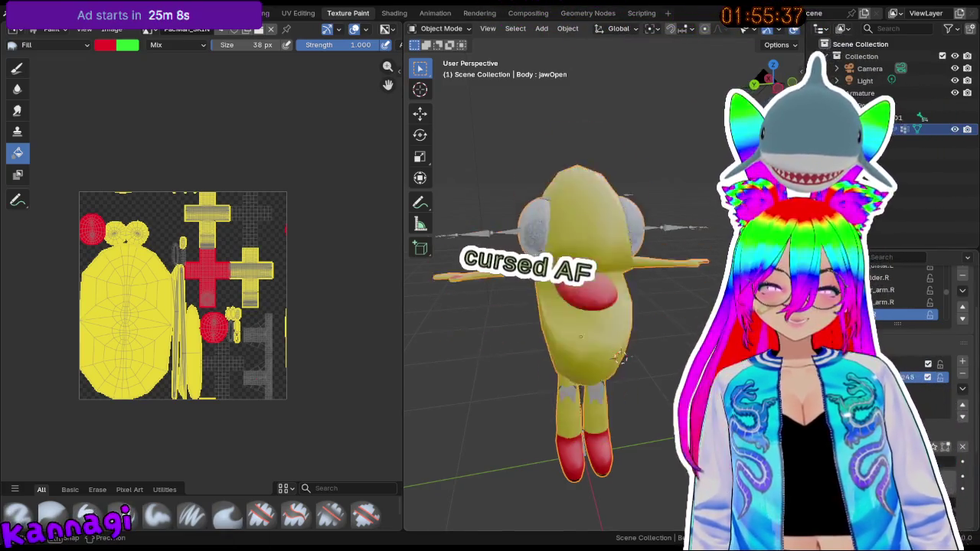
pyautogui.rightClick(620, 358)
pyautogui.moveTo(620, 358)
pyautogui.mouseDown(button='middle')
pyautogui.moveTo(596, 358)
pyautogui.moveTo(604, 350)
pyautogui.moveTo(638, 375)
pyautogui.mouseUp(button='middle')
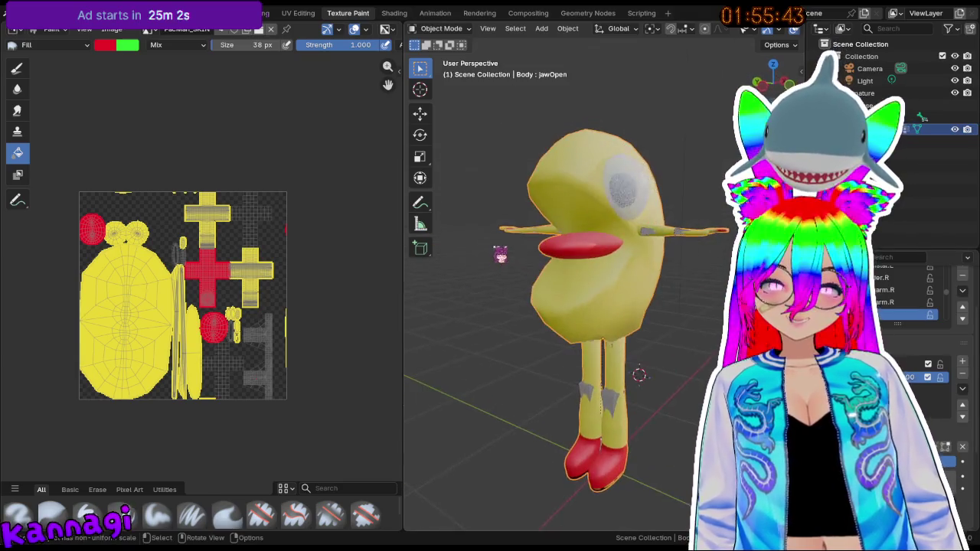
pyautogui.click(872, 92)
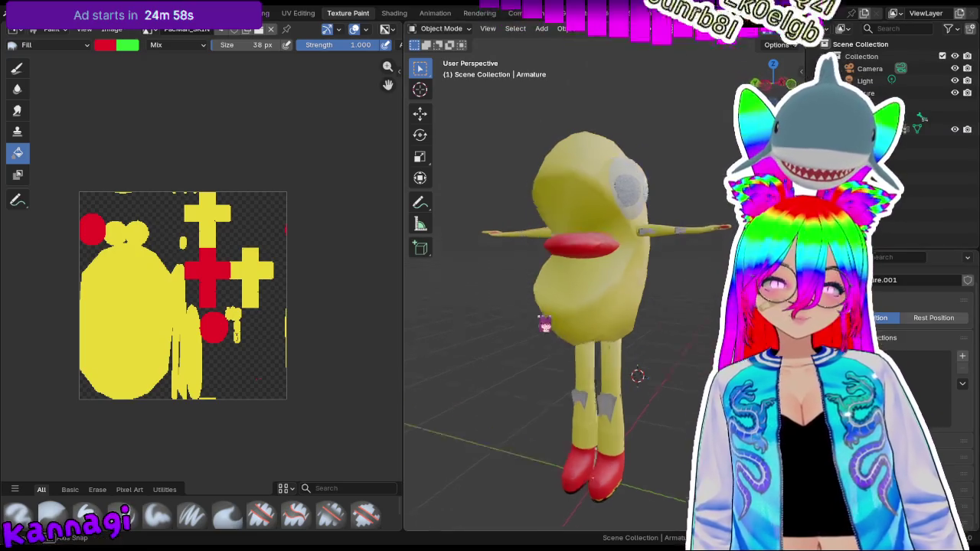
pyautogui.moveTo(638, 375); pyautogui.dragTo(619, 374, button='middle')
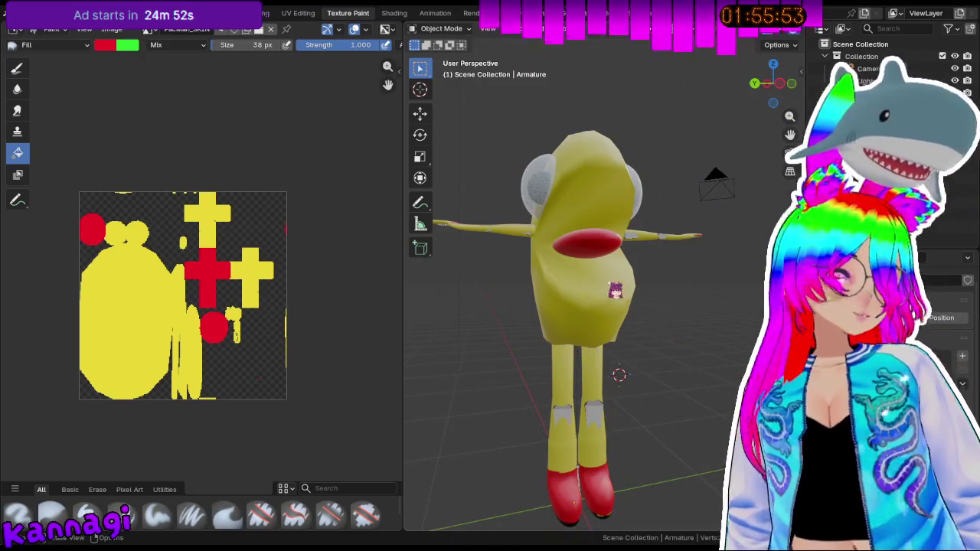
pyautogui.moveTo(620, 280); pyautogui.dragTo(691, 291, button='middle')
pyautogui.click(602, 173)
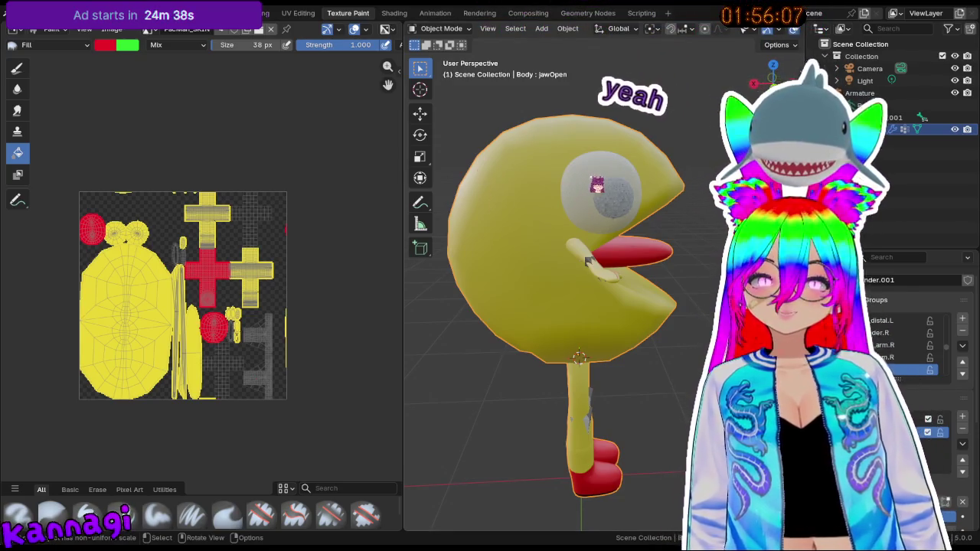
# - Delete the linked grey eyeball faces in Edit Mode, leaving the black eye dot
pyautogui.press('Tab')
pyautogui.moveTo(587, 260)
pyautogui.mouseDown(button='middle')
pyautogui.moveTo(538, 196)
pyautogui.moveTo(654, 174)
pyautogui.moveTo(414, 173)
pyautogui.mouseUp(button='middle')
pyautogui.press('l')
pyautogui.press('x')
pyautogui.click(646, 175)
pyautogui.press('Tab')
# - Make jawOpen the active shape key and select everything in the scene
pyautogui.moveTo(699, 291)
pyautogui.mouseDown(button='middle')
pyautogui.moveTo(548, 276)
pyautogui.moveTo(583, 405)
pyautogui.moveTo(601, 415)
pyautogui.moveTo(604, 381)
pyautogui.moveTo(648, 283)
pyautogui.moveTo(678, 278)
pyautogui.moveTo(651, 267)
pyautogui.moveTo(654, 376)
pyautogui.moveTo(518, 376)
pyautogui.moveTo(481, 345)
pyautogui.moveTo(601, 329)
pyautogui.moveTo(654, 365)
pyautogui.mouseUp(button='middle')
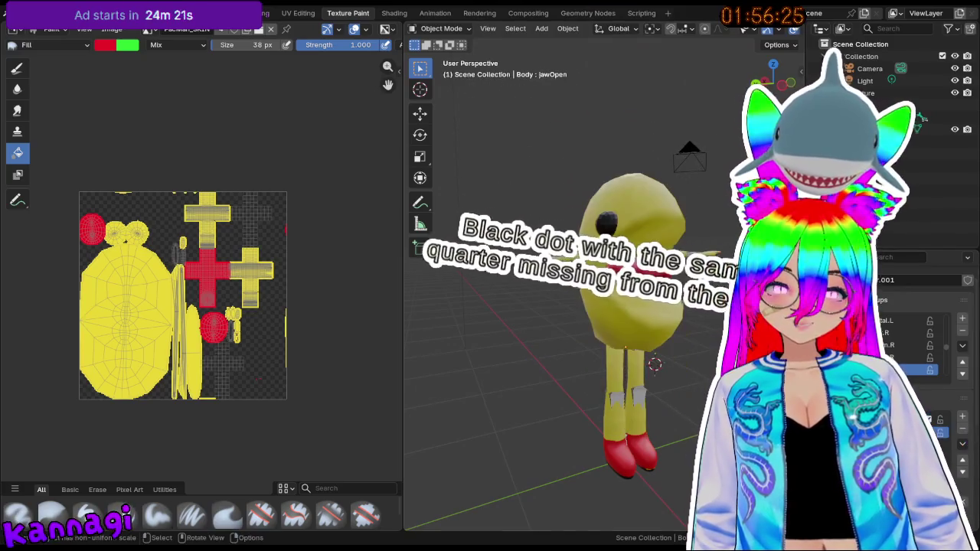
pyautogui.moveTo(655, 365); pyautogui.dragTo(655, 364, button='middle')
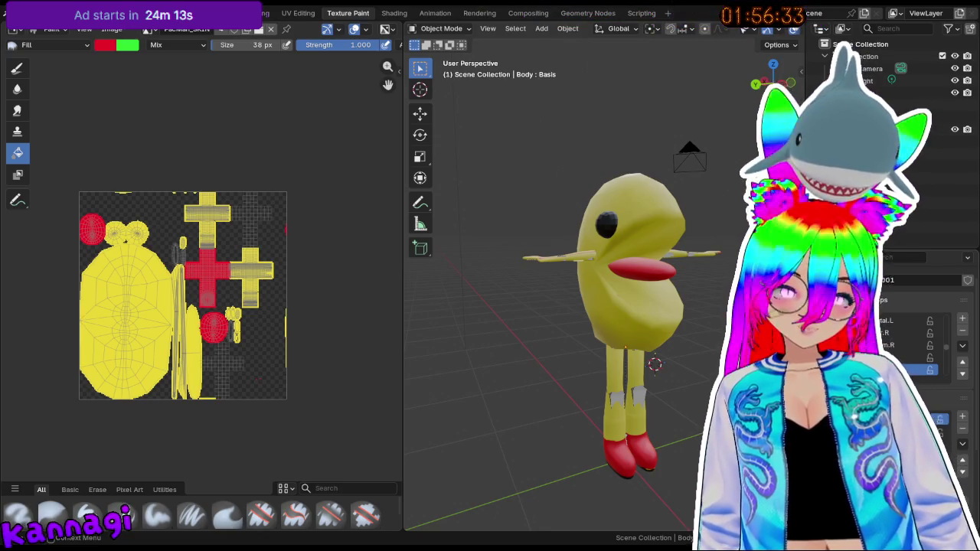
pyautogui.moveTo(674, 386); pyautogui.dragTo(658, 337, button='middle')
pyautogui.click(903, 370)
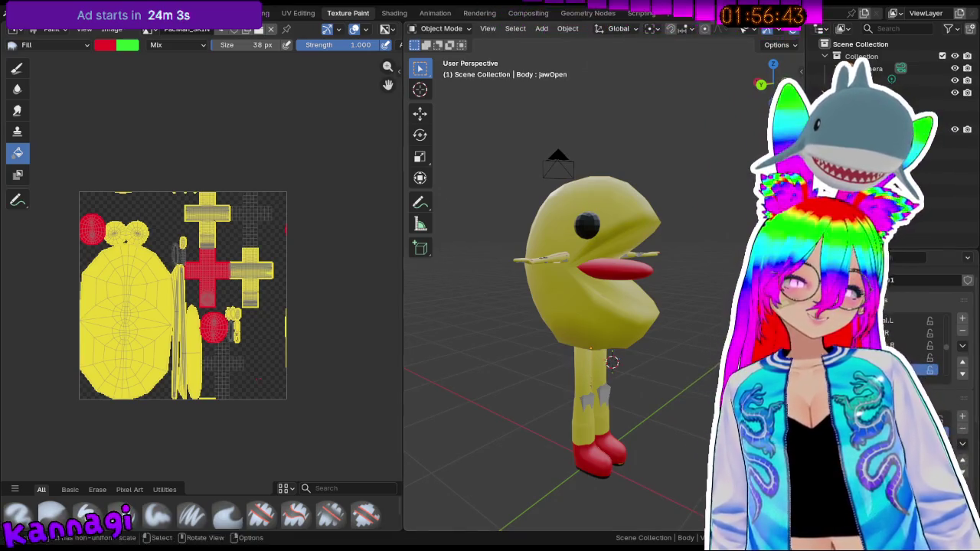
pyautogui.press('a')
pyautogui.press('a')
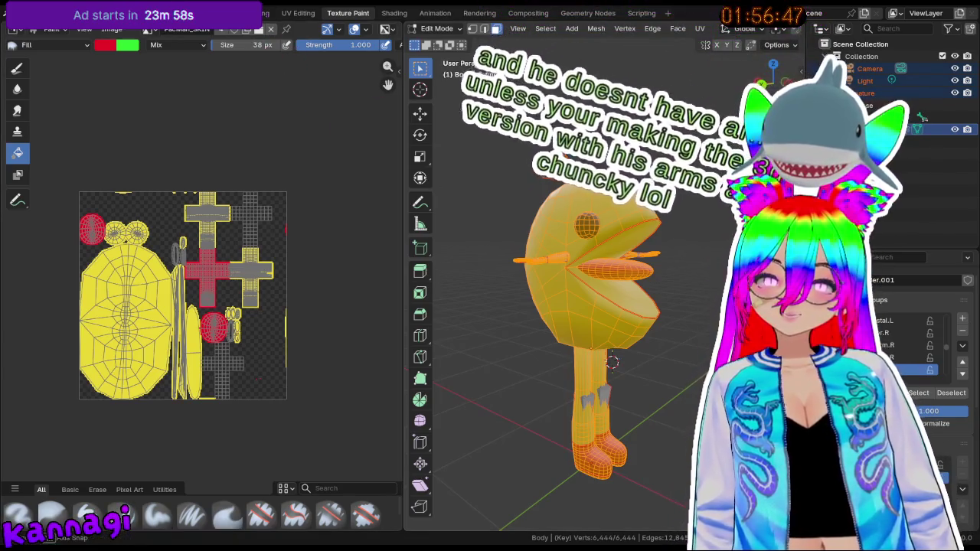
# - Select the whole Body mesh and switch to the Layout workspace
pyautogui.moveTo(582, 306); pyautogui.dragTo(503, 175, button='middle')
pyautogui.hotkey('alt', 'a')
pyautogui.press('a')
pyautogui.hotkey('alt', 'a')
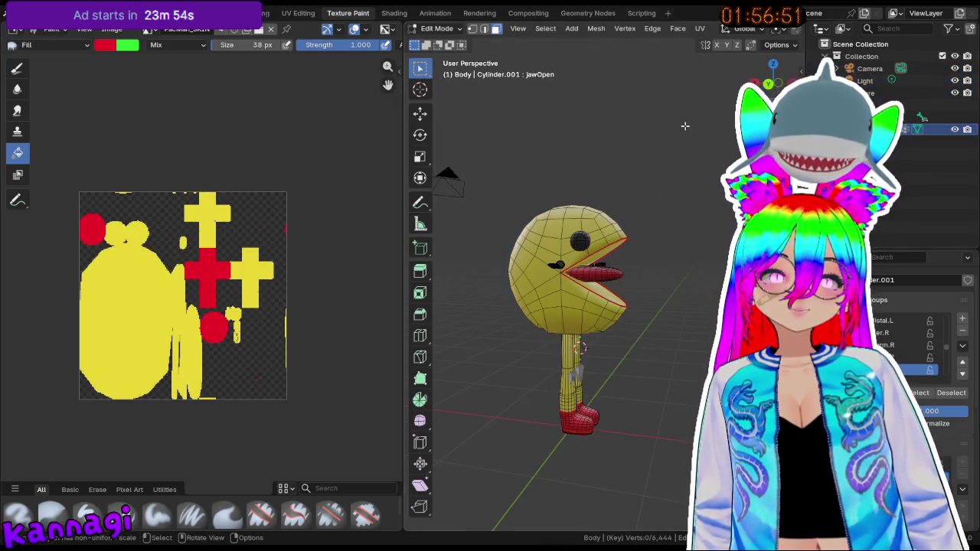
pyautogui.press('a')
pyautogui.moveTo(582, 230); pyautogui.dragTo(601, 75, button='middle')
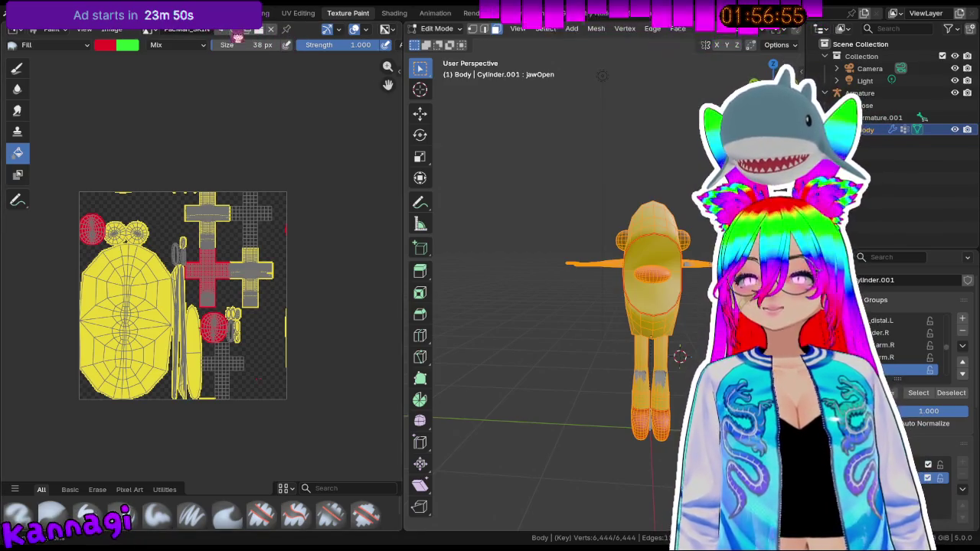
pyautogui.click(23, 13)
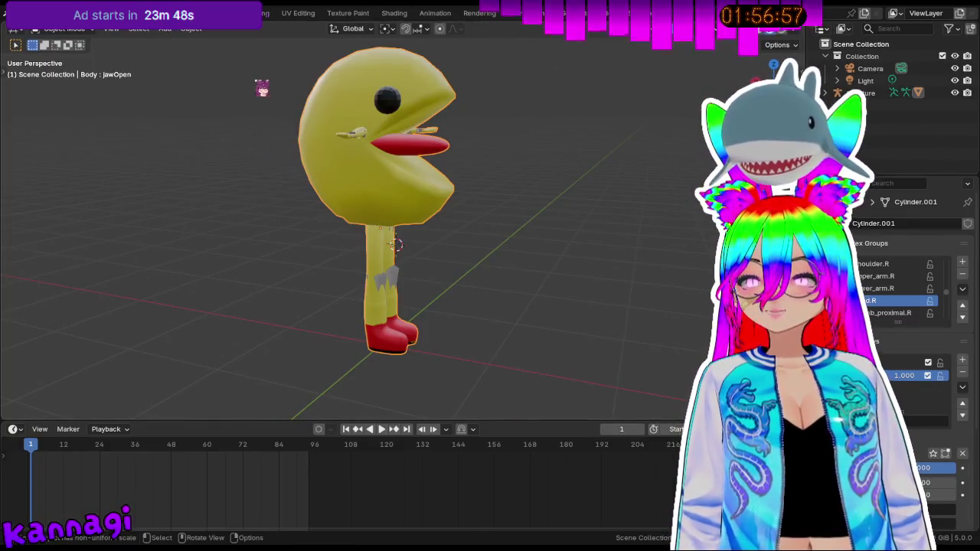
# - In Edit Mode, select all vertices and apply Vertex > Propagate to Shapes
pyautogui.press('Tab')
pyautogui.moveTo(323, 106); pyautogui.dragTo(543, 202, button='middle')
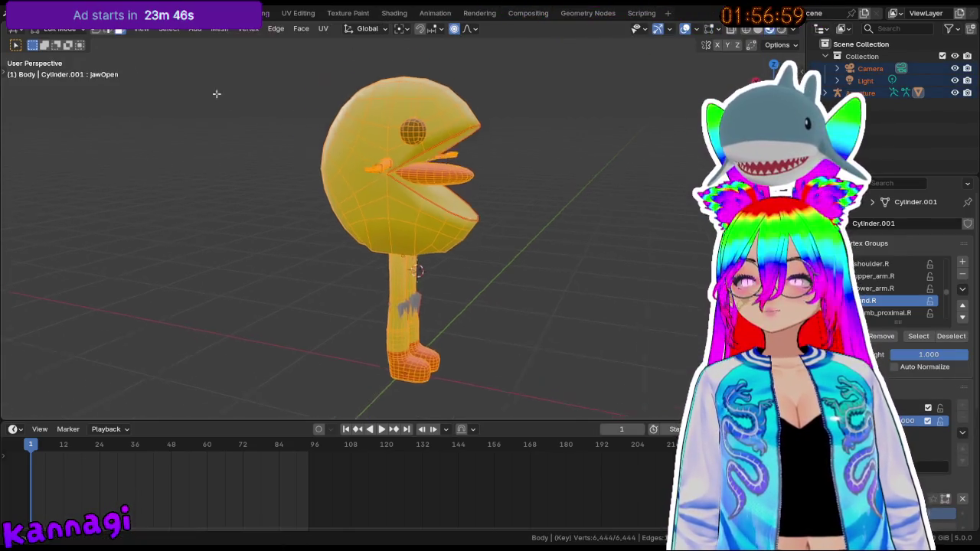
pyautogui.hotkey('alt', 'a')
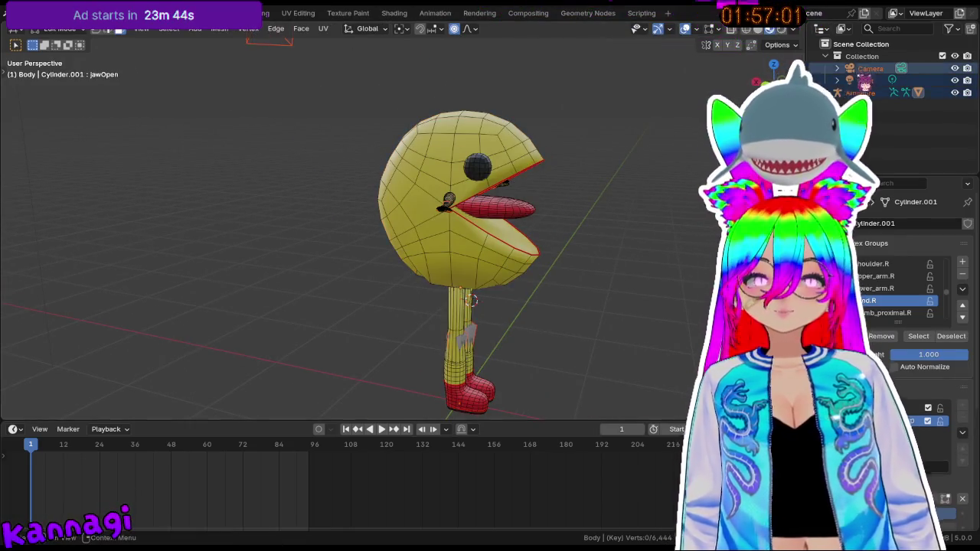
pyautogui.hotkey('ctrl', 'z')
pyautogui.hotkey('ctrl', 'z')
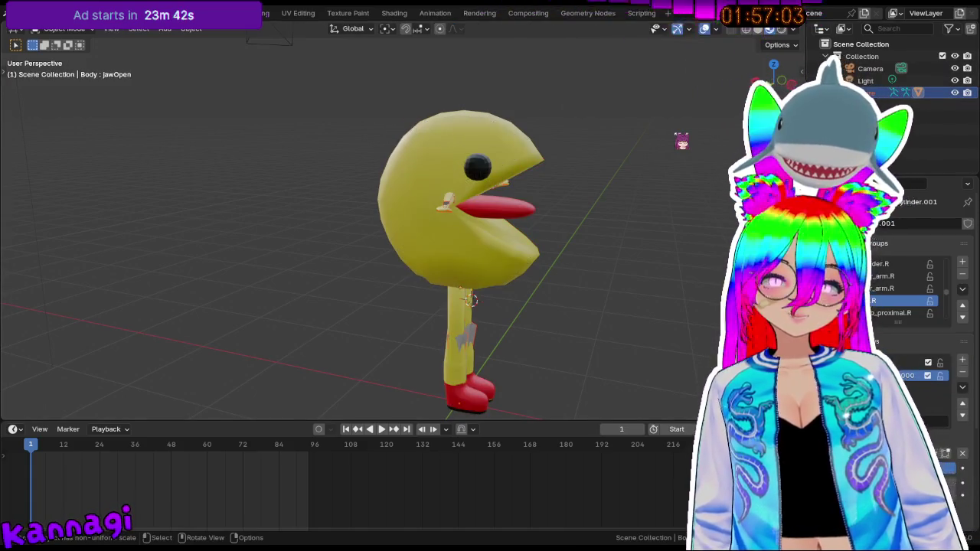
pyautogui.hotkey('ctrl', 'shift', 'z')
pyautogui.click(226, 29)
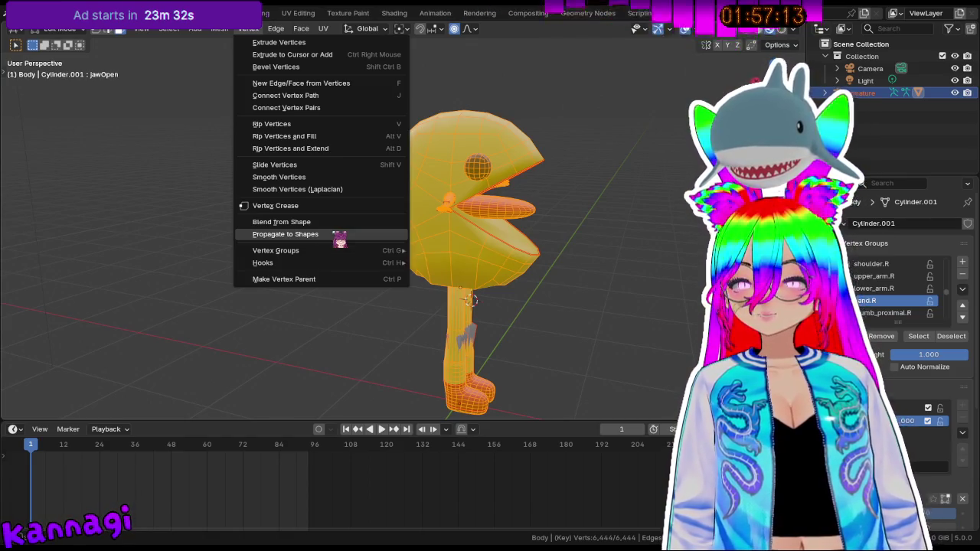
pyautogui.click(339, 235)
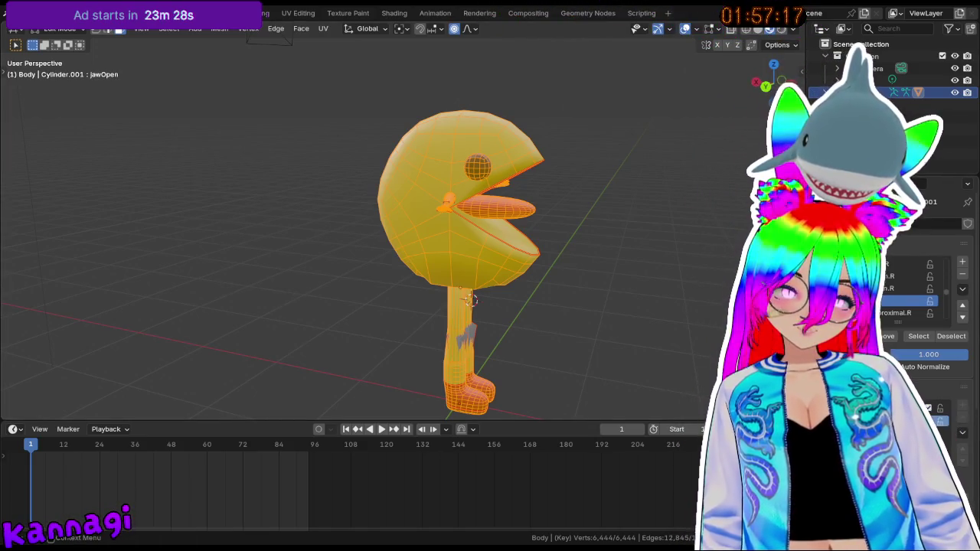
# - Make Basis the active shape key in Object Mode, then re-enter Edit Mode
pyautogui.press('Tab')
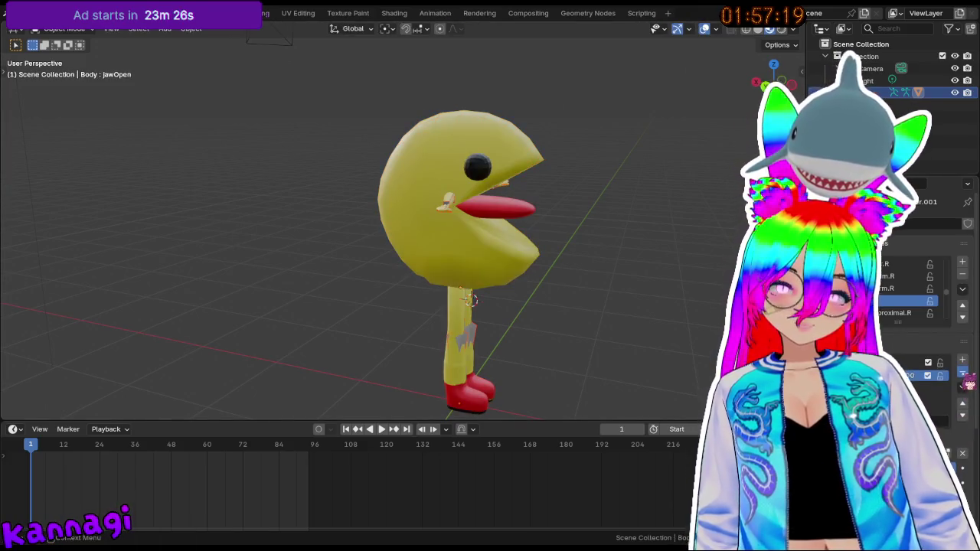
pyautogui.click(964, 379)
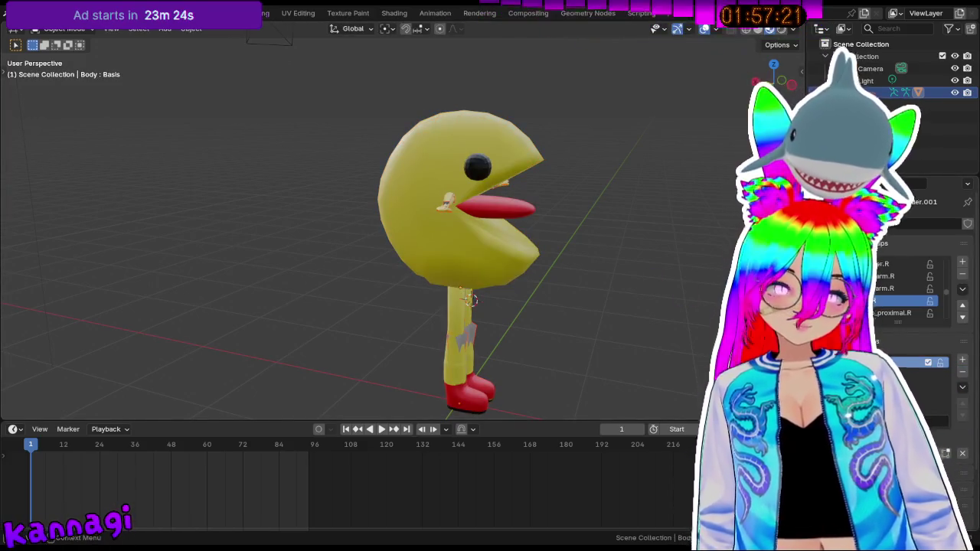
pyautogui.moveTo(475, 214)
pyautogui.mouseDown(button='middle')
pyautogui.moveTo(528, 212)
pyautogui.moveTo(345, 207)
pyautogui.moveTo(592, 217)
pyautogui.moveTo(517, 214)
pyautogui.mouseUp(button='middle')
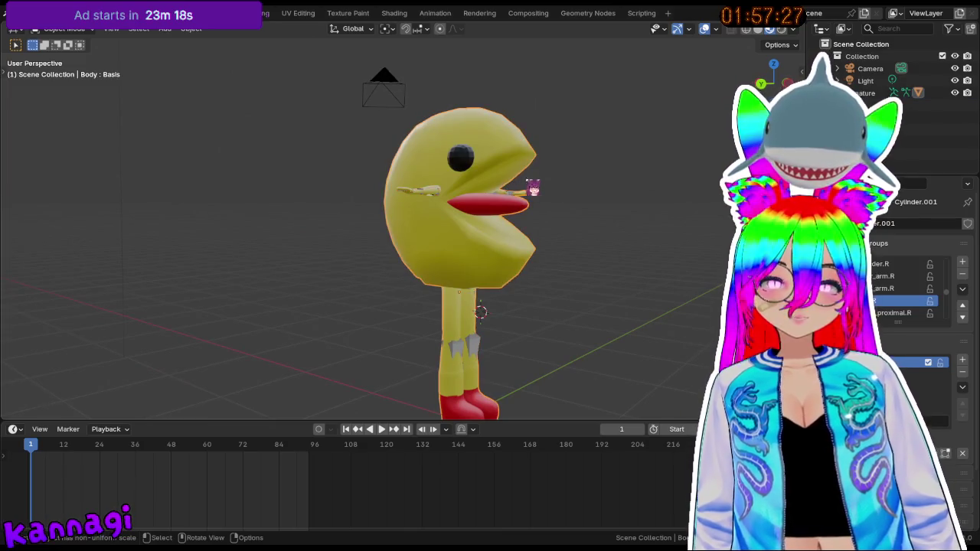
pyautogui.press('Tab')
# - Toggle between Edit and Object Mode while previewing the head and mouth from the front
pyautogui.click(515, 165)
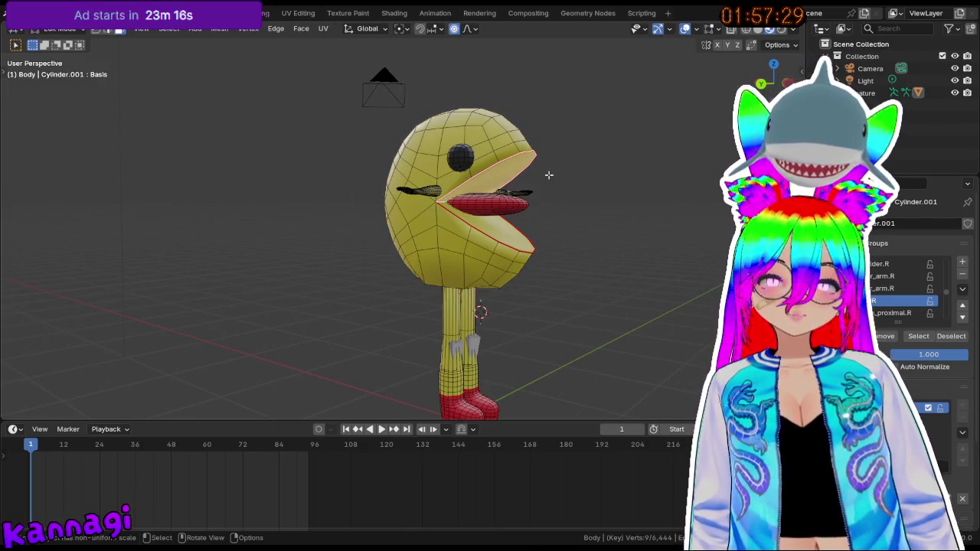
pyautogui.scroll(2, 515, 165)
pyautogui.moveTo(629, 247)
pyautogui.mouseDown(button='middle')
pyautogui.moveTo(628, 238)
pyautogui.moveTo(571, 234)
pyautogui.mouseUp(button='middle')
pyautogui.press('Tab')
pyautogui.press('Tab')
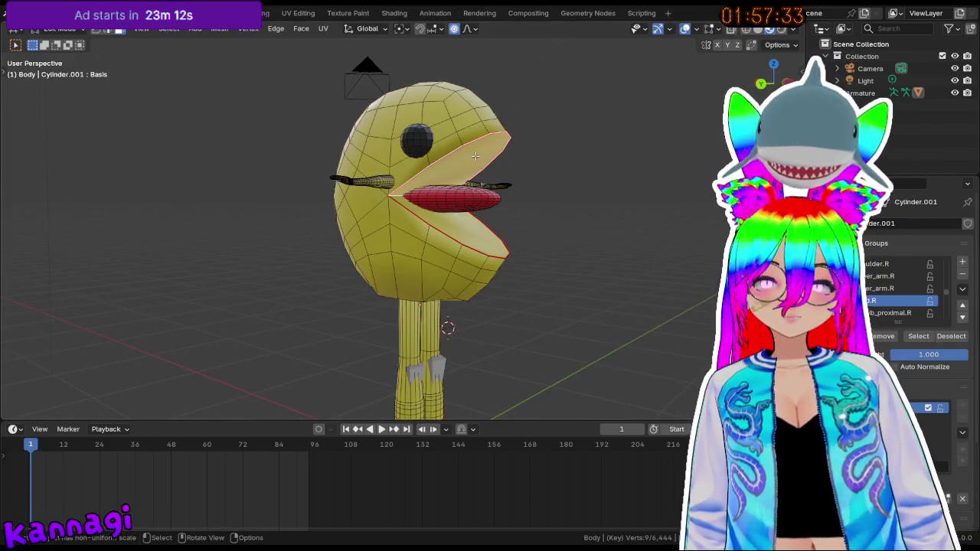
pyautogui.scroll(1, 475, 156)
pyautogui.scroll(2, 474, 138)
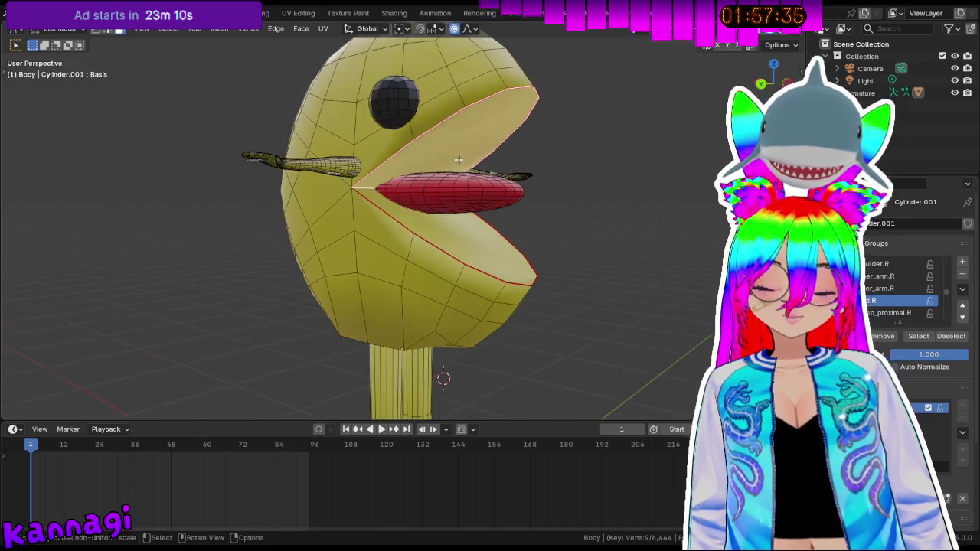
pyautogui.press('Tab')
pyautogui.press('Tab')
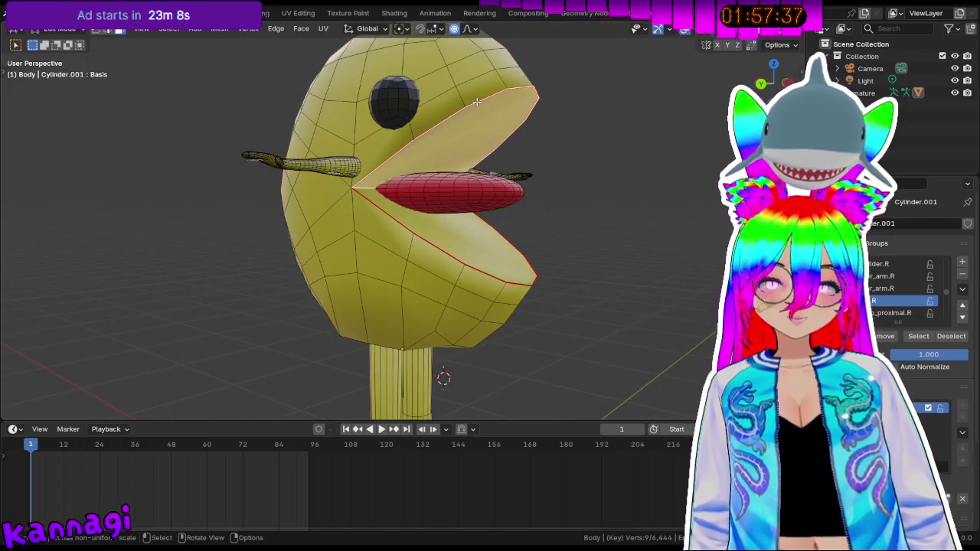
pyautogui.moveTo(475, 124)
pyautogui.mouseDown(button='middle')
pyautogui.moveTo(488, 153)
pyautogui.moveTo(511, 148)
pyautogui.moveTo(446, 316)
pyautogui.moveTo(499, 225)
pyautogui.moveTo(542, 216)
pyautogui.mouseUp(button='middle')
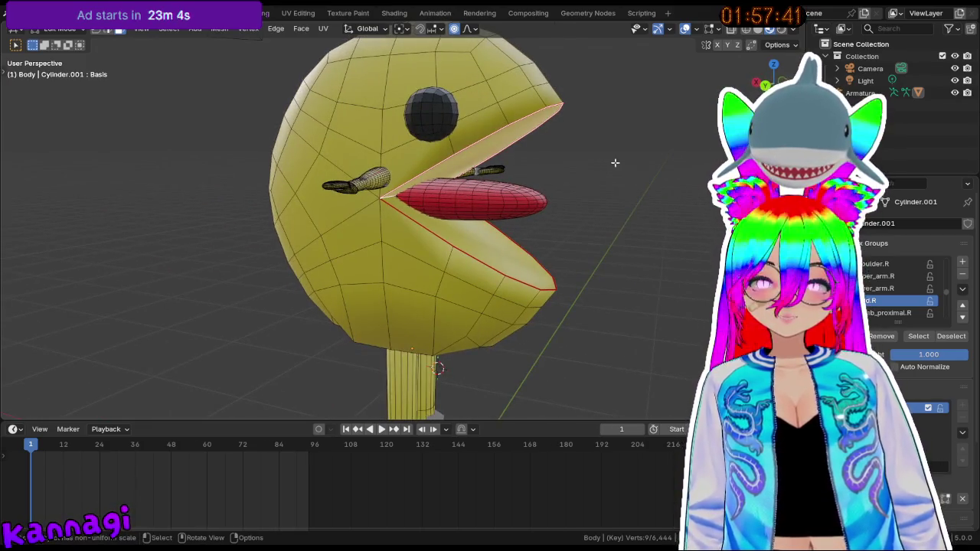
pyautogui.press('Tab')
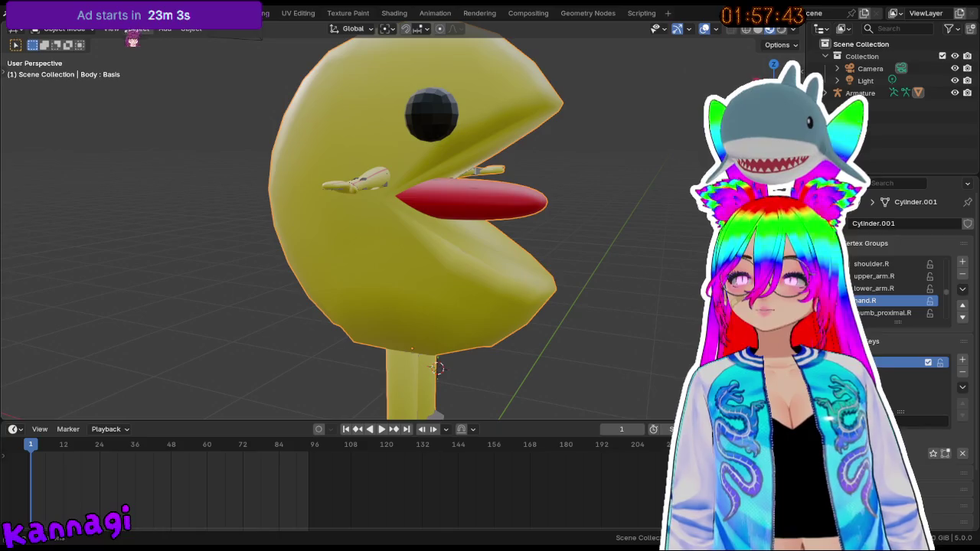
pyautogui.press('Tab')
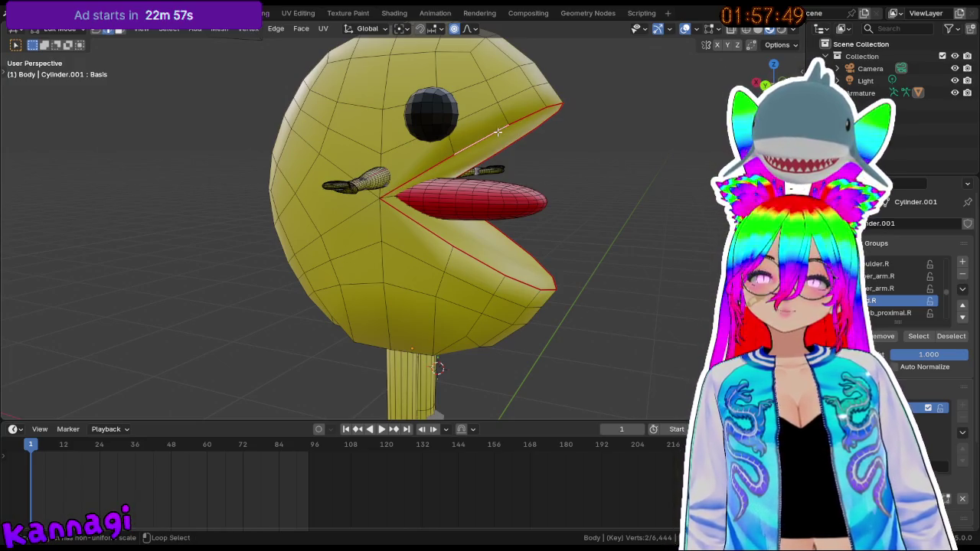
pyautogui.moveTo(534, 146); pyautogui.dragTo(498, 149, button='middle')
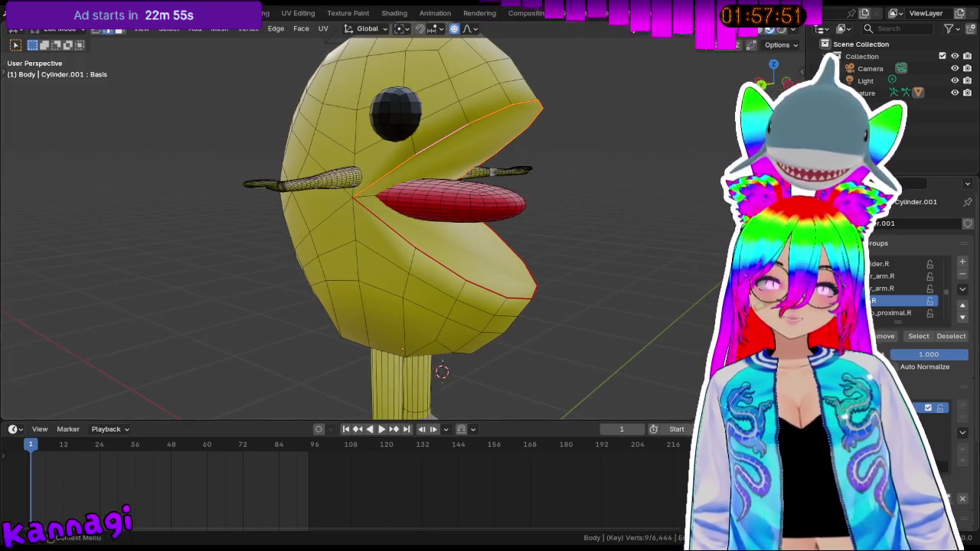
pyautogui.press('Tab')
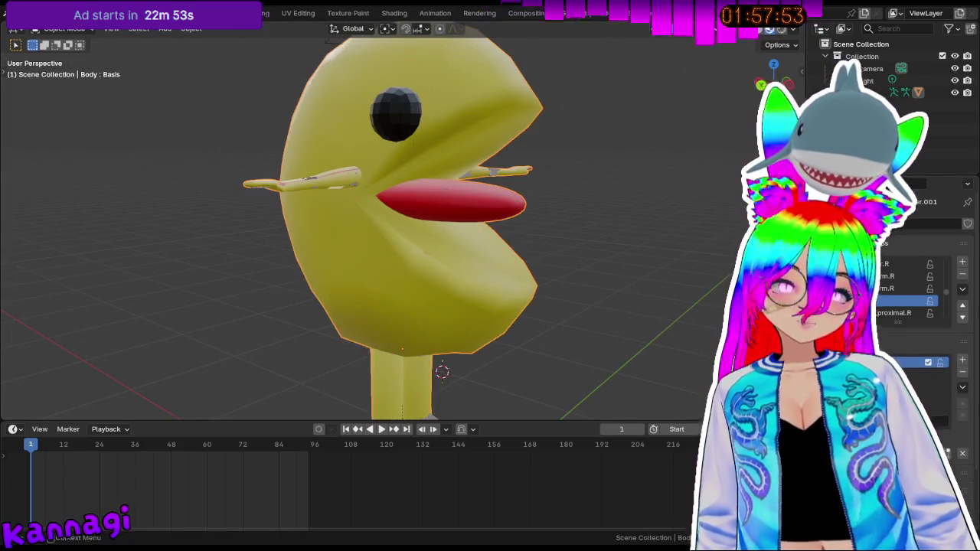
# - Add a Key 1 shape key, then rotate Basis's mouth edge loop 9° about Z
pyautogui.click(962, 359)
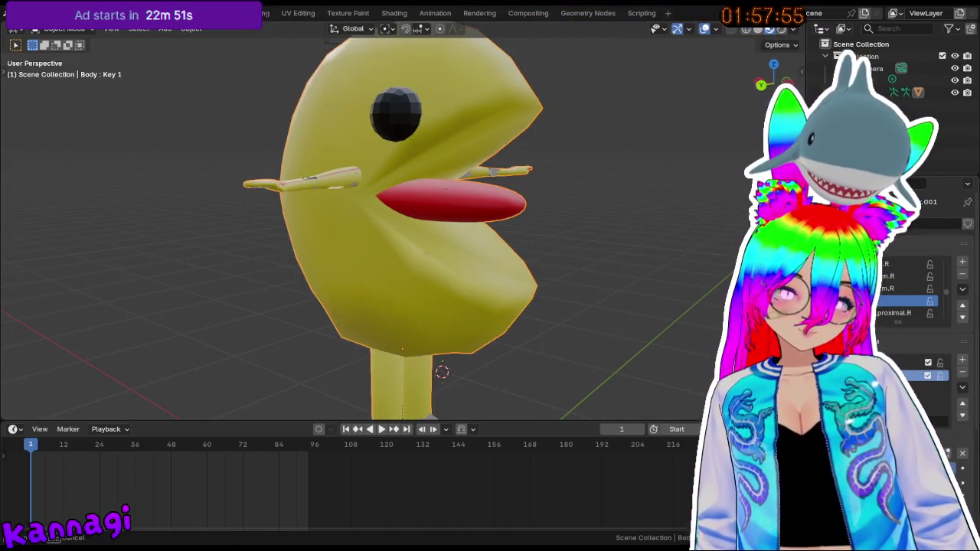
pyautogui.doubleClick(911, 375)
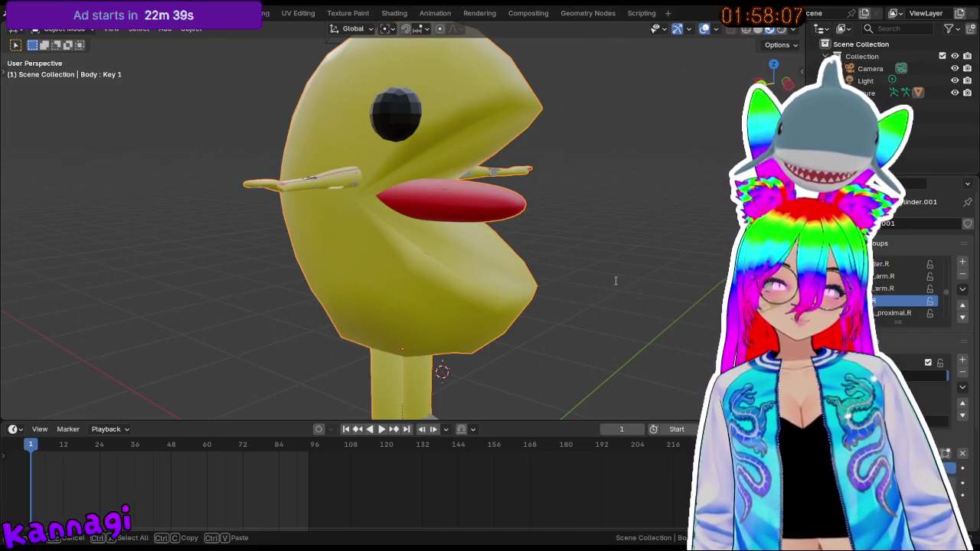
pyautogui.click(910, 361)
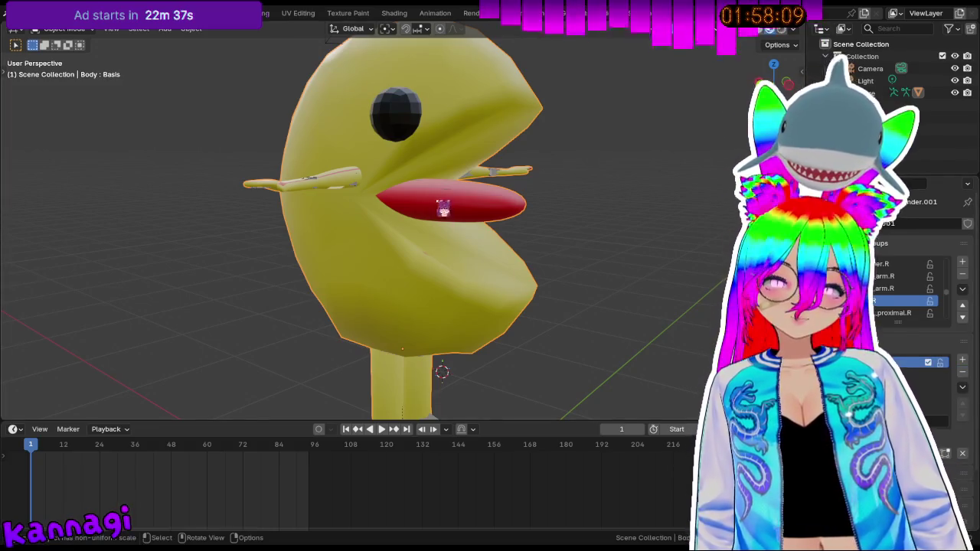
pyautogui.press('Tab')
pyautogui.keyDown('alt'); pyautogui.click(505, 107); pyautogui.keyUp('alt')
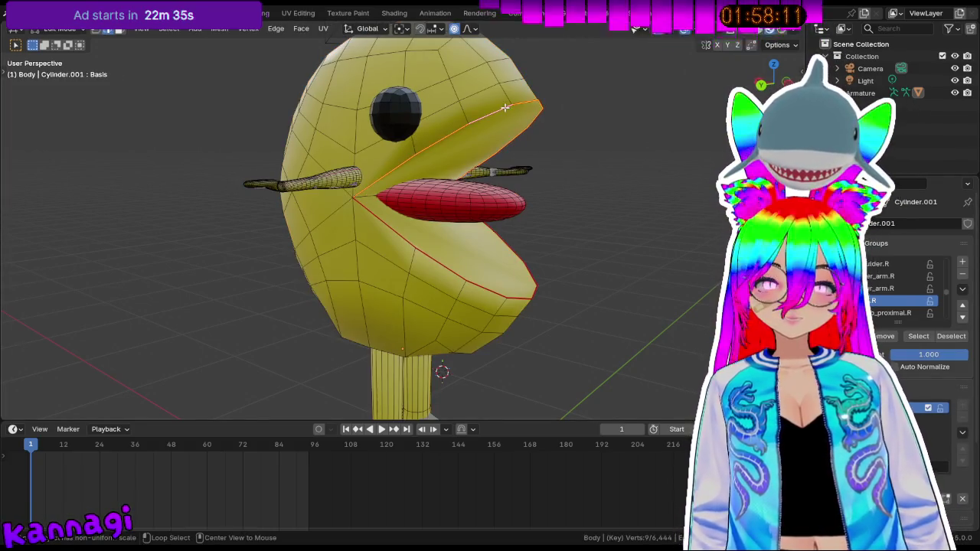
pyautogui.press('r')
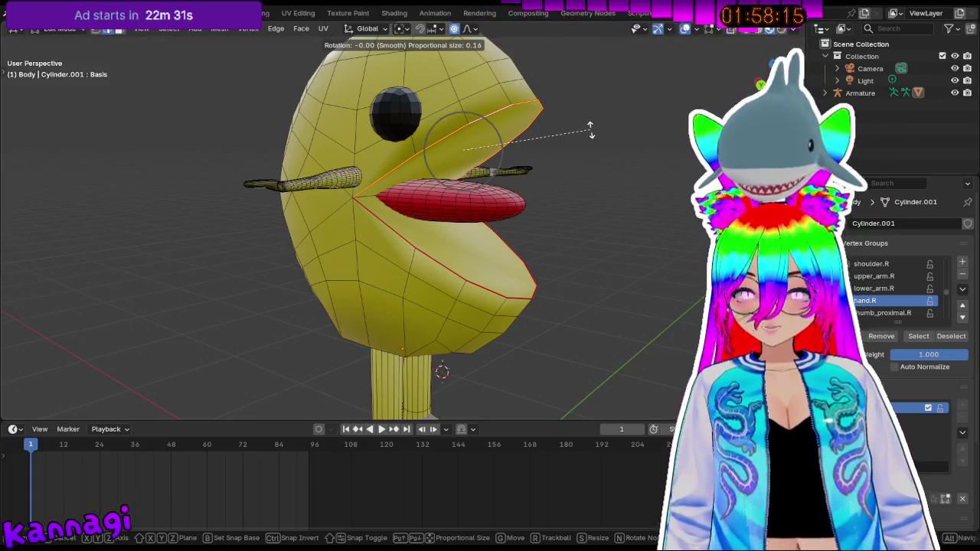
pyautogui.write('z9')
pyautogui.press('Return')
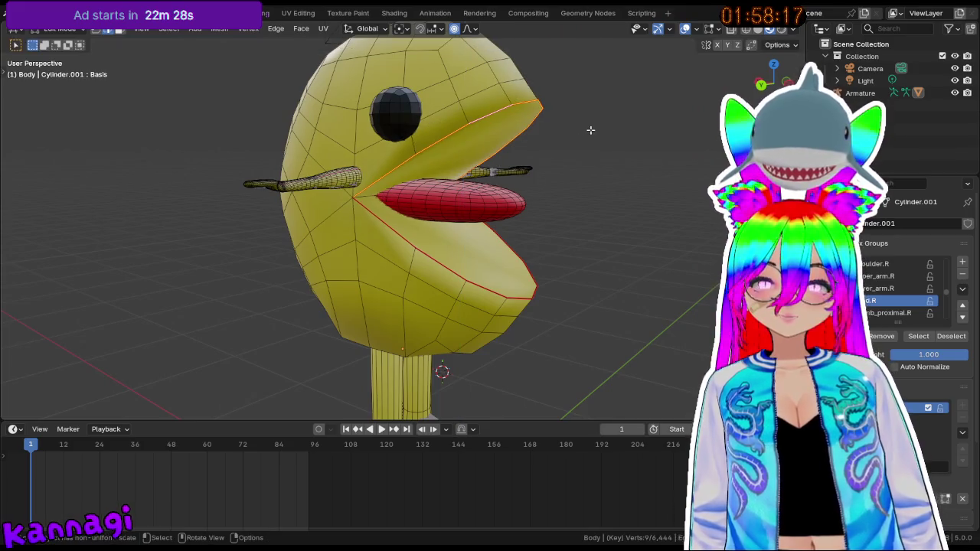